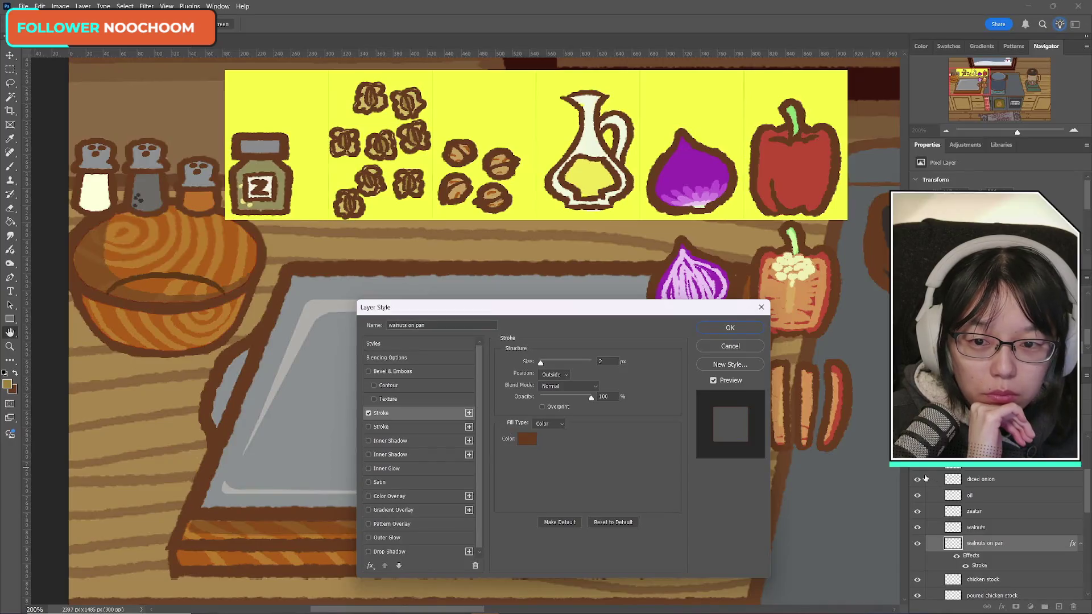
- Apply the 2 px outside brown stroke to the chopped walnuts on the pan
{"action": "left_click", "coordinate": [730, 330]}
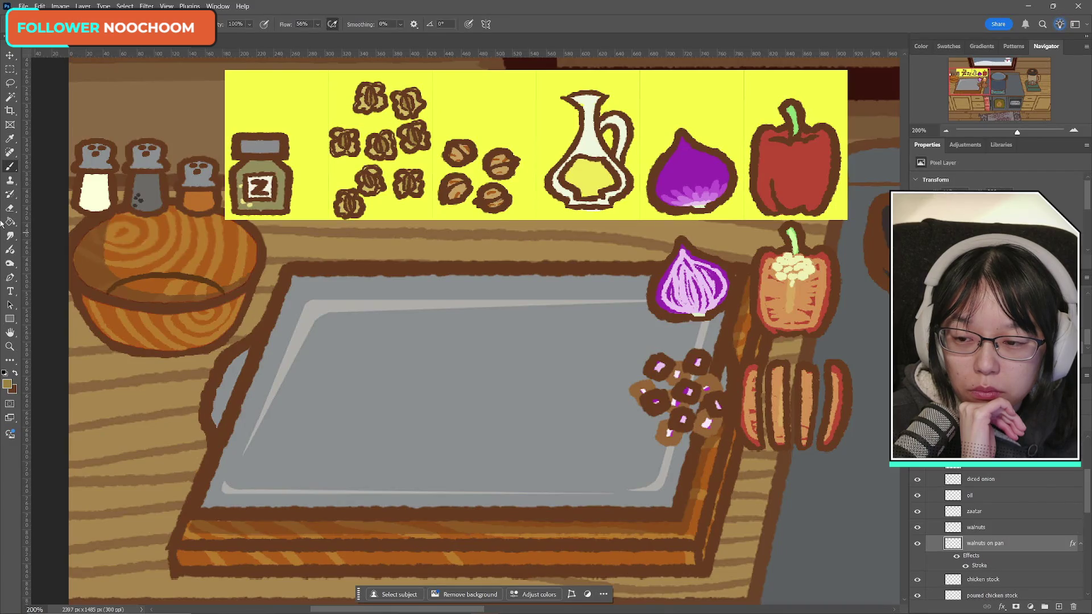
{"action": "key", "text": "e"}
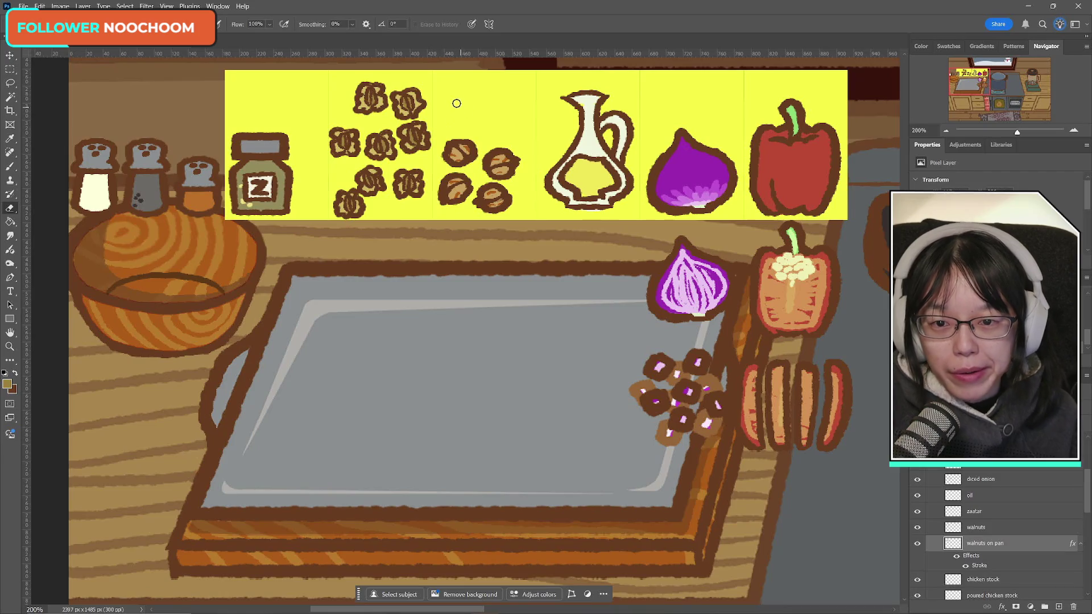
- Marquee-select the walnut cluster on the strip and move it down onto the pan
{"action": "left_click", "coordinate": [10, 69]}
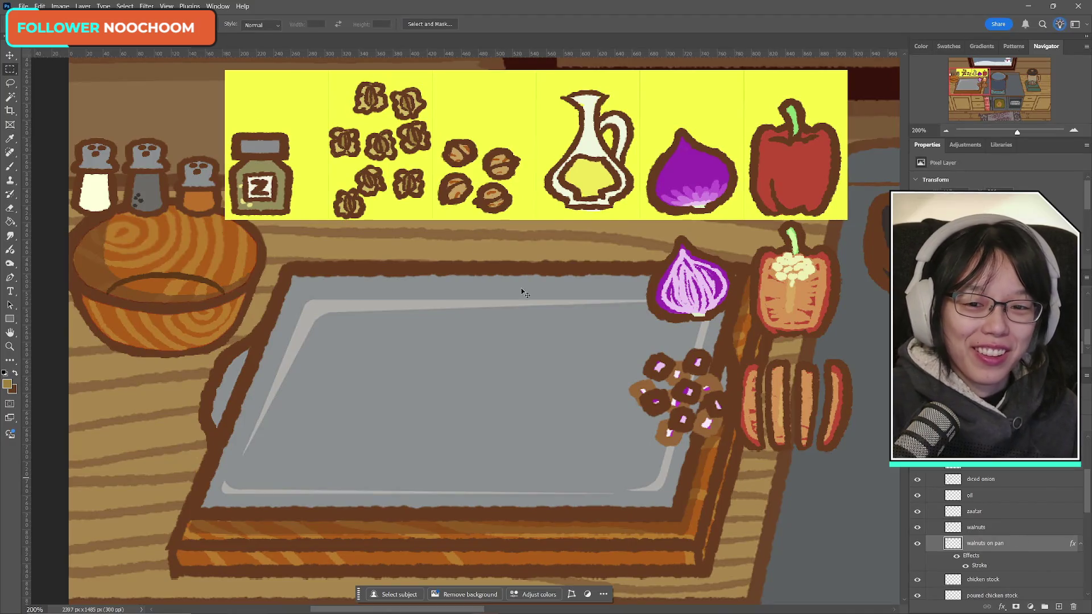
{"action": "left_click_drag", "start_coordinate": [448, 223], "coordinate": [328, 80]}
{"action": "key", "text": "ctrl+t"}
{"action": "mouse_move", "coordinate": [386, 153]}
{"action": "left_mouse_down"}
{"action": "mouse_move", "coordinate": [520, 304]}
{"action": "mouse_move", "coordinate": [489, 301]}
{"action": "left_mouse_up"}
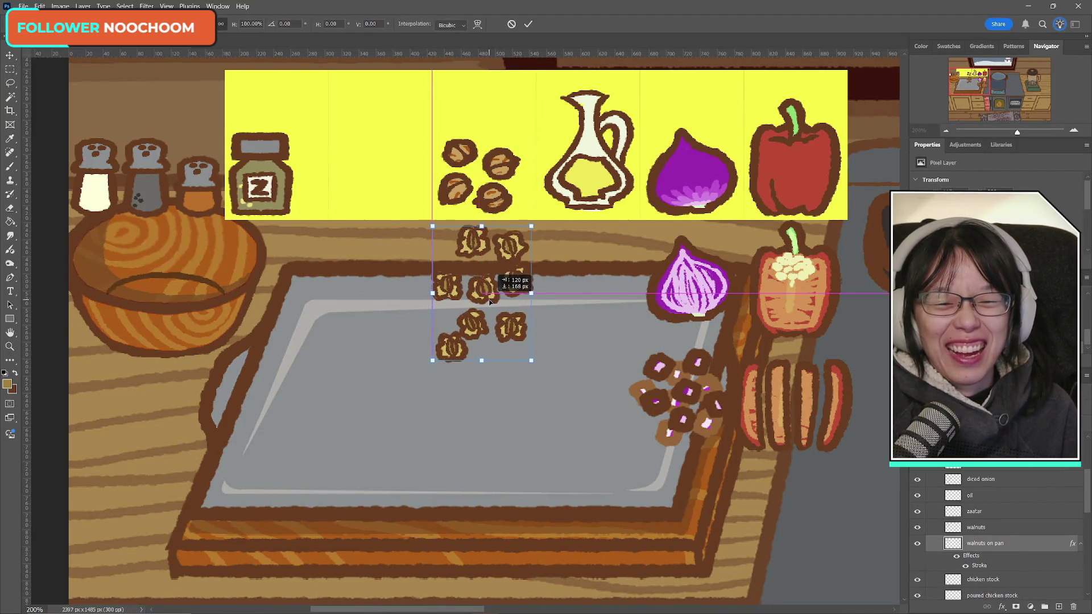
{"action": "key", "text": "Return"}
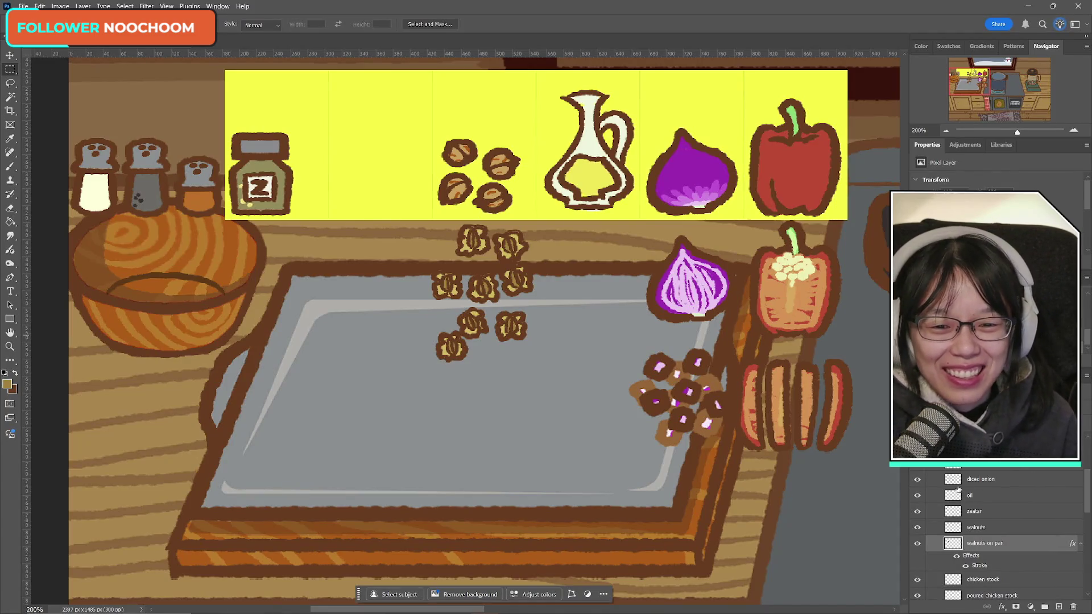
- Rotate the walnuts upright at the pan's top edge, then hide their layer to compare
{"action": "key", "text": "ctrl+t"}
{"action": "left_click_drag", "start_coordinate": [507, 268], "coordinate": [500, 381]}
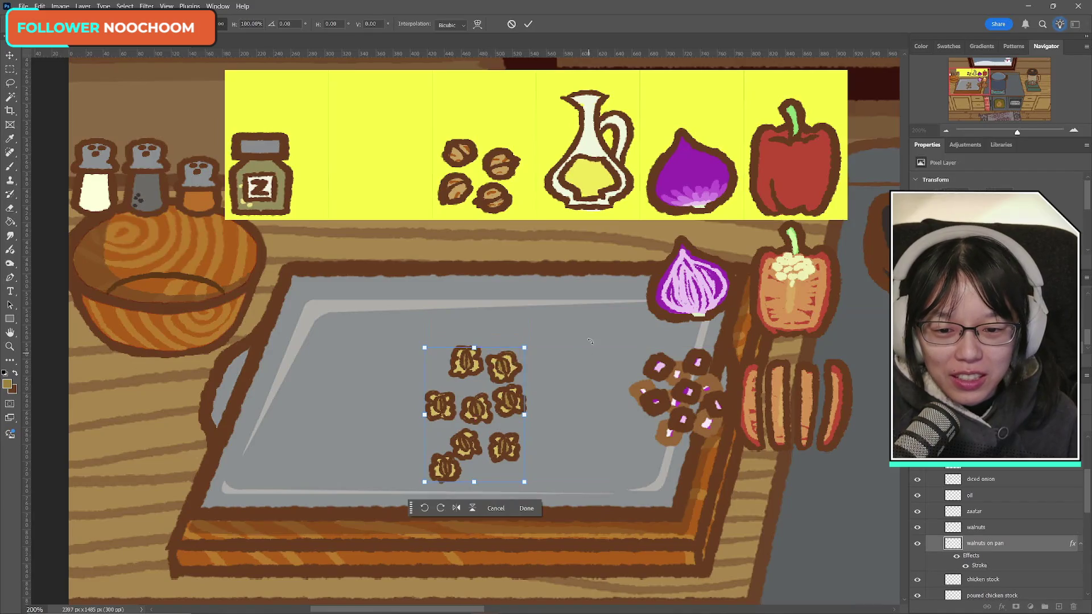
{"action": "left_click_drag", "start_coordinate": [558, 356], "coordinate": [443, 319]}
{"action": "left_click_drag", "start_coordinate": [466, 409], "coordinate": [464, 361]}
{"action": "left_click_drag", "start_coordinate": [569, 398], "coordinate": [603, 409]}
{"action": "mouse_move", "coordinate": [480, 358]}
{"action": "left_mouse_down"}
{"action": "mouse_move", "coordinate": [471, 376]}
{"action": "mouse_move", "coordinate": [498, 379]}
{"action": "mouse_move", "coordinate": [478, 301]}
{"action": "left_mouse_up"}
{"action": "mouse_move", "coordinate": [569, 244]}
{"action": "left_mouse_down"}
{"action": "mouse_move", "coordinate": [602, 337]}
{"action": "mouse_move", "coordinate": [582, 353]}
{"action": "left_mouse_up"}
{"action": "left_click_drag", "start_coordinate": [515, 295], "coordinate": [515, 287]}
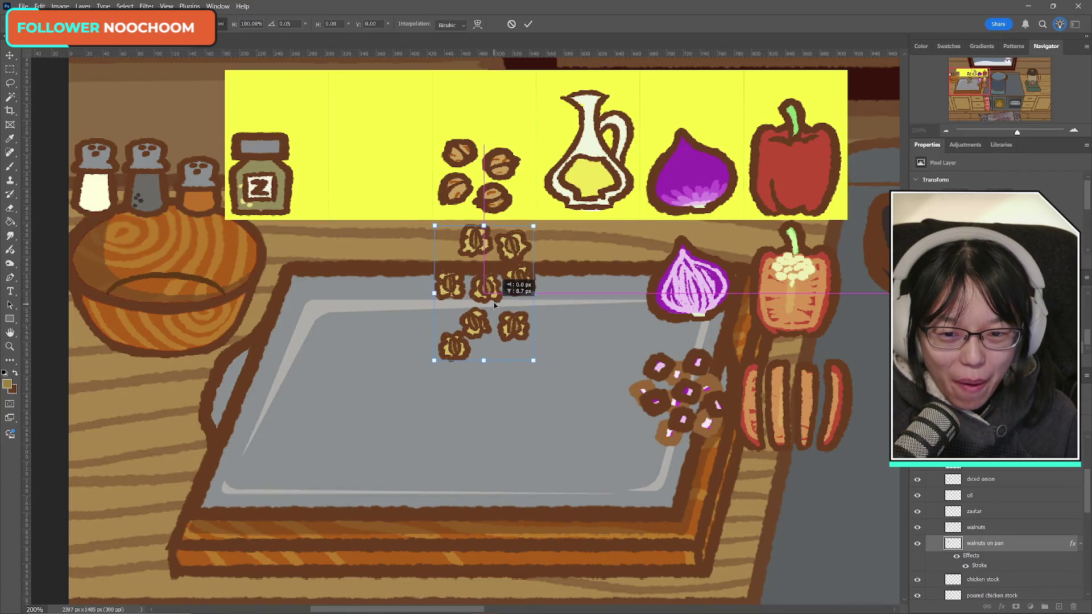
{"action": "left_click", "coordinate": [528, 26]}
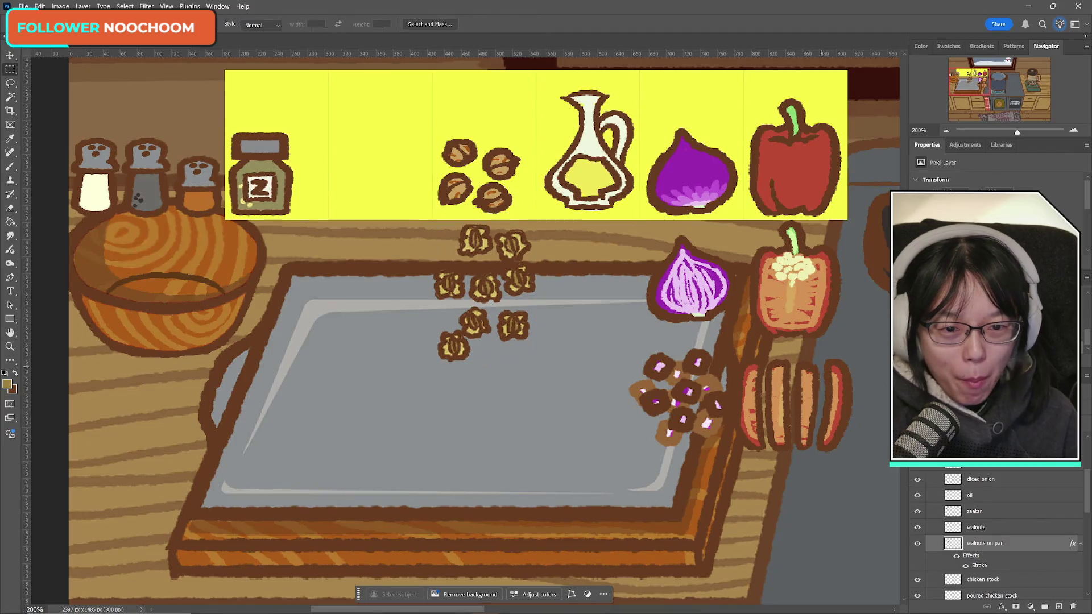
{"action": "left_click", "coordinate": [917, 543]}
{"action": "left_click", "coordinate": [917, 544]}
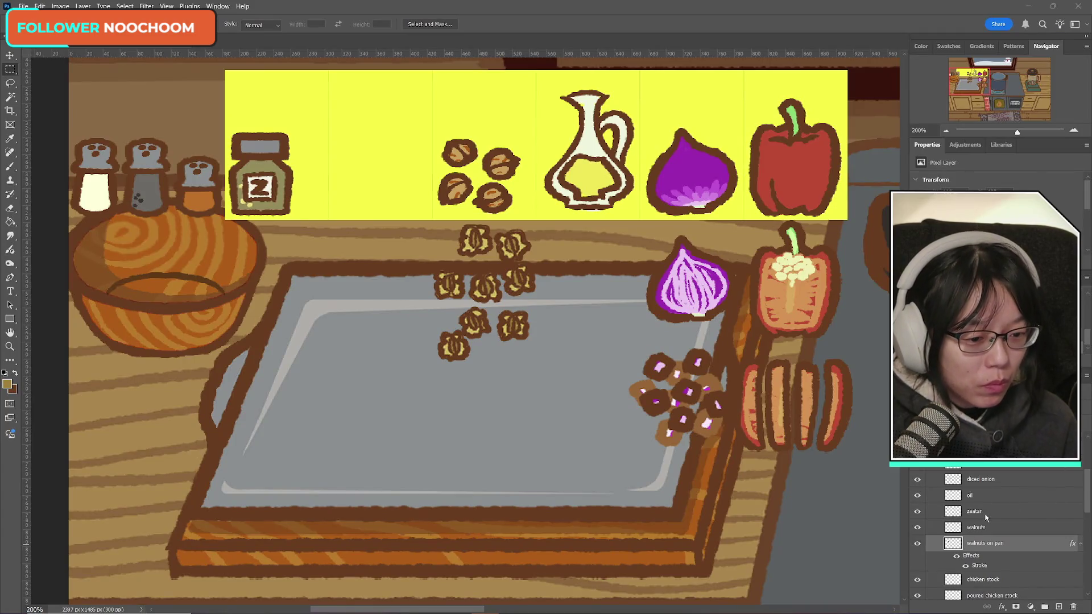
{"action": "scroll", "coordinate": [985, 484], "scroll_direction": "down", "scroll_amount": 3}
{"action": "left_click", "coordinate": [985, 473]}
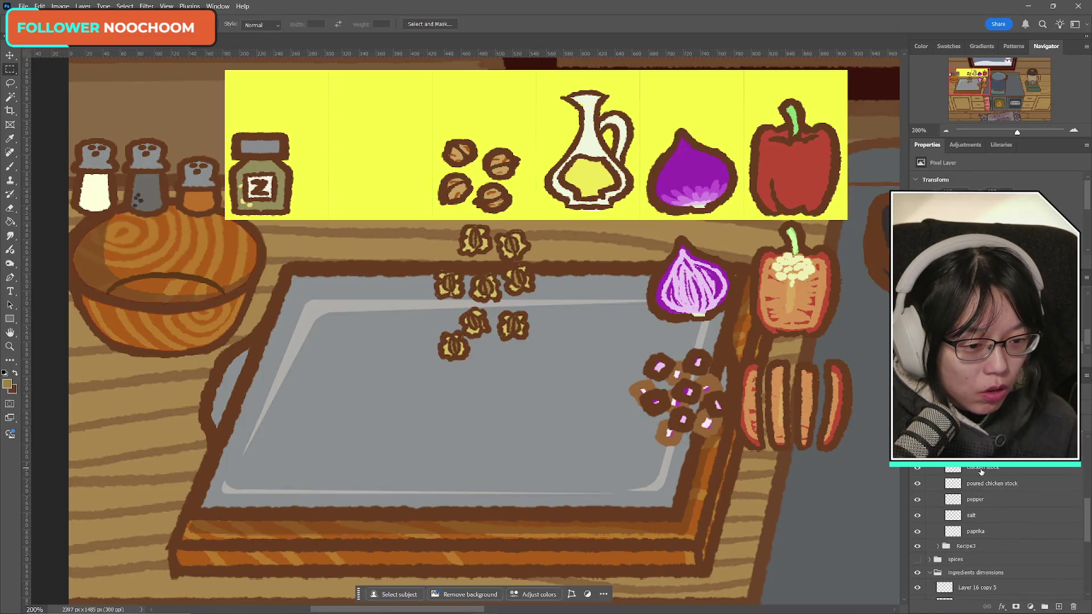
{"action": "scroll", "coordinate": [1011, 515], "scroll_direction": "up", "scroll_amount": 3}
{"action": "scroll", "coordinate": [1011, 514], "scroll_direction": "up", "scroll_amount": 5}
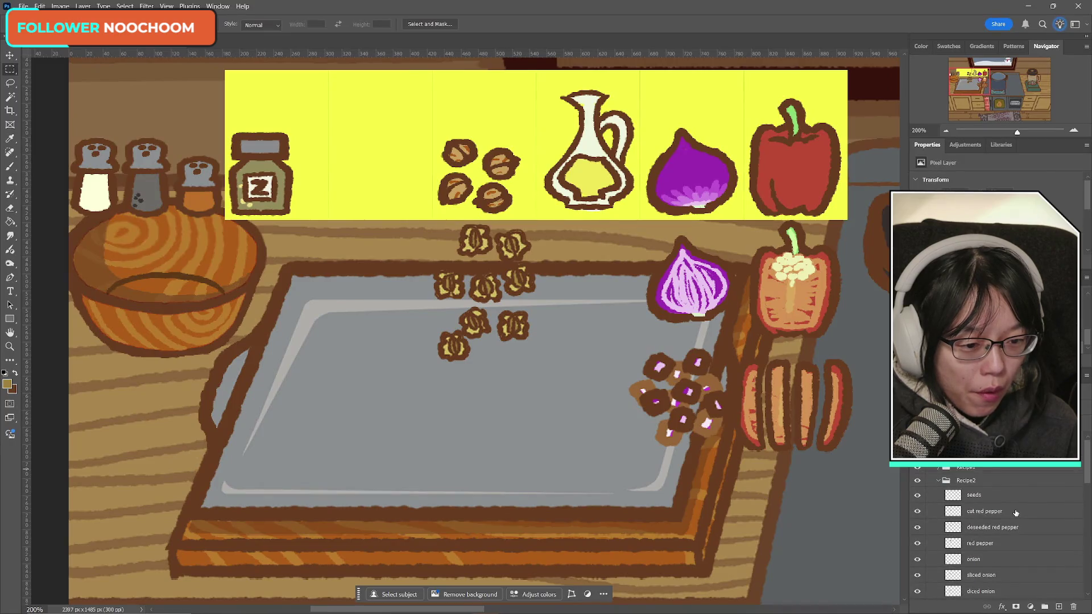
{"action": "scroll", "coordinate": [1016, 513], "scroll_direction": "down", "scroll_amount": 5}
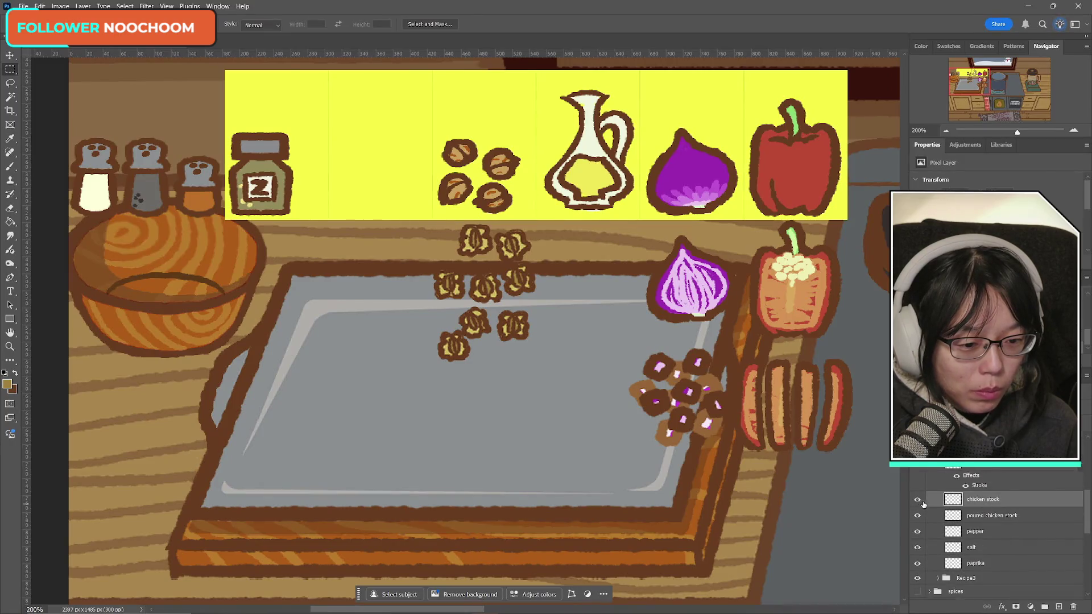
{"action": "left_click", "coordinate": [921, 502]}
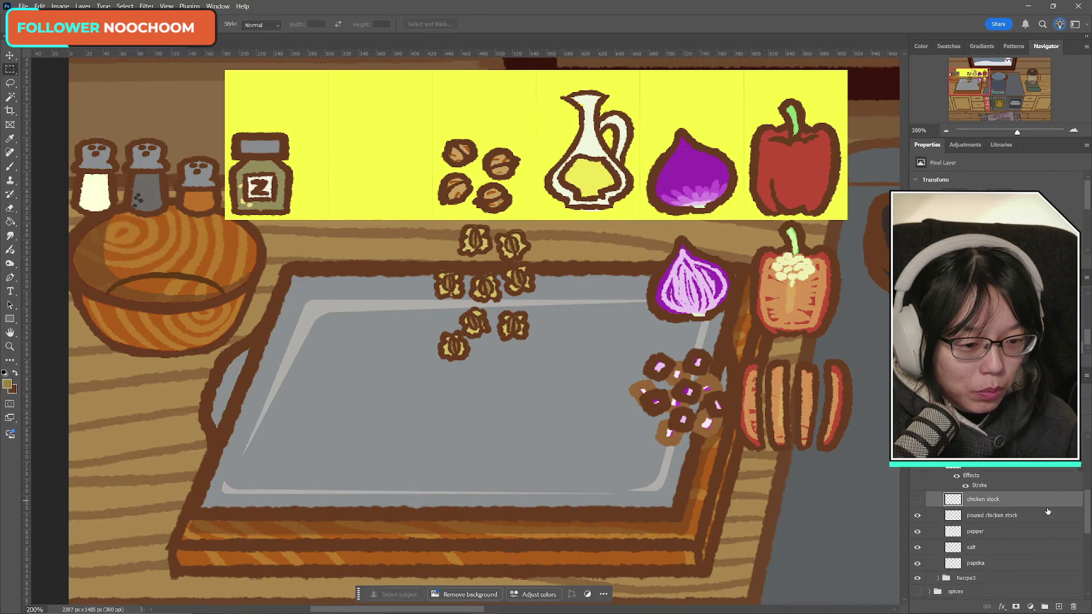
{"action": "left_click", "coordinate": [917, 500]}
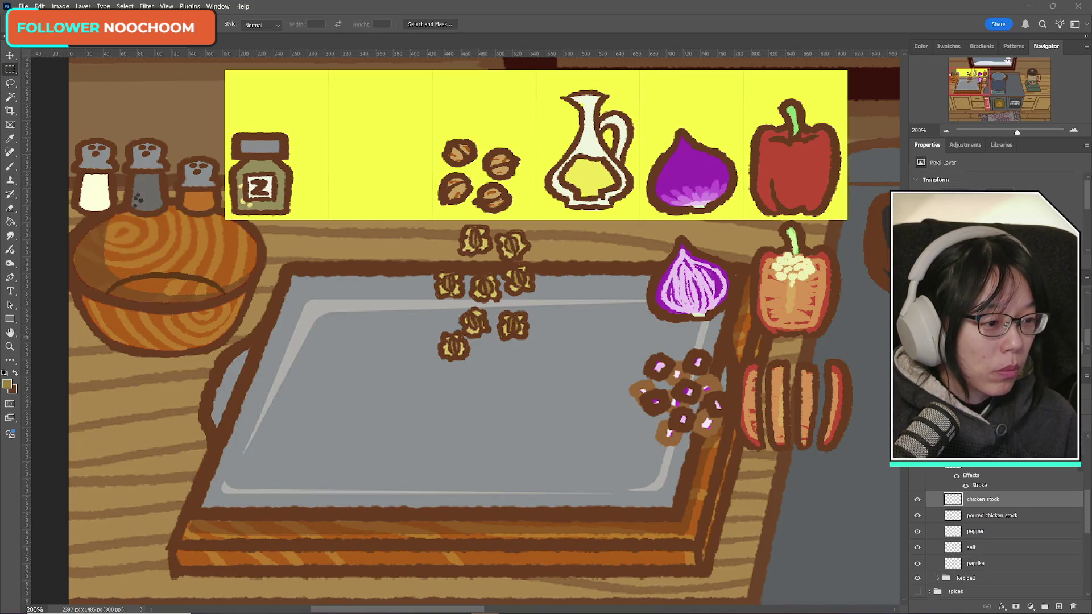
{"action": "key", "text": "alt+Tab"}
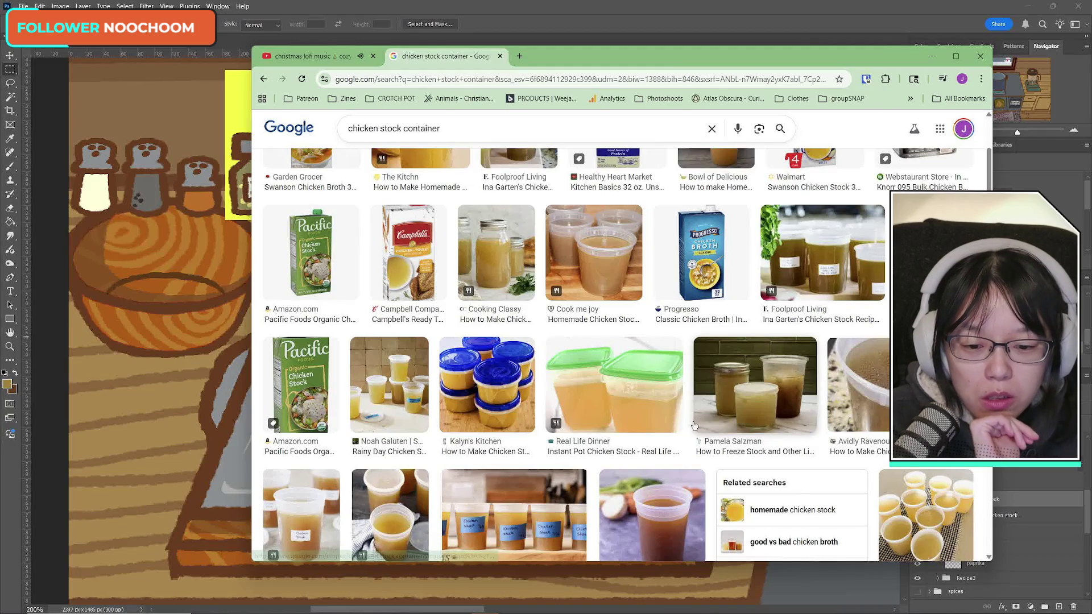
{"action": "scroll", "coordinate": [694, 425], "scroll_direction": "down", "scroll_amount": 5}
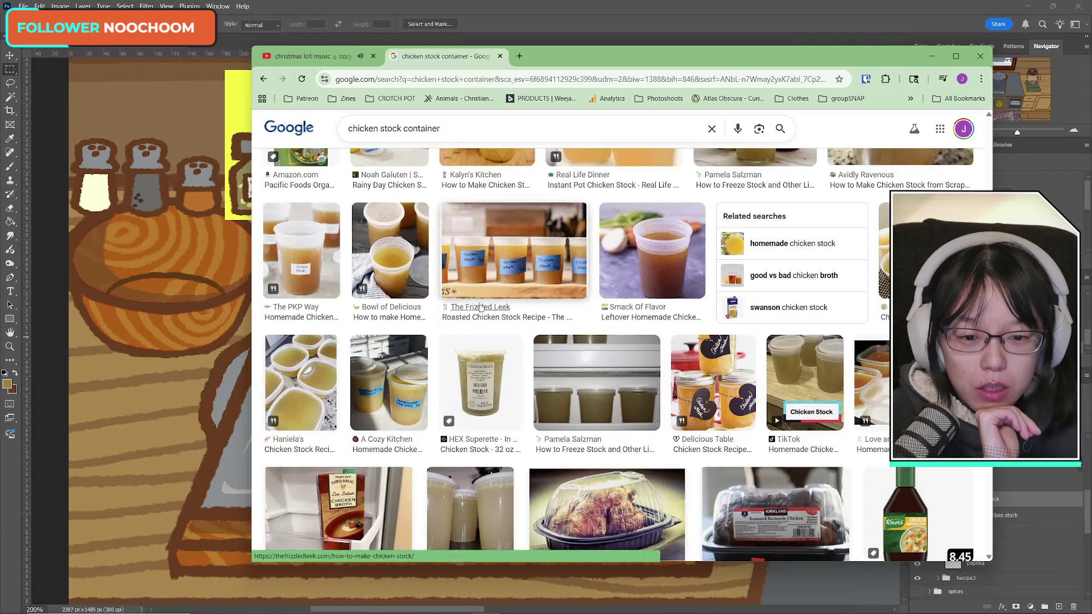
{"action": "scroll", "coordinate": [609, 510], "scroll_direction": "down", "scroll_amount": 5}
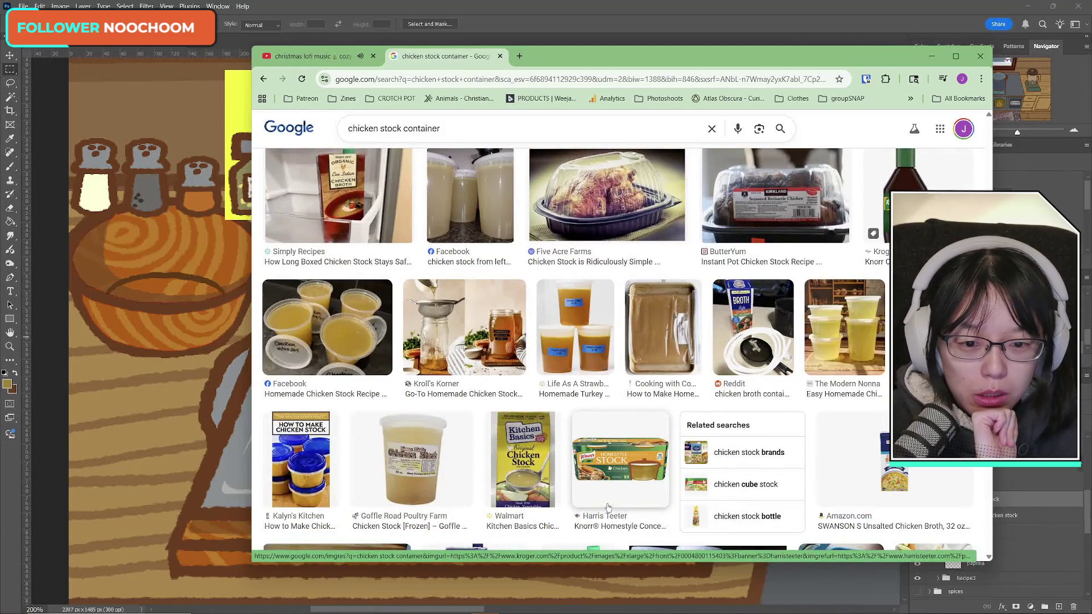
{"action": "scroll", "coordinate": [594, 469], "scroll_direction": "down", "scroll_amount": 3}
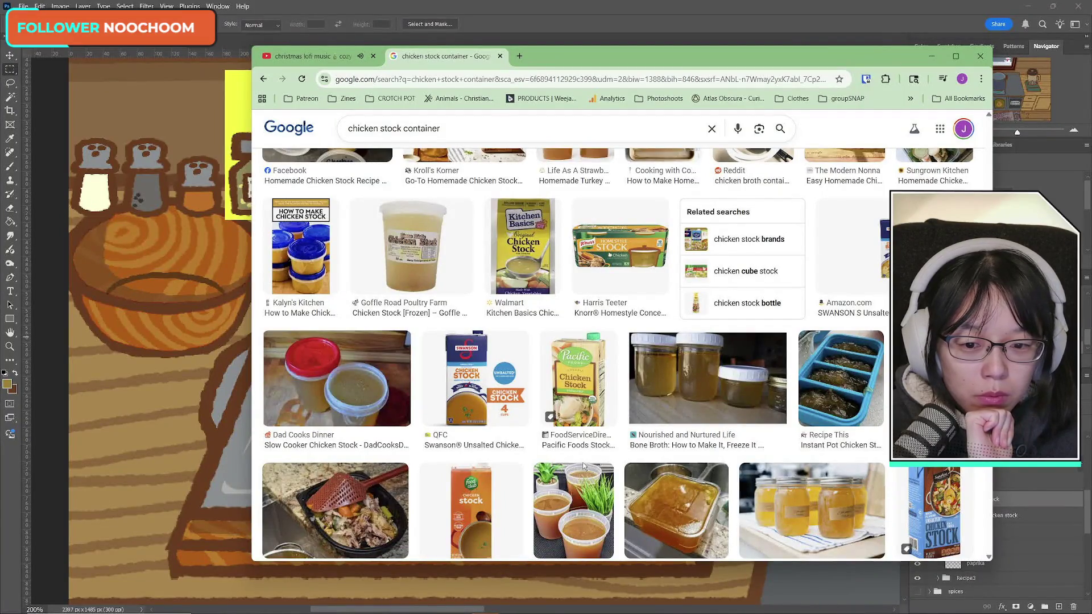
{"action": "scroll", "coordinate": [583, 466], "scroll_direction": "down", "scroll_amount": 3}
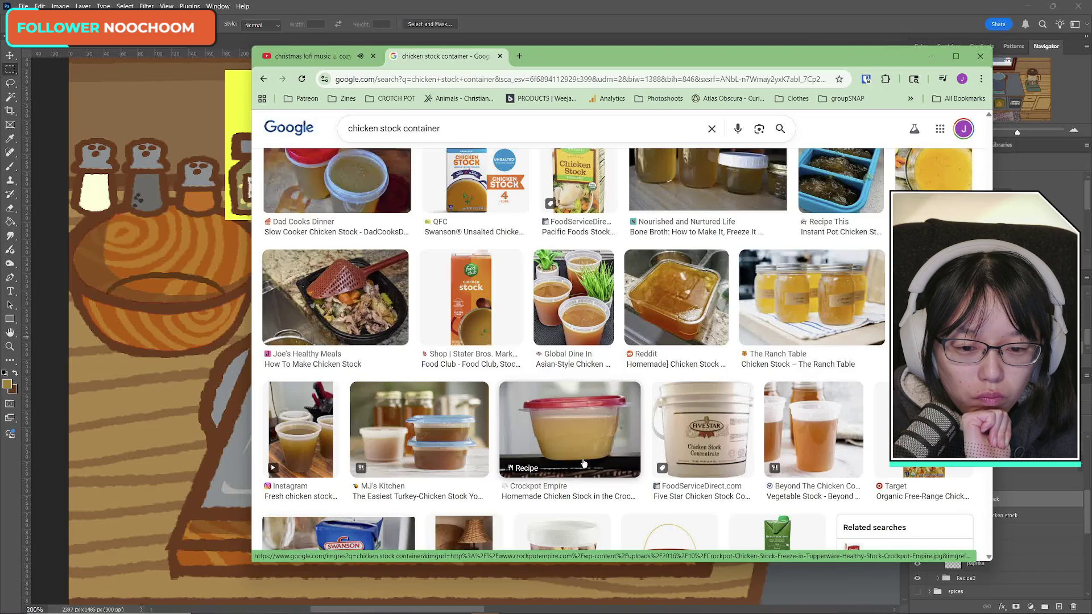
{"action": "scroll", "coordinate": [584, 463], "scroll_direction": "down", "scroll_amount": 5}
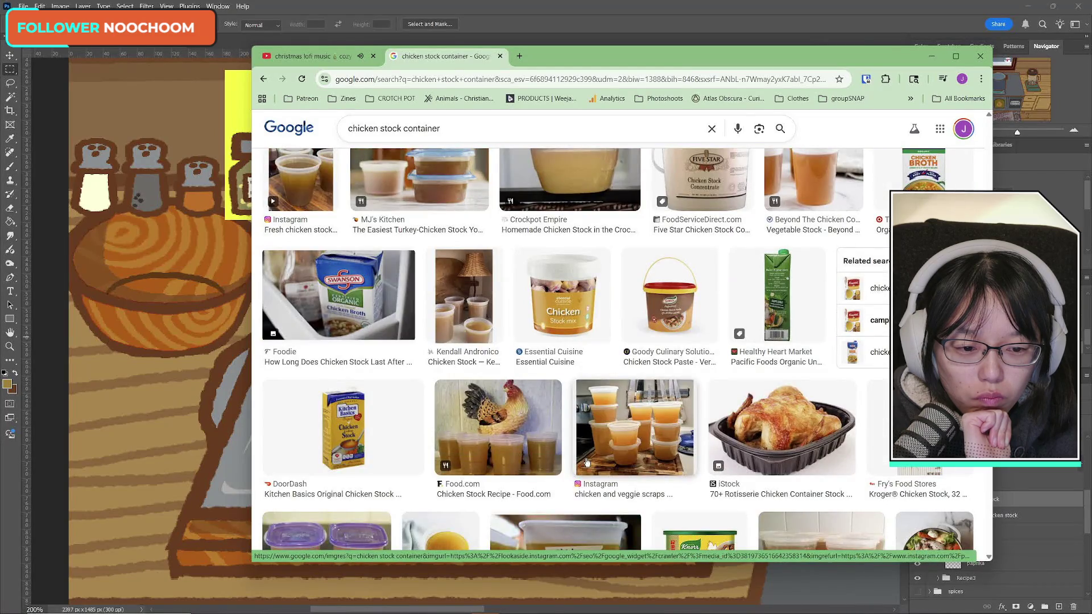
{"action": "scroll", "coordinate": [586, 461], "scroll_direction": "down", "scroll_amount": 5}
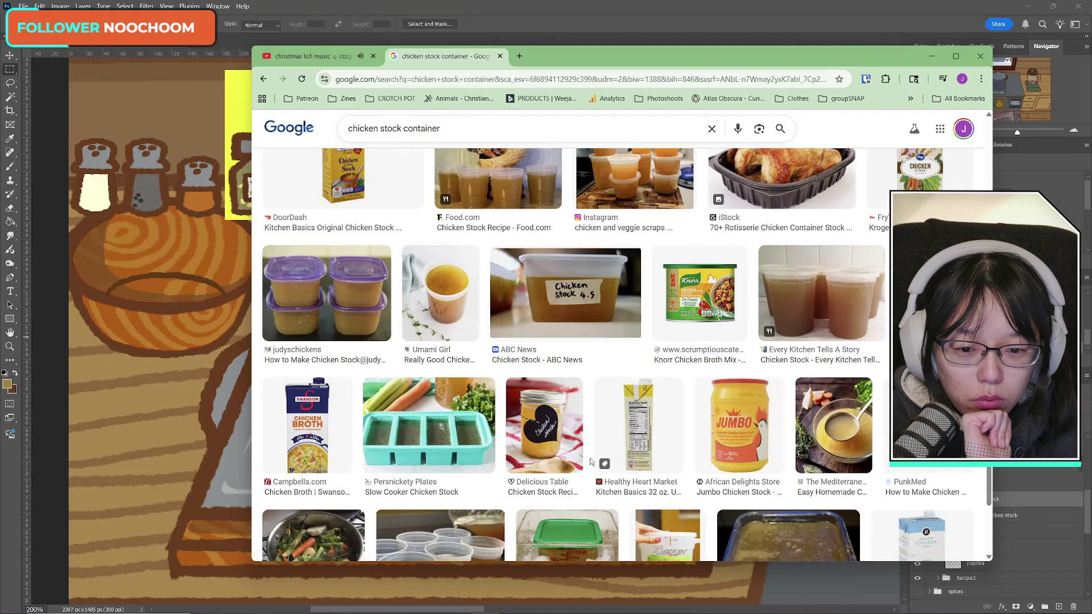
{"action": "scroll", "coordinate": [589, 459], "scroll_direction": "up", "scroll_amount": 10}
{"action": "scroll", "coordinate": [593, 460], "scroll_direction": "down", "scroll_amount": 5}
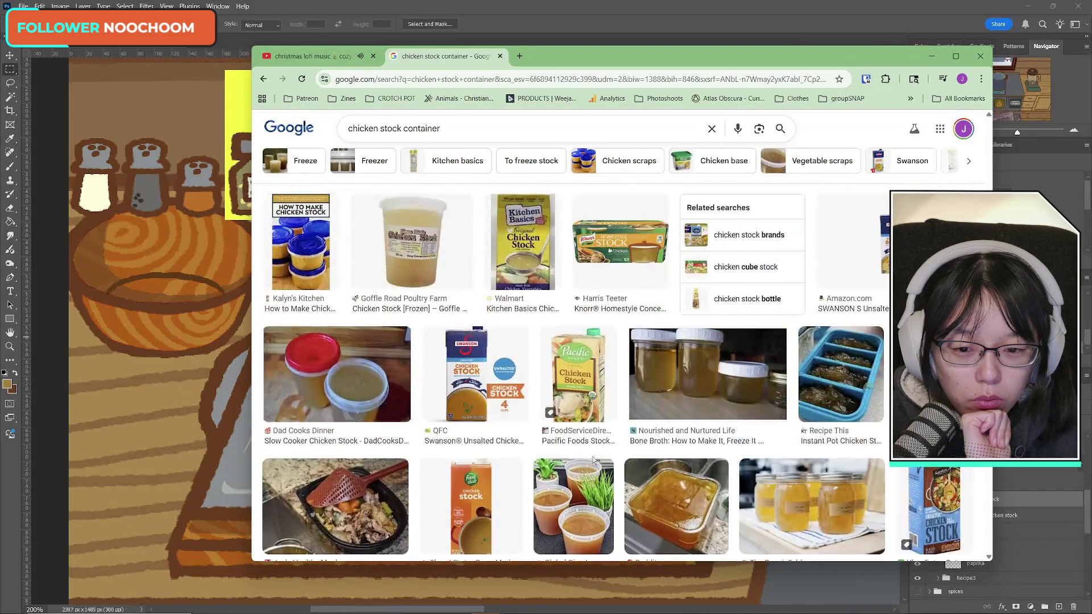
{"action": "scroll", "coordinate": [593, 459], "scroll_direction": "up", "scroll_amount": 5}
{"action": "scroll", "coordinate": [593, 459], "scroll_direction": "down", "scroll_amount": 3}
{"action": "scroll", "coordinate": [594, 462], "scroll_direction": "up", "scroll_amount": 10}
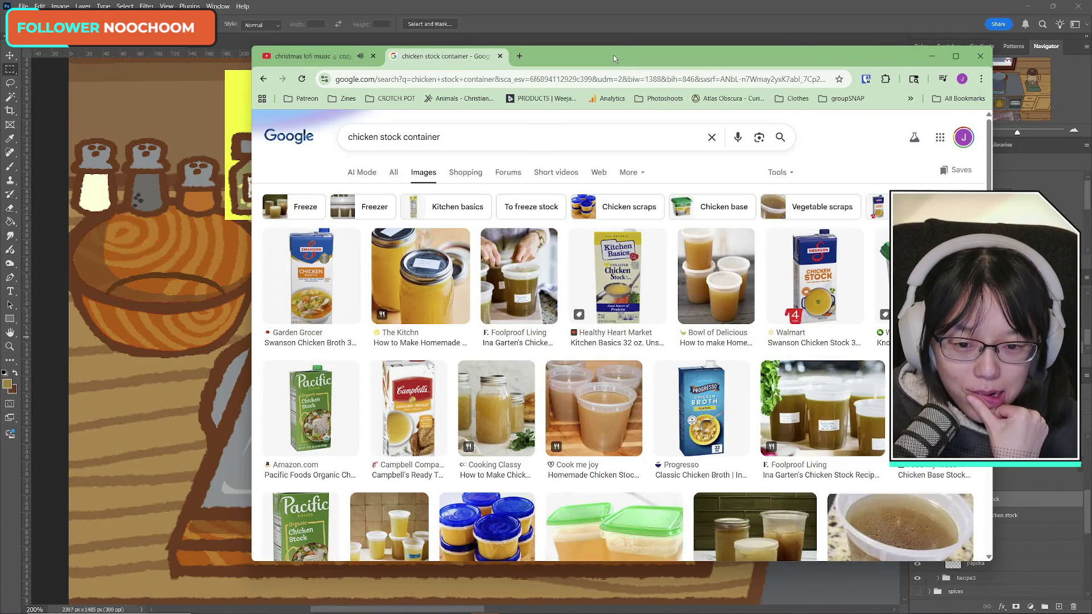
{"action": "left_click", "coordinate": [496, 407]}
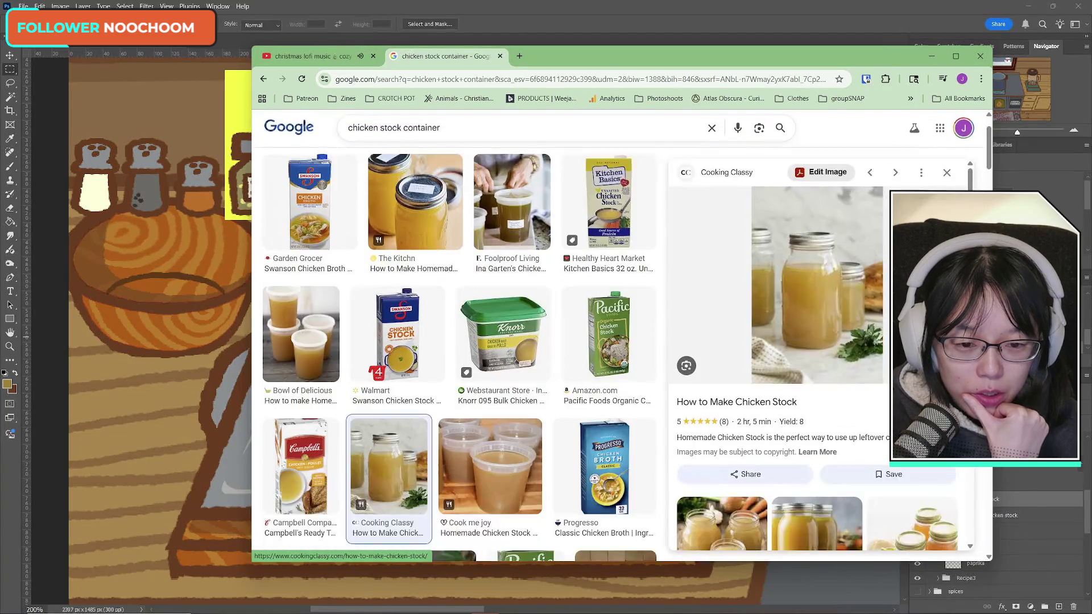
{"action": "key", "text": "alt+Tab"}
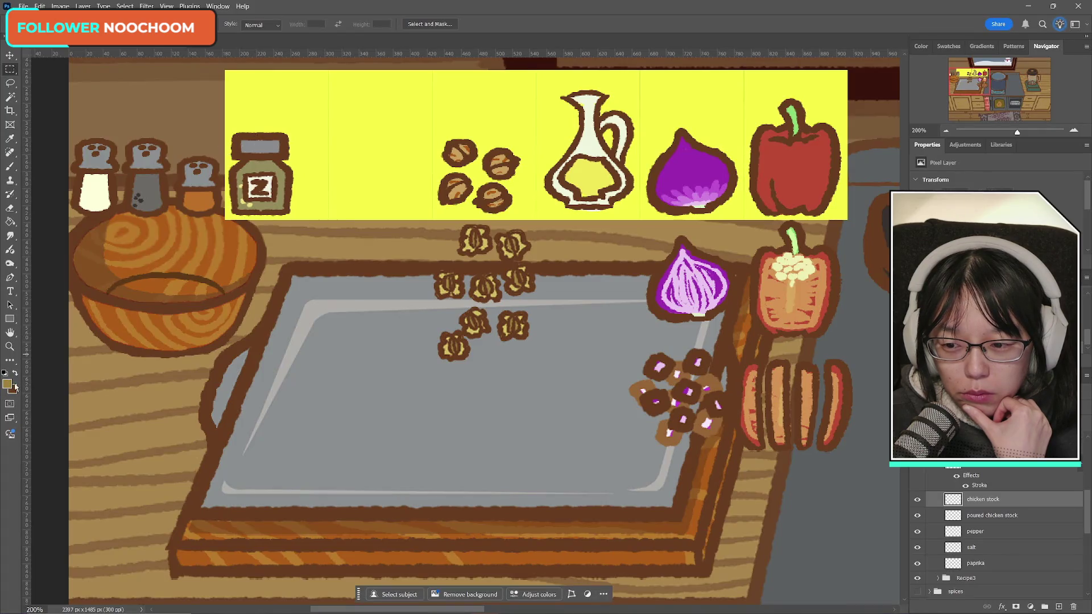
- Sample the jar lid's grey, then make brown the brush colour
{"action": "left_click", "coordinate": [11, 386]}
{"action": "left_click", "coordinate": [262, 147]}
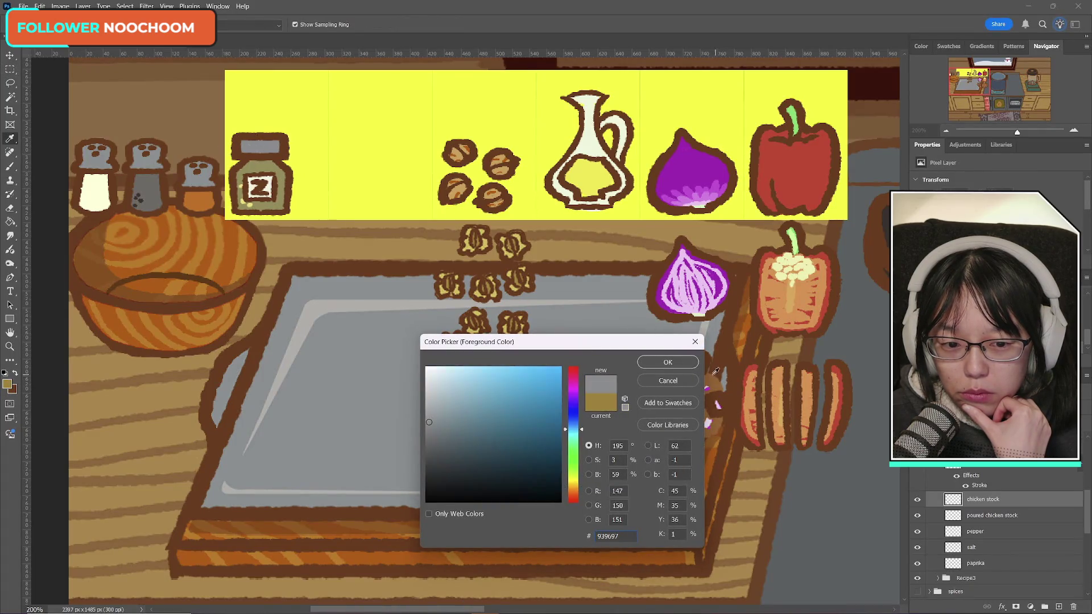
{"action": "left_click", "coordinate": [668, 362]}
{"action": "key", "text": "m"}
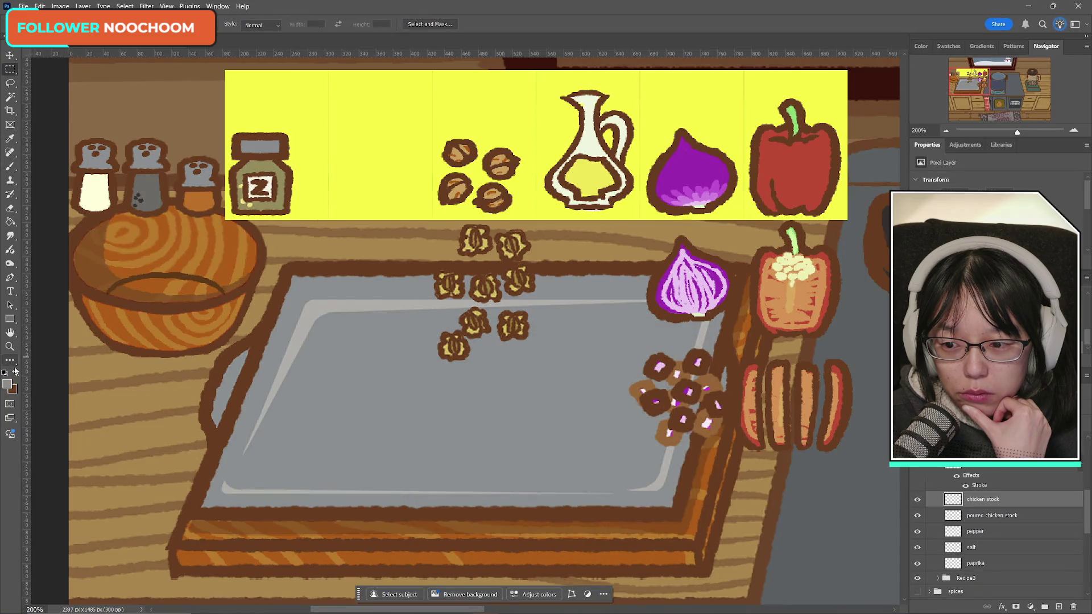
{"action": "left_click", "coordinate": [15, 372]}
{"action": "left_click", "coordinate": [10, 166]}
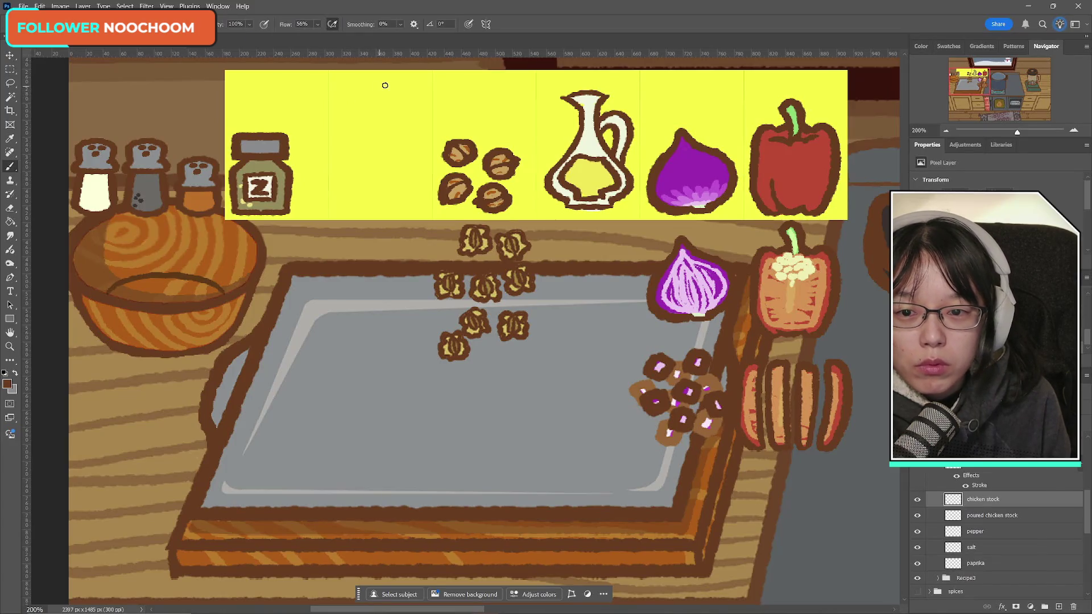
- Brush the lid outline in the empty strip cell: top line, two side hooks and bottom edge
{"action": "left_click_drag", "start_coordinate": [348, 88], "coordinate": [418, 88]}
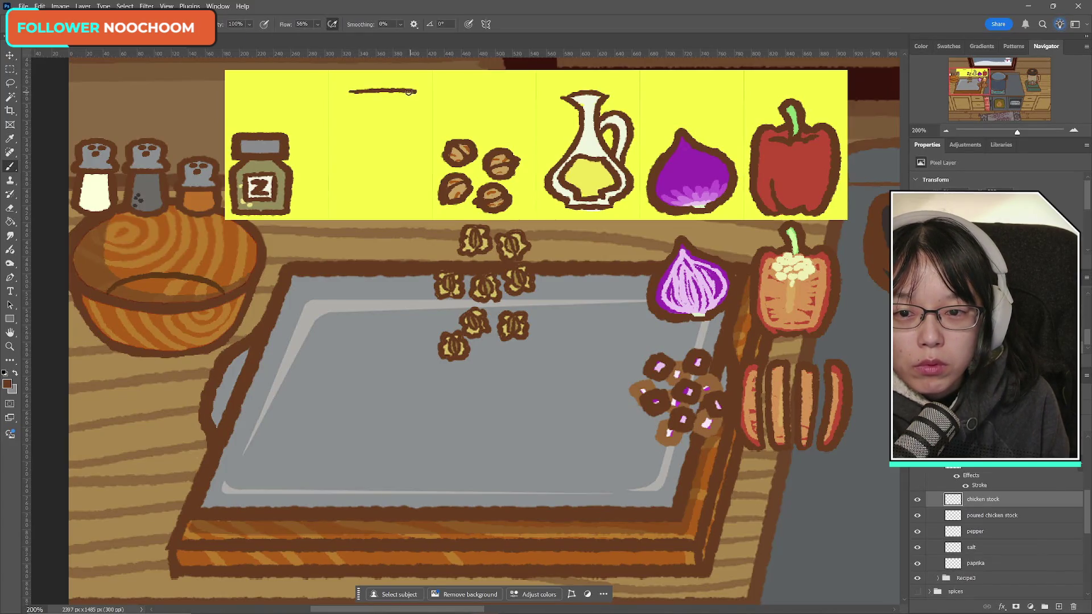
{"action": "key", "text": "ctrl+z"}
{"action": "left_click_drag", "start_coordinate": [342, 89], "coordinate": [413, 87]}
{"action": "key", "text": "ctrl+z"}
{"action": "left_click_drag", "start_coordinate": [340, 90], "coordinate": [414, 89]}
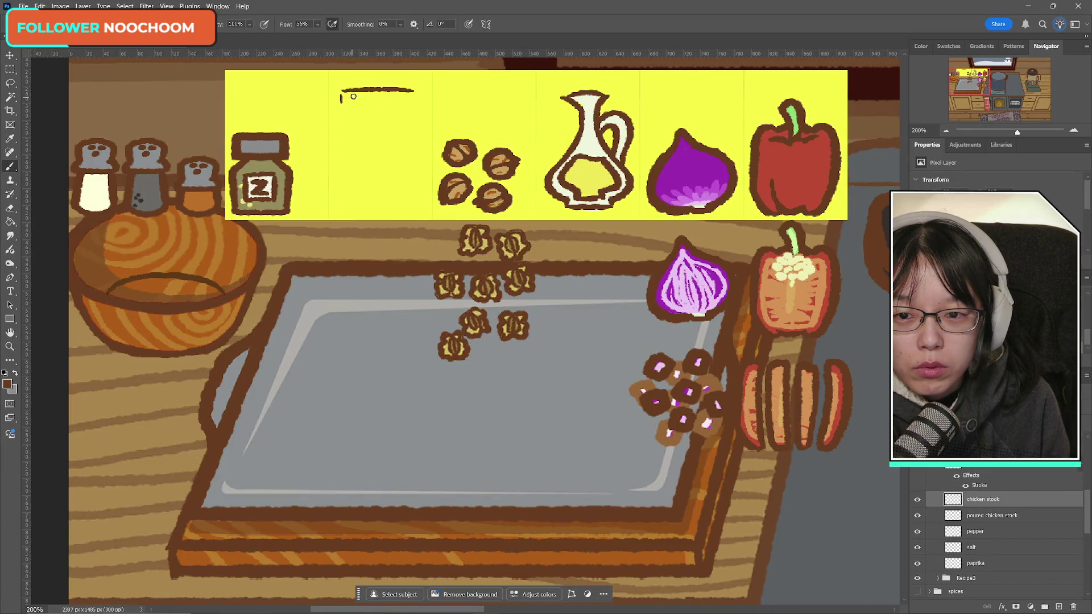
{"action": "key", "text": "ctrl+z"}
{"action": "left_click_drag", "start_coordinate": [341, 89], "coordinate": [342, 105]}
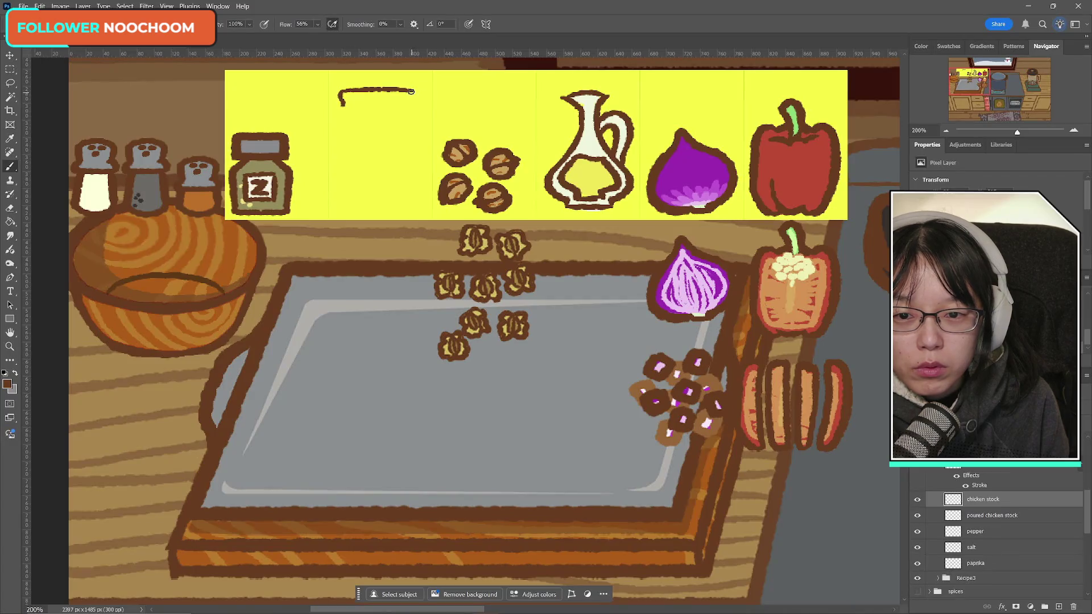
{"action": "left_click_drag", "start_coordinate": [410, 98], "coordinate": [412, 104]}
{"action": "left_click_drag", "start_coordinate": [342, 106], "coordinate": [414, 106]}
{"action": "key", "text": "ctrl+z"}
{"action": "left_click_drag", "start_coordinate": [343, 106], "coordinate": [412, 106]}
{"action": "key", "text": "ctrl+z"}
- Nudge the lid shape two steps lower with Free Transform
{"action": "key", "text": "ctrl+t"}
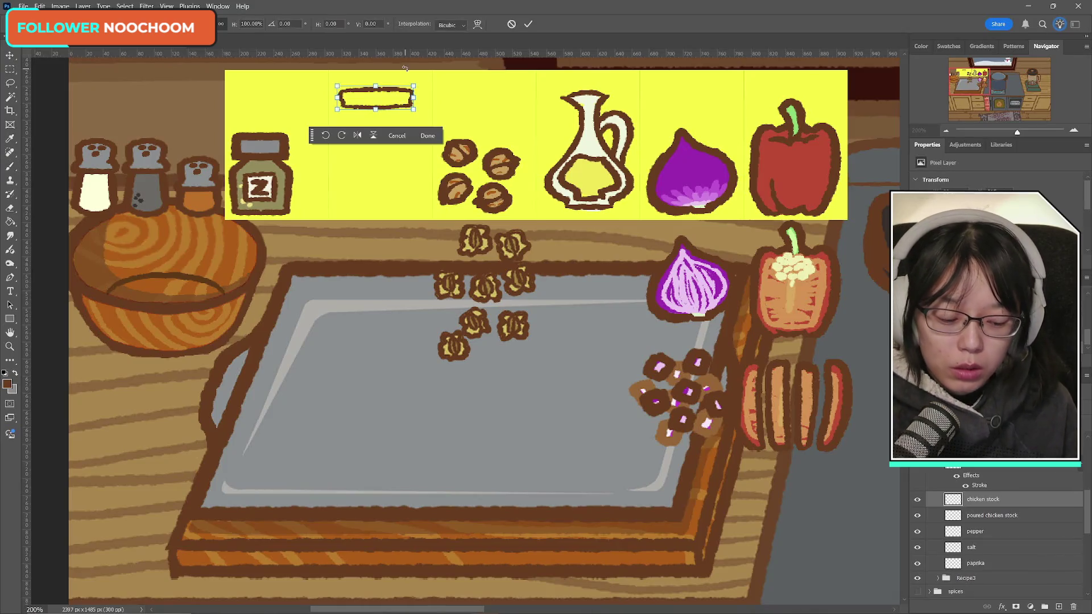
{"action": "key", "text": "Down"}
{"action": "key", "text": "Down"}
{"action": "key", "text": "Down"}
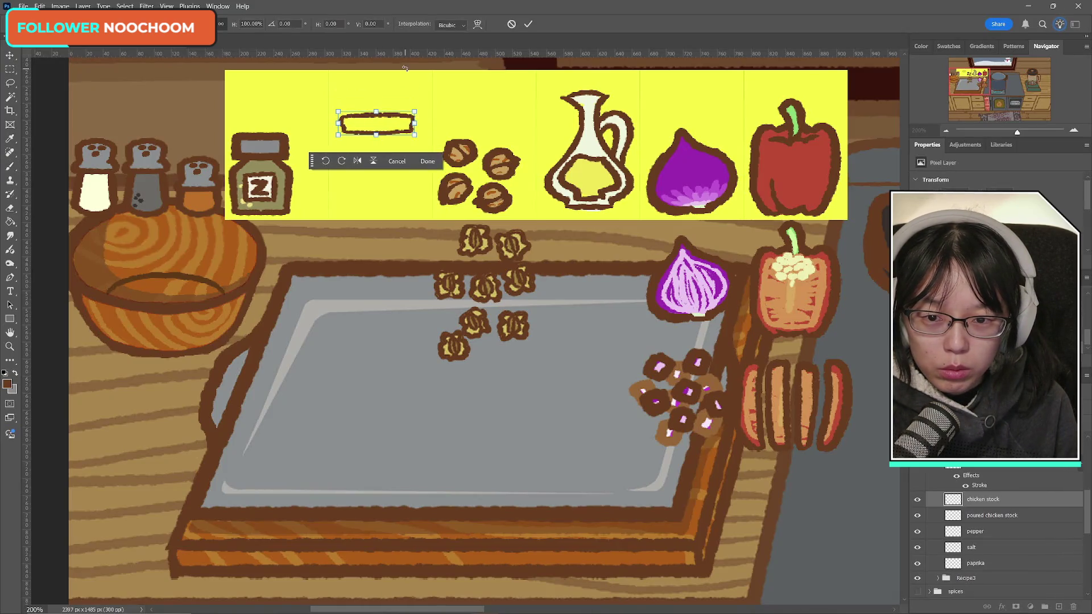
{"action": "key", "text": "Down"}
{"action": "key", "text": "Down"}
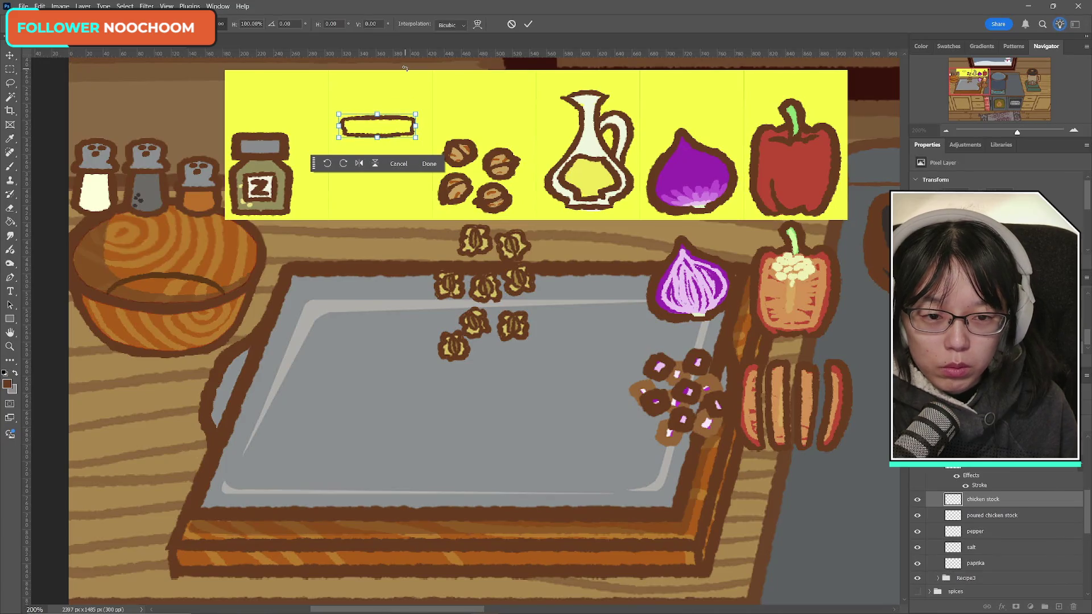
{"action": "left_click", "coordinate": [528, 24]}
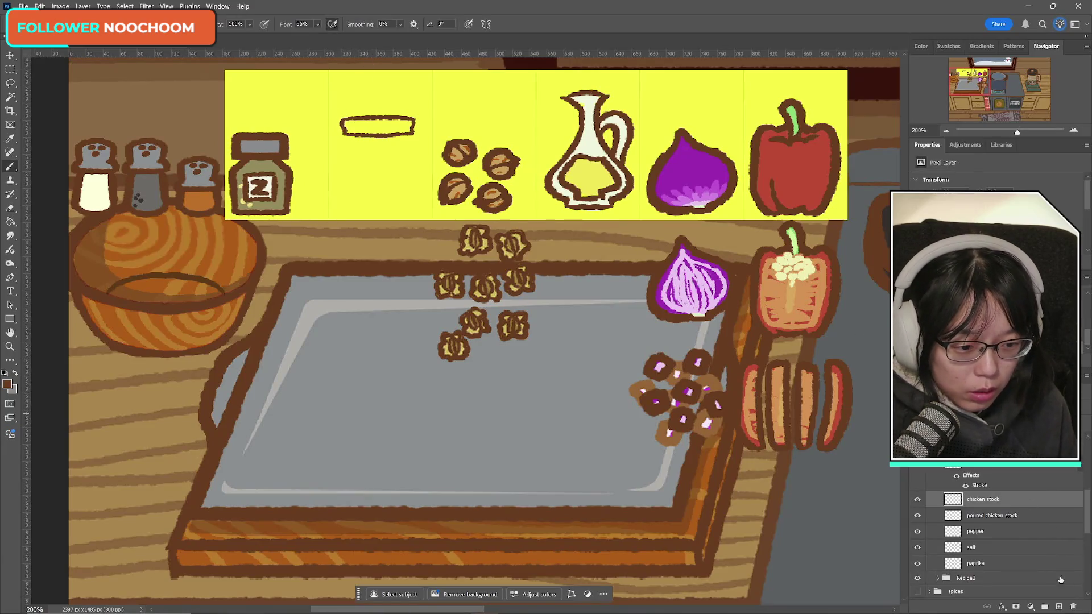
- On a new layer, brush the jar's left side curving into the bottom
{"action": "key", "text": "ctrl+shift+alt+n"}
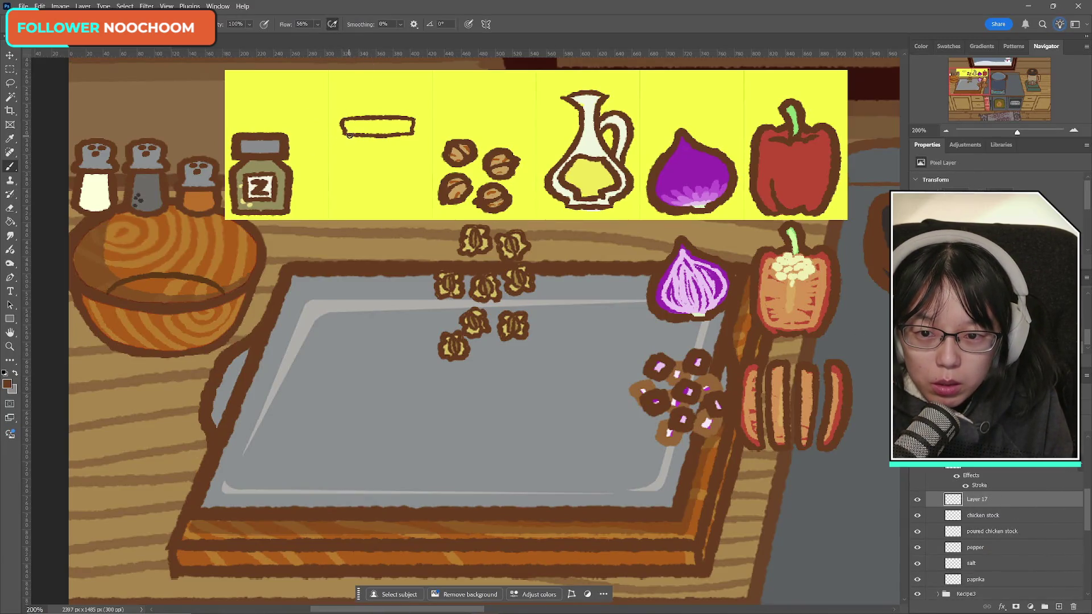
{"action": "left_click_drag", "start_coordinate": [347, 137], "coordinate": [341, 146]}
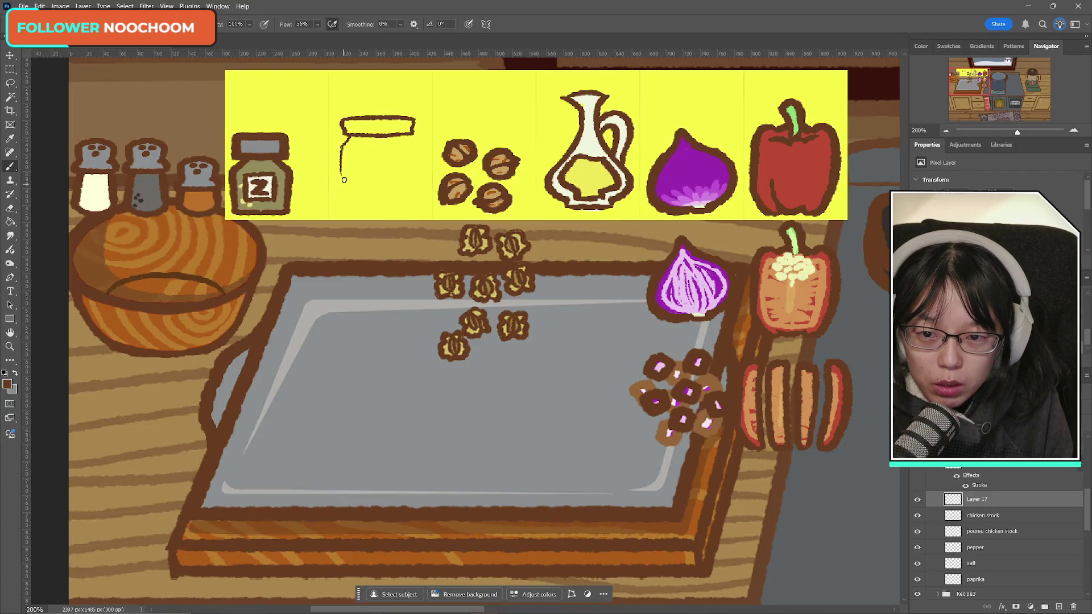
{"action": "left_click_drag", "start_coordinate": [348, 136], "coordinate": [338, 150]}
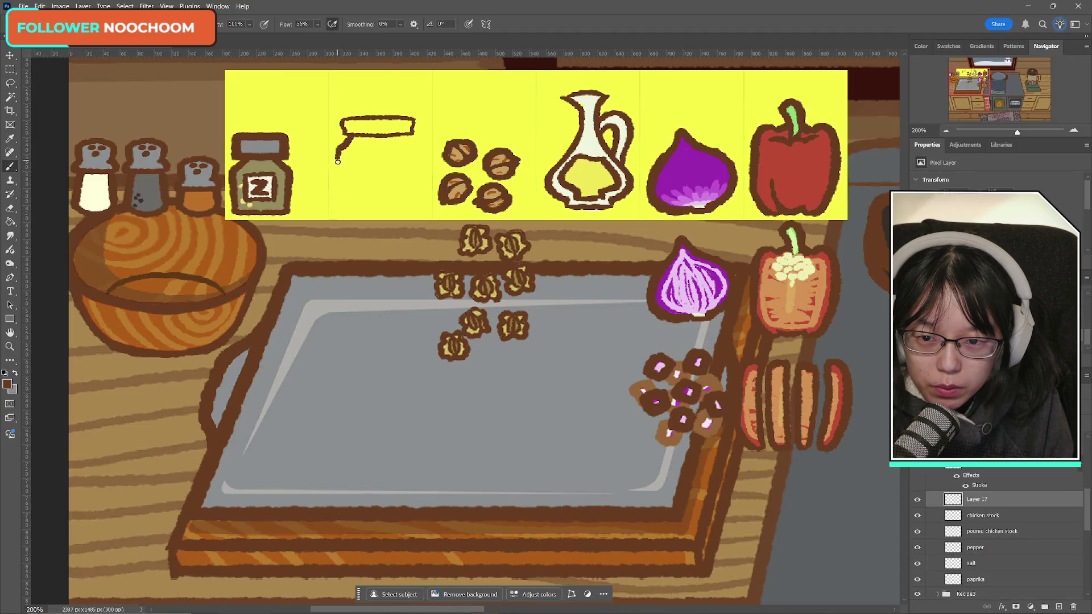
{"action": "mouse_move", "coordinate": [345, 143]}
{"action": "left_mouse_down"}
{"action": "mouse_move", "coordinate": [334, 164]}
{"action": "mouse_move", "coordinate": [340, 206]}
{"action": "left_mouse_up"}
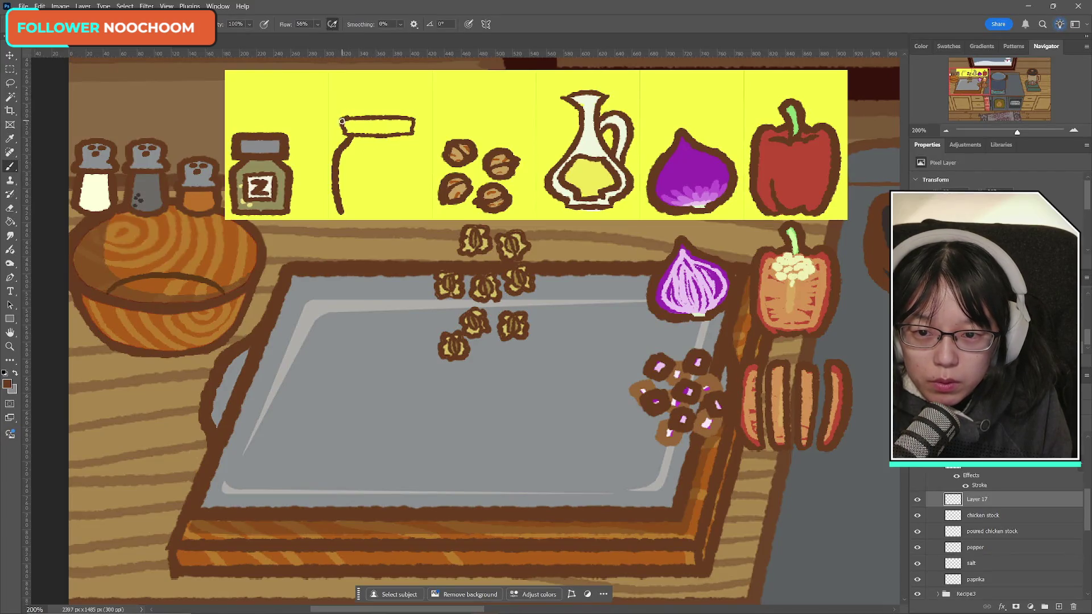
{"action": "mouse_move", "coordinate": [341, 117]}
{"action": "left_mouse_down"}
{"action": "mouse_move", "coordinate": [403, 117]}
{"action": "mouse_move", "coordinate": [378, 117]}
{"action": "mouse_move", "coordinate": [368, 136]}
{"action": "mouse_move", "coordinate": [382, 136]}
{"action": "left_mouse_up"}
{"action": "key", "text": "ctrl+z"}
{"action": "key", "text": "ctrl+z"}
{"action": "key", "text": "ctrl+z"}
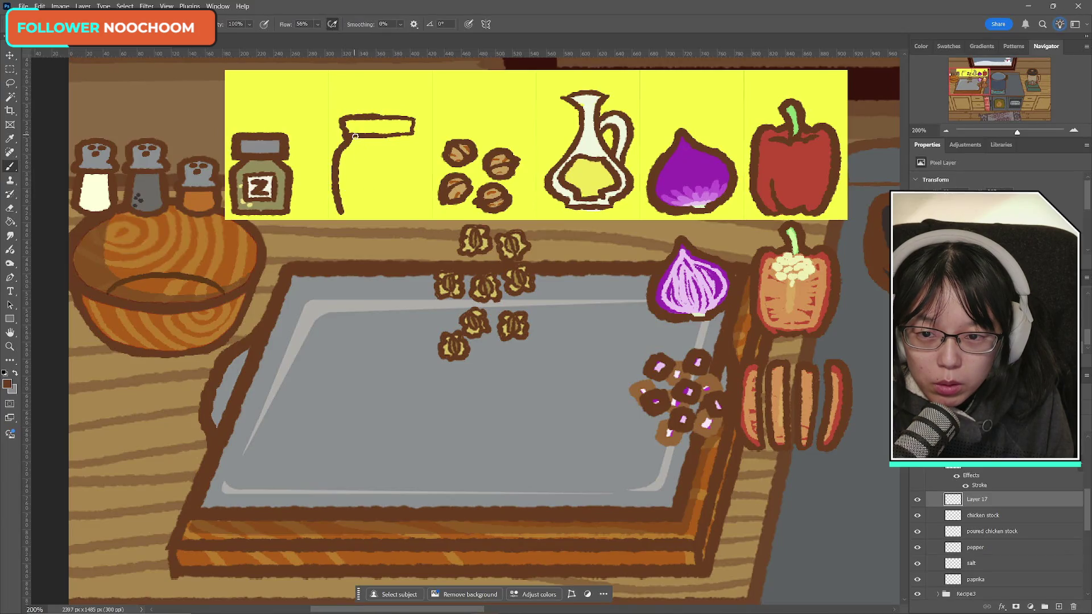
{"action": "left_click_drag", "start_coordinate": [341, 212], "coordinate": [362, 215]}
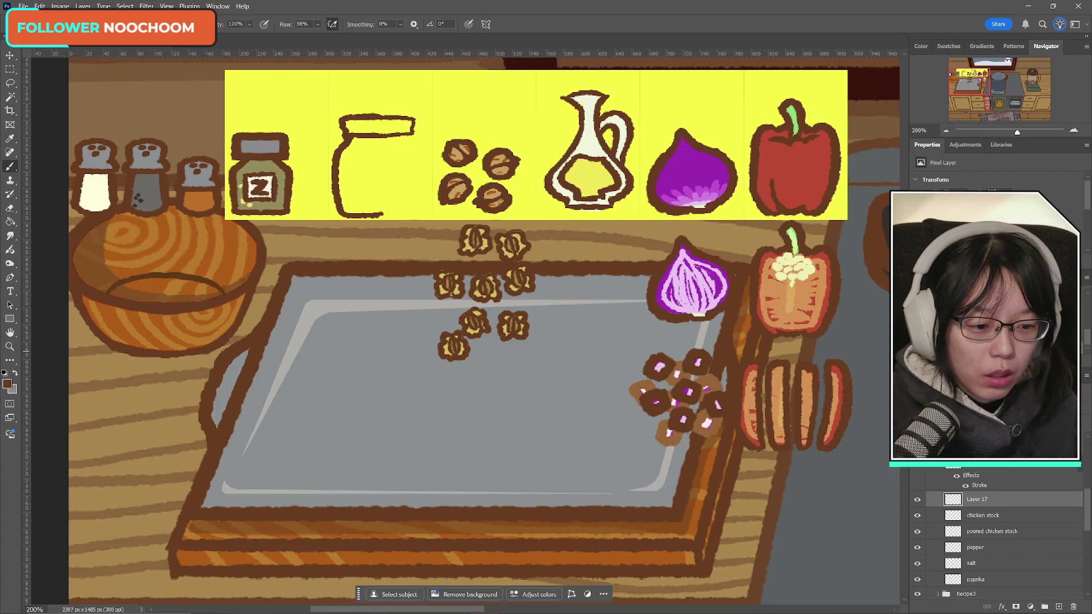
- Duplicate the left half, flip it horizontally and place it as the right side
{"action": "key", "text": "ctrl+j"}
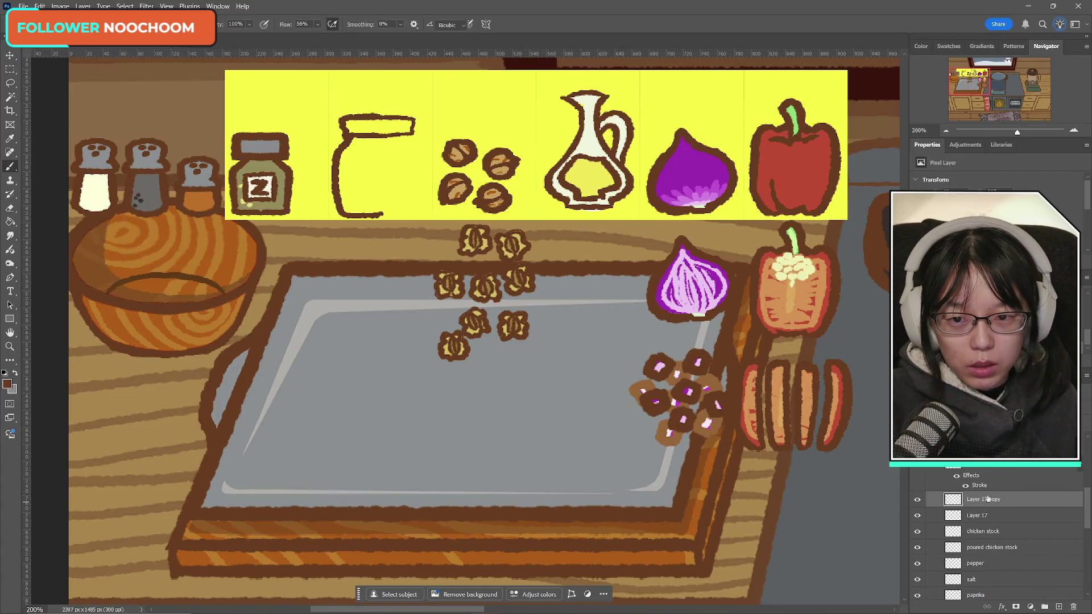
{"action": "key", "text": "ctrl+t"}
{"action": "right_click", "coordinate": [357, 171]}
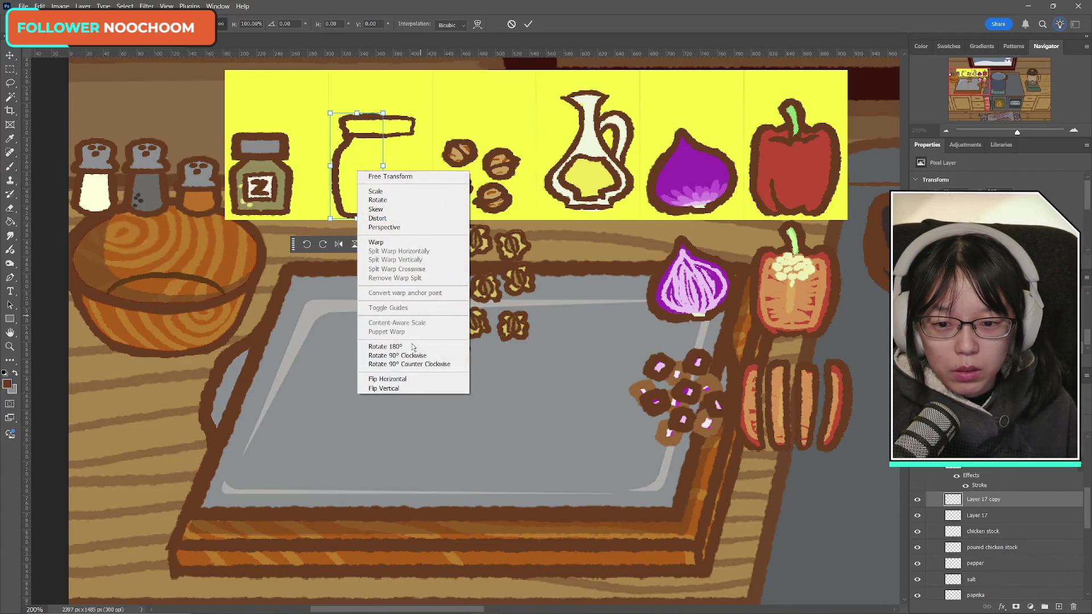
{"action": "left_click", "coordinate": [400, 377]}
{"action": "left_click_drag", "start_coordinate": [386, 141], "coordinate": [419, 141]}
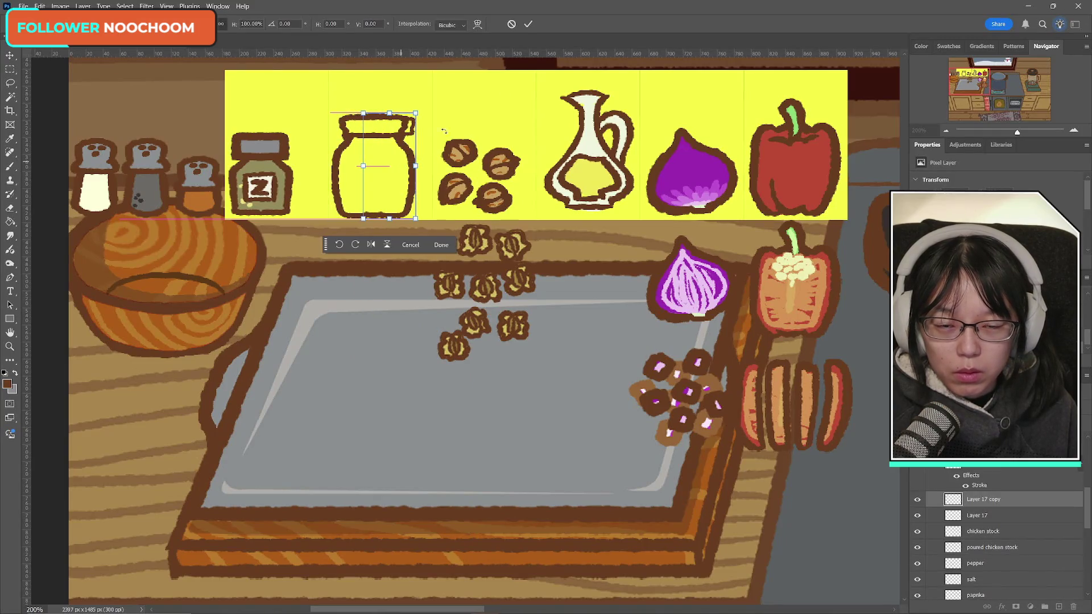
{"action": "key", "text": "Return"}
- Toggle each jar half's visibility to check the mirrored outline
{"action": "key", "text": "b"}
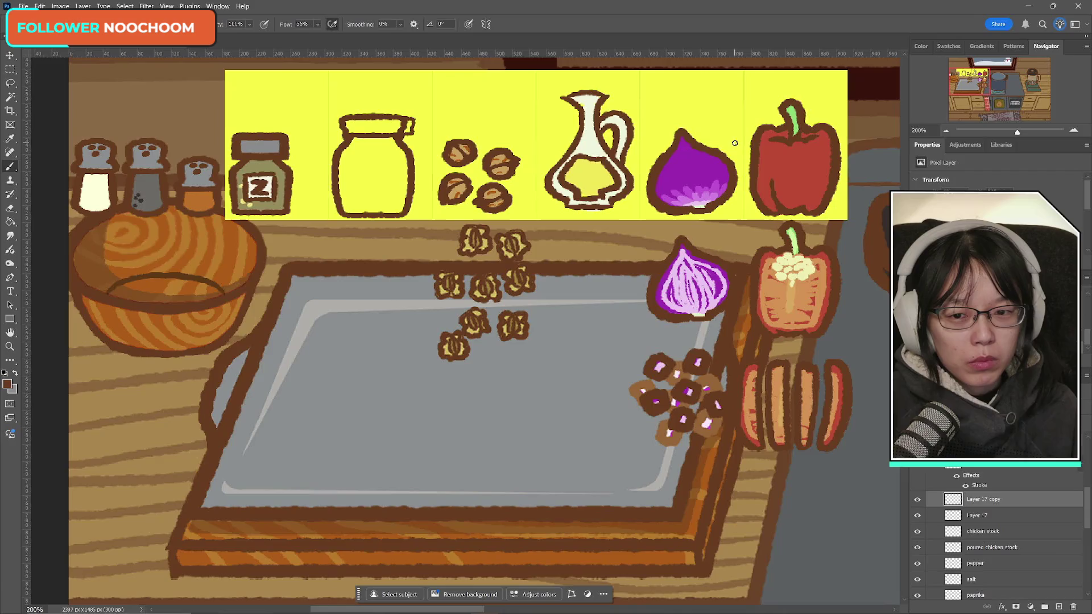
{"action": "left_click", "coordinate": [917, 499]}
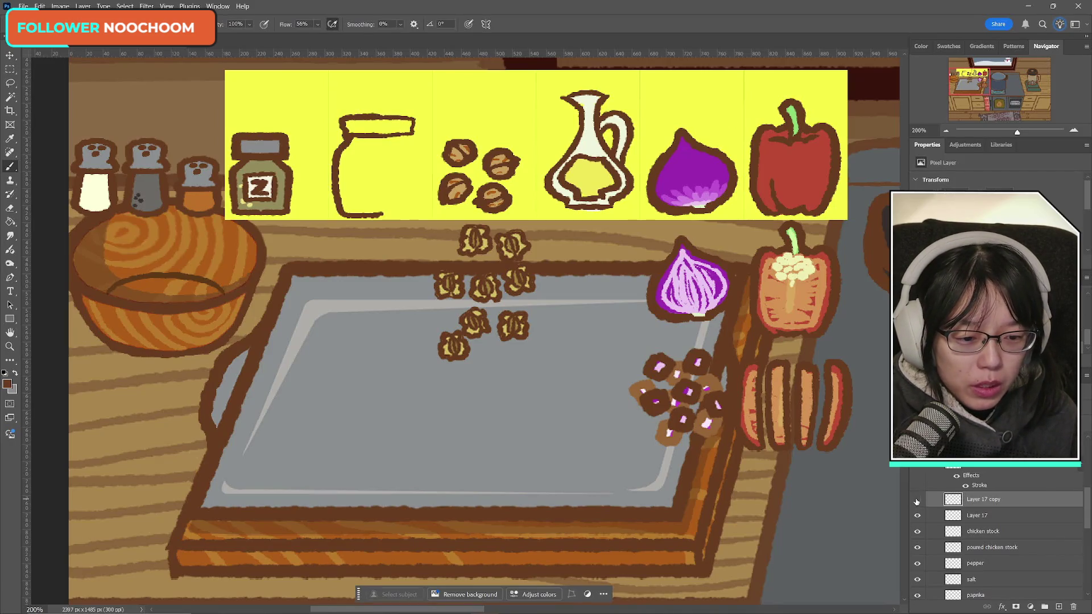
{"action": "left_click", "coordinate": [916, 499]}
{"action": "left_click", "coordinate": [917, 515]}
{"action": "left_click", "coordinate": [917, 515]}
{"action": "left_click", "coordinate": [917, 516]}
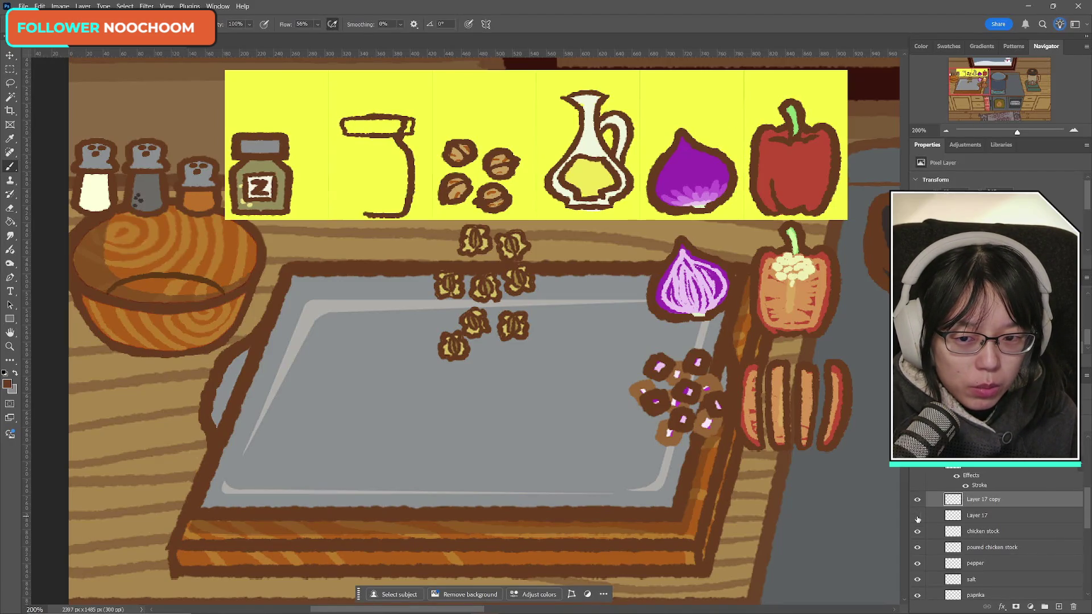
{"action": "left_click", "coordinate": [917, 515]}
- Erase the stray outline at the jar's upper right and merge the two halves
{"action": "left_click", "coordinate": [998, 530]}
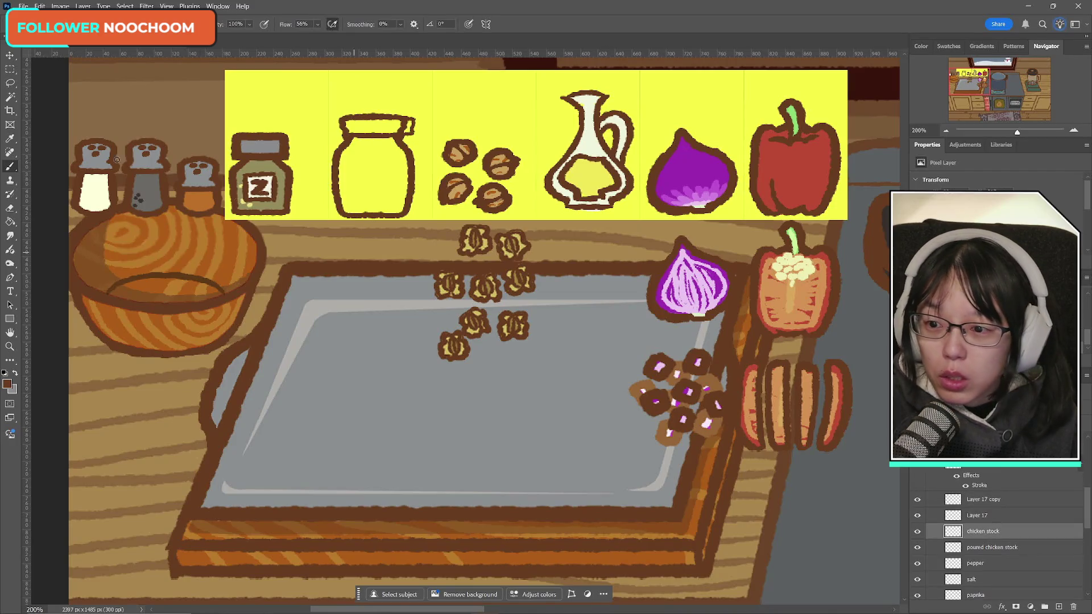
{"action": "left_click", "coordinate": [10, 208]}
{"action": "left_click_drag", "start_coordinate": [411, 117], "coordinate": [414, 137]}
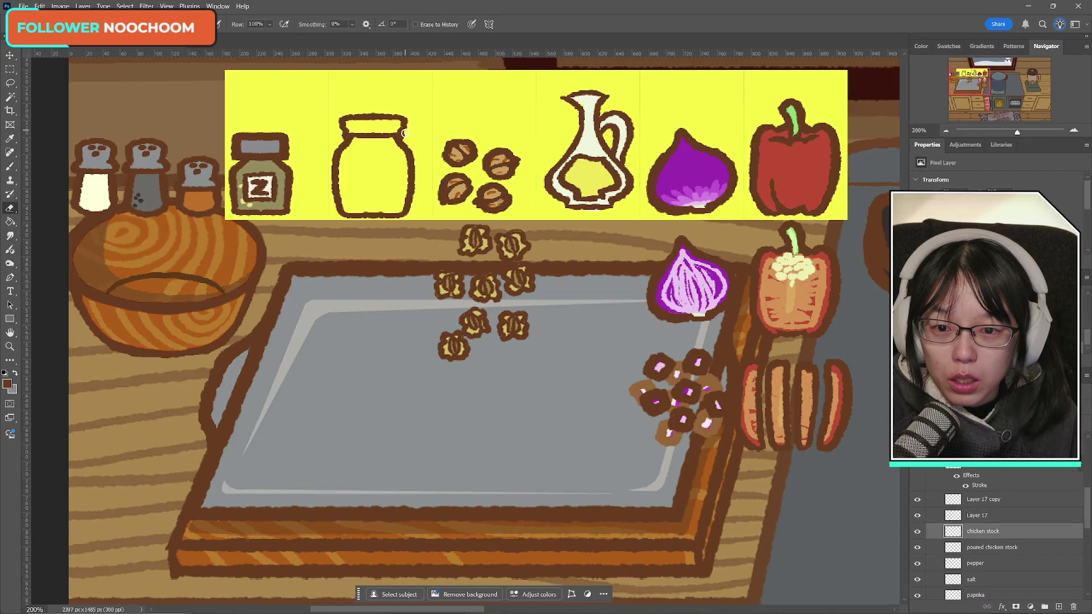
{"action": "left_click", "coordinate": [988, 520]}
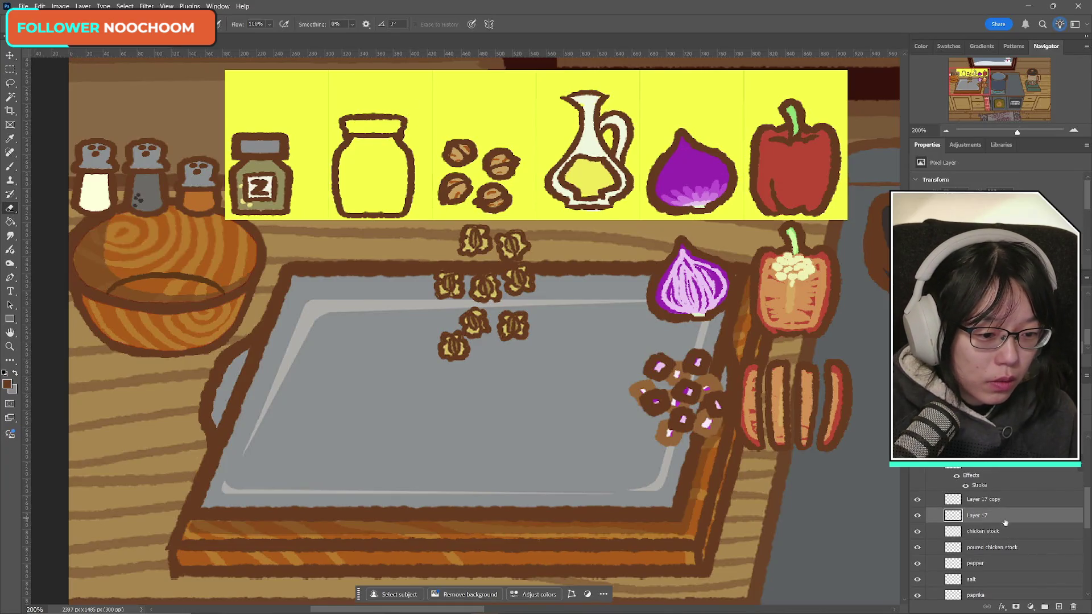
{"action": "key", "text": "ctrl+z"}
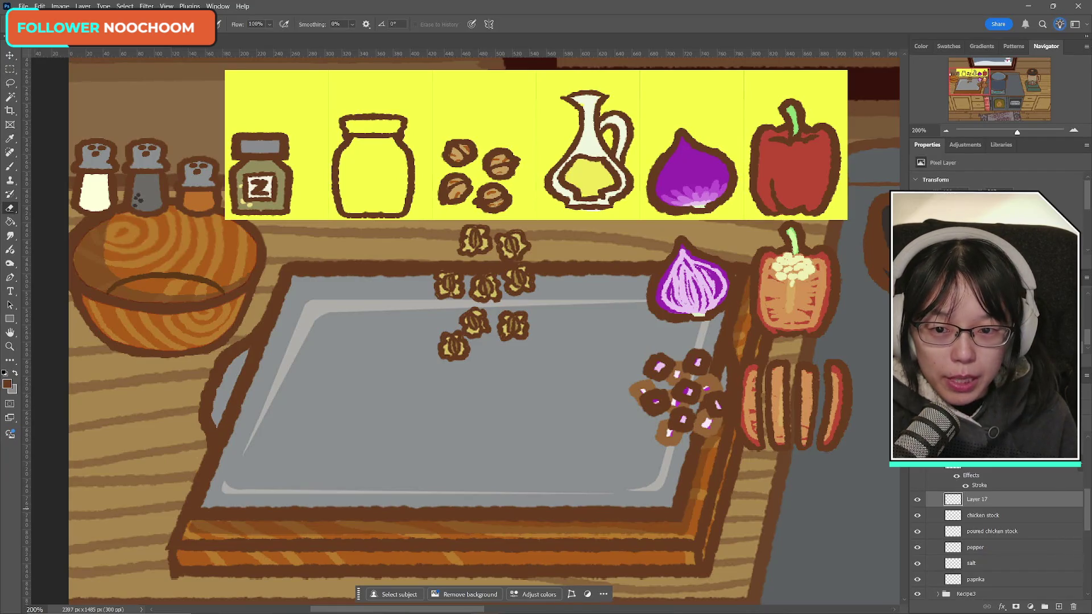
- Try shifting the jar, cancel, and test a rectangular selection around its top
{"action": "key", "text": "ctrl+t"}
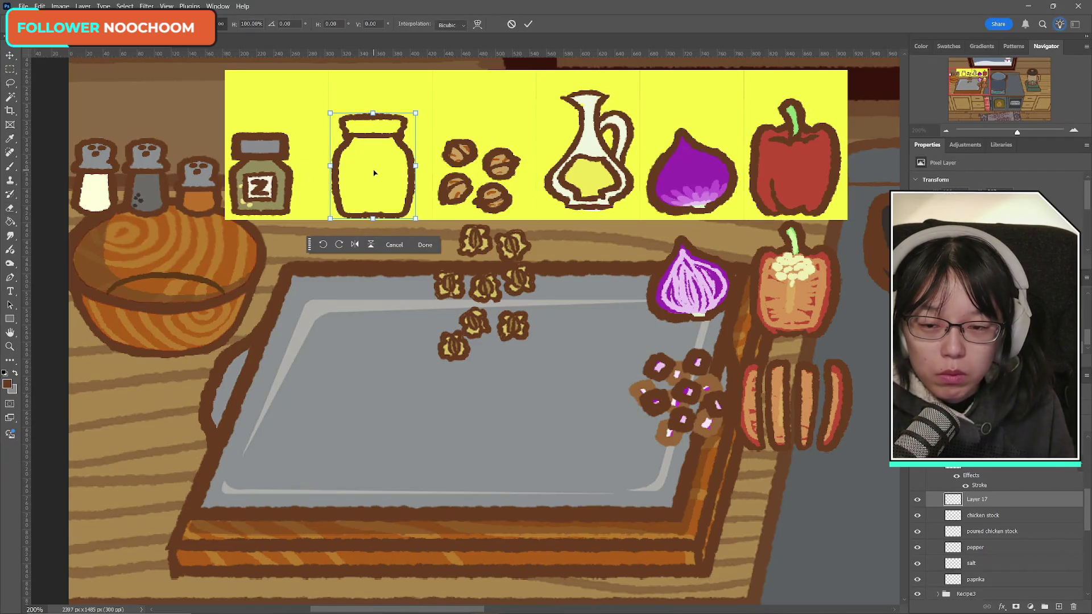
{"action": "left_click_drag", "start_coordinate": [374, 173], "coordinate": [385, 171]}
{"action": "left_click", "coordinate": [511, 24]}
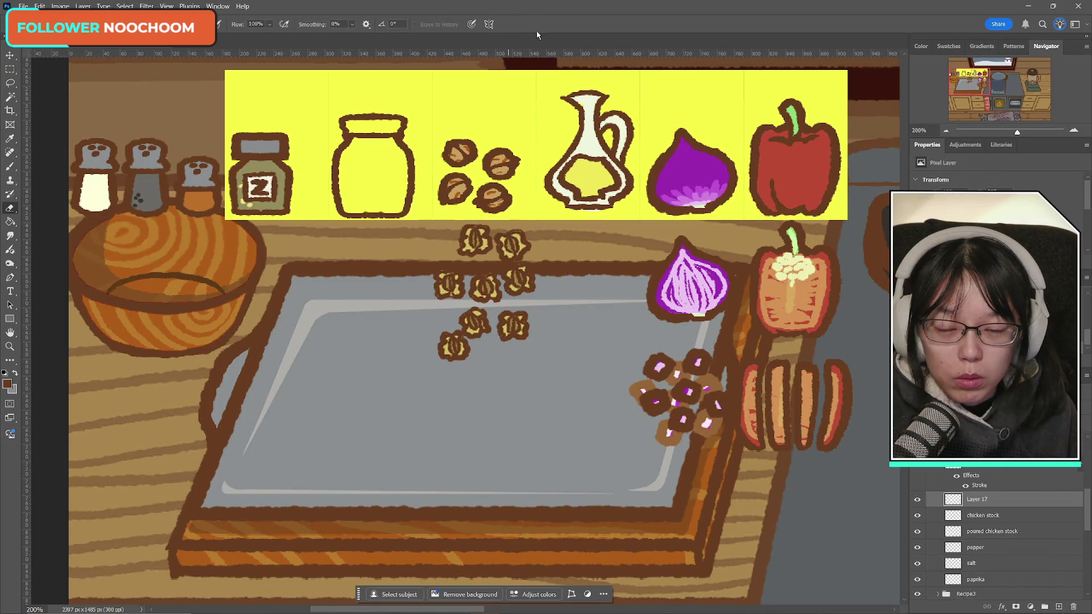
{"action": "left_click", "coordinate": [982, 515]}
{"action": "key", "text": "m"}
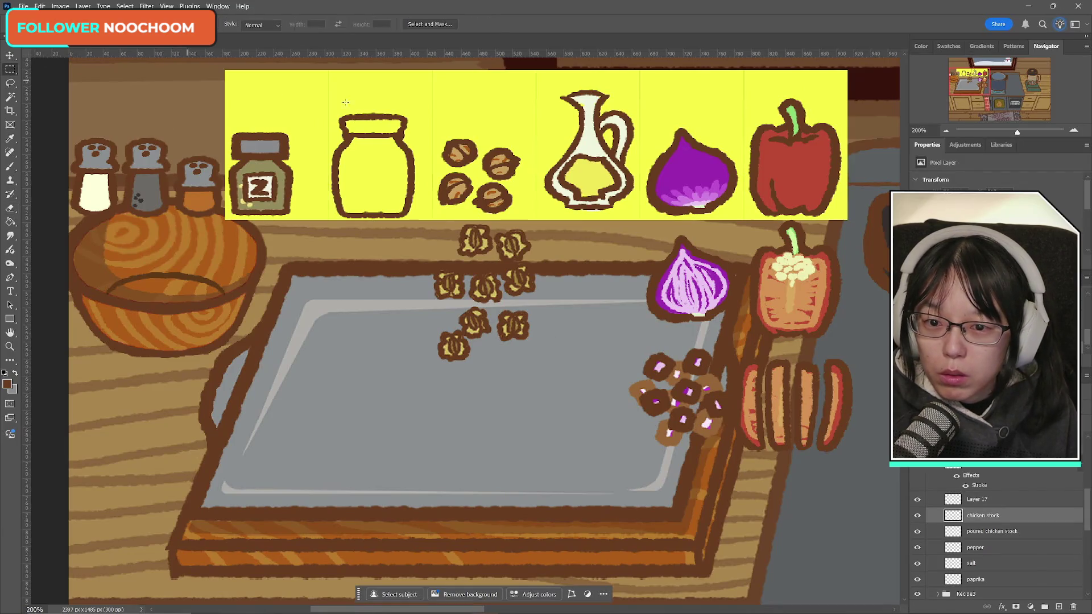
{"action": "left_click_drag", "start_coordinate": [332, 102], "coordinate": [417, 159]}
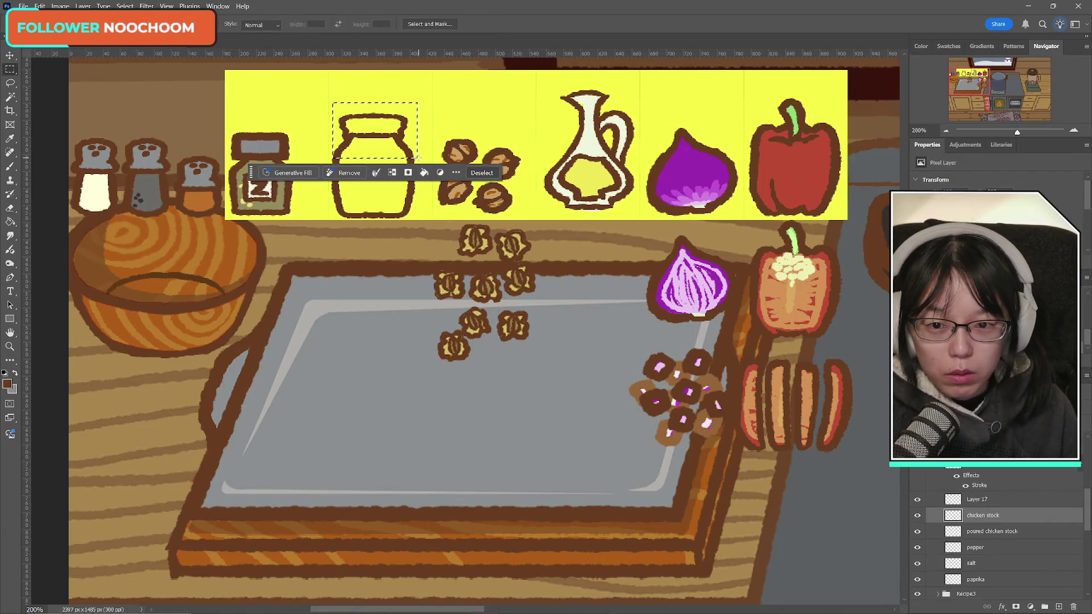
{"action": "left_click", "coordinate": [398, 257]}
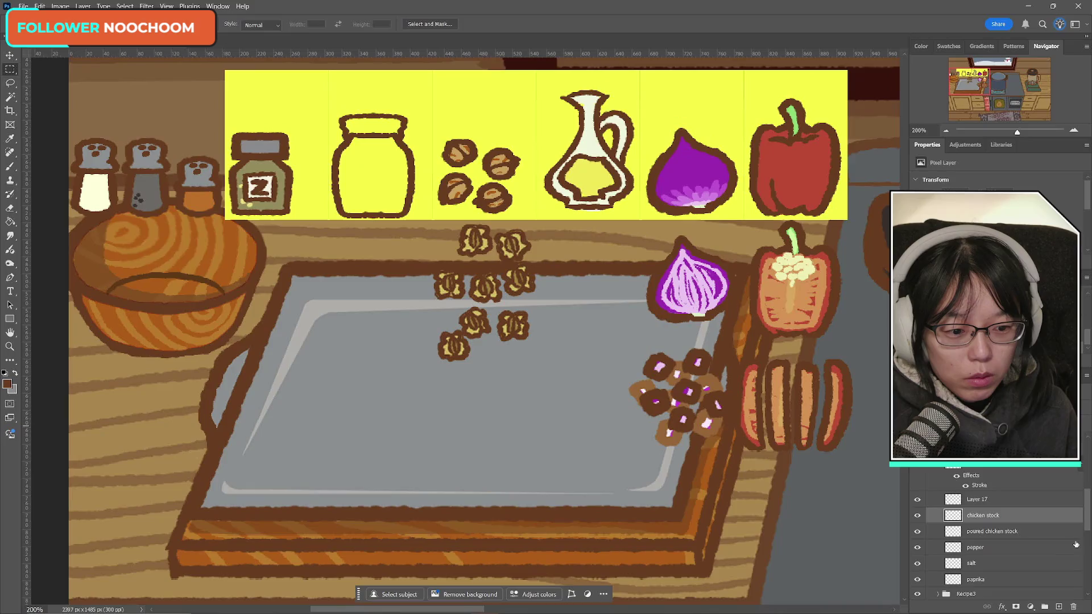
- Move the Layer 17 jar slightly to the right and commit
{"action": "left_click", "coordinate": [977, 504]}
{"action": "left_click", "coordinate": [917, 501]}
{"action": "left_click", "coordinate": [917, 500]}
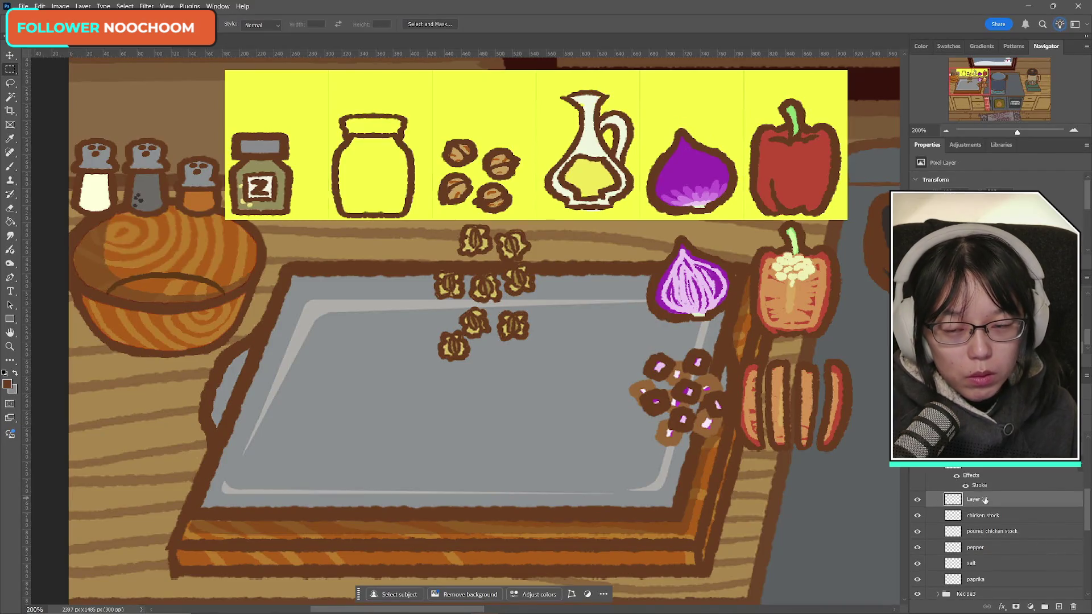
{"action": "key", "text": "ctrl+t"}
{"action": "left_click_drag", "start_coordinate": [380, 166], "coordinate": [388, 172]}
{"action": "left_click", "coordinate": [528, 24]}
{"action": "key", "text": "m"}
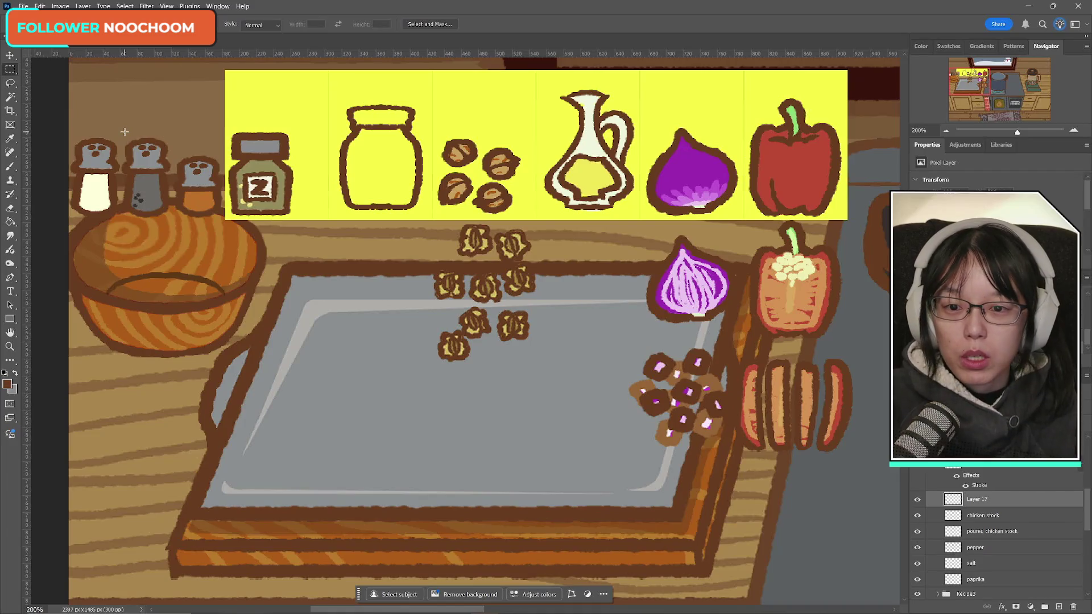
- Lasso the jar's left side, tilt it slightly and deselect
{"action": "left_click", "coordinate": [10, 82]}
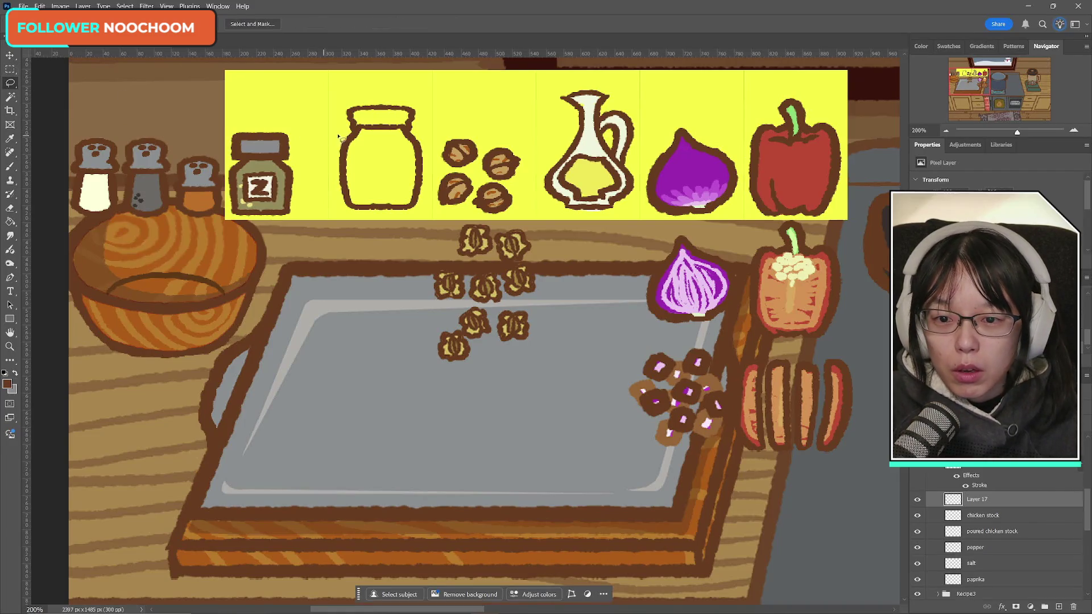
{"action": "mouse_move", "coordinate": [369, 131]}
{"action": "left_mouse_down"}
{"action": "mouse_move", "coordinate": [336, 141]}
{"action": "mouse_move", "coordinate": [338, 219]}
{"action": "mouse_move", "coordinate": [388, 210]}
{"action": "left_mouse_up"}
{"action": "key", "text": "ctrl+t"}
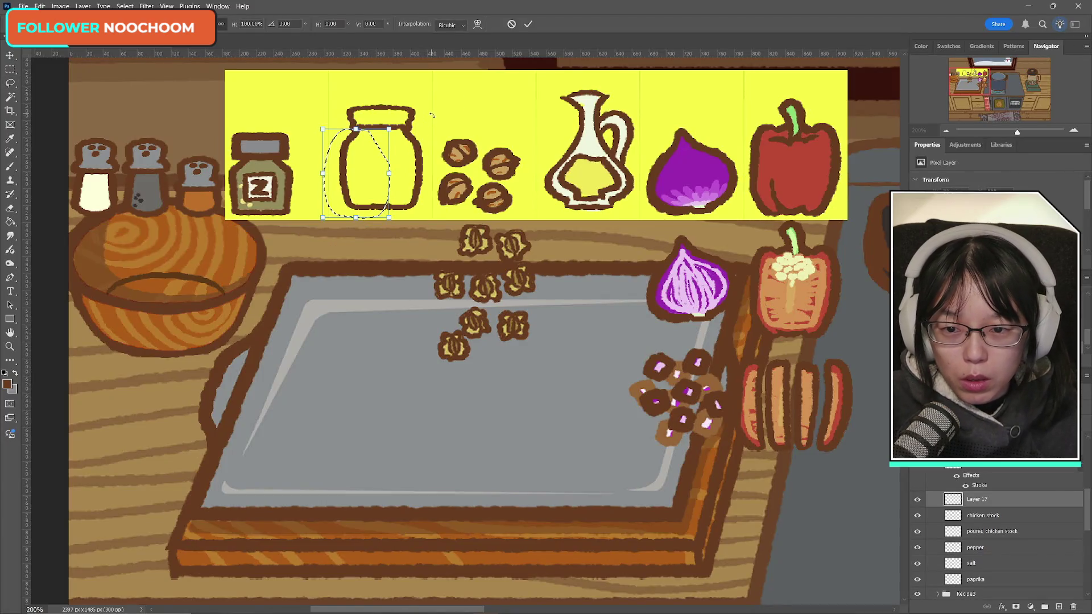
{"action": "left_click_drag", "start_coordinate": [428, 113], "coordinate": [432, 116]}
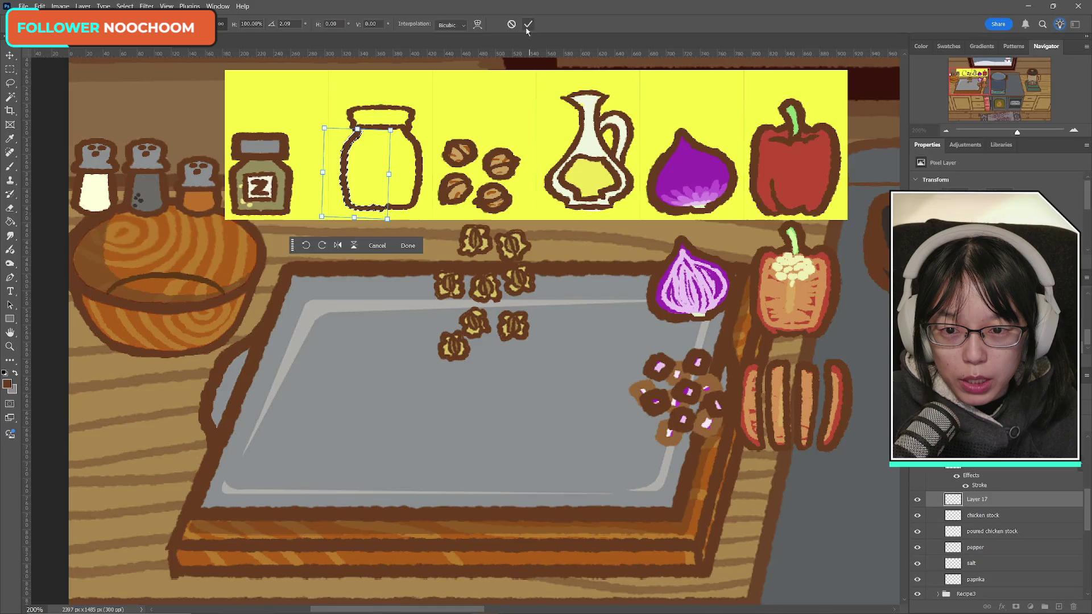
{"action": "key", "text": "Return"}
{"action": "key", "text": "ctrl+d"}
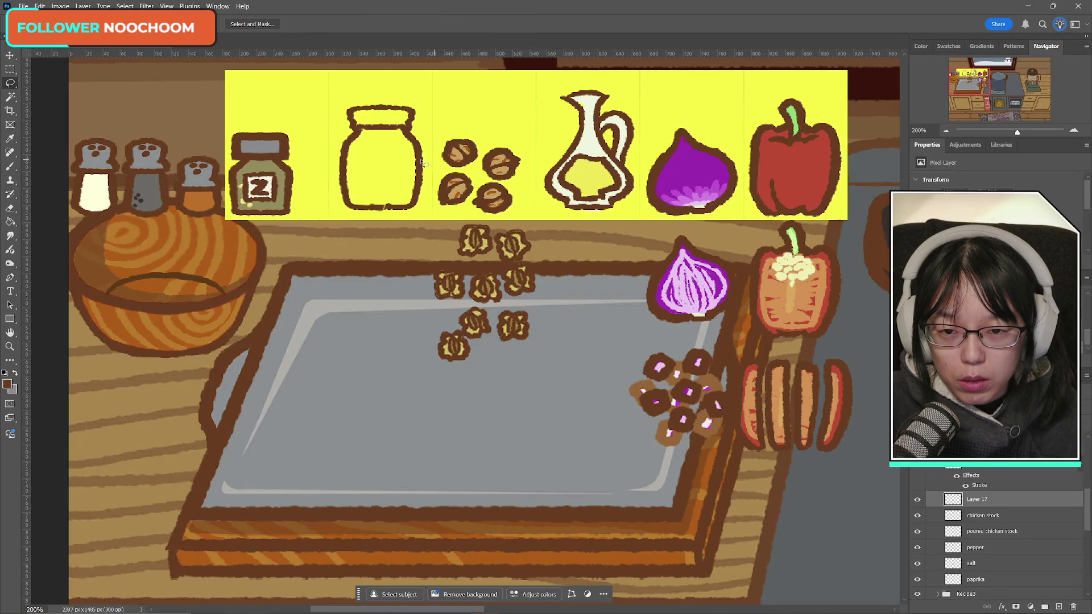
- Lasso the jar's right half and rotate it about -2° counter-clockwise
{"action": "mouse_move", "coordinate": [400, 130]}
{"action": "left_mouse_down"}
{"action": "mouse_move", "coordinate": [430, 149]}
{"action": "mouse_move", "coordinate": [422, 219]}
{"action": "mouse_move", "coordinate": [382, 213]}
{"action": "mouse_move", "coordinate": [380, 172]}
{"action": "left_mouse_up"}
{"action": "key", "text": "ctrl+t"}
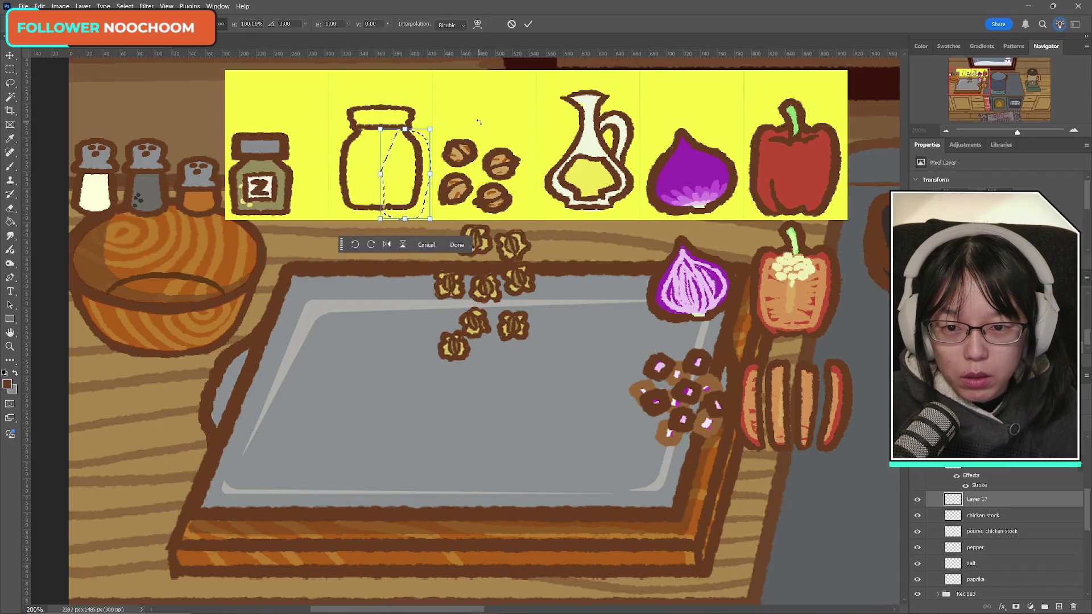
{"action": "left_click_drag", "start_coordinate": [478, 121], "coordinate": [477, 119]}
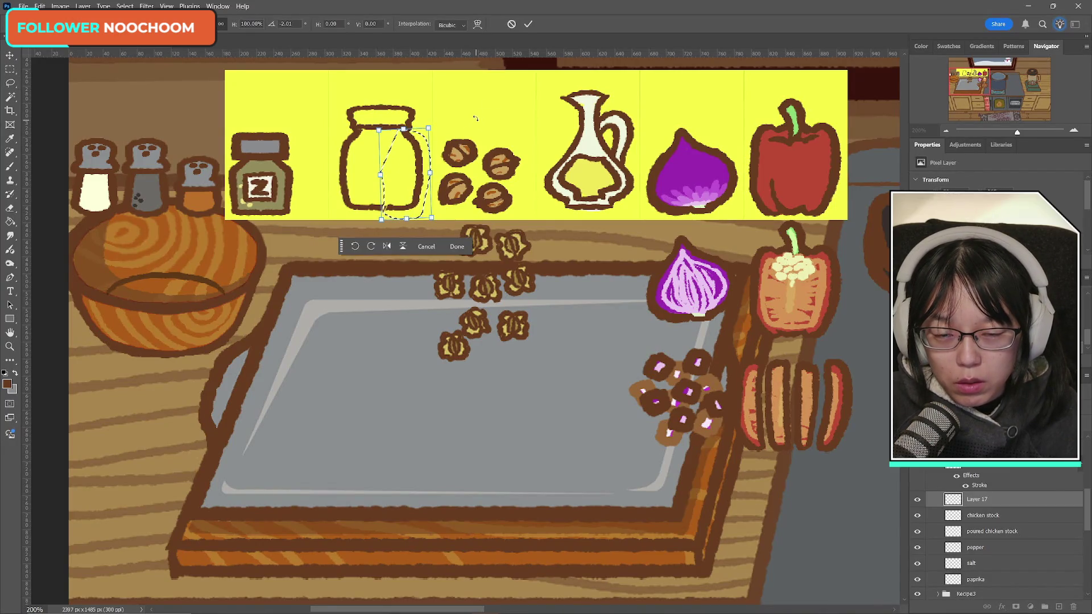
{"action": "left_click", "coordinate": [528, 24]}
{"action": "left_click", "coordinate": [439, 130]}
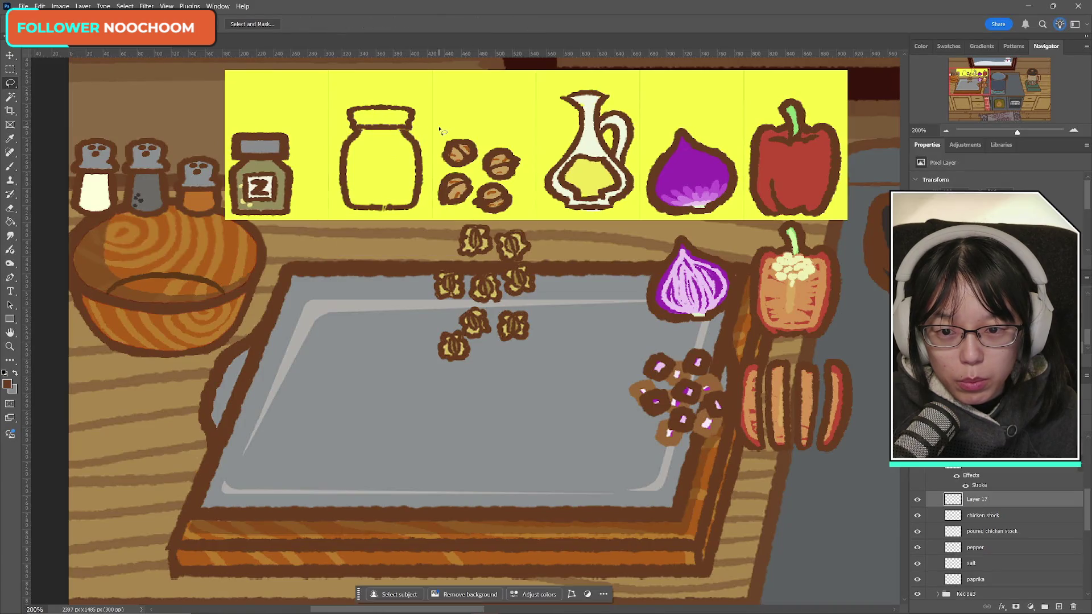
{"action": "key", "text": "b"}
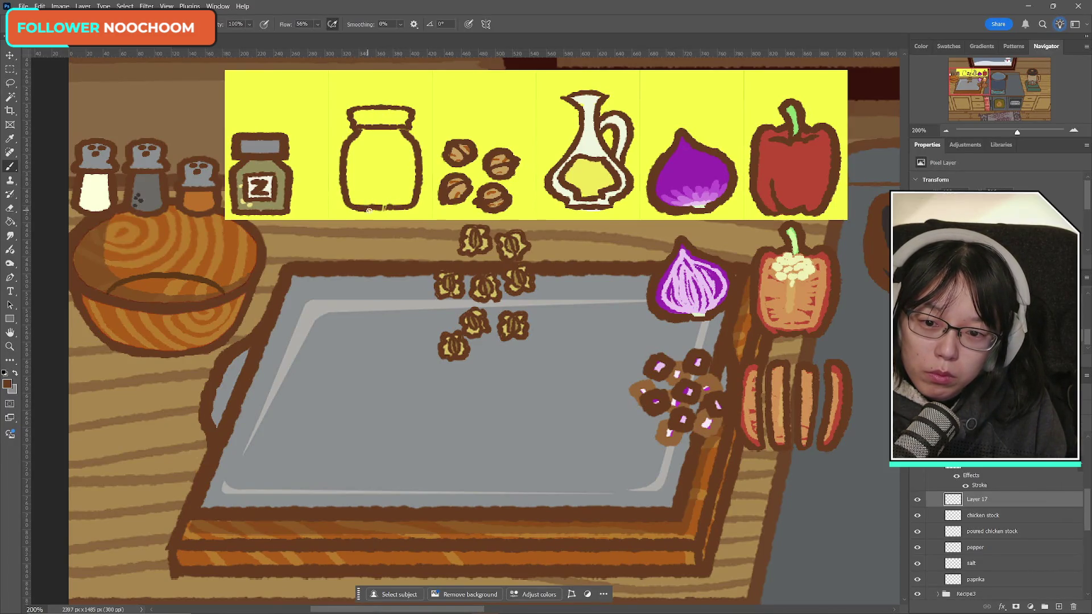
- Repaint the jar's bottom outline darker
{"action": "left_click_drag", "start_coordinate": [368, 210], "coordinate": [411, 208]}
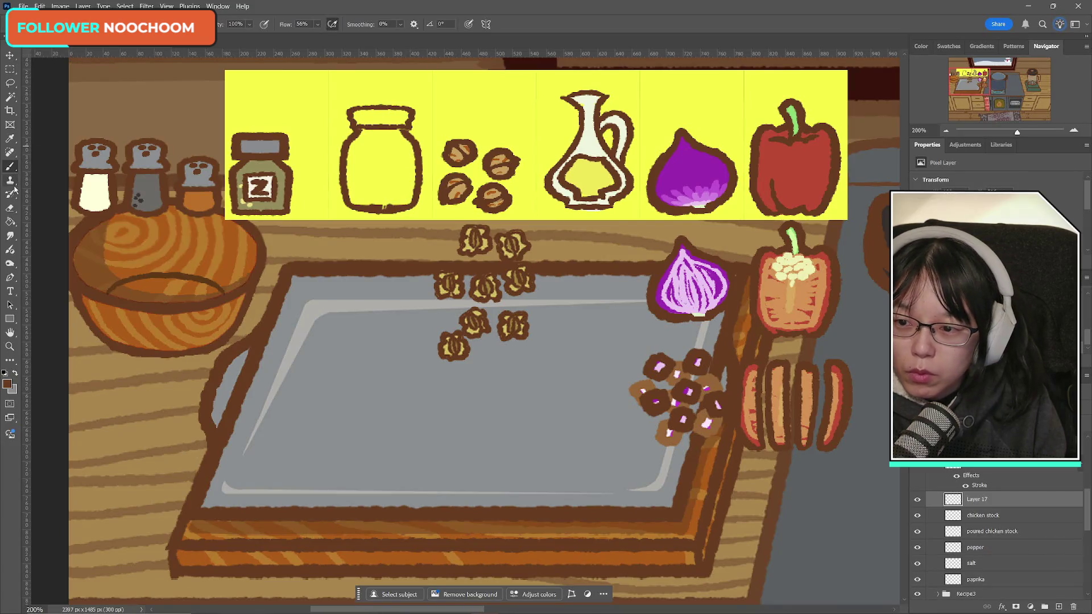
{"action": "left_click", "coordinate": [10, 208]}
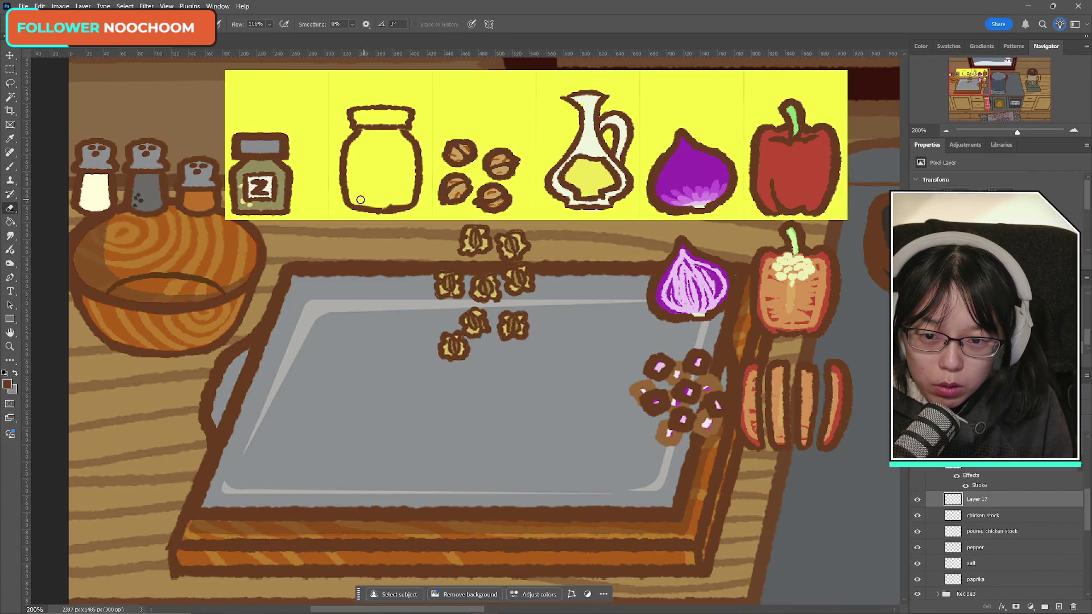
{"action": "left_click", "coordinate": [9, 168]}
{"action": "left_click_drag", "start_coordinate": [347, 204], "coordinate": [412, 206]}
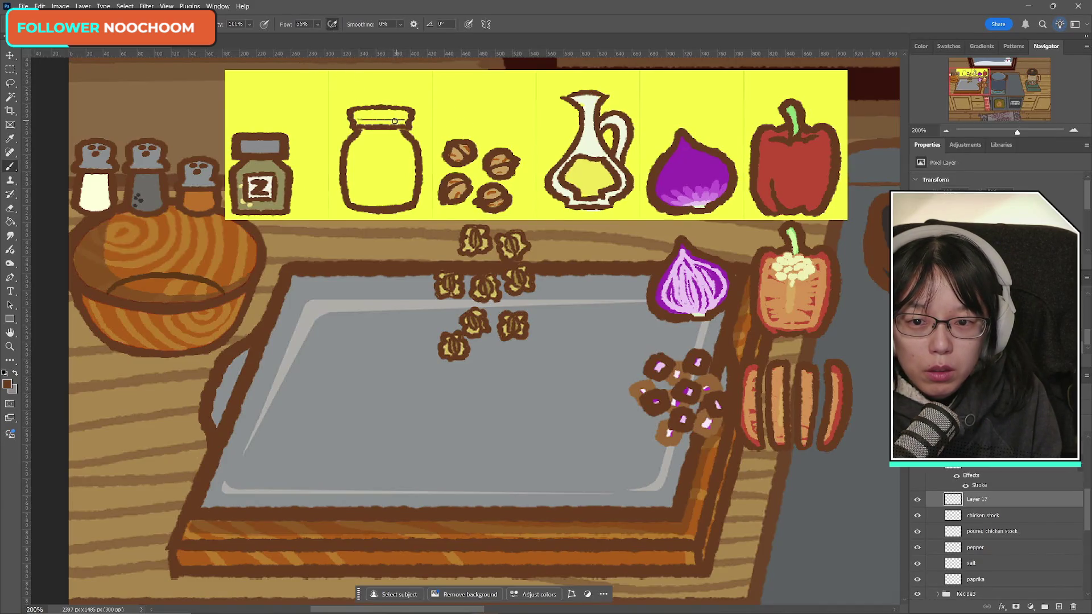
- Draw a line across the jar lid and save the document
{"action": "left_click_drag", "start_coordinate": [349, 120], "coordinate": [416, 116]}
{"action": "key", "text": "ctrl+z"}
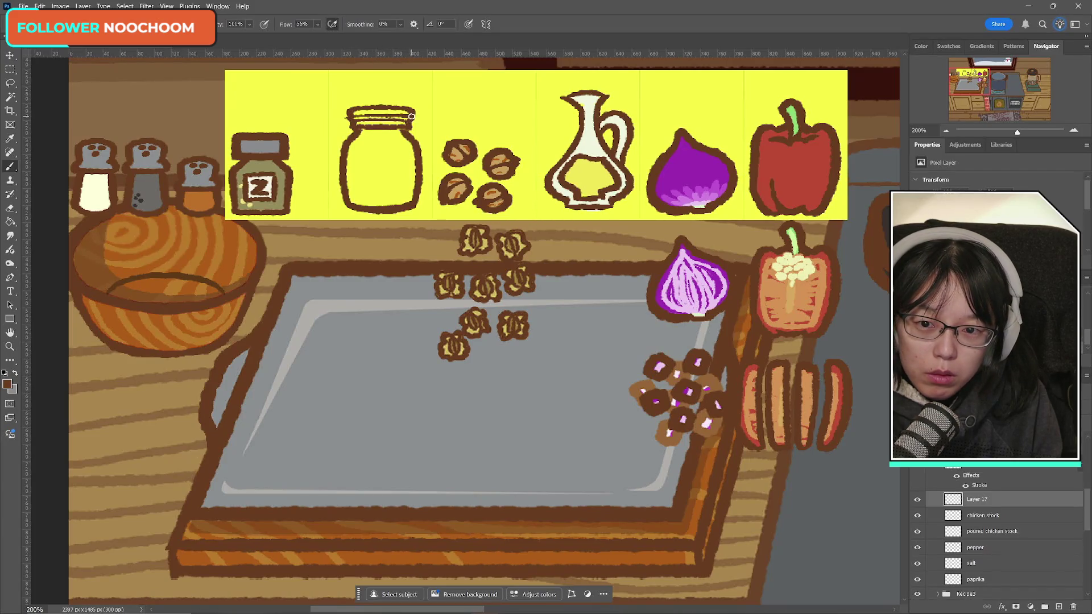
{"action": "key", "text": "ctrl+z"}
{"action": "left_click_drag", "start_coordinate": [348, 116], "coordinate": [411, 117]}
{"action": "key", "text": "ctrl+z"}
{"action": "key", "text": "ctrl+z"}
{"action": "key", "text": "ctrl+z"}
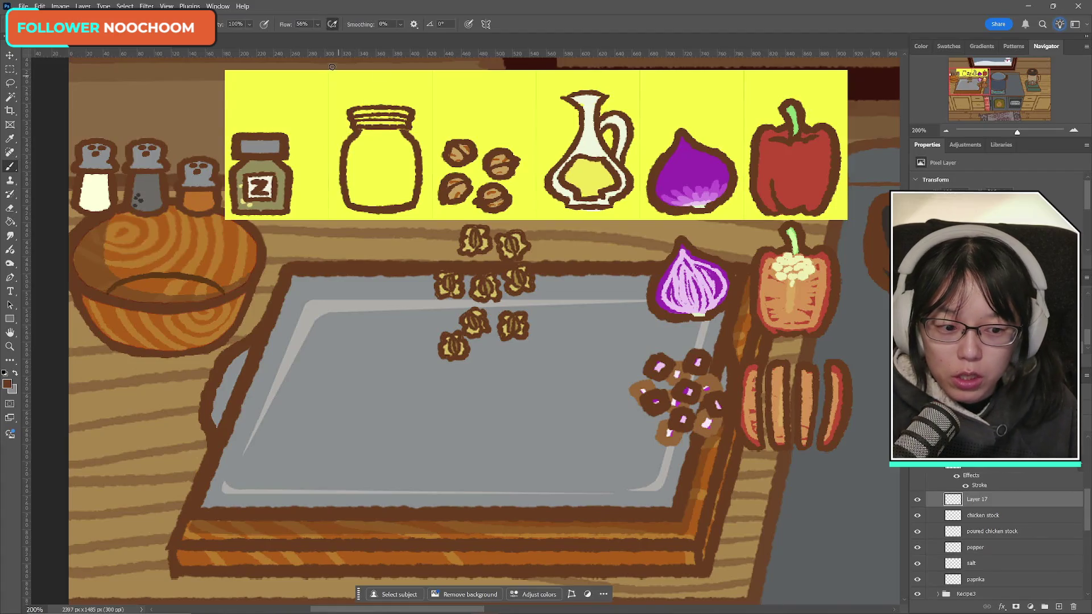
{"action": "key", "text": "ctrl+s"}
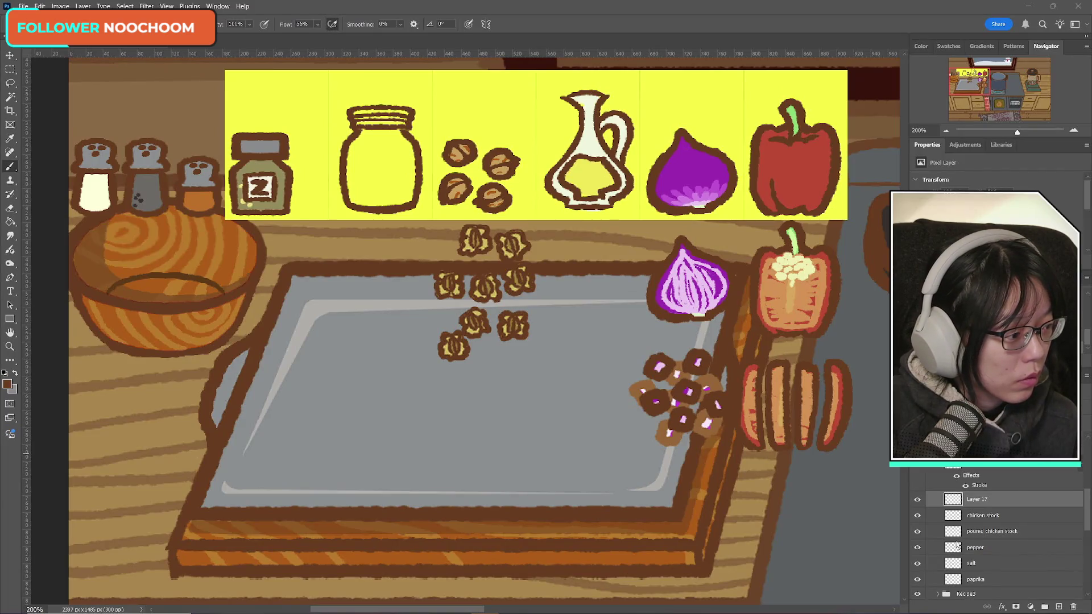
{"action": "left_click", "coordinate": [917, 500]}
{"action": "left_click", "coordinate": [917, 501]}
{"action": "left_click", "coordinate": [917, 503]}
{"action": "left_click", "coordinate": [917, 505]}
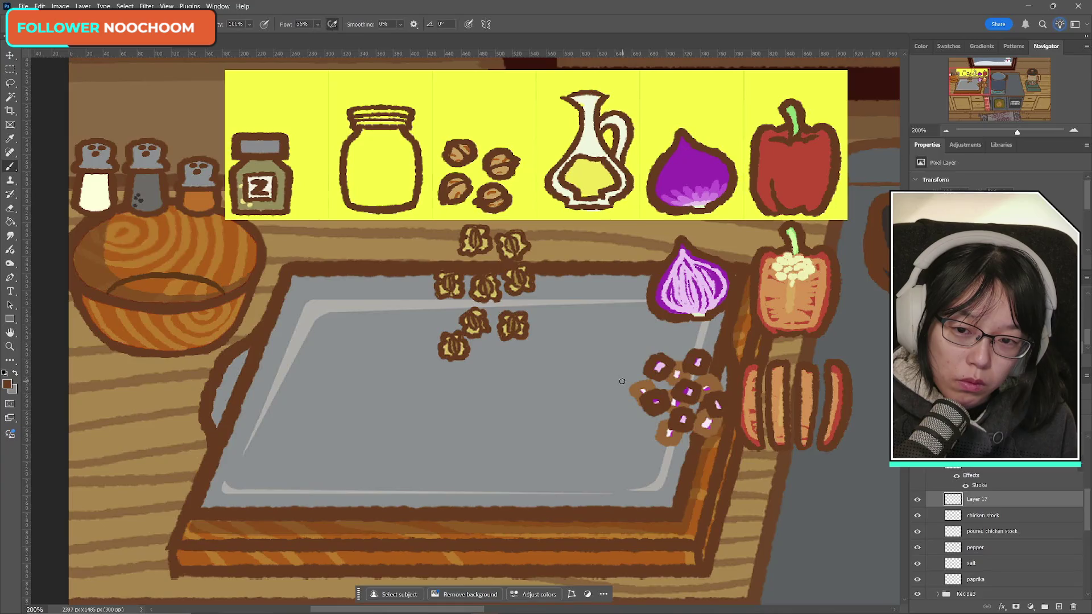
{"action": "left_click", "coordinate": [917, 500]}
{"action": "left_click", "coordinate": [917, 501]}
{"action": "left_click", "coordinate": [917, 501]}
{"action": "left_click", "coordinate": [917, 499]}
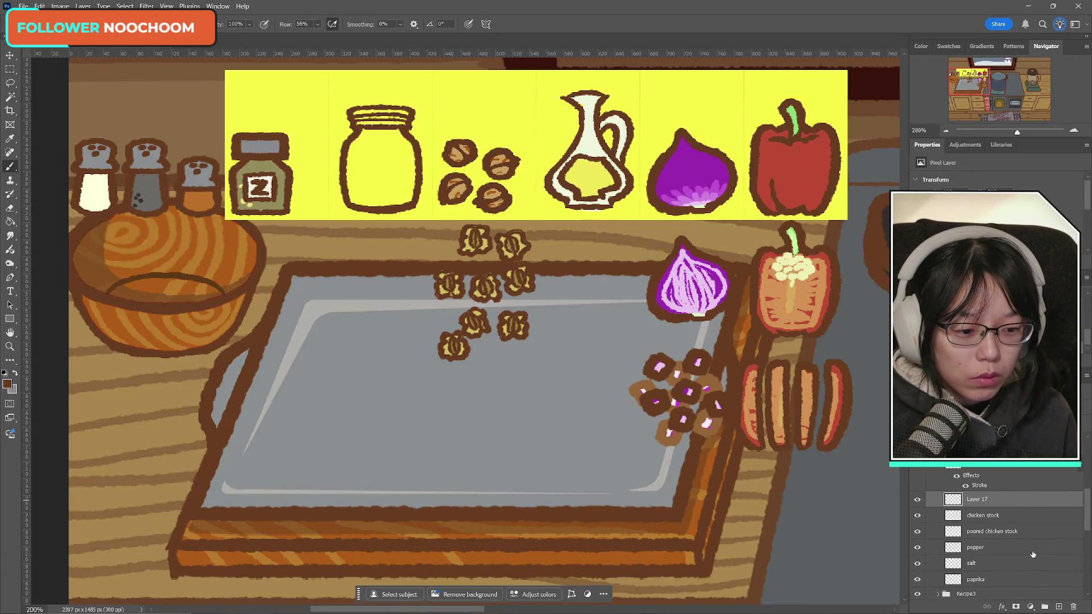
- Brush a label rectangle on a new layer and give it a 2 px outside stroke
{"action": "left_click", "coordinate": [1059, 605]}
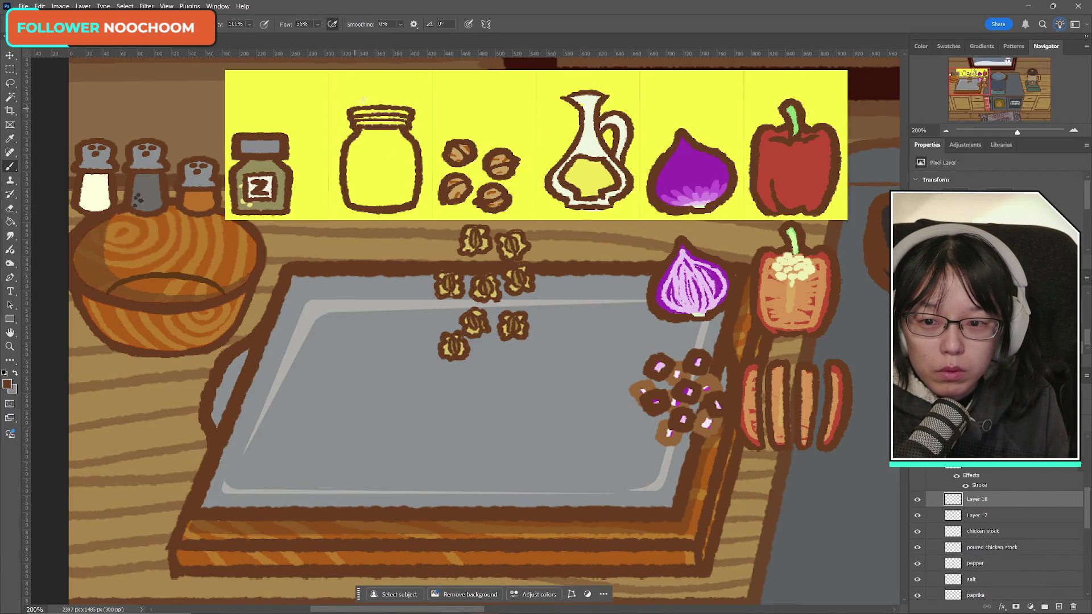
{"action": "mouse_move", "coordinate": [360, 156]}
{"action": "left_mouse_down"}
{"action": "mouse_move", "coordinate": [404, 153]}
{"action": "mouse_move", "coordinate": [361, 174]}
{"action": "mouse_move", "coordinate": [401, 175]}
{"action": "left_mouse_up"}
{"action": "key", "text": "ctrl+z"}
{"action": "key", "text": "ctrl+z"}
{"action": "key", "text": "ctrl+z"}
{"action": "key", "text": "ctrl+z"}
{"action": "key", "text": "ctrl+z"}
{"action": "key", "text": "ctrl+z"}
{"action": "key", "text": "ctrl+z"}
{"action": "key", "text": "ctrl+z"}
{"action": "key", "text": "ctrl+z"}
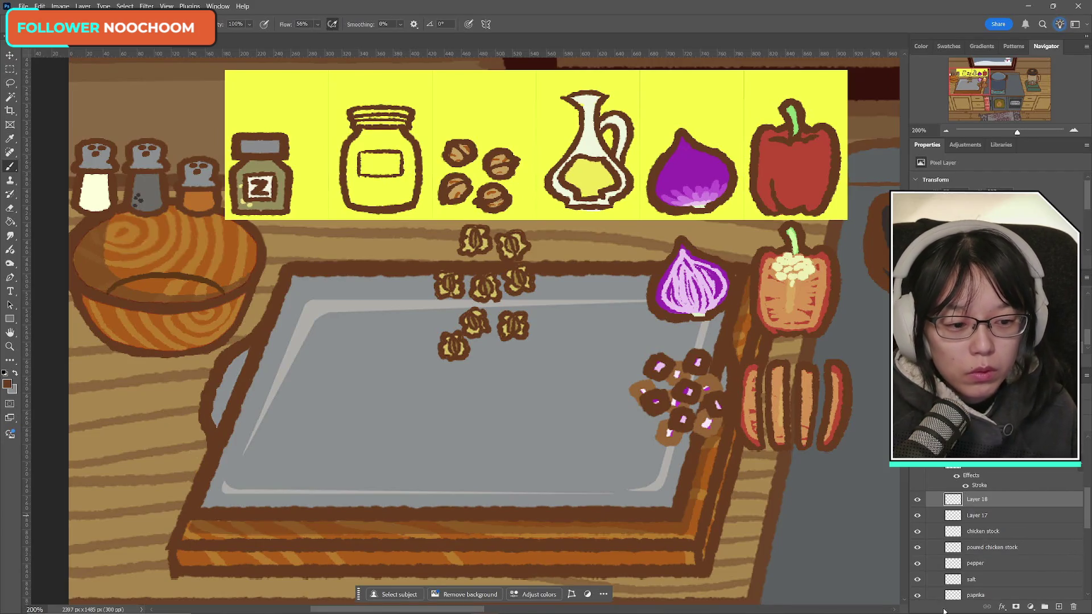
{"action": "right_click", "coordinate": [975, 499]}
{"action": "left_click", "coordinate": [1001, 224]}
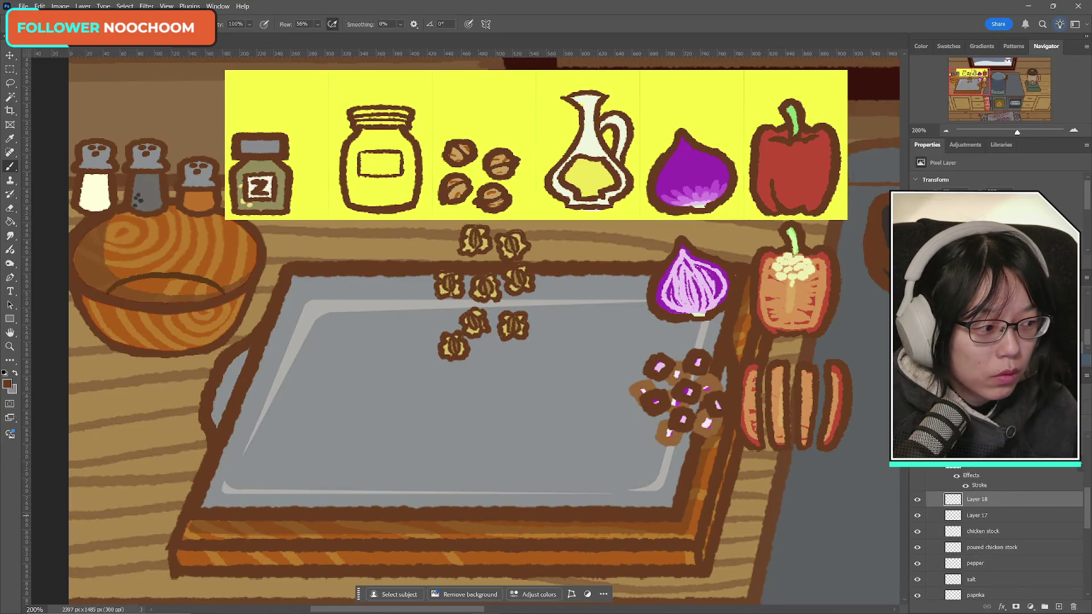
{"action": "left_click", "coordinate": [410, 413]}
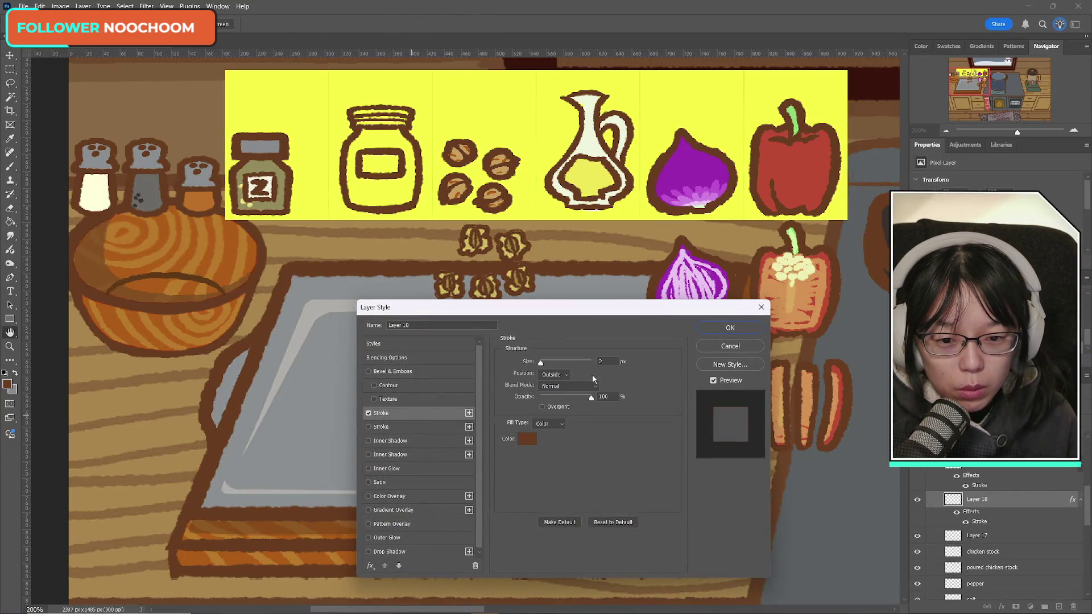
{"action": "left_click", "coordinate": [745, 332]}
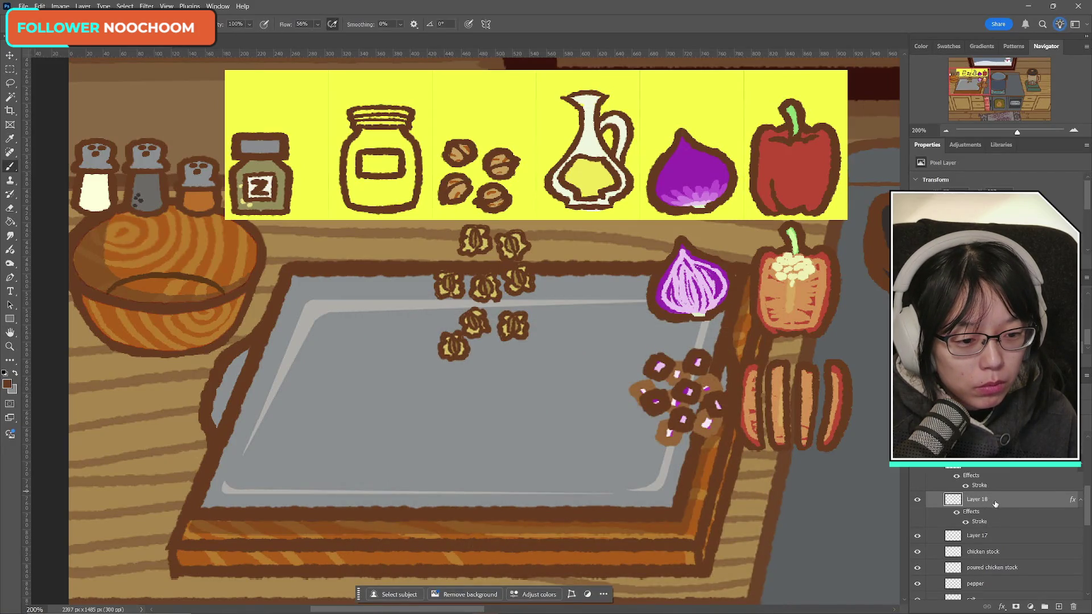
- Convert the label layer to a smart object and toggle the jar layer to compare
{"action": "right_click", "coordinate": [995, 503]}
{"action": "left_click", "coordinate": [992, 478]}
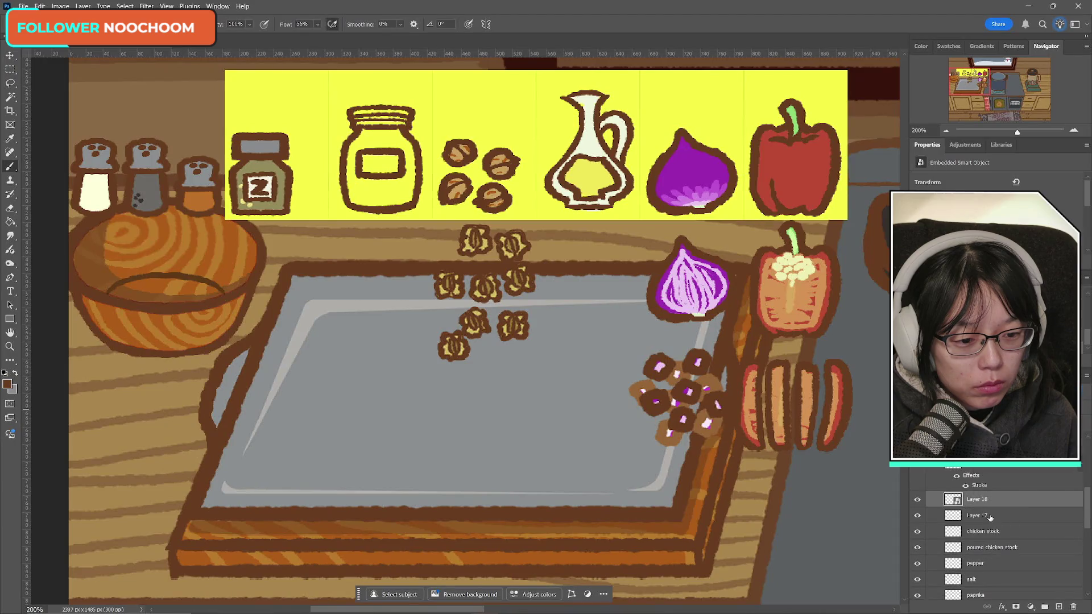
{"action": "left_click", "coordinate": [990, 516]}
{"action": "left_click", "coordinate": [916, 515]}
{"action": "left_click", "coordinate": [917, 515]}
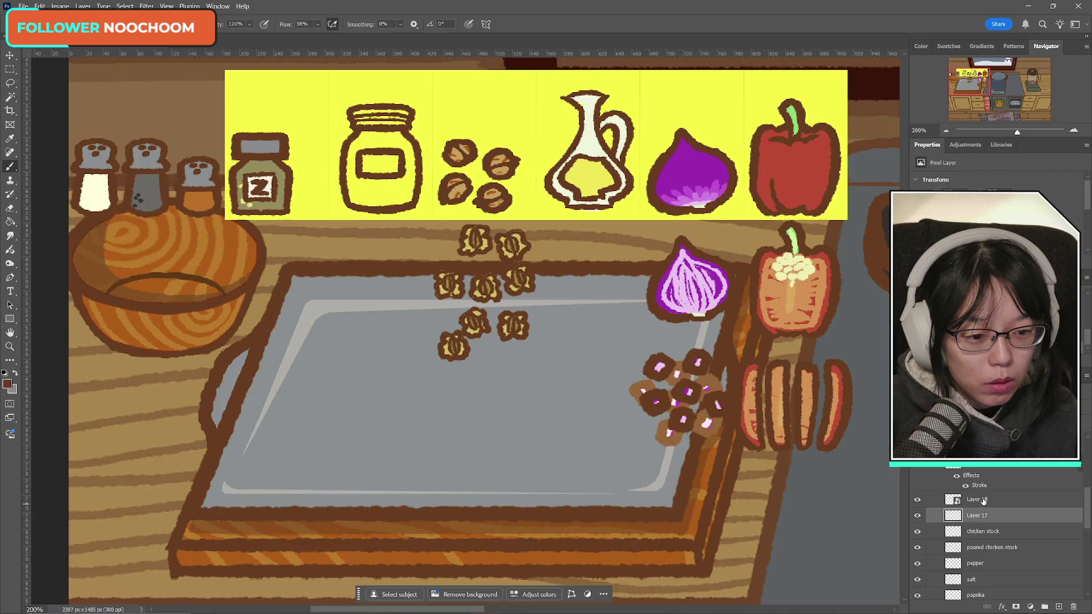
- Check the label, add a new layer, and merge the jar into the chicken stock layer
{"action": "left_click", "coordinate": [935, 499]}
{"action": "left_click", "coordinate": [917, 500]}
{"action": "left_click", "coordinate": [917, 499]}
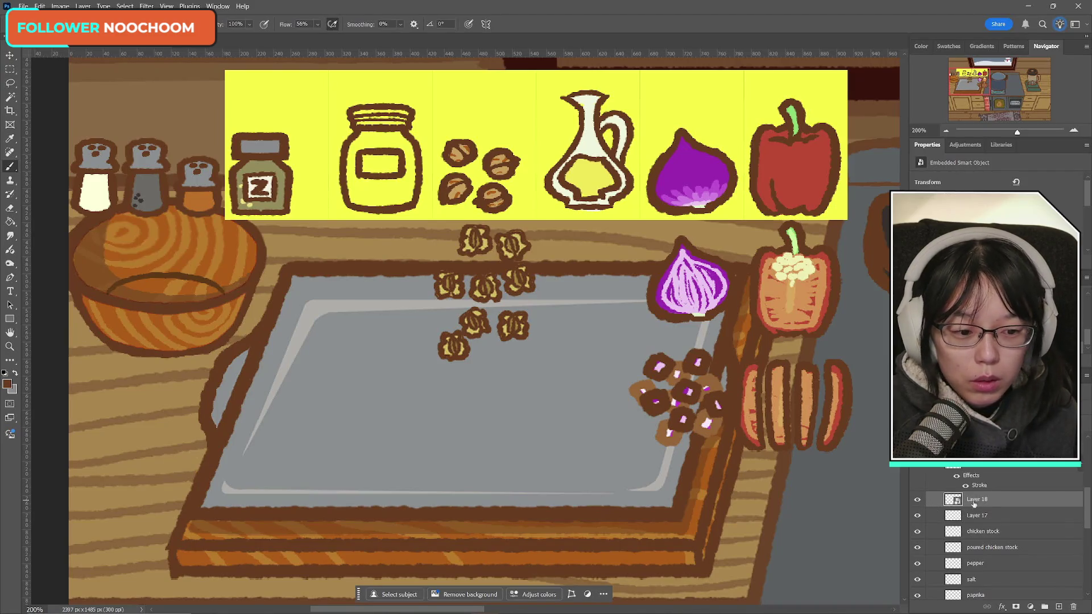
{"action": "right_click", "coordinate": [1000, 511]}
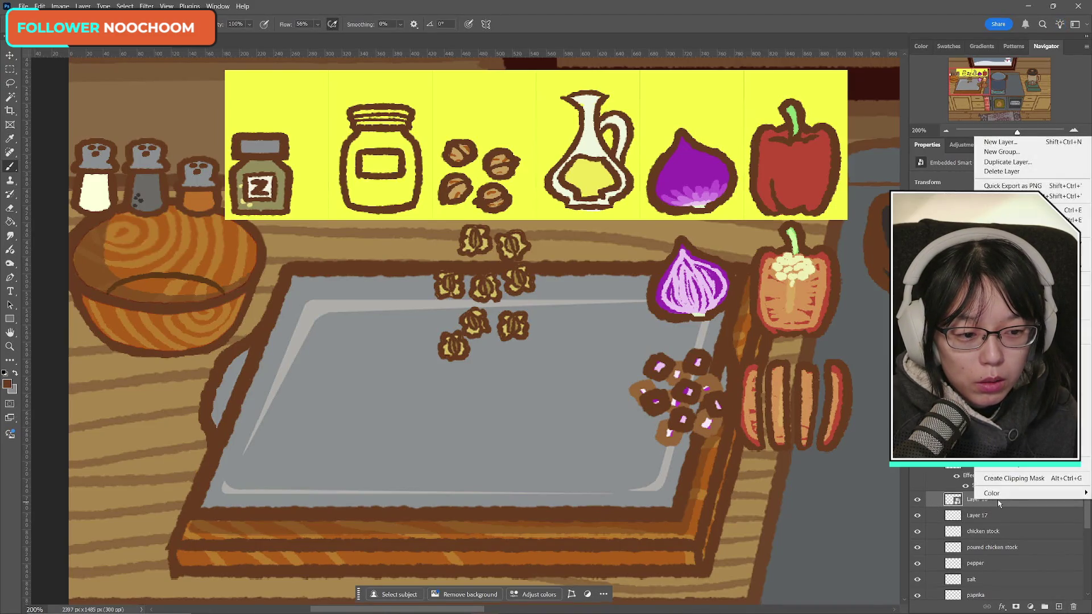
{"action": "key", "text": "Escape"}
{"action": "left_click", "coordinate": [1058, 606], "text": "ctrl"}
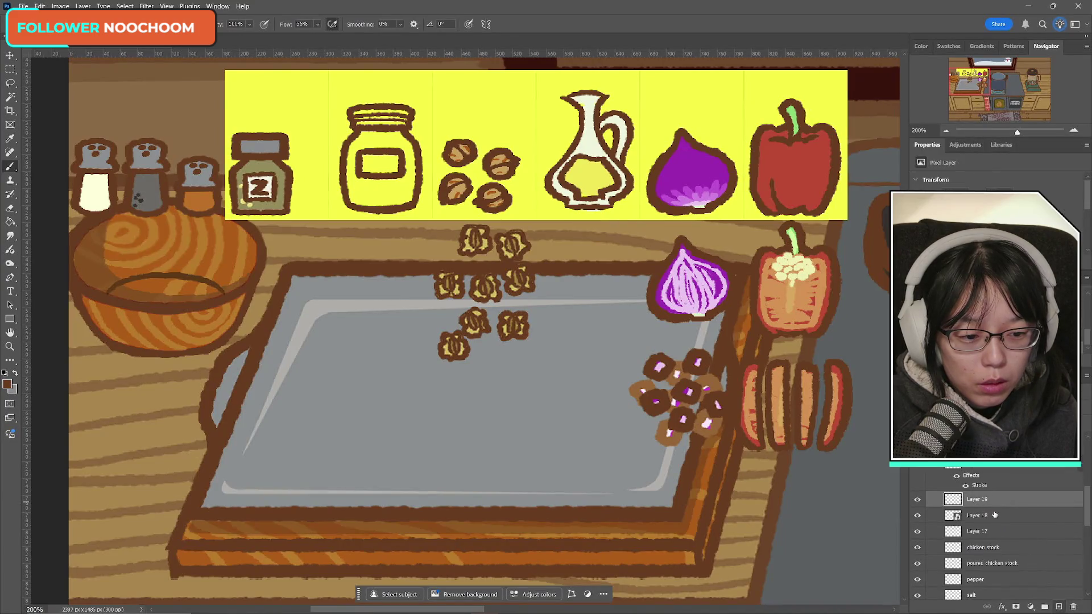
{"action": "left_click", "coordinate": [977, 532]}
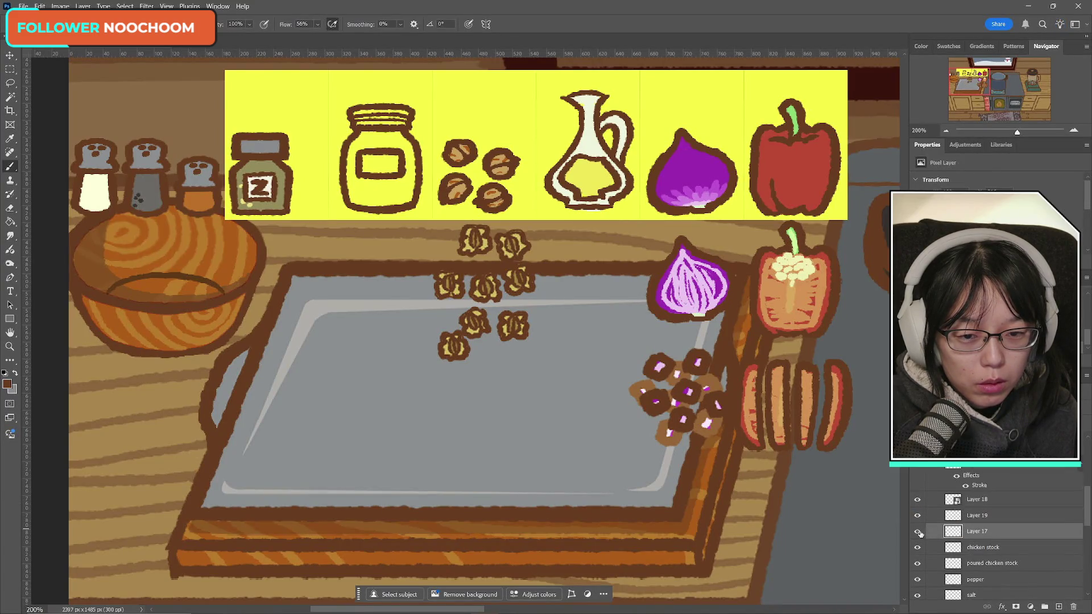
{"action": "key", "text": "ctrl+e"}
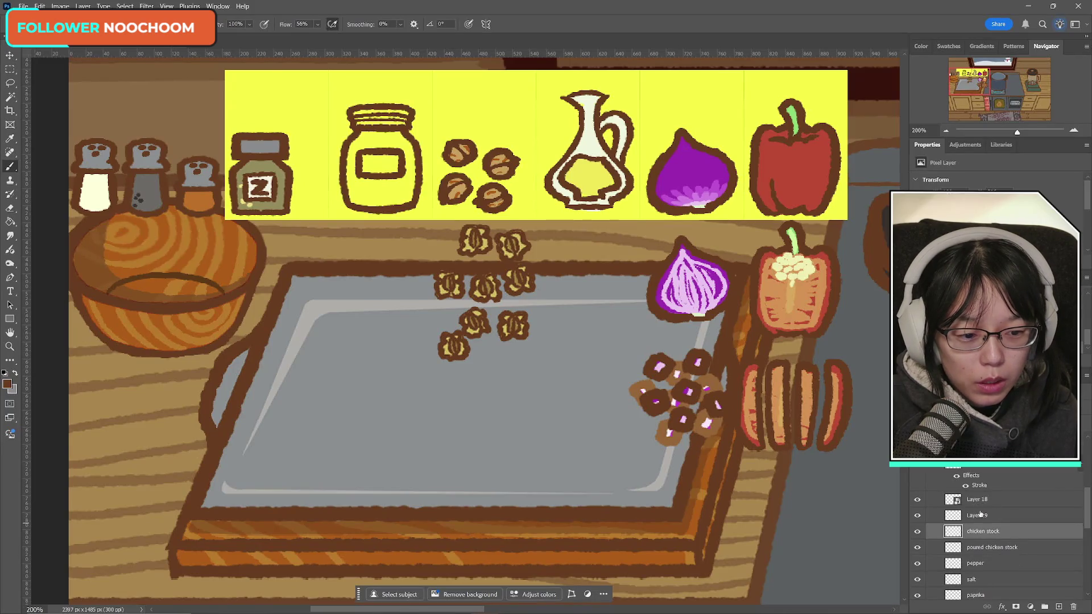
{"action": "left_click", "coordinate": [981, 515]}
- Fill the jar label with a sampled cream colour, then sample grey as foreground
{"action": "left_click", "coordinate": [14, 374]}
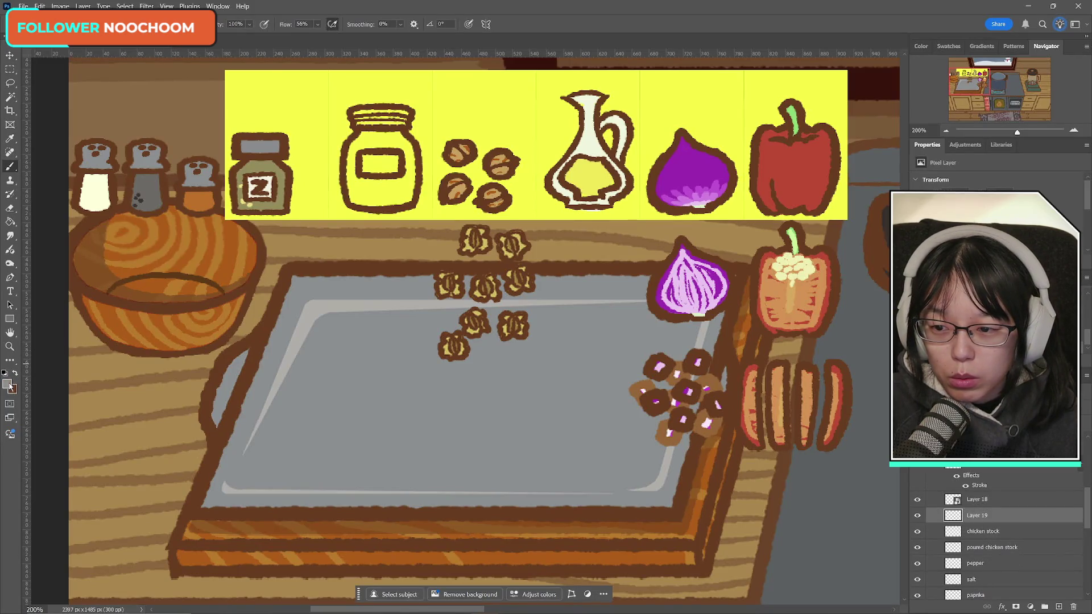
{"action": "left_click", "coordinate": [8, 384]}
{"action": "left_click", "coordinate": [272, 185]}
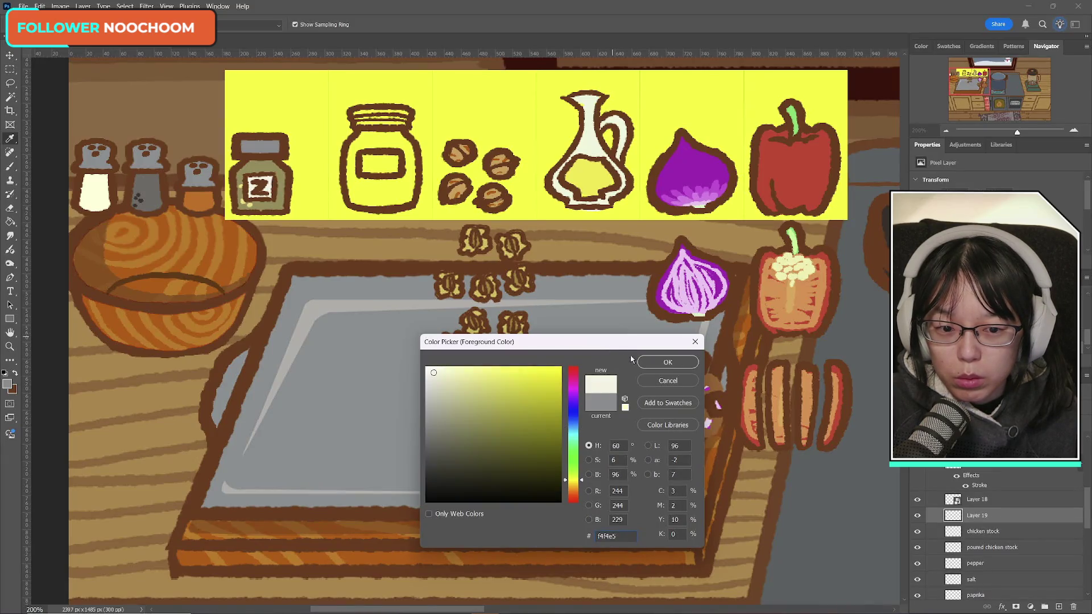
{"action": "left_click", "coordinate": [667, 362]}
{"action": "left_click", "coordinate": [10, 167]}
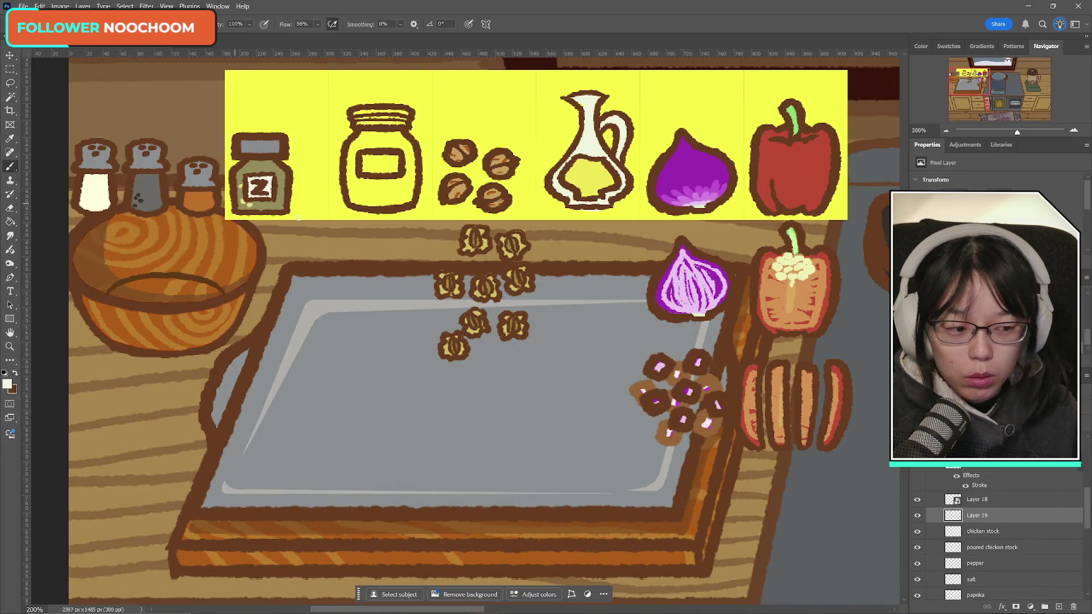
{"action": "mouse_move", "coordinate": [318, 611]}
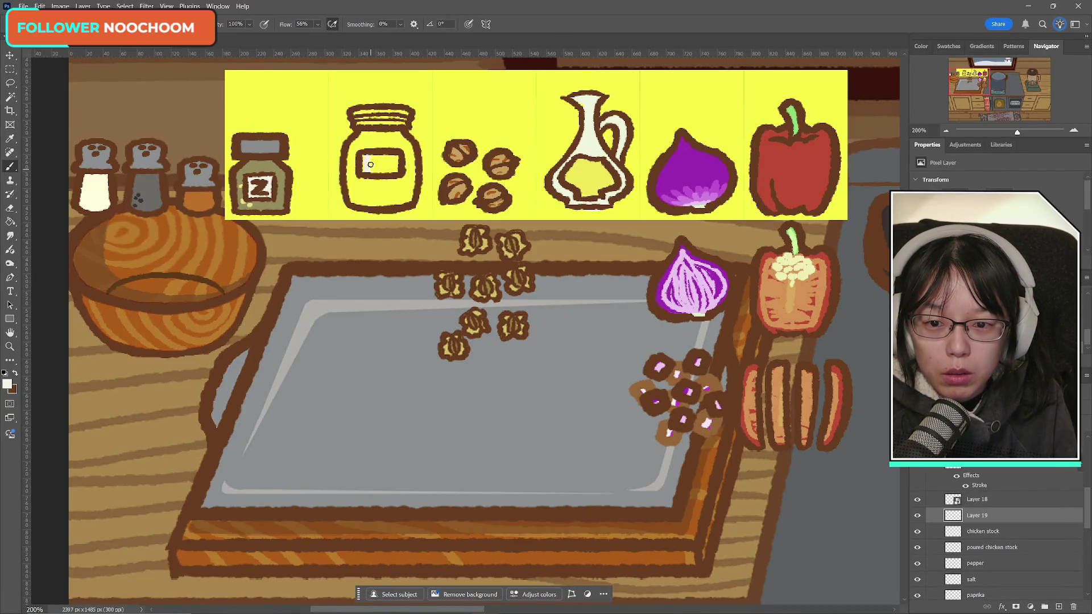
{"action": "left_click_drag", "start_coordinate": [369, 172], "coordinate": [396, 164]}
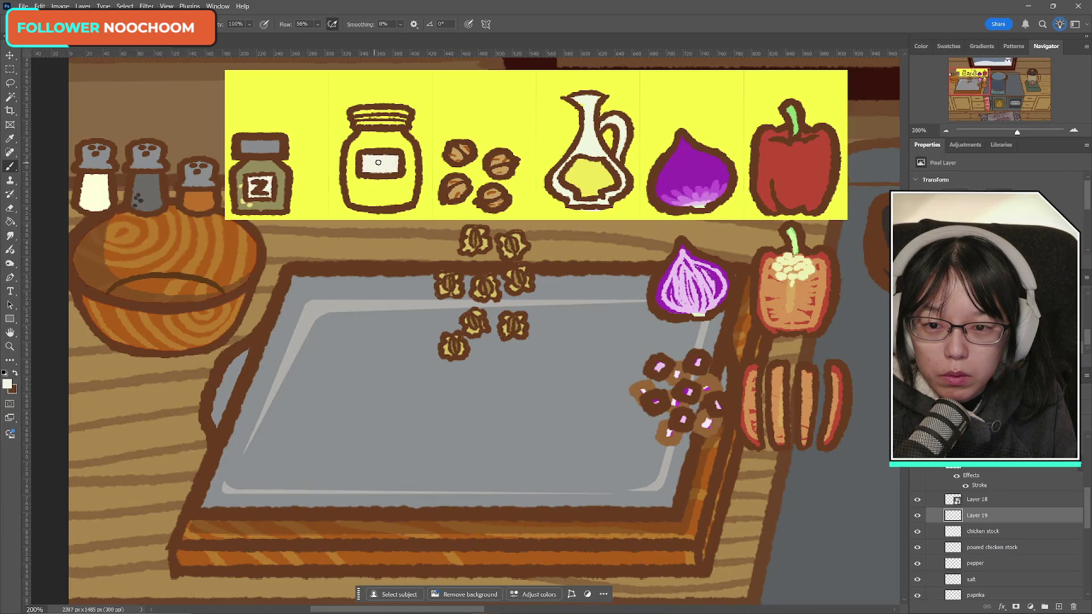
{"action": "left_click", "coordinate": [7, 385]}
{"action": "left_click", "coordinate": [155, 140]}
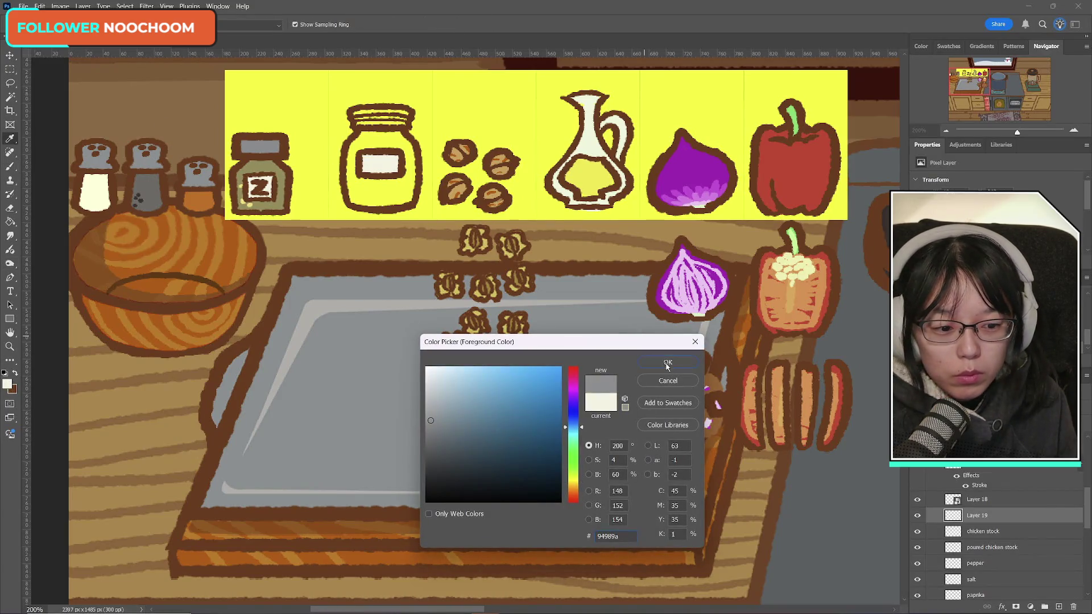
{"action": "left_click", "coordinate": [667, 363]}
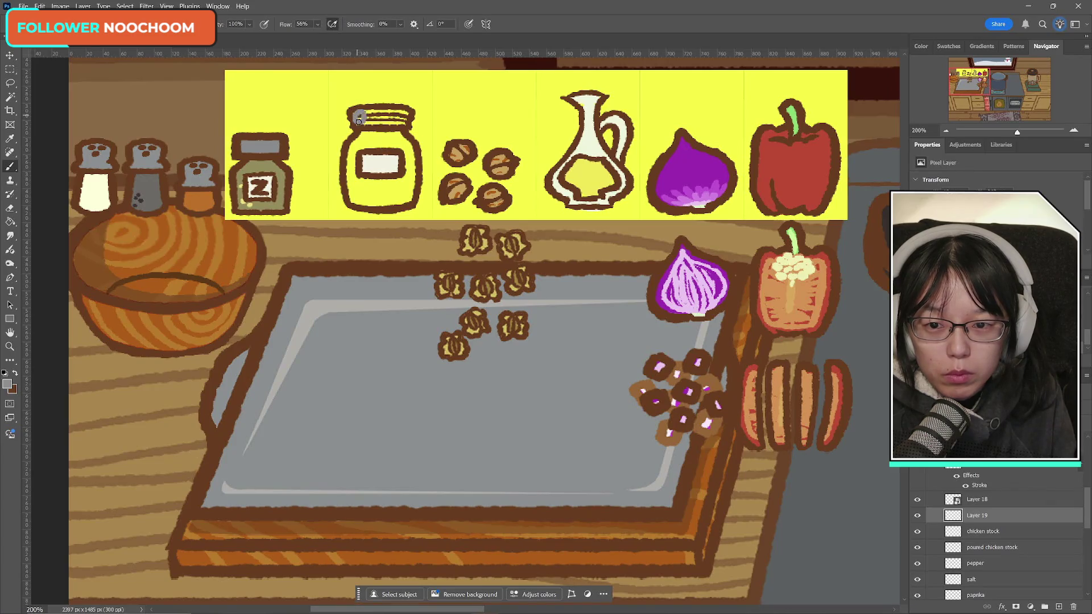
- Add a new layer below the chicken stock outline and brush darker grey shading on the jar lid
{"action": "left_click", "coordinate": [989, 533]}
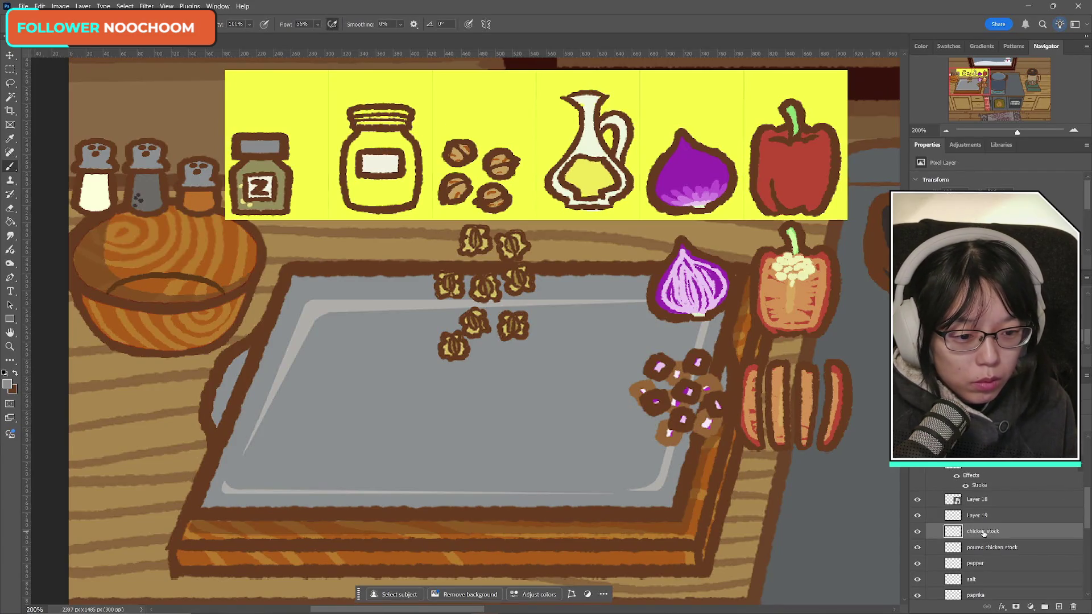
{"action": "left_click", "coordinate": [917, 531]}
{"action": "left_click", "coordinate": [917, 531]}
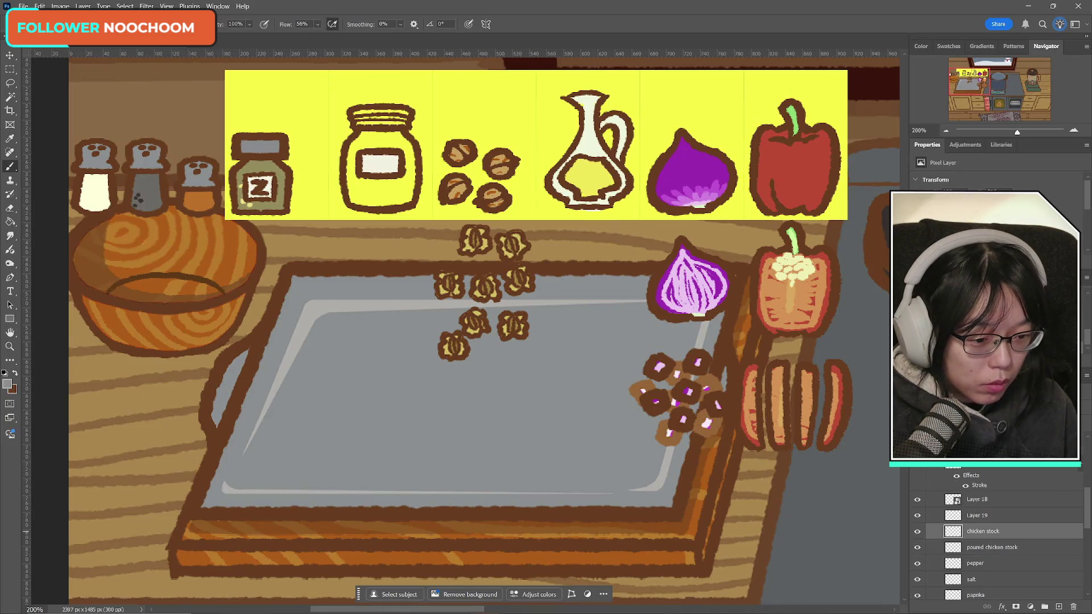
{"action": "left_click", "coordinate": [1058, 606], "text": "ctrl"}
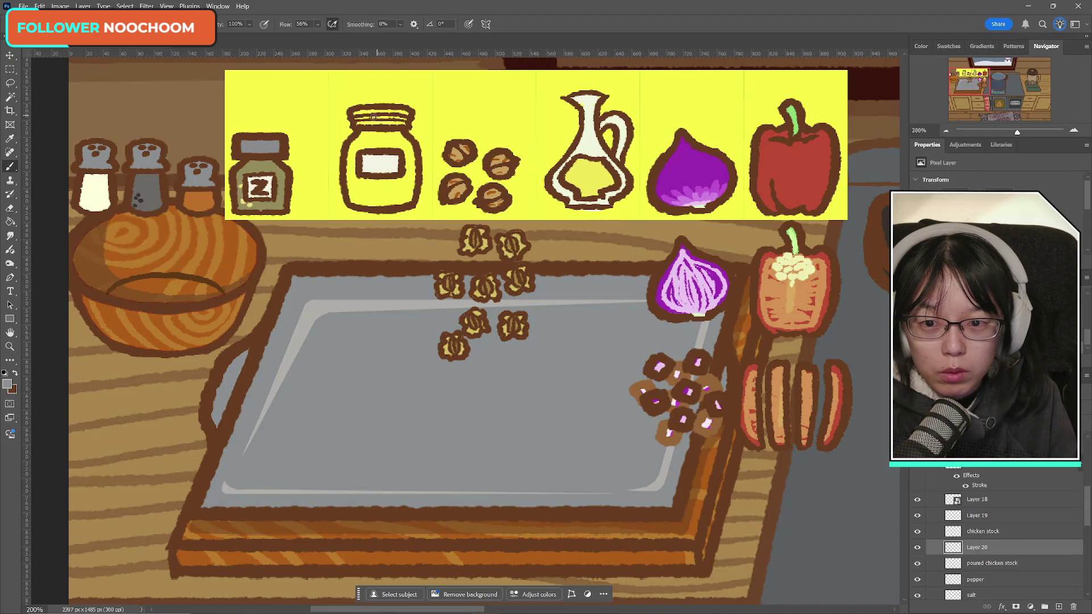
{"action": "left_click_drag", "start_coordinate": [357, 110], "coordinate": [405, 116]}
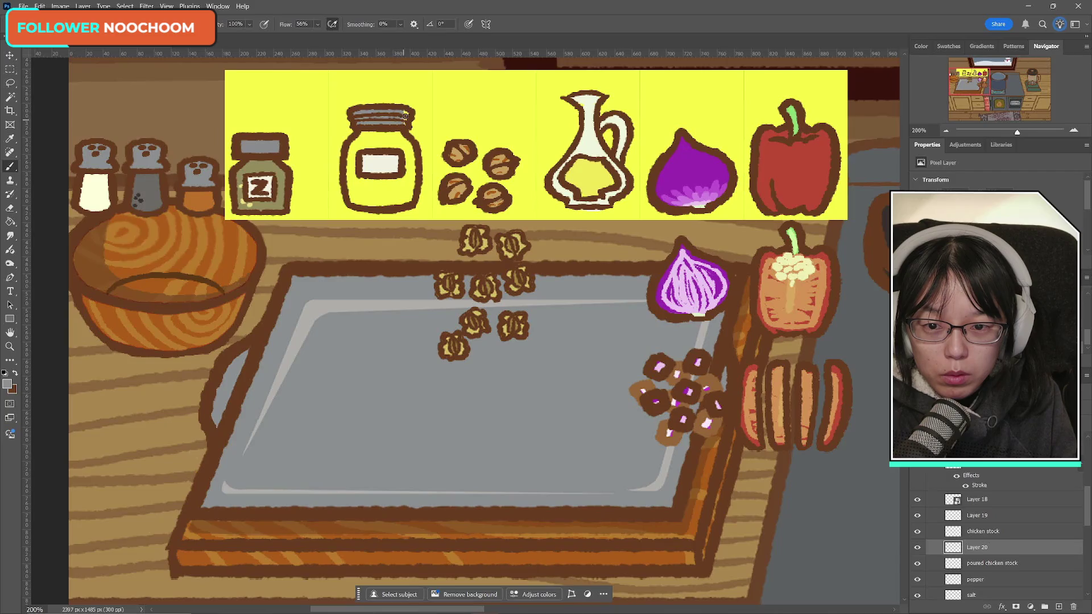
- Compare the lid shading with and without the jar outline, then select Layer 19
{"action": "left_click", "coordinate": [917, 547]}
{"action": "left_click", "coordinate": [917, 547]}
{"action": "left_click", "coordinate": [917, 546]}
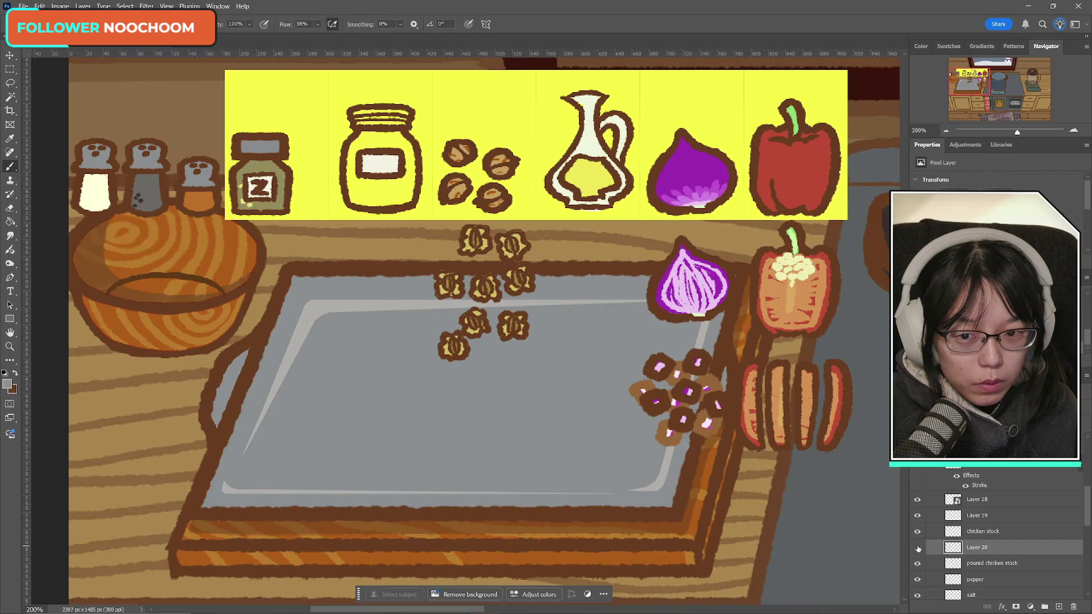
{"action": "left_click", "coordinate": [917, 547]}
{"action": "left_click", "coordinate": [917, 531]}
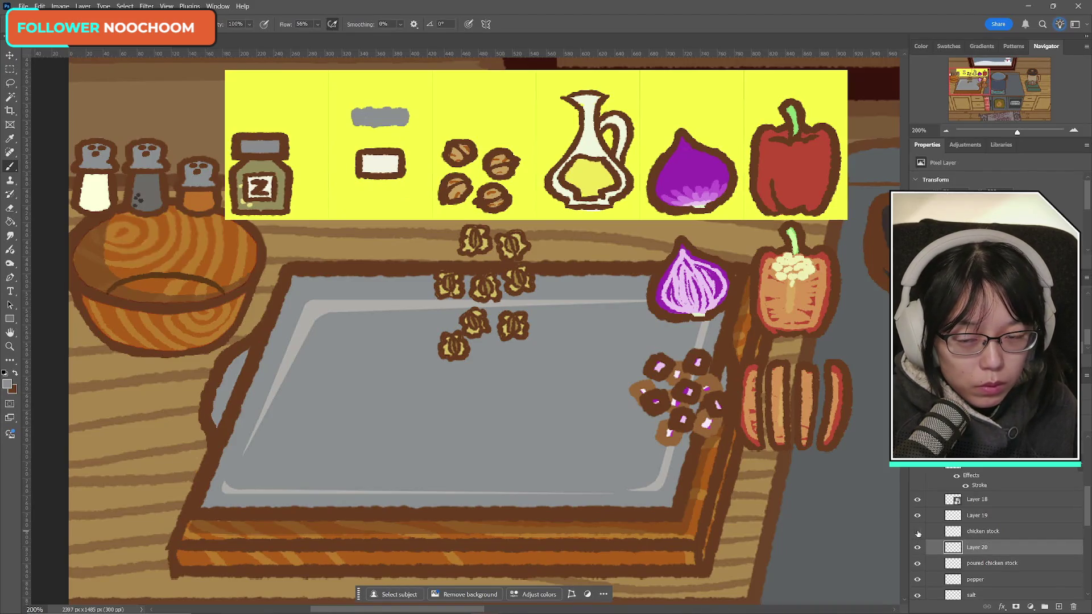
{"action": "left_click", "coordinate": [917, 531]}
{"action": "left_click", "coordinate": [917, 531]}
{"action": "left_click", "coordinate": [917, 531]}
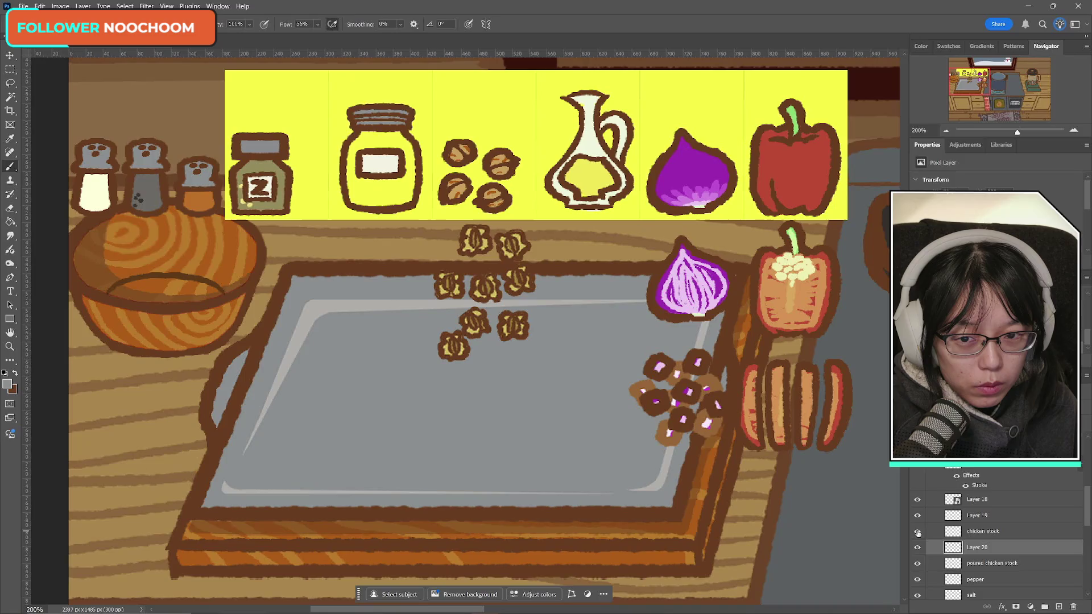
{"action": "left_click", "coordinate": [917, 531]}
{"action": "left_click", "coordinate": [917, 531]}
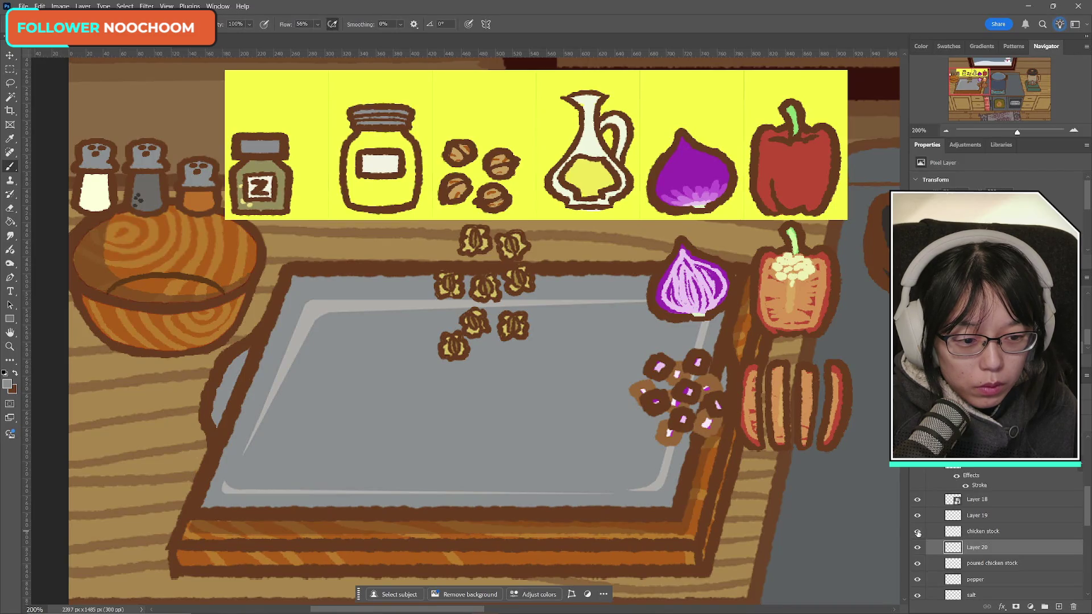
{"action": "left_click", "coordinate": [979, 515]}
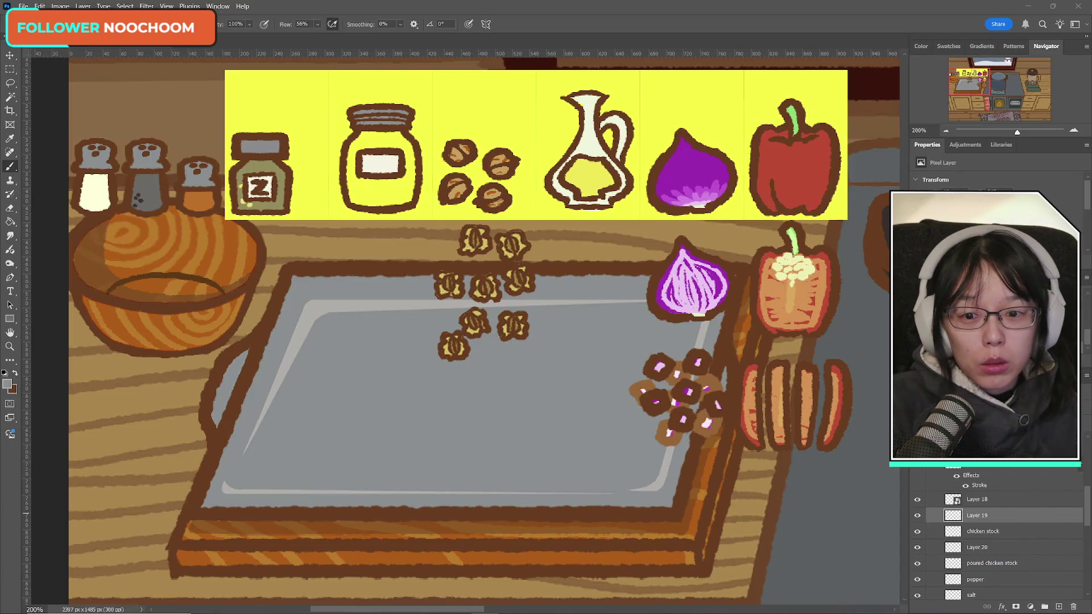
- Set the foreground colour to a bright yellow
{"action": "left_click", "coordinate": [7, 384]}
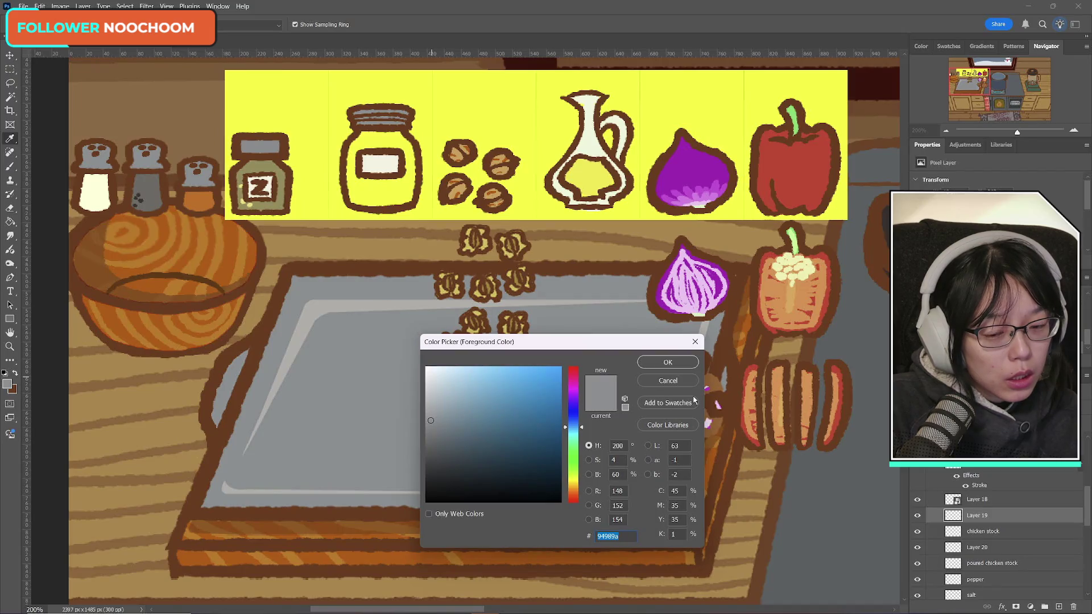
{"action": "left_click", "coordinate": [522, 369]}
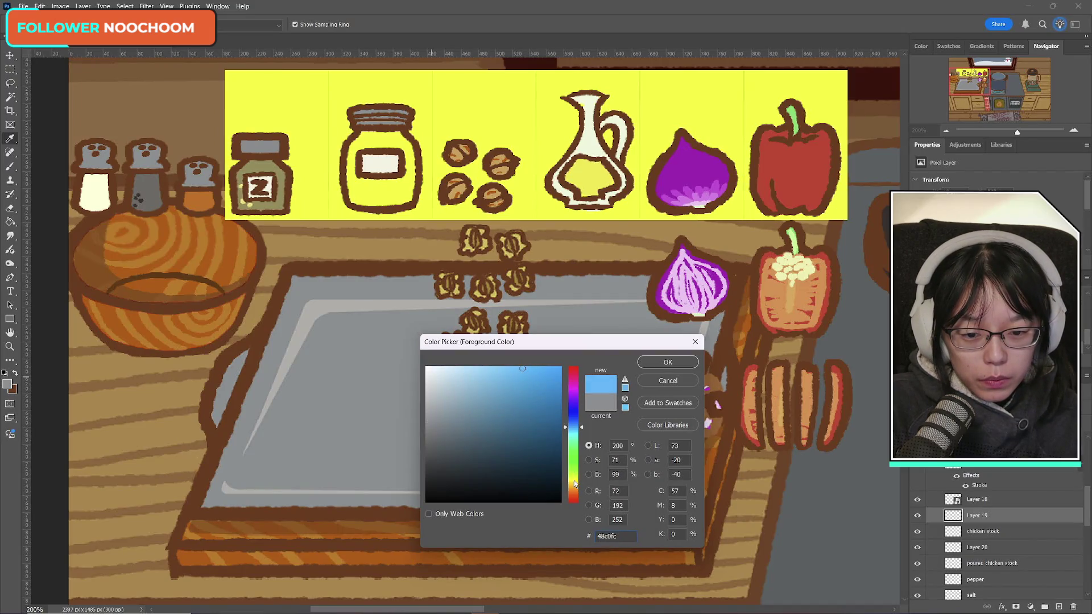
{"action": "left_click", "coordinate": [573, 482]}
{"action": "left_click_drag", "start_coordinate": [523, 368], "coordinate": [525, 374]}
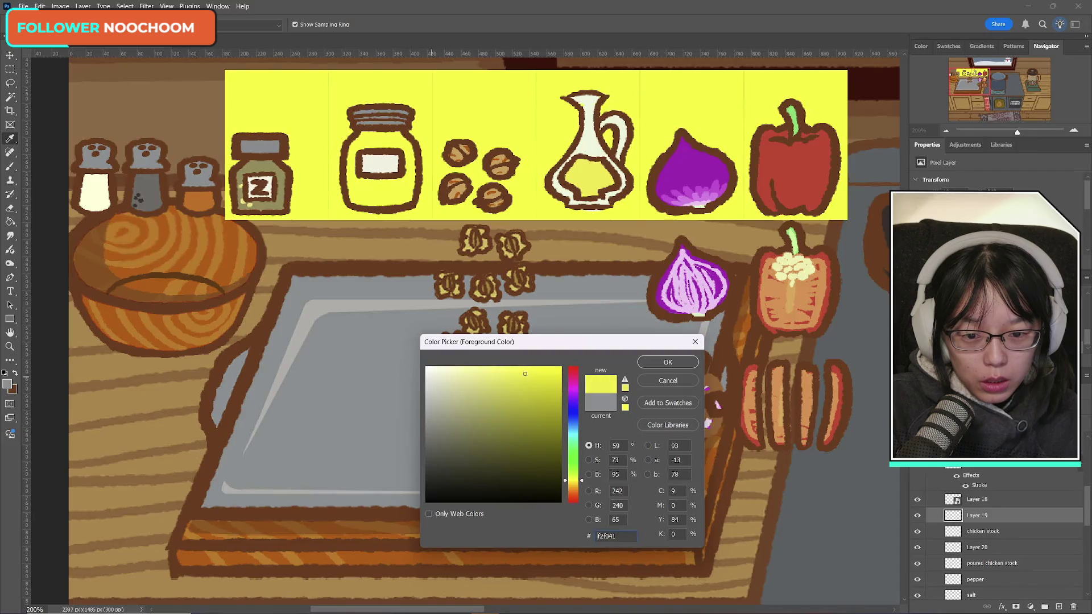
{"action": "left_click", "coordinate": [667, 362]}
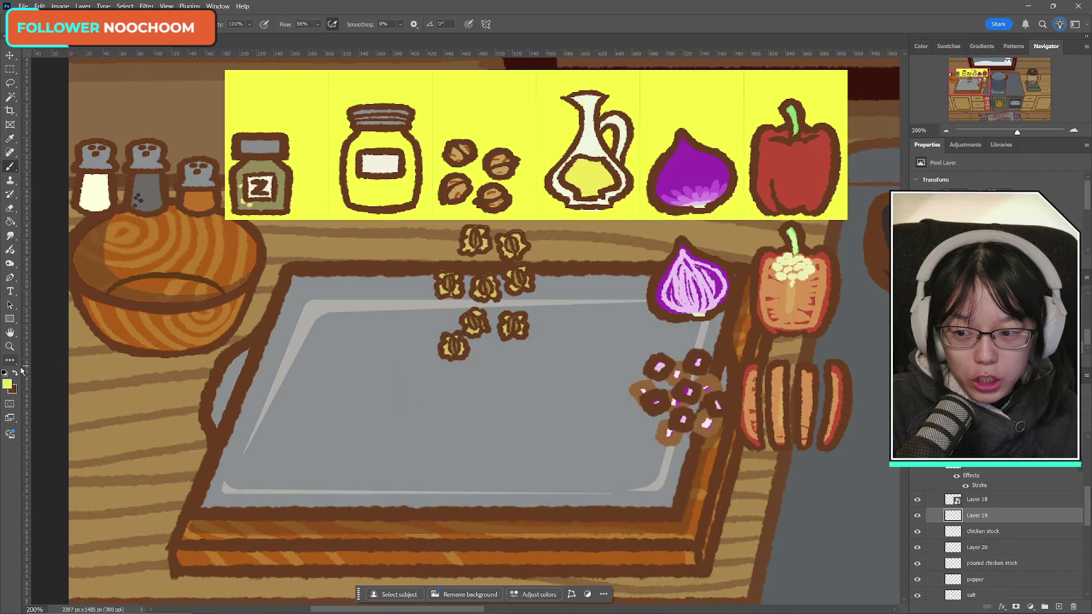
- Set the background colour to red and zoom to 400% on the chicken stock jar
{"action": "left_click", "coordinate": [15, 391]}
{"action": "left_click", "coordinate": [571, 369]}
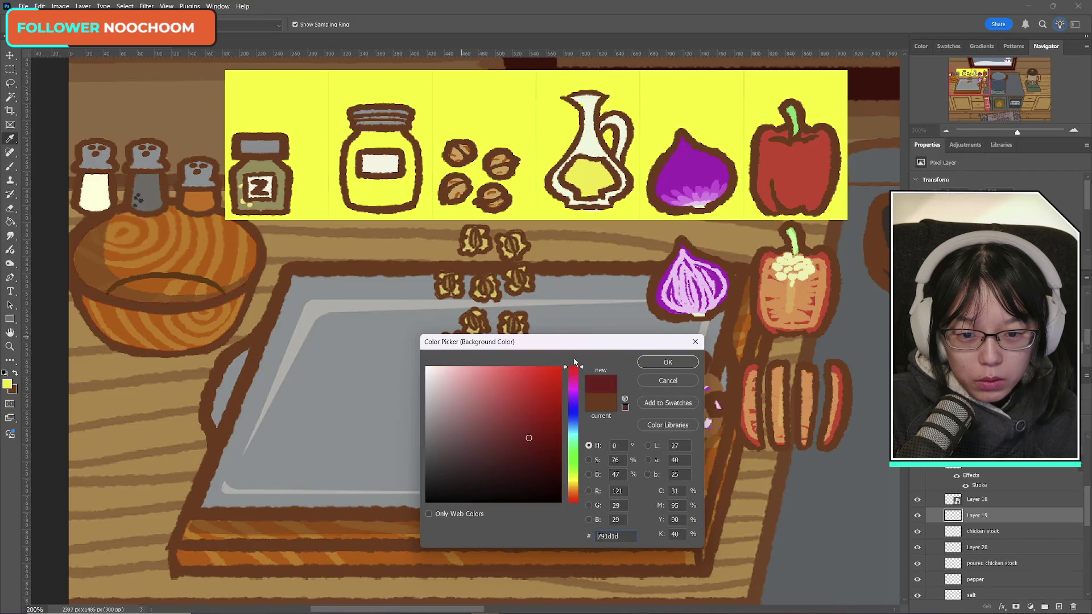
{"action": "left_click_drag", "start_coordinate": [545, 368], "coordinate": [518, 369]}
{"action": "left_click", "coordinate": [667, 363]}
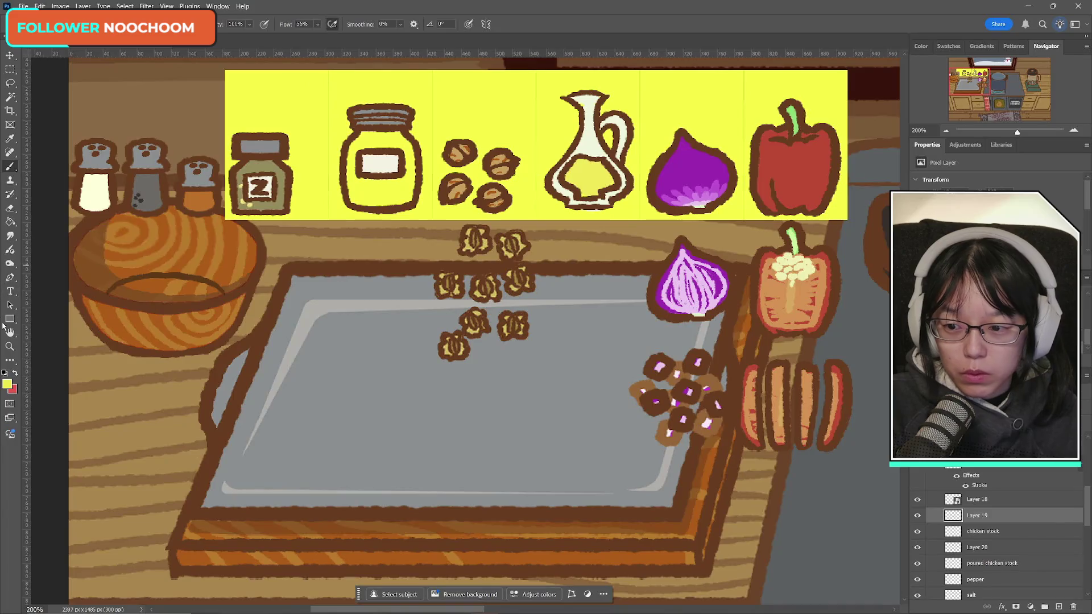
{"action": "left_click", "coordinate": [8, 348]}
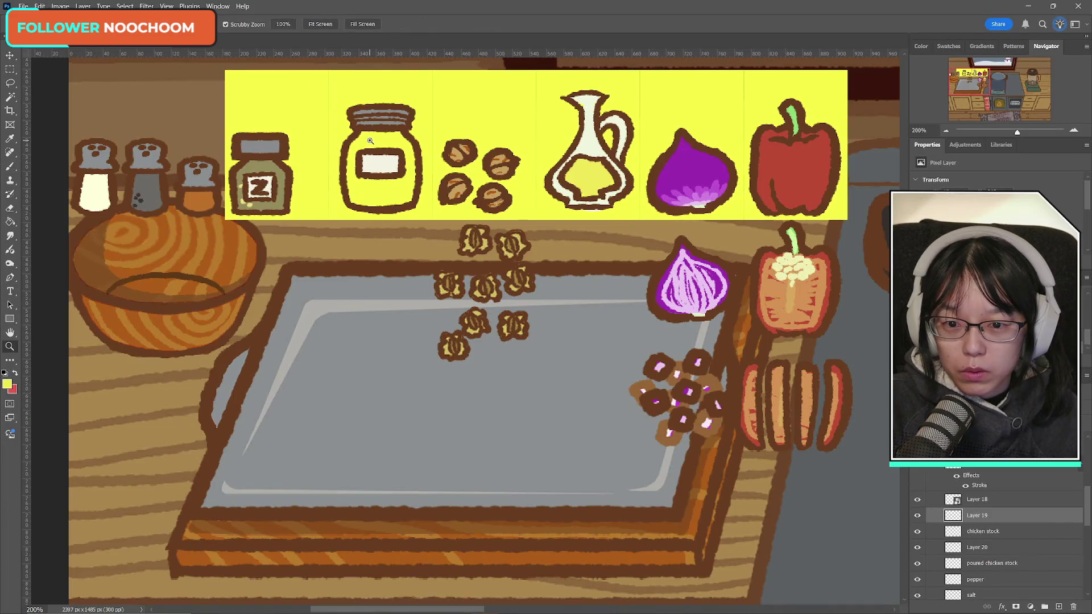
{"action": "left_click_drag", "start_coordinate": [319, 115], "coordinate": [351, 218]}
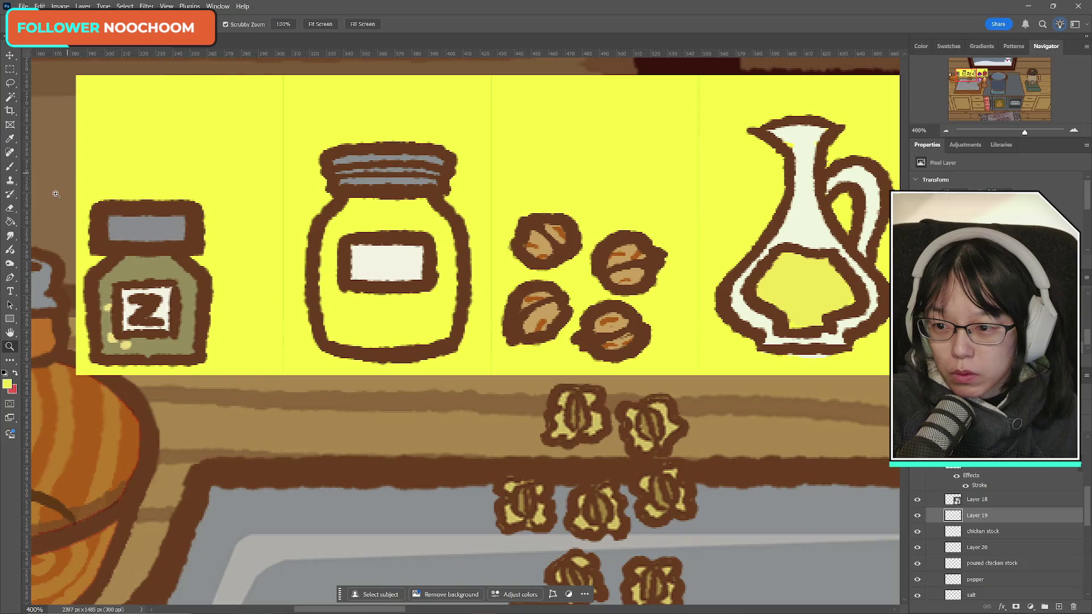
- Paint a yellow chick body on the jar label, redoing a lumpy stroke, then add red comb details
{"action": "left_click", "coordinate": [10, 166]}
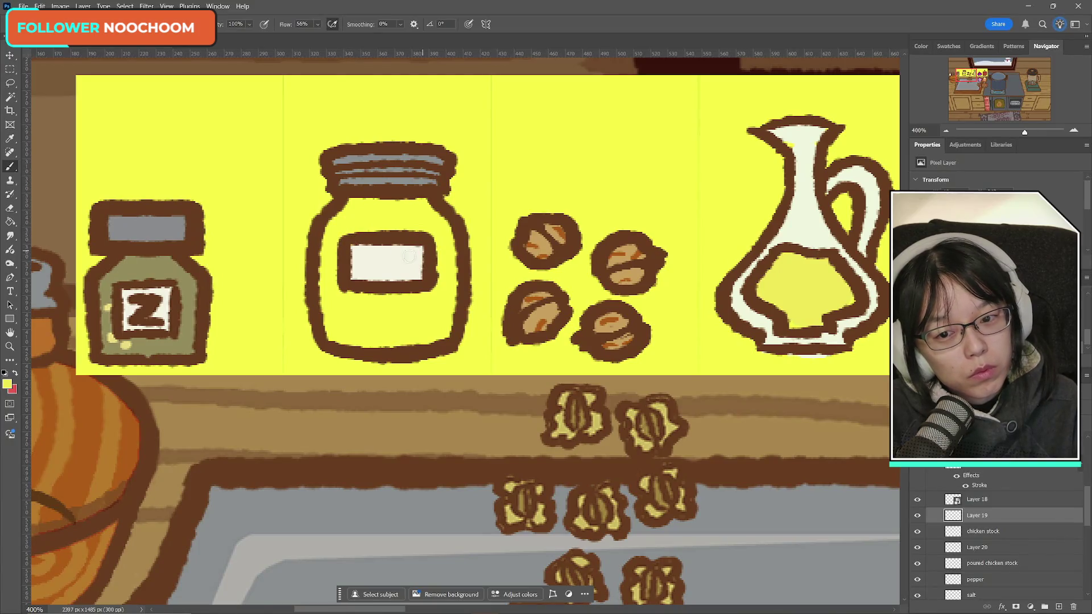
{"action": "left_click_drag", "start_coordinate": [385, 262], "coordinate": [380, 268]}
{"action": "key", "text": "ctrl+z"}
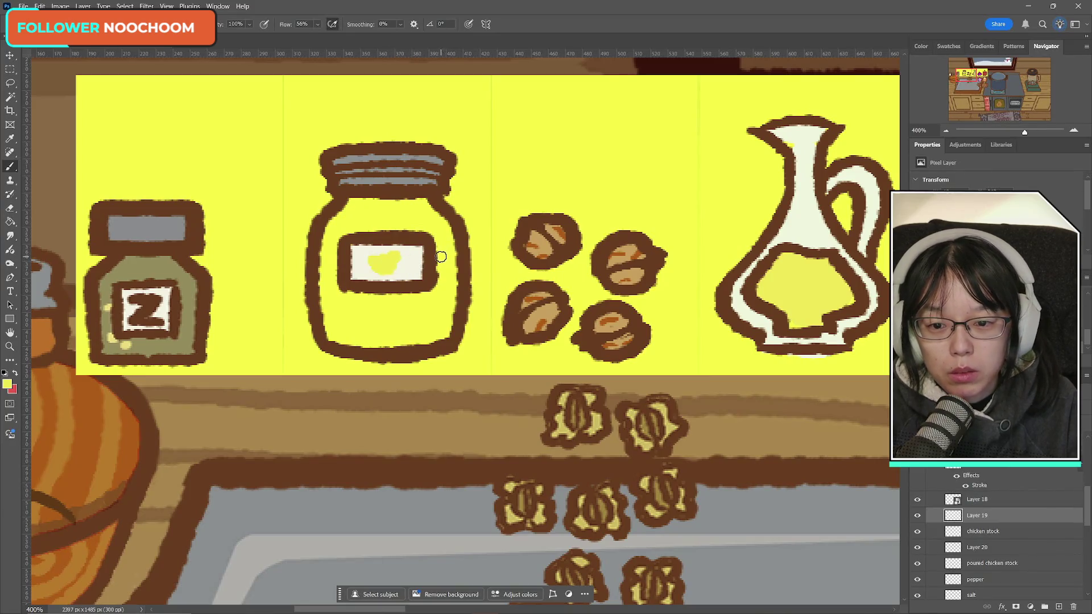
{"action": "left_click", "coordinate": [15, 373]}
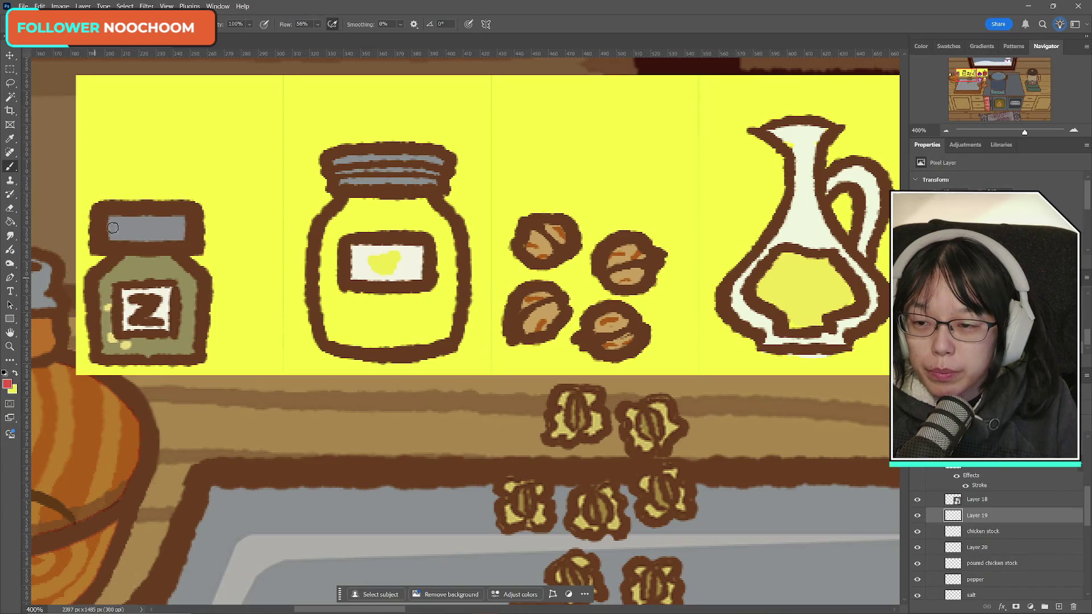
{"action": "left_click", "coordinate": [25, 24]}
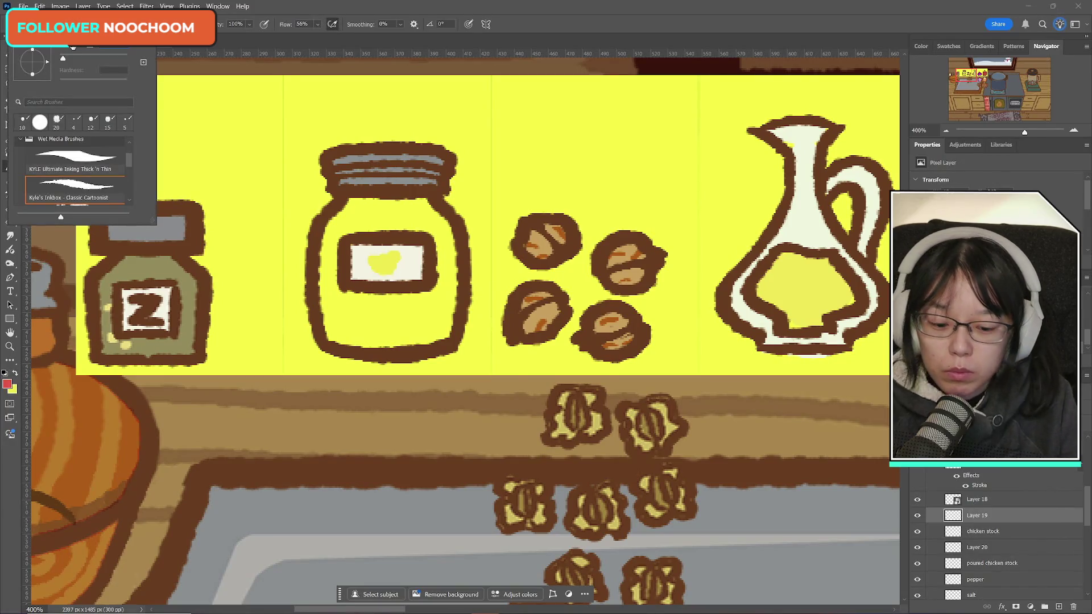
{"action": "key", "text": "Escape"}
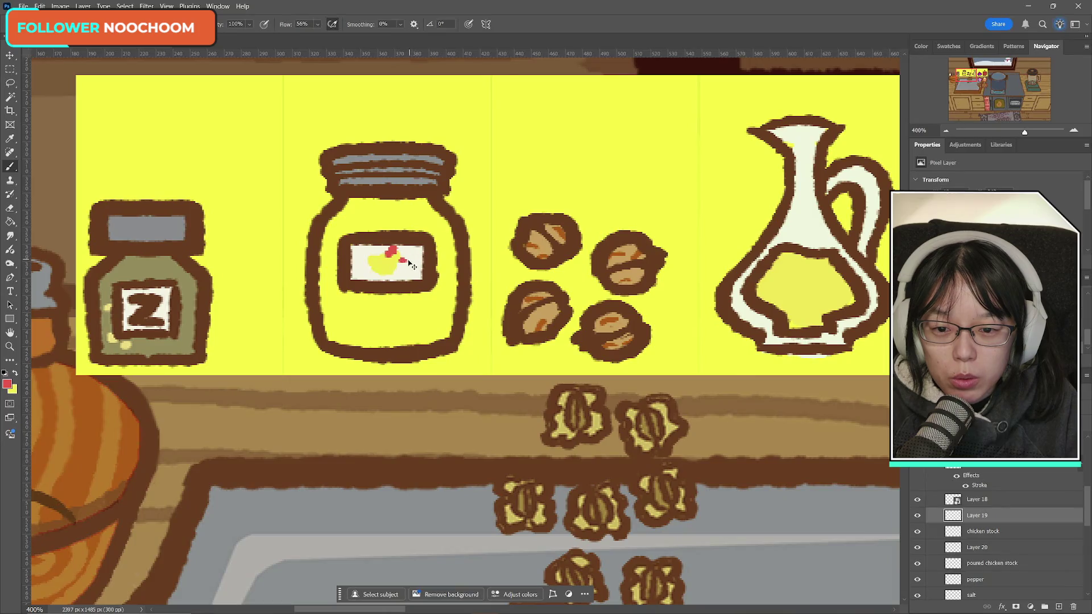
{"action": "left_click_drag", "start_coordinate": [402, 260], "coordinate": [400, 259]}
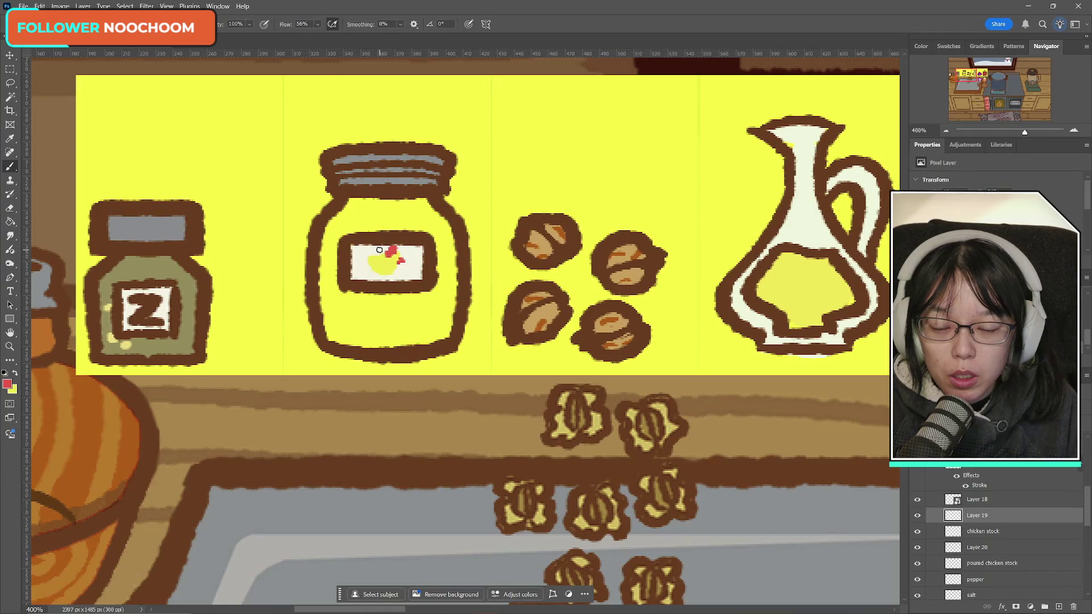
- Transform the chick on the label, erase stray bits of it, and check the chick layer
{"action": "key", "text": "ctrl+t"}
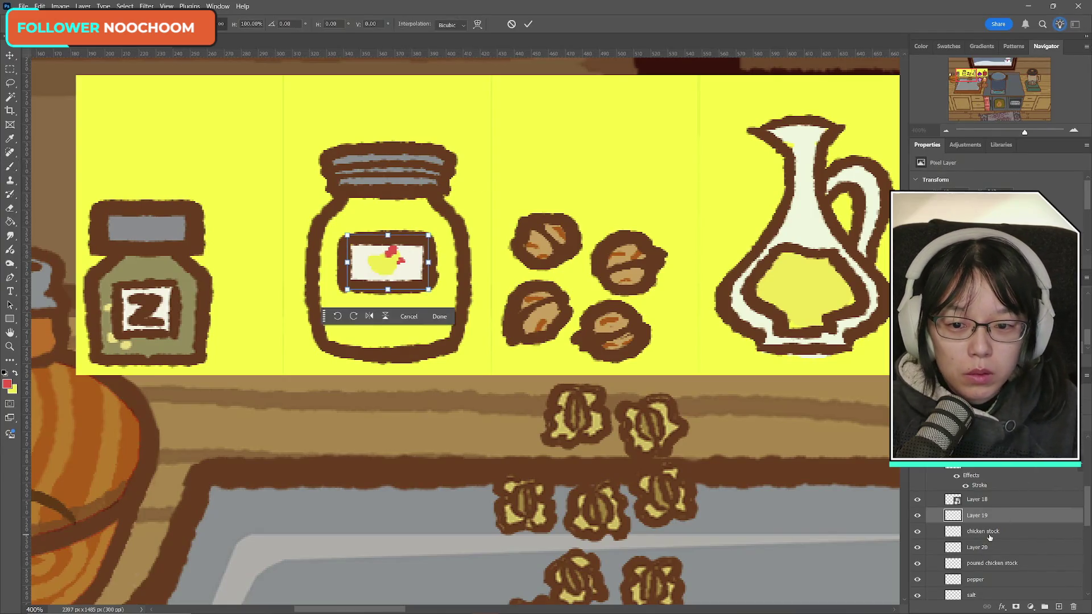
{"action": "left_click", "coordinate": [529, 24]}
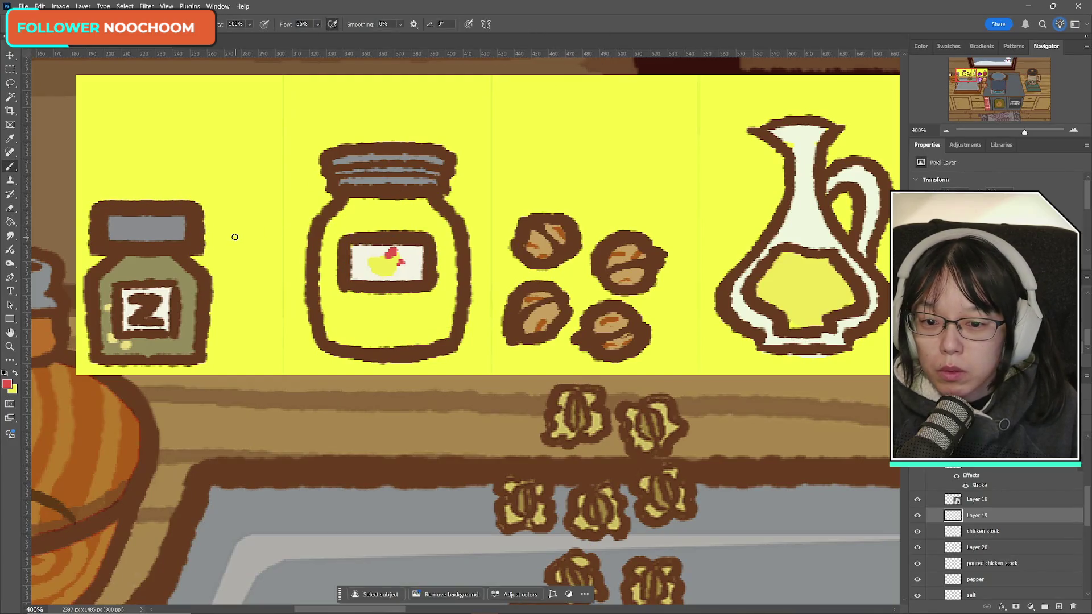
{"action": "left_click", "coordinate": [9, 210]}
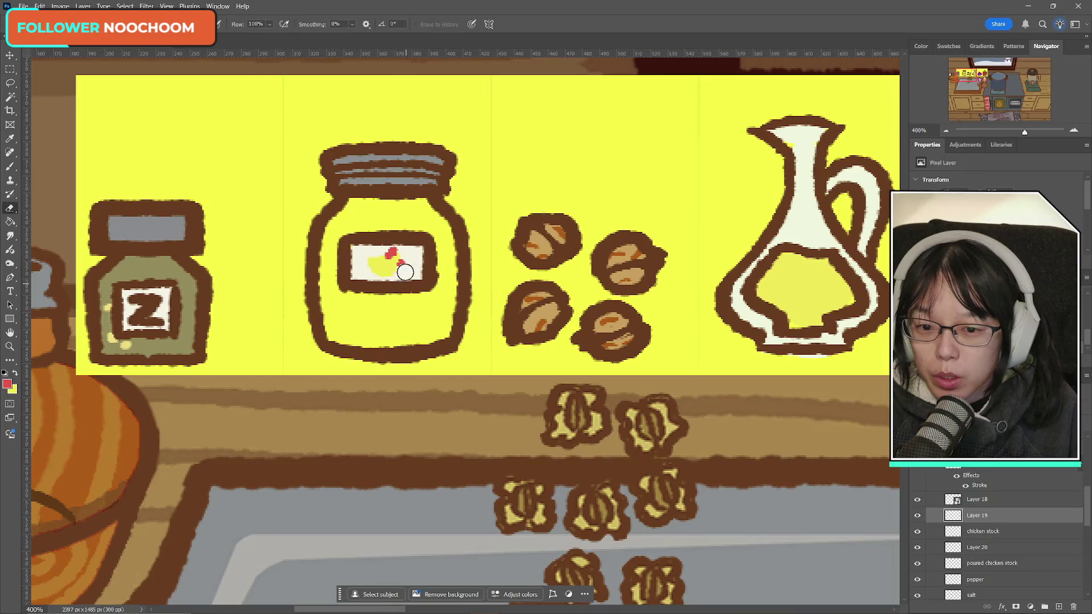
{"action": "left_click", "coordinate": [33, 24]}
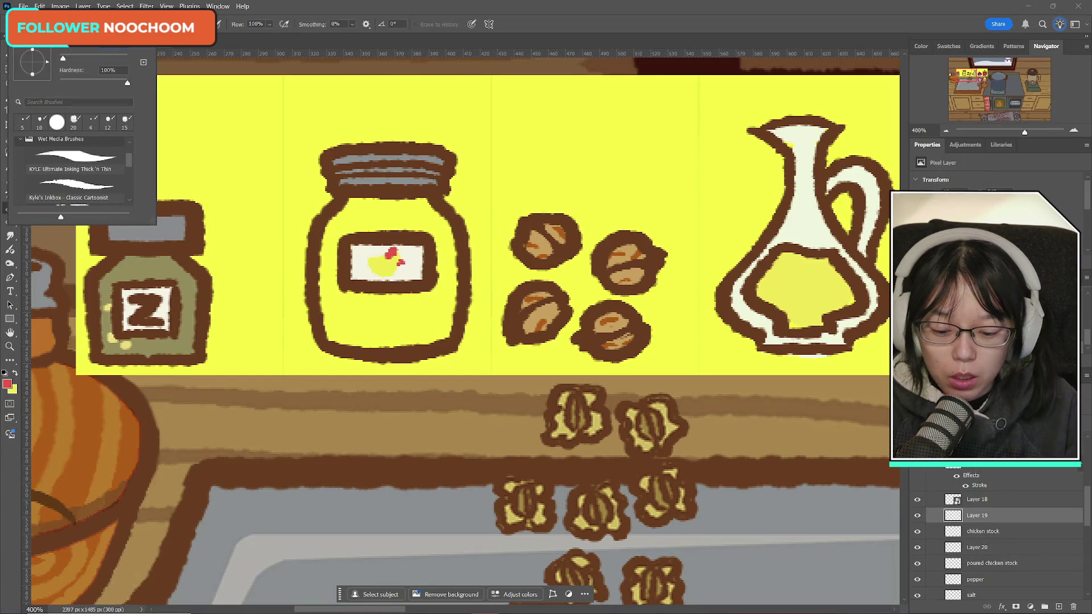
{"action": "key", "text": "Escape"}
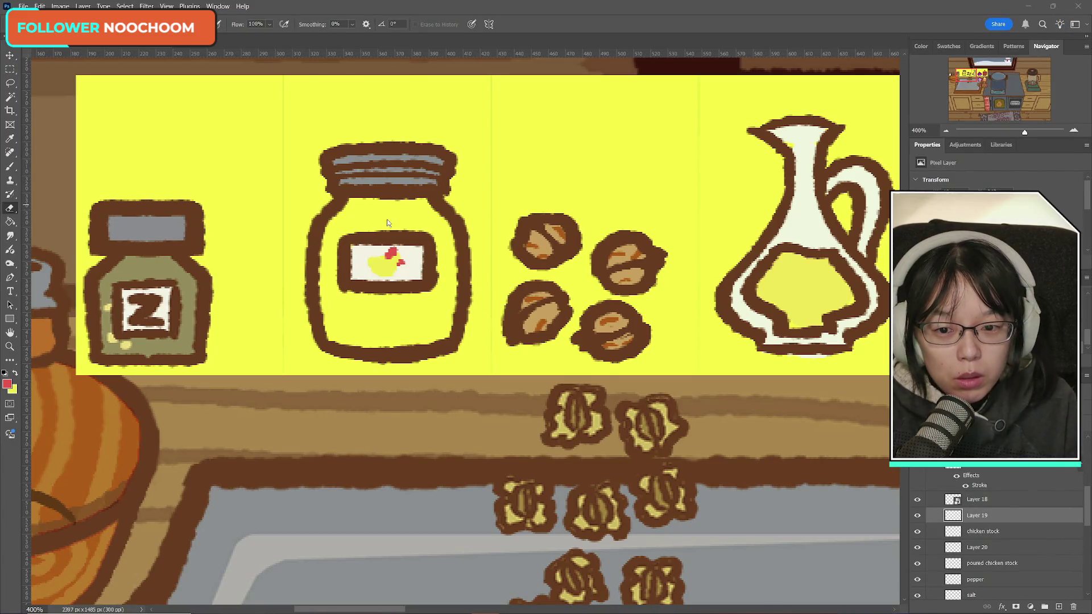
{"action": "left_click", "coordinate": [379, 253]}
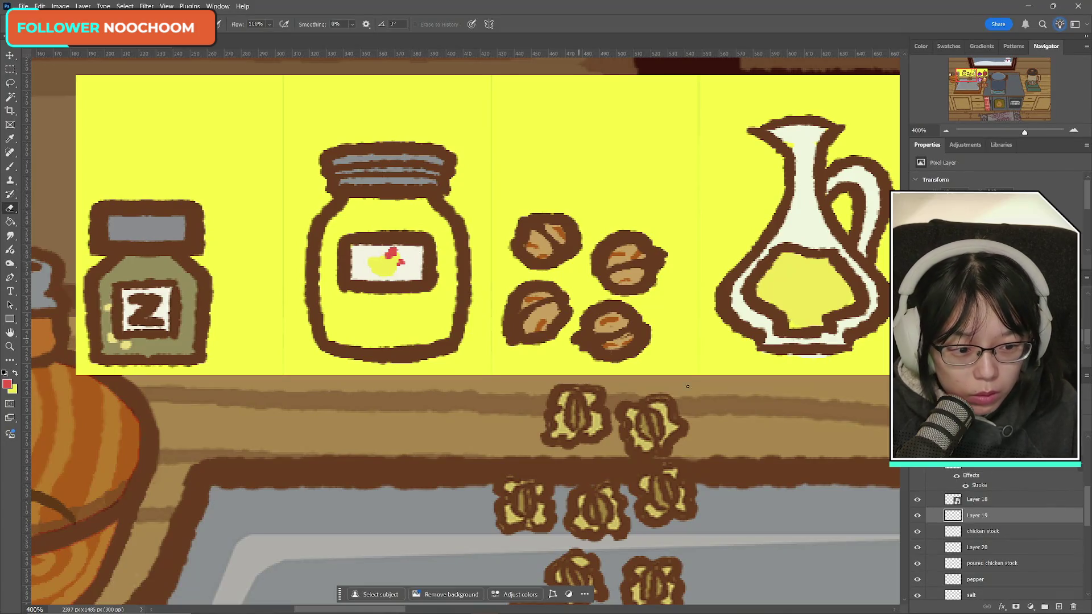
{"action": "left_click", "coordinate": [920, 515]}
{"action": "left_click", "coordinate": [921, 515]}
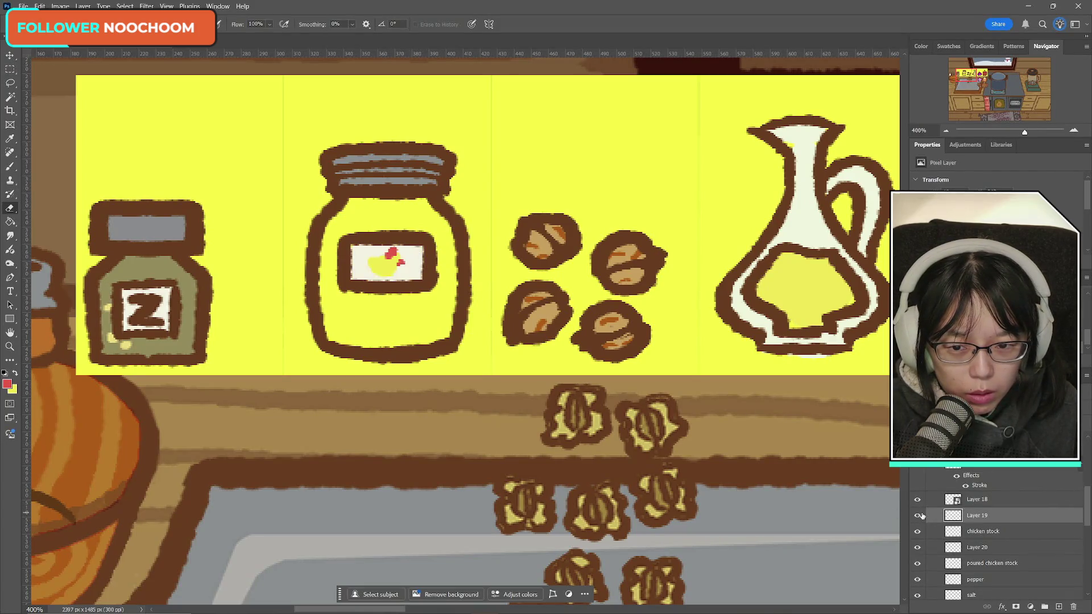
- Touch up the chick with white paint, then make yellow the foreground colour again
{"action": "left_click", "coordinate": [10, 167]}
{"action": "left_click", "coordinate": [371, 250], "text": "alt"}
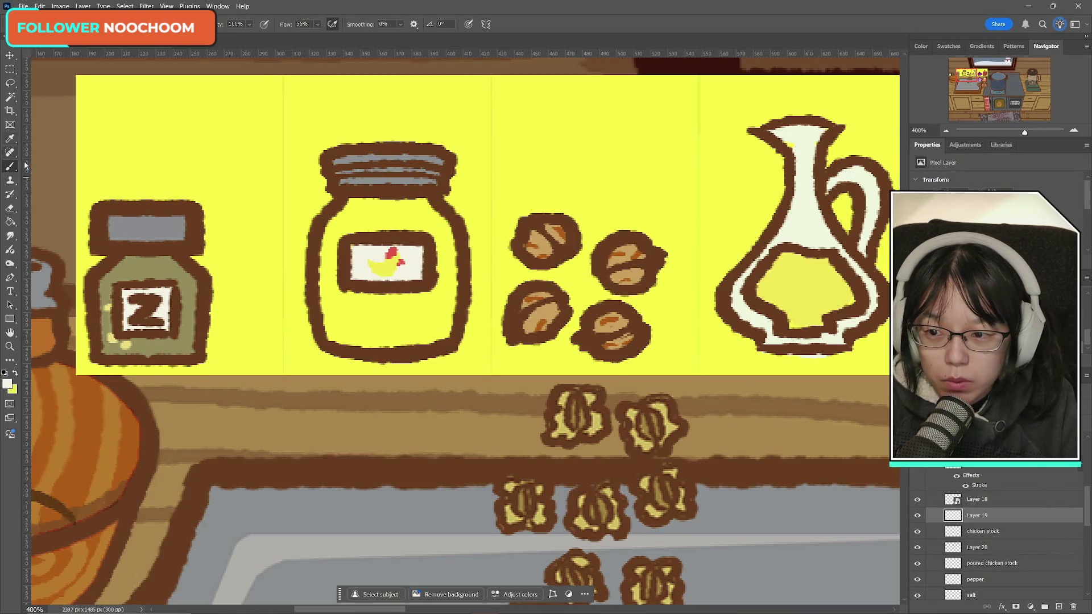
{"action": "left_click", "coordinate": [16, 374]}
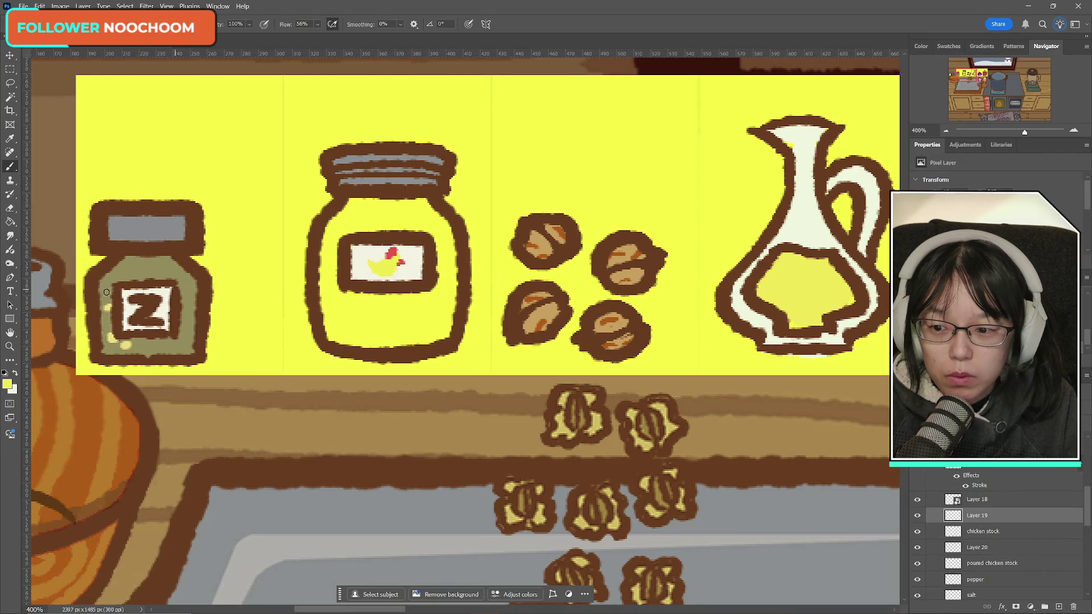
- Sample the chick's red as the foreground colour, then replace it with the outline's brown 79401d
{"action": "left_click", "coordinate": [7, 384]}
{"action": "left_click", "coordinate": [398, 252]}
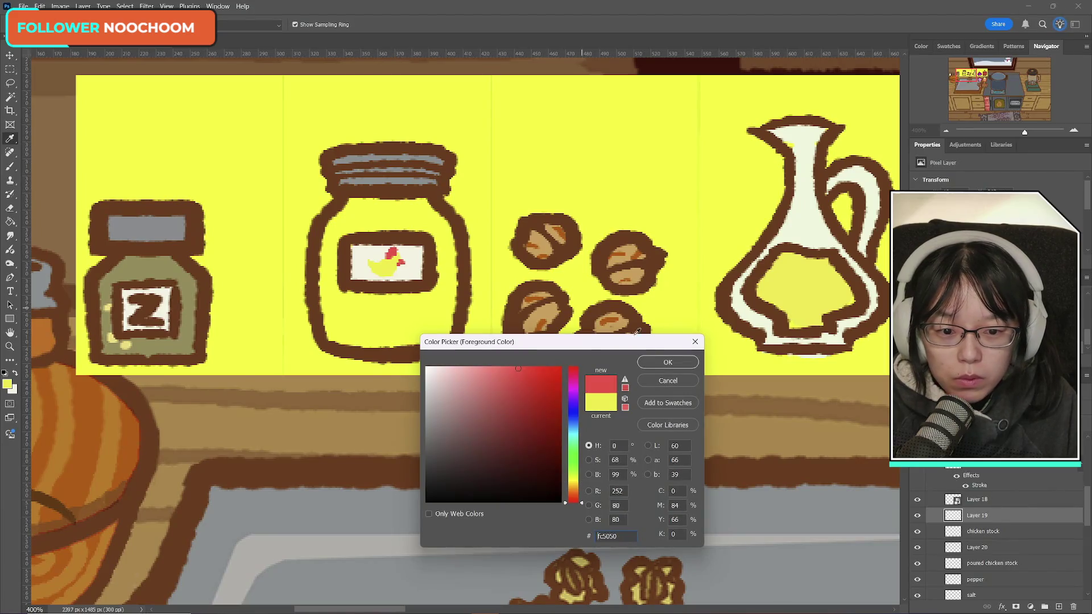
{"action": "key", "text": "Return"}
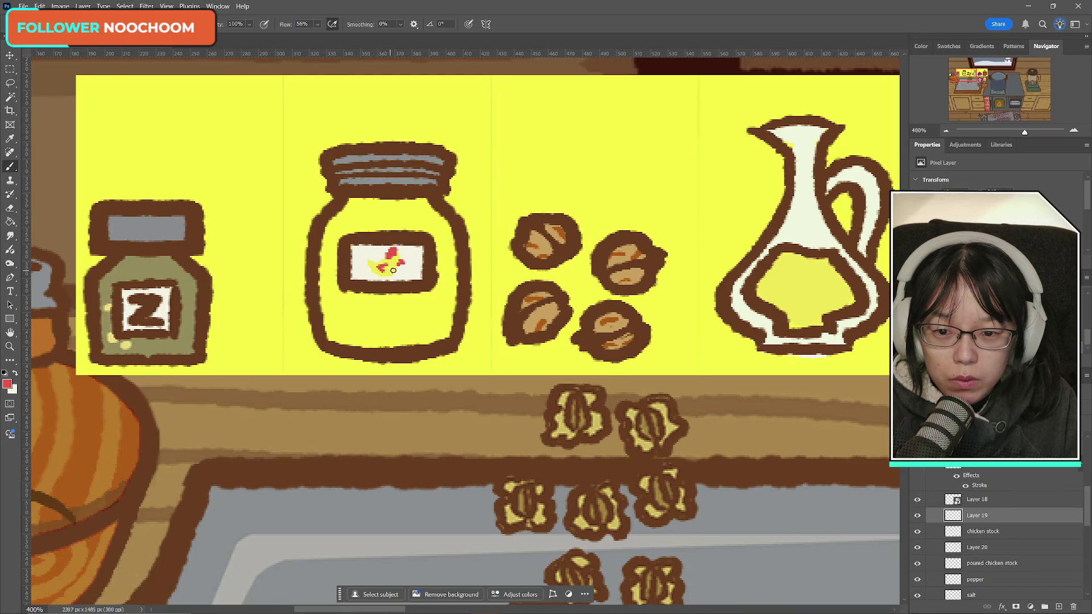
{"action": "left_click", "coordinate": [8, 384]}
{"action": "left_click", "coordinate": [178, 306]}
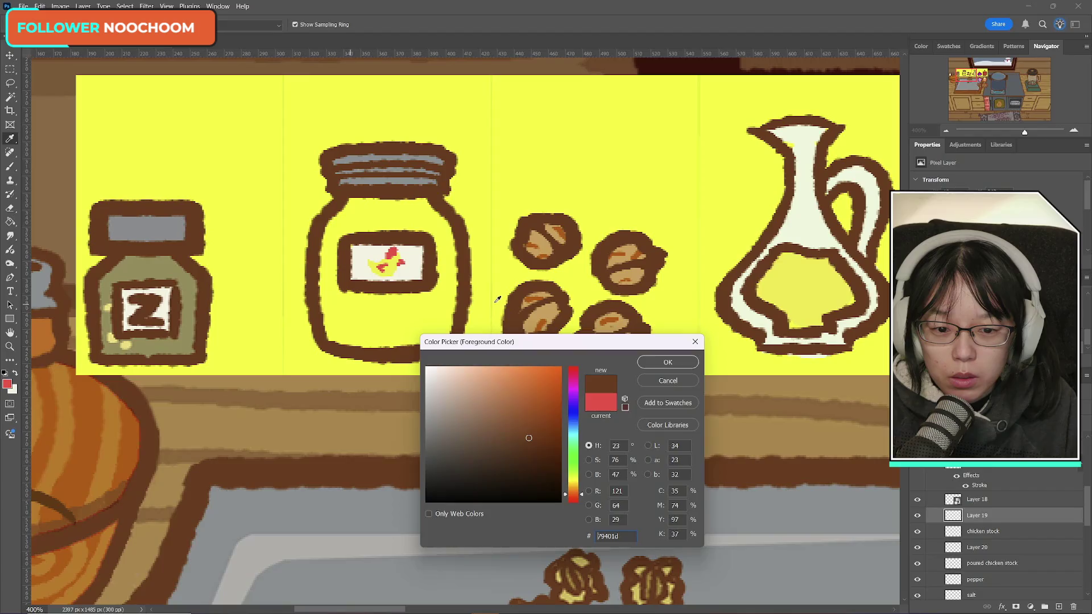
{"action": "left_click", "coordinate": [659, 363]}
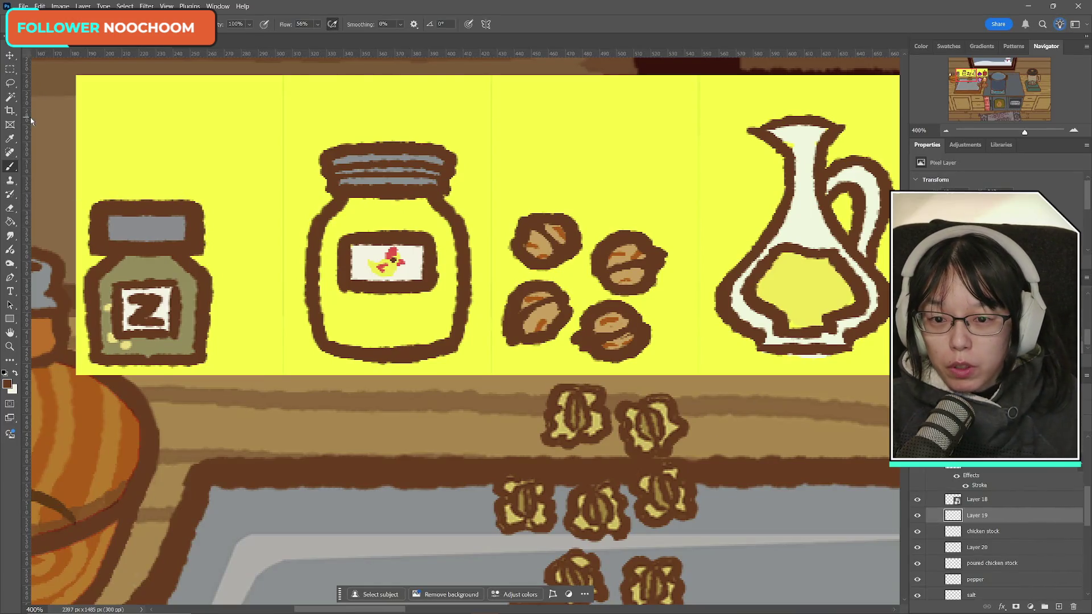
- Check the label frame on Layer 18 by toggling its visibility, then merge it down into Layer 19
{"action": "left_click", "coordinate": [915, 500]}
{"action": "left_click", "coordinate": [916, 499]}
{"action": "left_click", "coordinate": [915, 500]}
{"action": "left_click", "coordinate": [917, 501]}
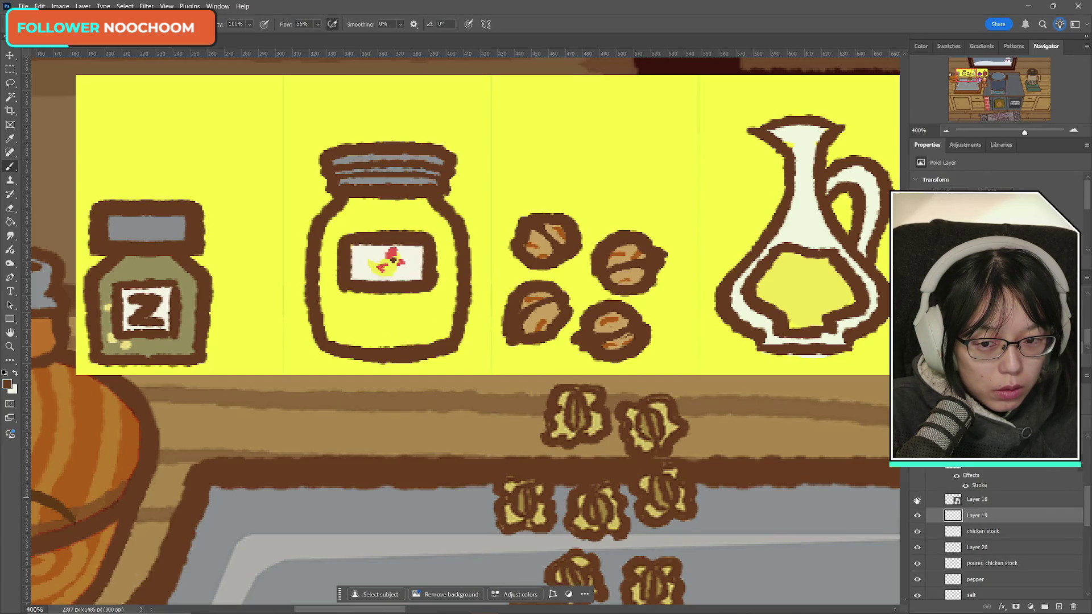
{"action": "left_click", "coordinate": [916, 500]}
{"action": "left_click", "coordinate": [916, 499]}
{"action": "left_click", "coordinate": [985, 501]}
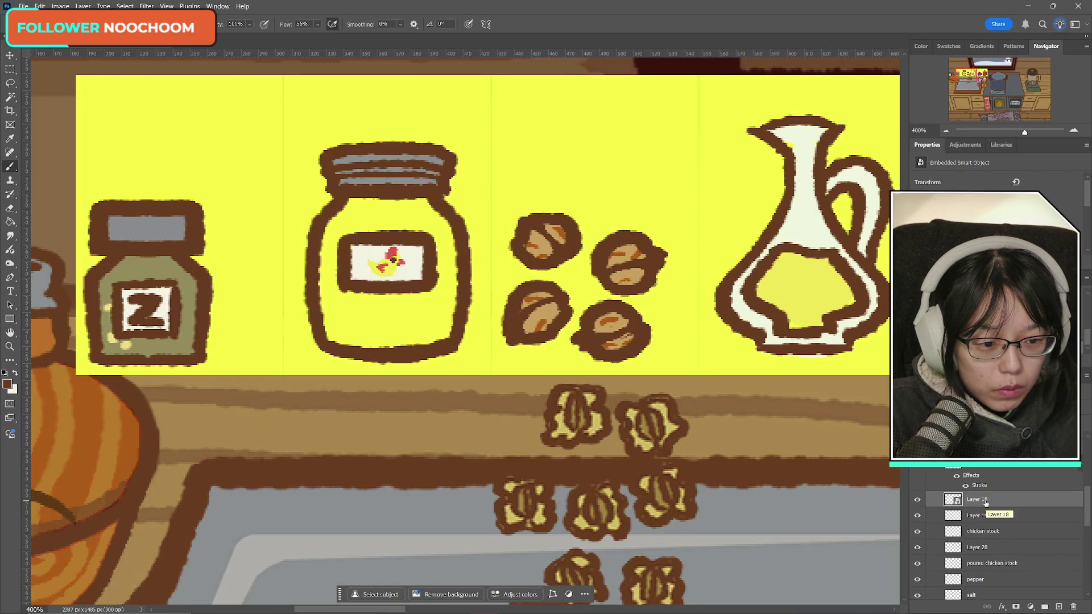
{"action": "left_click", "coordinate": [917, 499]}
{"action": "left_click", "coordinate": [917, 500]}
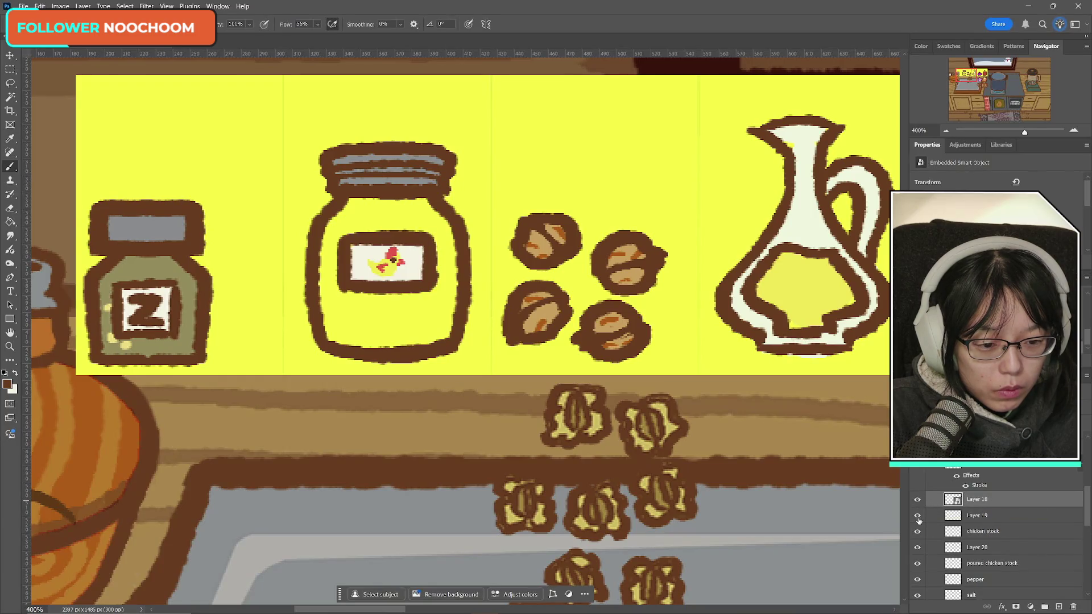
{"action": "key", "text": "ctrl+e"}
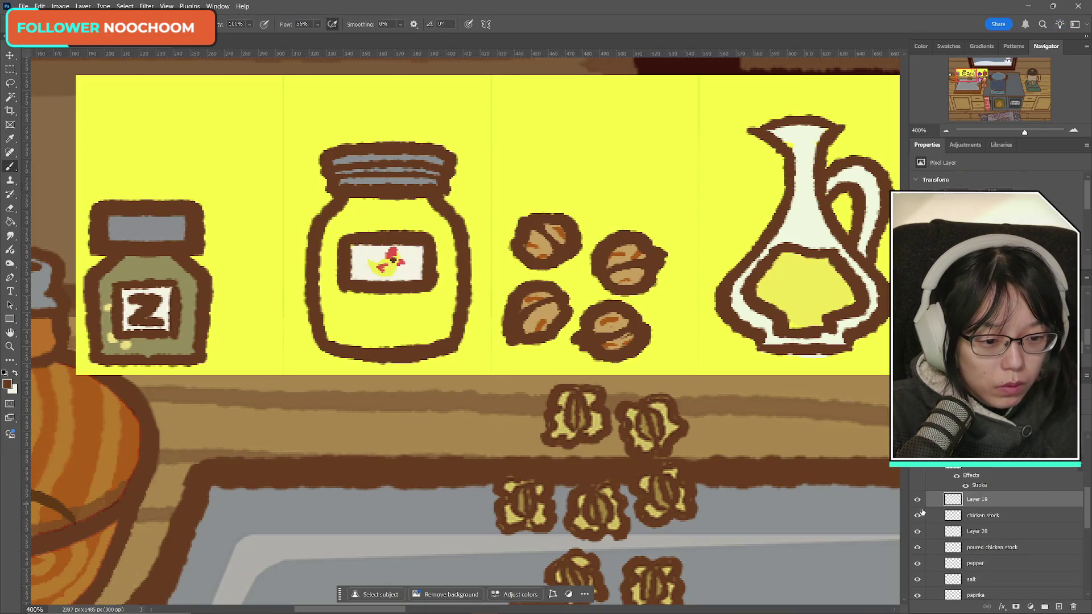
- Verify the merged label against the jar outline, then merge Layer 19 into chicken stock
{"action": "left_click", "coordinate": [917, 500]}
{"action": "left_click", "coordinate": [917, 500]}
{"action": "left_click", "coordinate": [917, 500]}
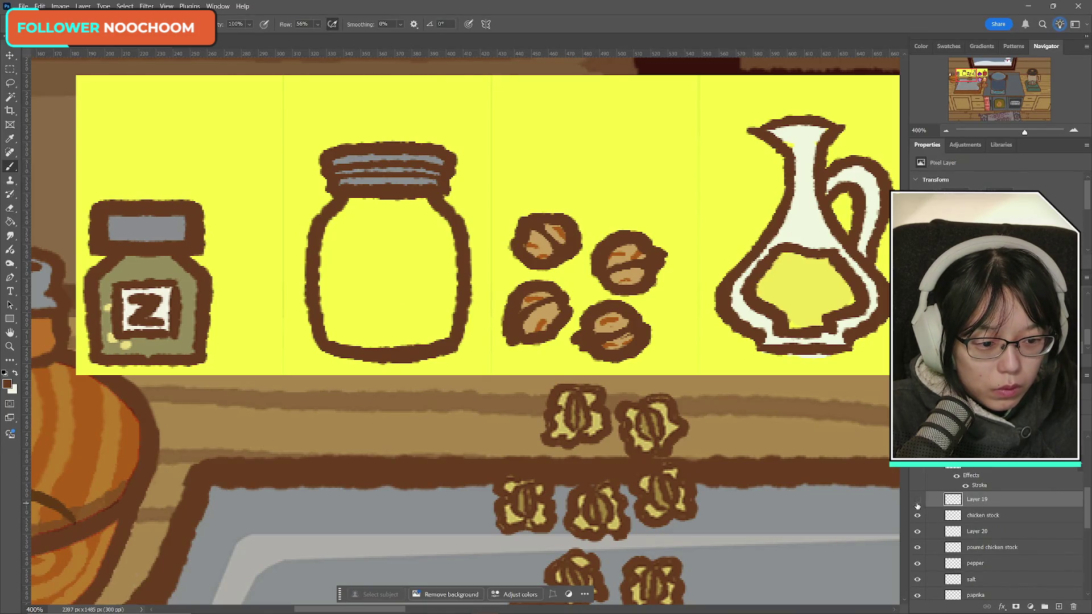
{"action": "left_click", "coordinate": [917, 499]}
{"action": "left_click", "coordinate": [917, 515]}
{"action": "left_click", "coordinate": [917, 515]}
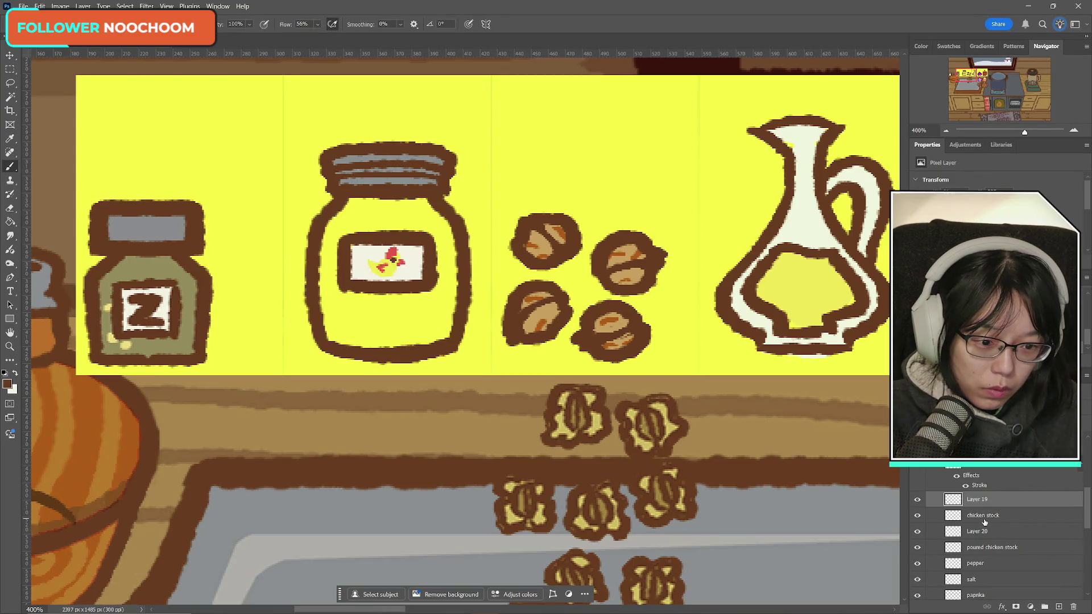
{"action": "key", "text": "ctrl+e"}
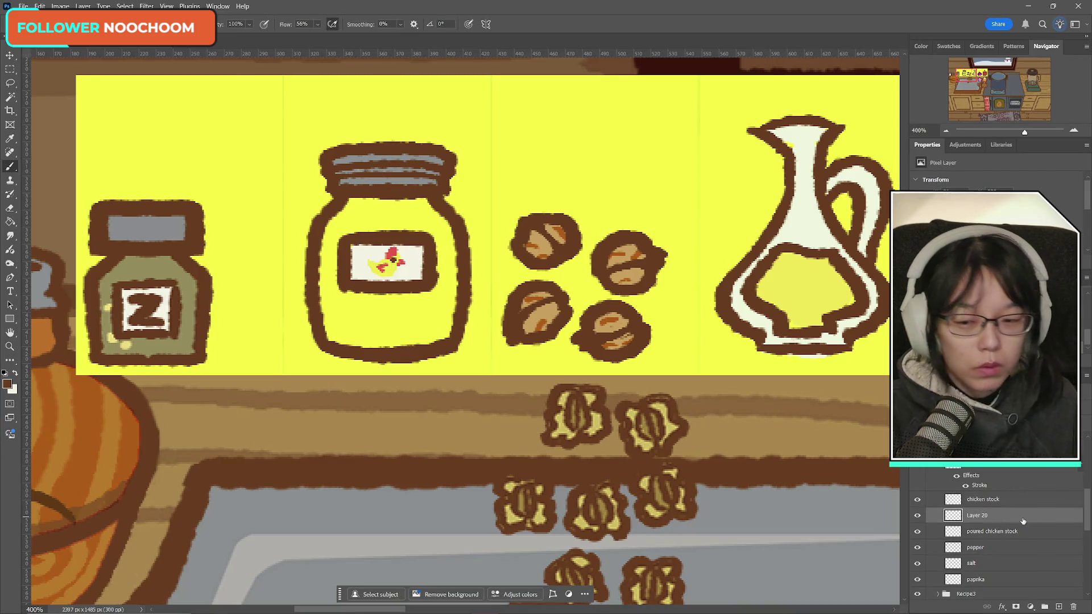
- Adjust the foreground colour in the Color Picker from brown to golden yellow f0c84c
{"action": "left_click", "coordinate": [8, 384]}
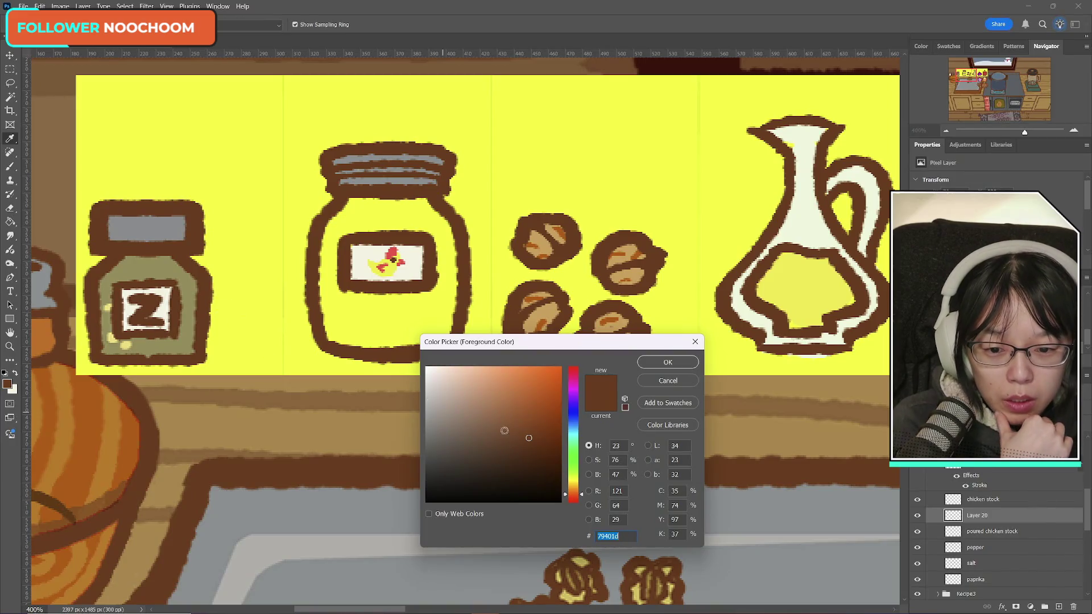
{"action": "left_click_drag", "start_coordinate": [503, 430], "coordinate": [500, 388]}
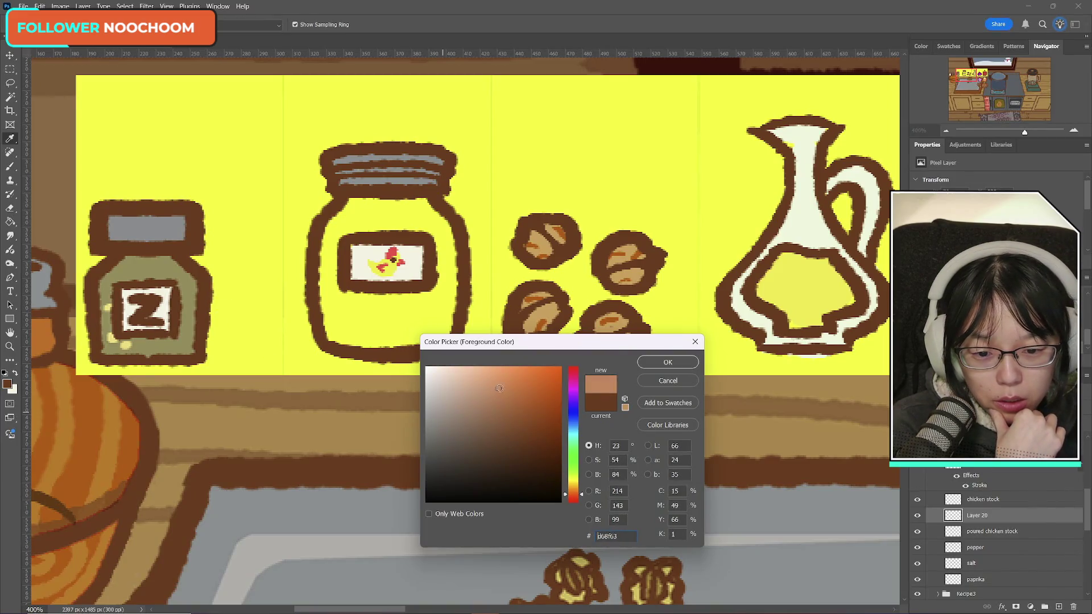
{"action": "left_click_drag", "start_coordinate": [582, 494], "coordinate": [583, 490]}
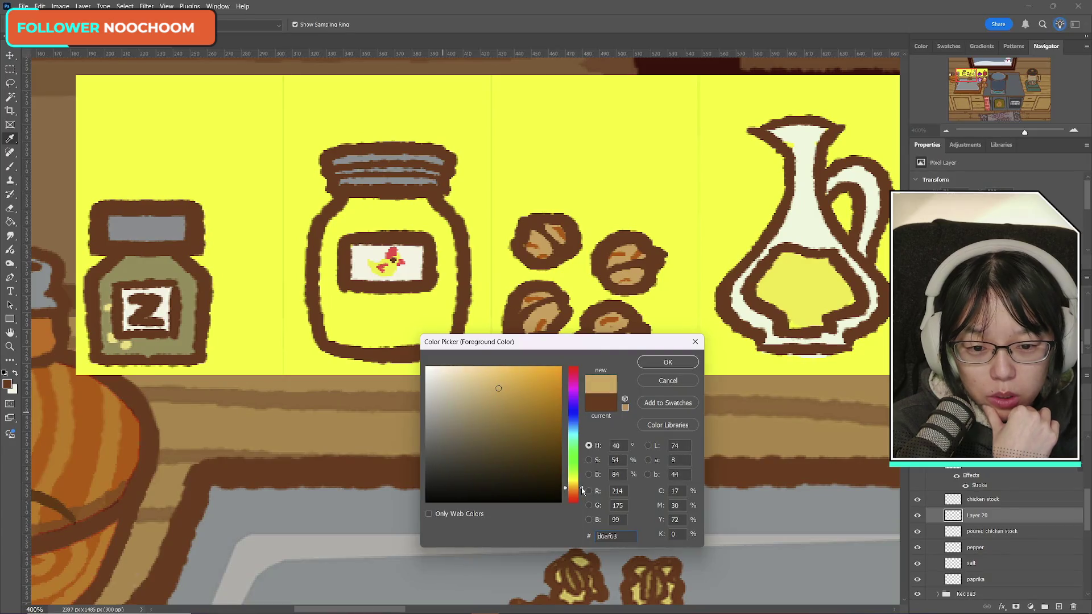
{"action": "left_click_drag", "start_coordinate": [493, 379], "coordinate": [505, 387]}
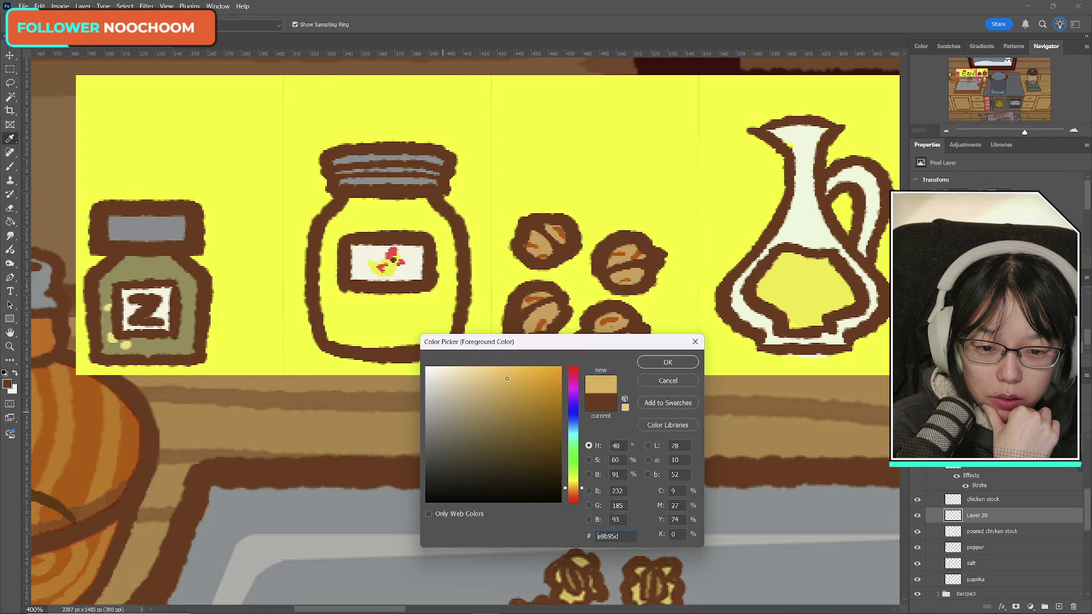
{"action": "left_click_drag", "start_coordinate": [507, 379], "coordinate": [510, 377]}
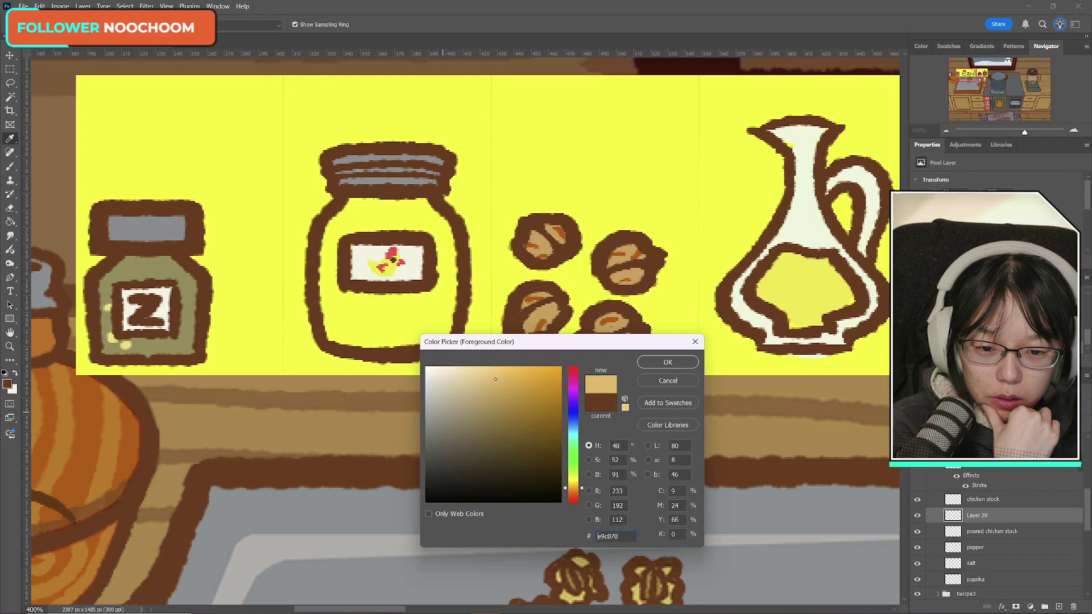
{"action": "left_click_drag", "start_coordinate": [498, 379], "coordinate": [492, 377]}
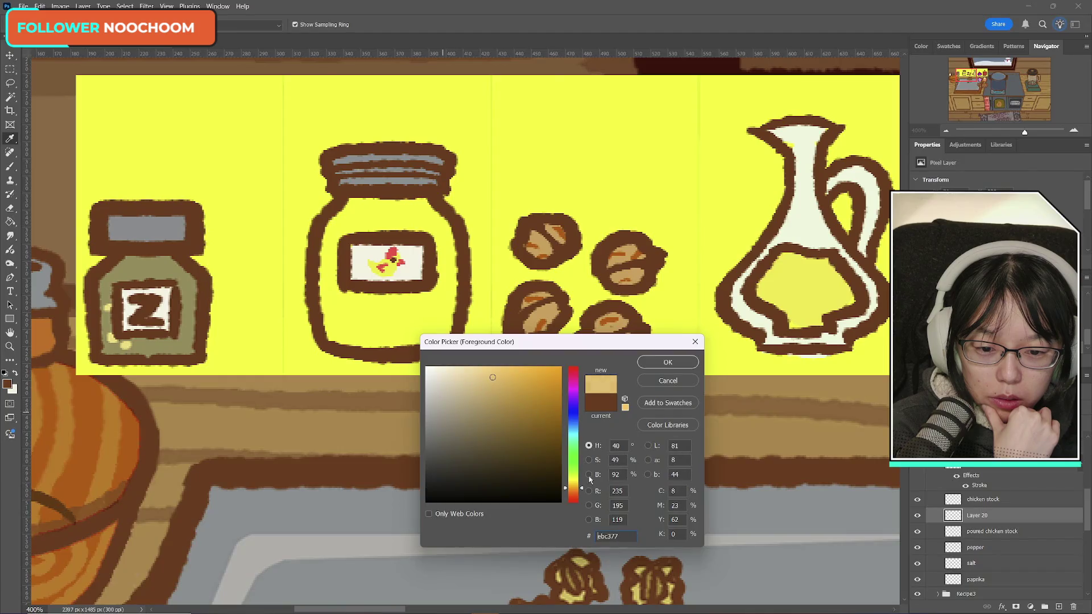
{"action": "left_click_drag", "start_coordinate": [580, 491], "coordinate": [582, 487]}
{"action": "mouse_move", "coordinate": [512, 391]}
{"action": "left_mouse_down"}
{"action": "mouse_move", "coordinate": [496, 377]}
{"action": "mouse_move", "coordinate": [477, 381]}
{"action": "mouse_move", "coordinate": [521, 375]}
{"action": "left_mouse_up"}
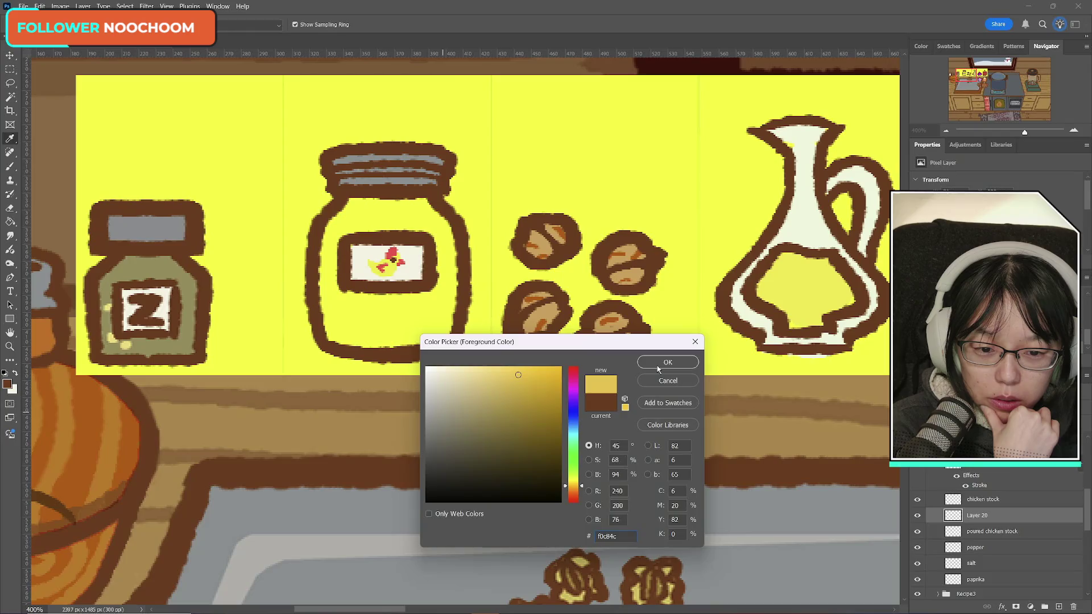
{"action": "key", "text": "Return"}
{"action": "key", "text": "l"}
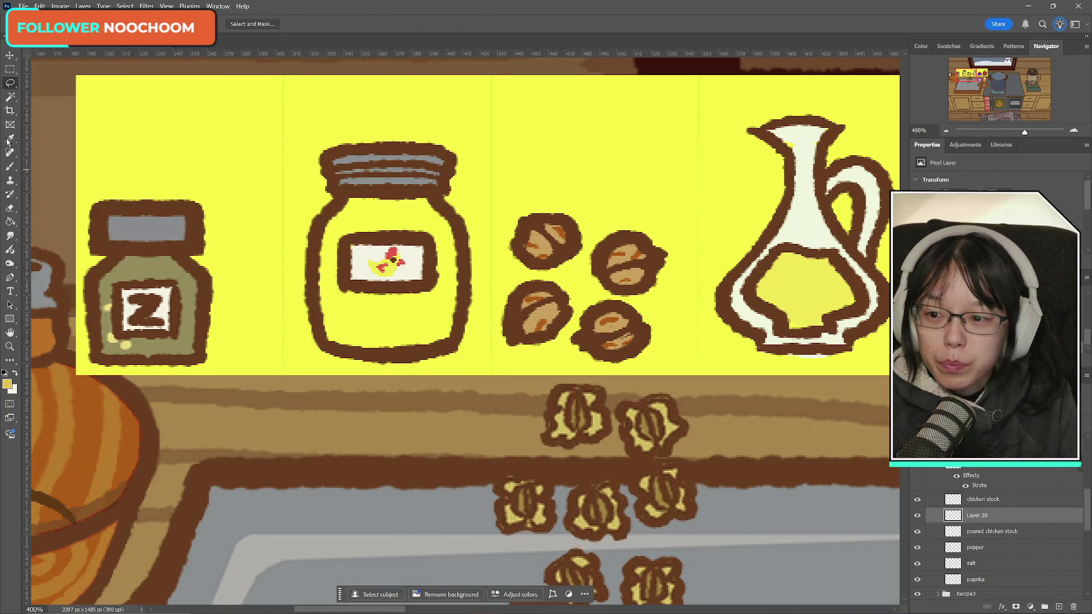
- Brush golden stock colour on both sides of the jar label and check coverage by toggling layers
{"action": "key", "text": "b"}
{"action": "left_click_drag", "start_coordinate": [315, 277], "coordinate": [338, 272]}
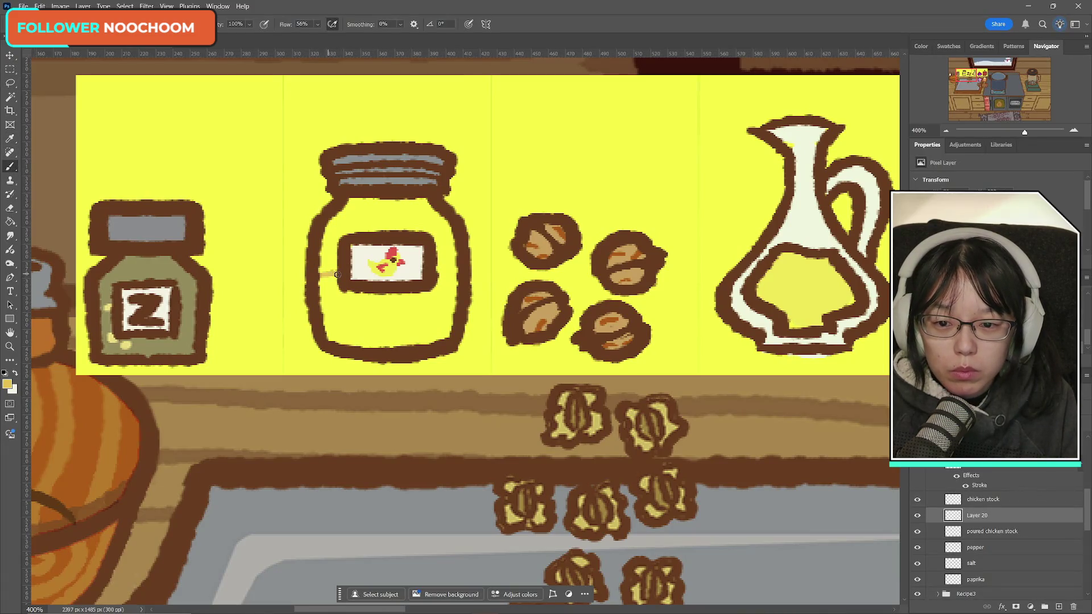
{"action": "left_click_drag", "start_coordinate": [437, 270], "coordinate": [456, 273]}
{"action": "left_click_drag", "start_coordinate": [337, 270], "coordinate": [329, 270]}
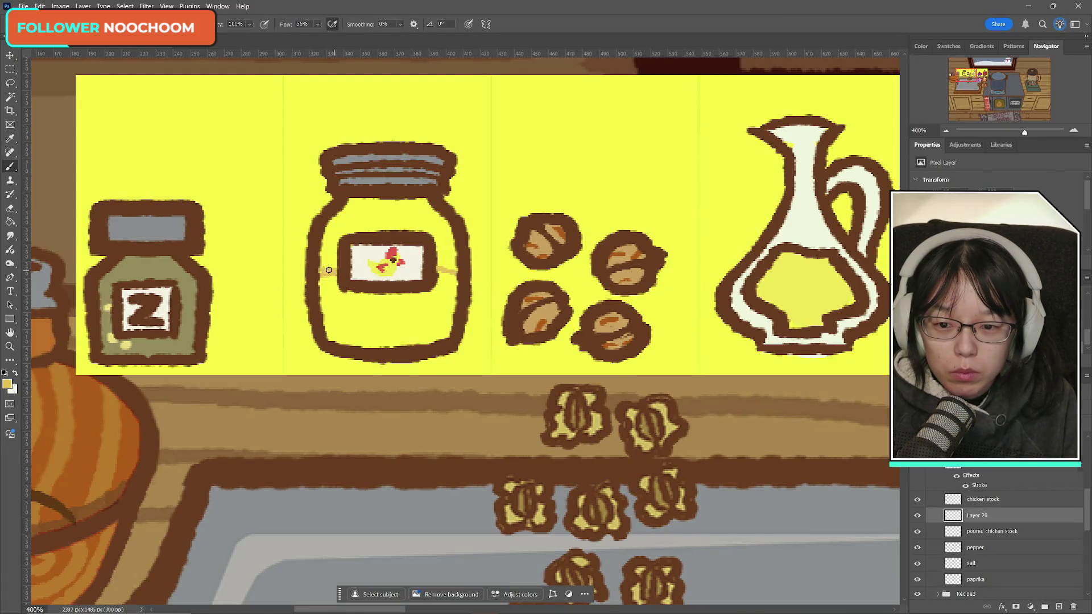
{"action": "left_click_drag", "start_coordinate": [446, 268], "coordinate": [450, 275]}
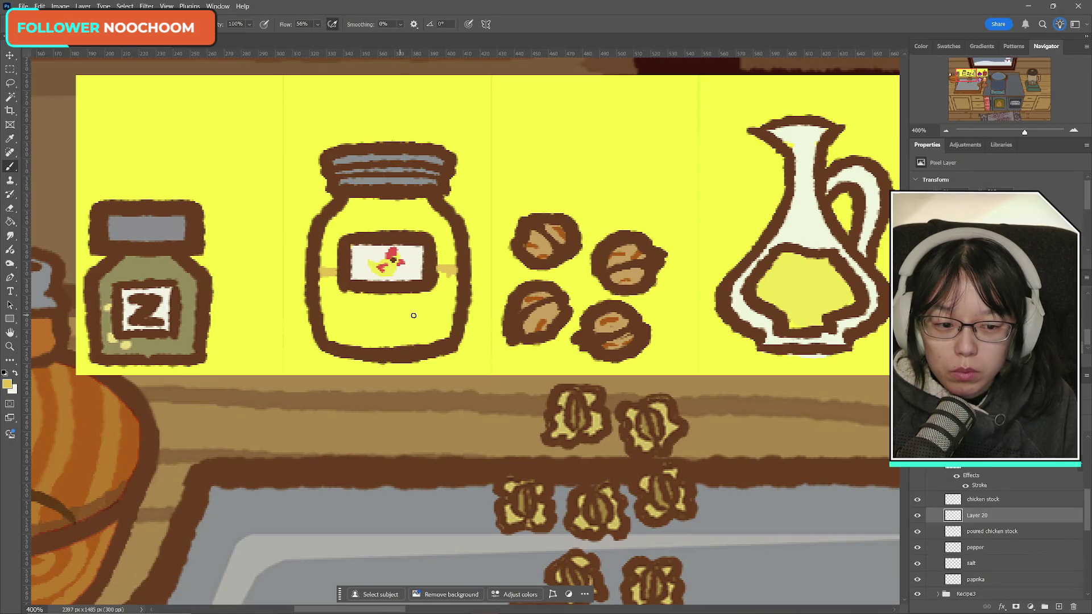
{"action": "left_click", "coordinate": [918, 516]}
{"action": "left_click", "coordinate": [921, 517]}
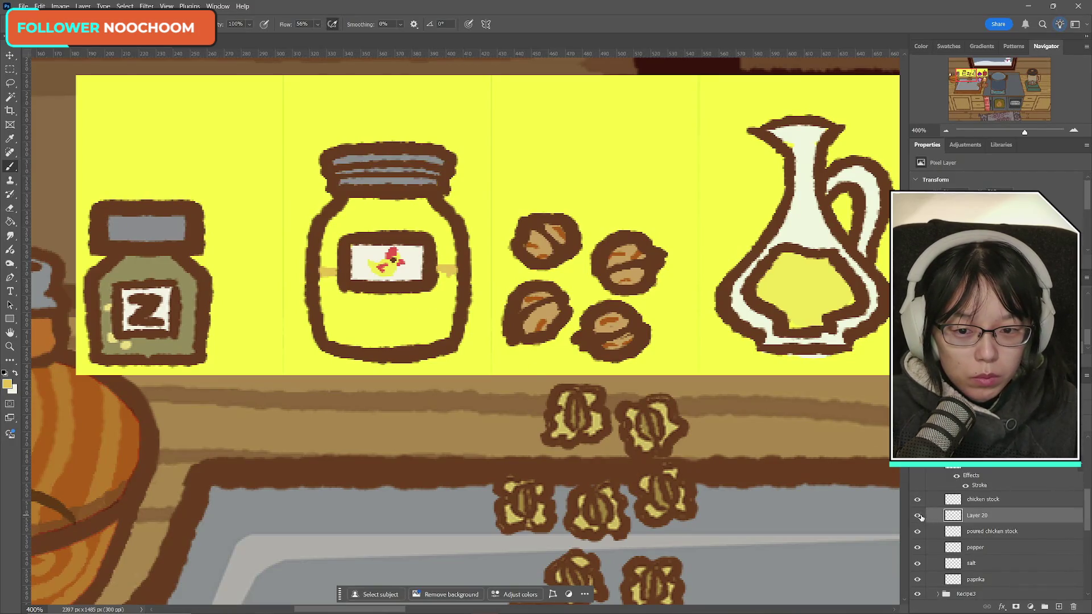
{"action": "left_click", "coordinate": [917, 516]}
{"action": "left_click", "coordinate": [917, 516]}
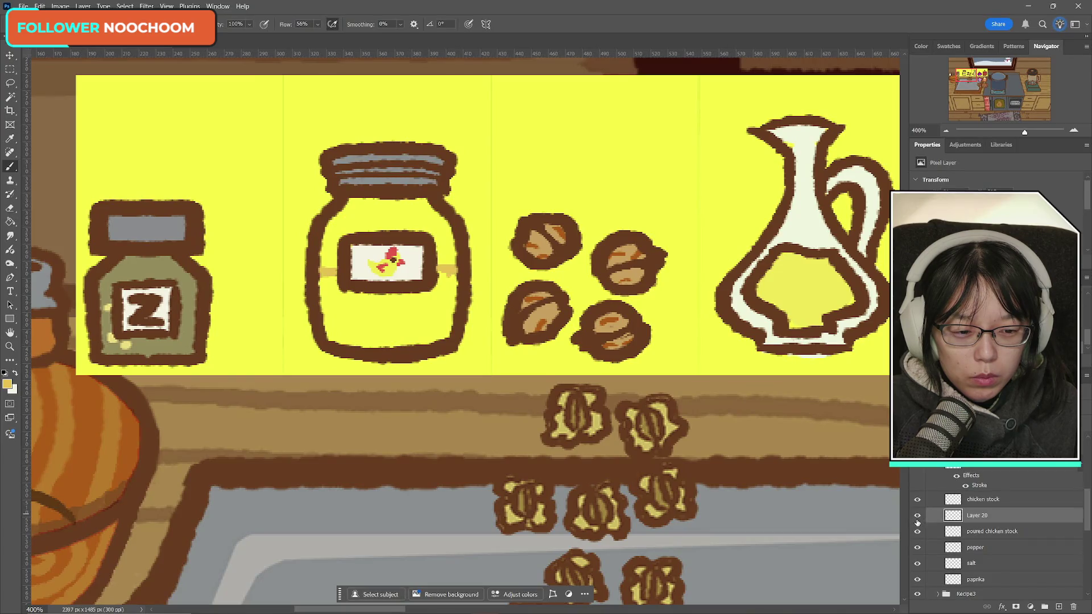
{"action": "left_click", "coordinate": [916, 499]}
{"action": "left_click", "coordinate": [916, 501]}
{"action": "left_click", "coordinate": [916, 500]}
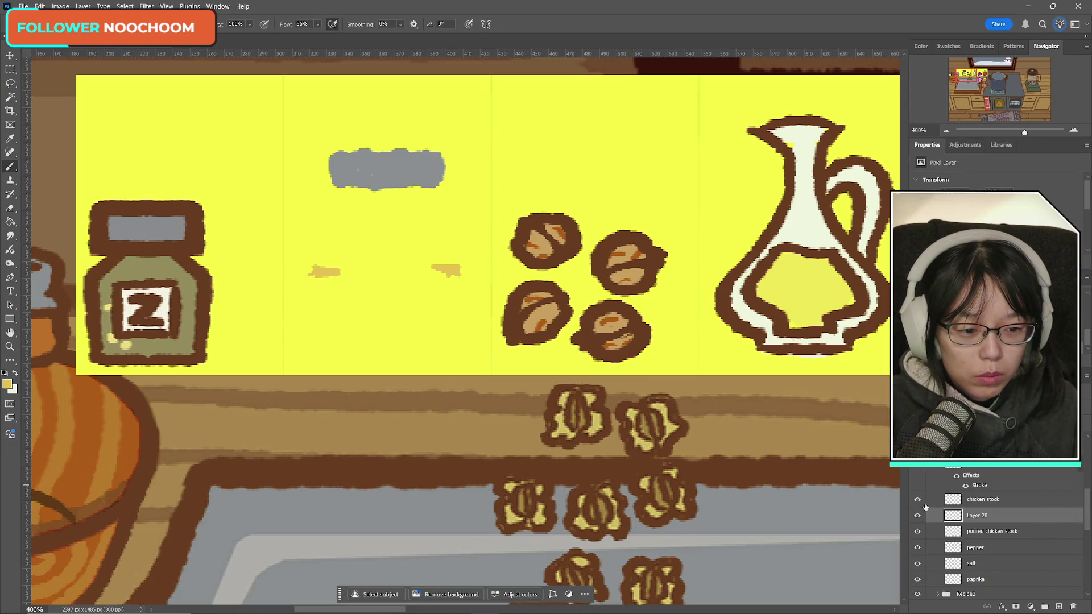
{"action": "left_click", "coordinate": [916, 500]}
- Fill the jar below the label and the gaps beside and above it with golden stock
{"action": "mouse_move", "coordinate": [322, 281]}
{"action": "left_mouse_down"}
{"action": "mouse_move", "coordinate": [332, 336]}
{"action": "mouse_move", "coordinate": [339, 284]}
{"action": "mouse_move", "coordinate": [342, 303]}
{"action": "mouse_move", "coordinate": [447, 284]}
{"action": "mouse_move", "coordinate": [456, 303]}
{"action": "mouse_move", "coordinate": [365, 341]}
{"action": "mouse_move", "coordinate": [331, 321]}
{"action": "mouse_move", "coordinate": [335, 341]}
{"action": "mouse_move", "coordinate": [432, 341]}
{"action": "mouse_move", "coordinate": [381, 333]}
{"action": "mouse_move", "coordinate": [452, 305]}
{"action": "mouse_move", "coordinate": [431, 325]}
{"action": "mouse_move", "coordinate": [418, 310]}
{"action": "mouse_move", "coordinate": [396, 336]}
{"action": "mouse_move", "coordinate": [347, 310]}
{"action": "mouse_move", "coordinate": [343, 339]}
{"action": "left_mouse_up"}
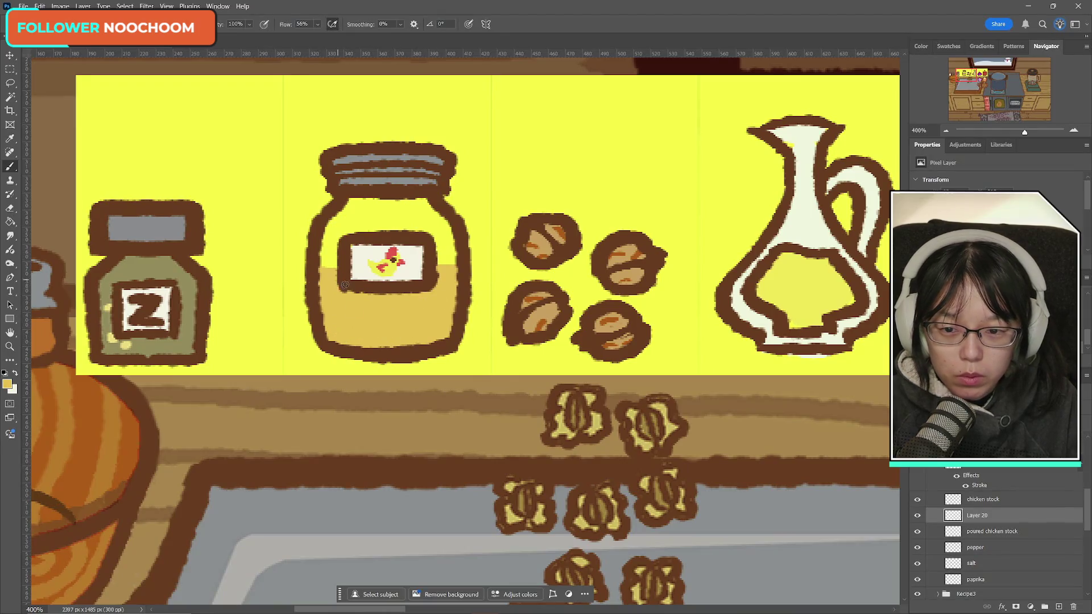
{"action": "left_click_drag", "start_coordinate": [329, 246], "coordinate": [327, 266]}
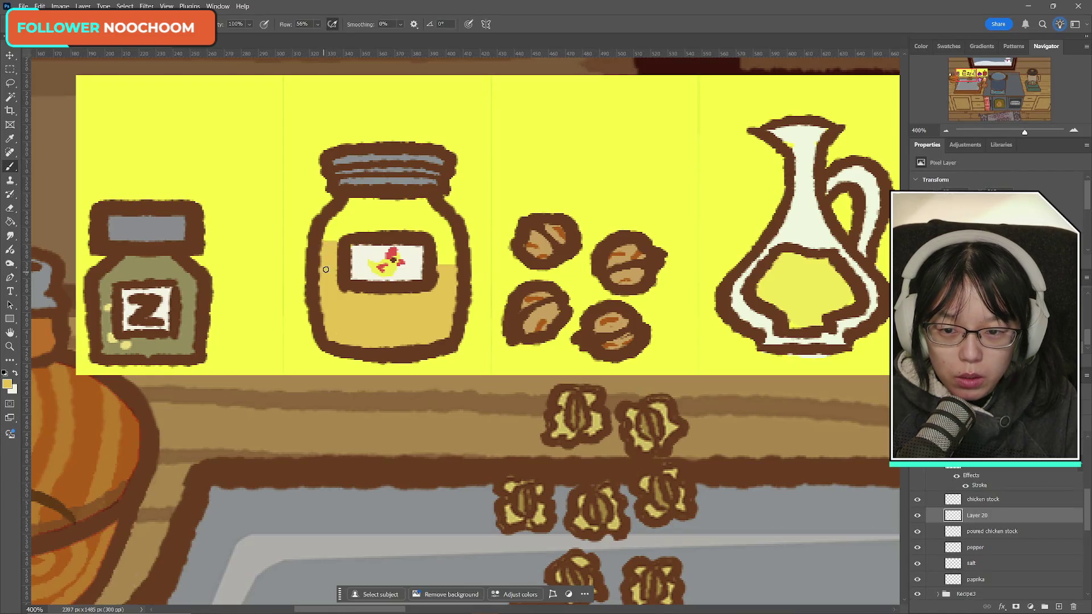
{"action": "mouse_move", "coordinate": [439, 247]}
{"action": "left_mouse_down"}
{"action": "mouse_move", "coordinate": [450, 243]}
{"action": "mouse_move", "coordinate": [442, 261]}
{"action": "mouse_move", "coordinate": [449, 251]}
{"action": "mouse_move", "coordinate": [457, 263]}
{"action": "left_mouse_up"}
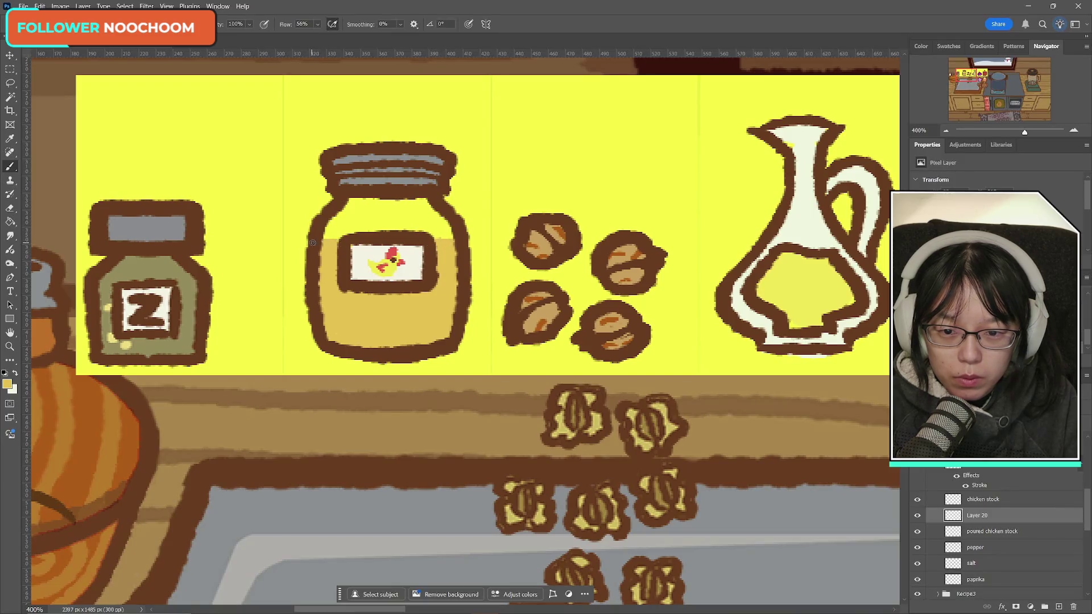
{"action": "left_click_drag", "start_coordinate": [452, 242], "coordinate": [435, 239]}
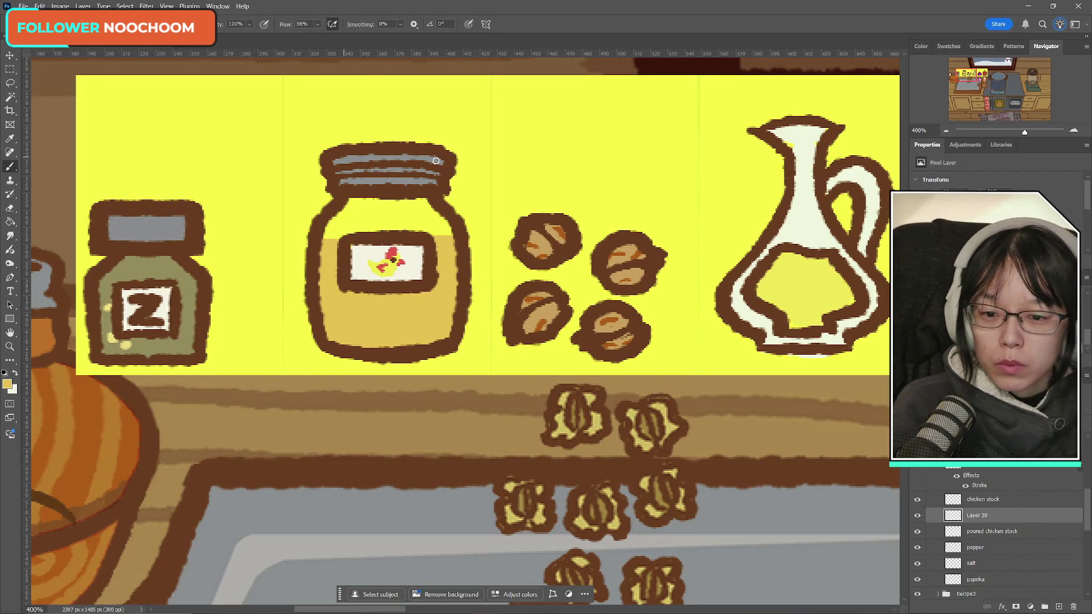
- Merge Layer 20 into the jar layer, rename it 'chicken stock', and zoom back in on the jar
{"action": "key", "text": "z"}
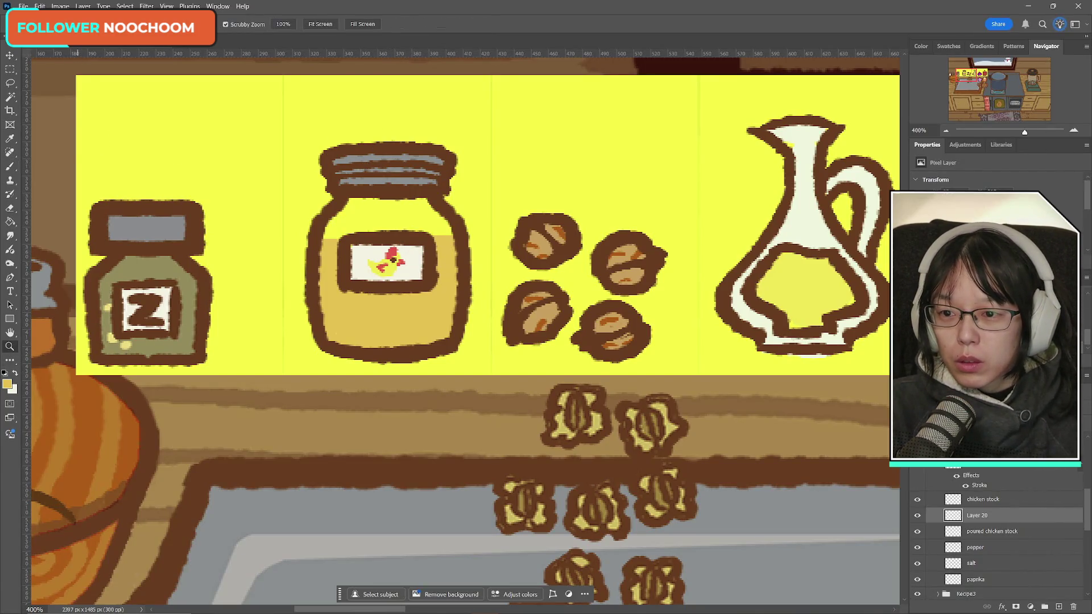
{"action": "scroll", "coordinate": [431, 282], "scroll_direction": "down", "scroll_amount": 3}
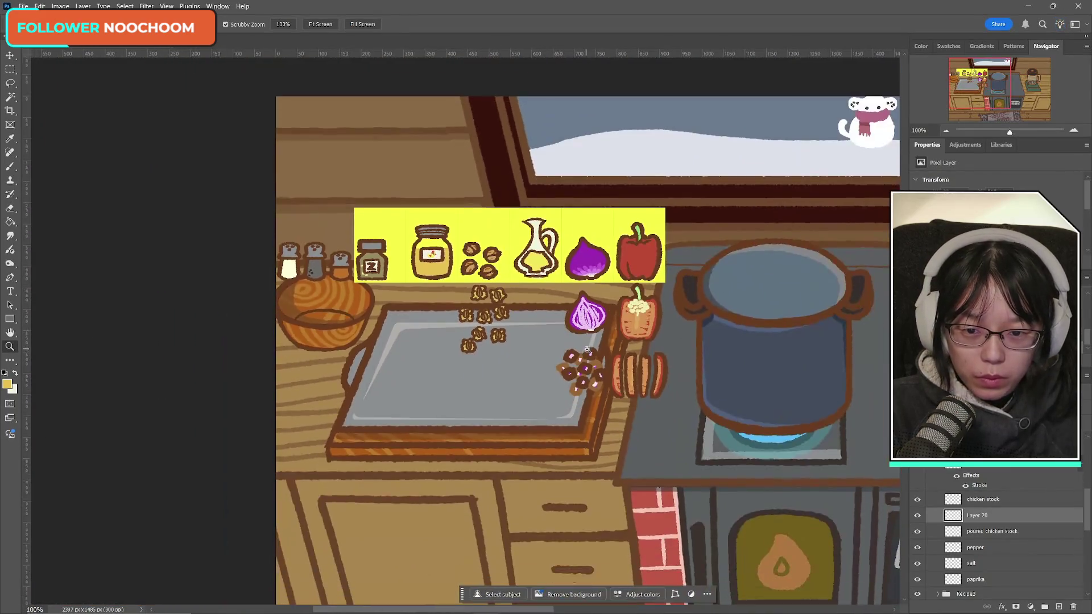
{"action": "scroll", "coordinate": [587, 350], "scroll_direction": "up", "scroll_amount": 1}
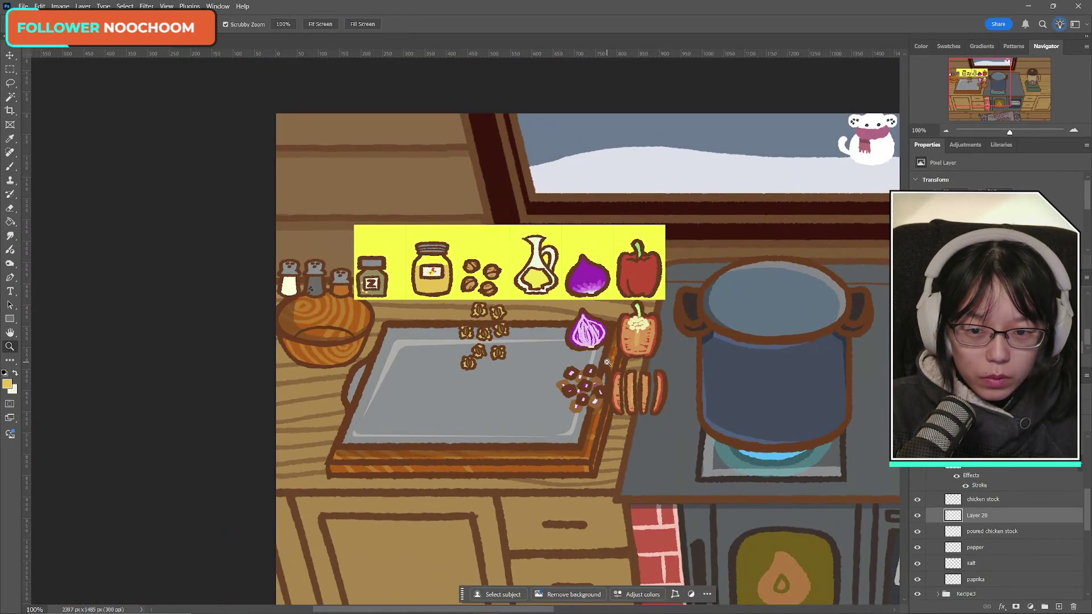
{"action": "left_click", "coordinate": [989, 500]}
{"action": "key", "text": "ctrl+e"}
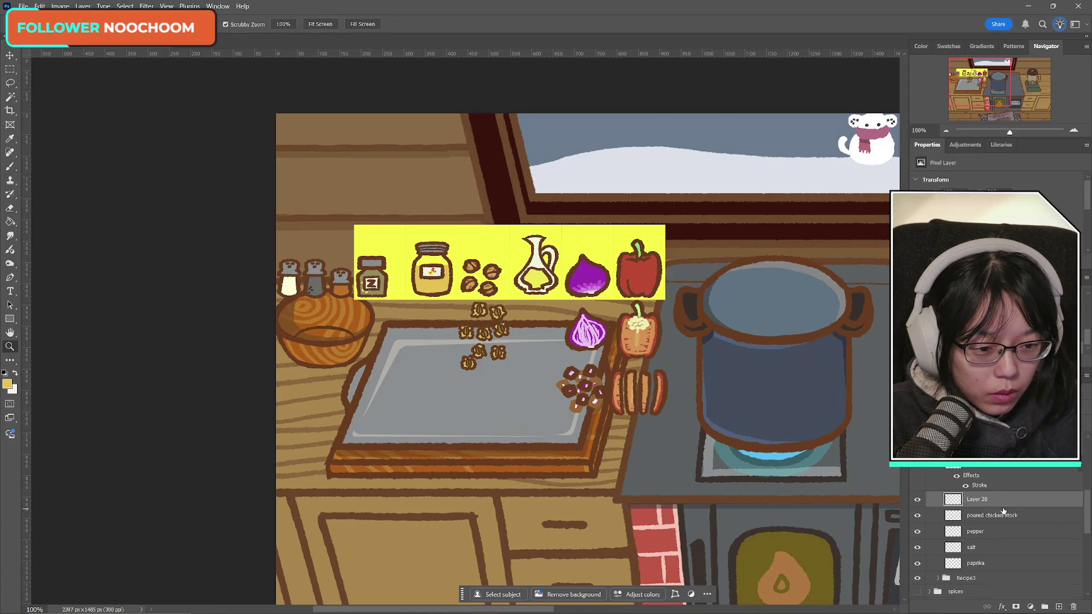
{"action": "double_click", "coordinate": [983, 500]}
{"action": "type", "text": "chicken"}
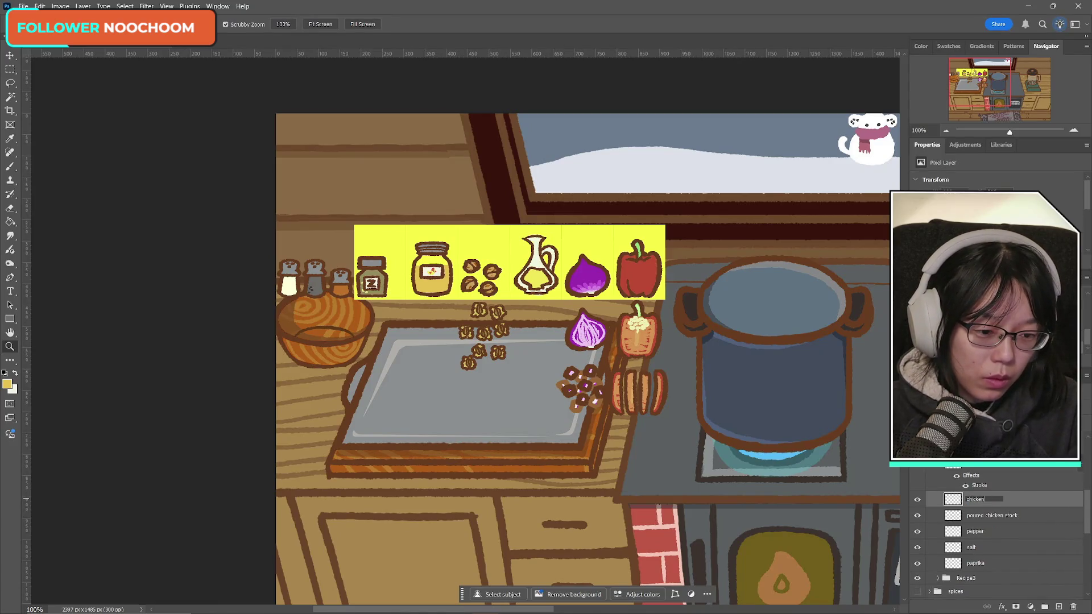
{"action": "type", "text": " stock"}
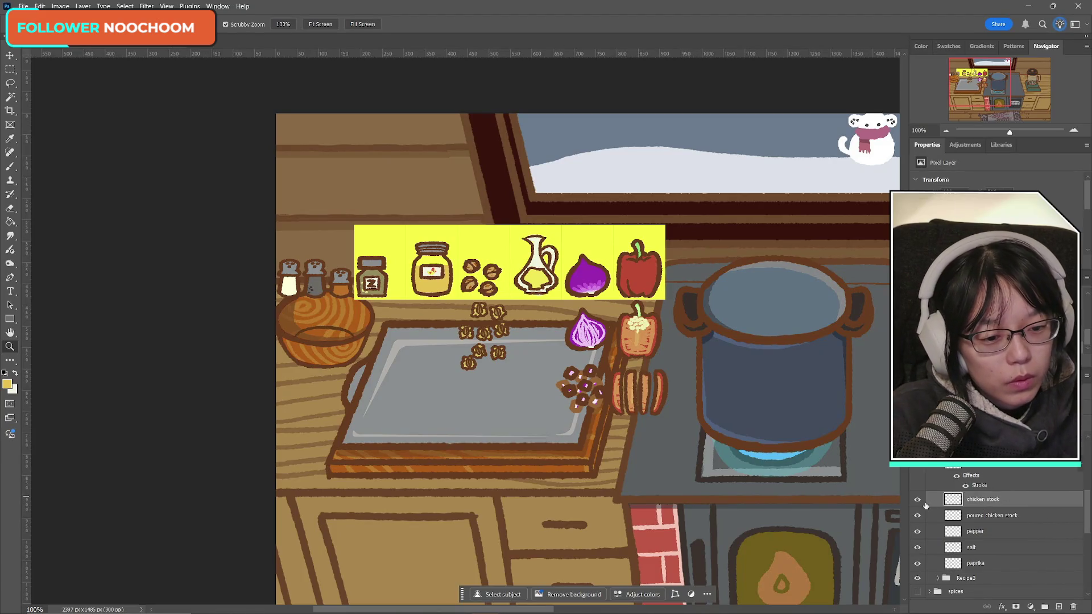
{"action": "key", "text": "ctrl+t"}
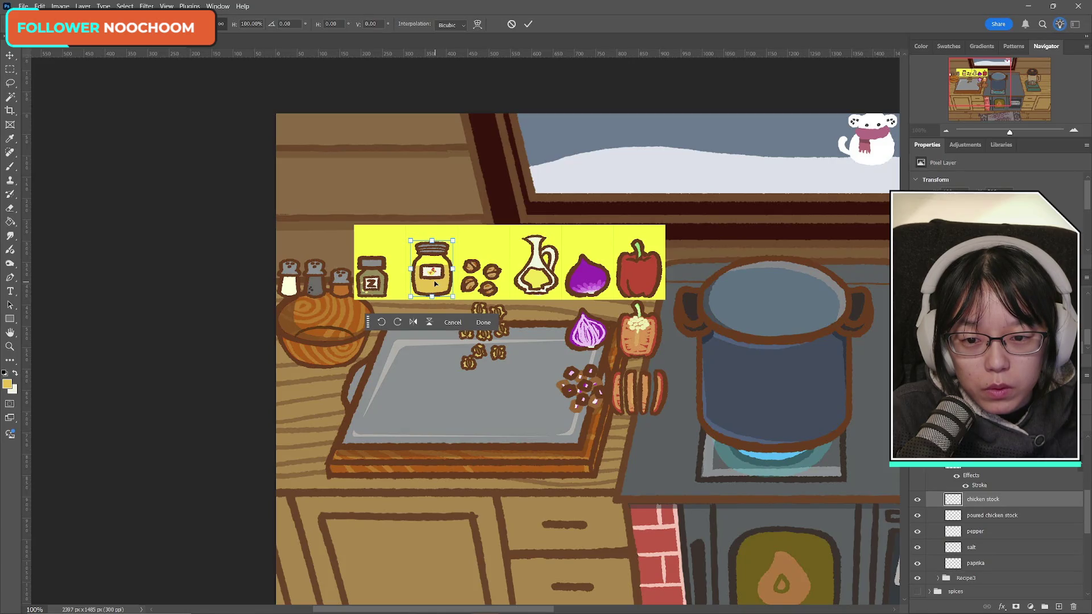
{"action": "left_click", "coordinate": [528, 23]}
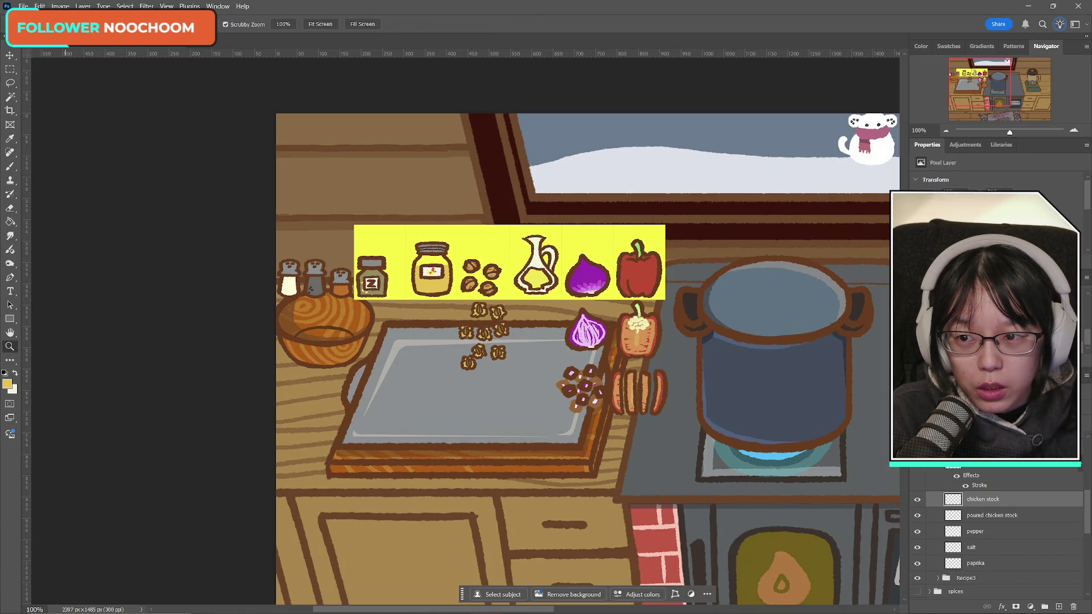
{"action": "left_click", "coordinate": [429, 272]}
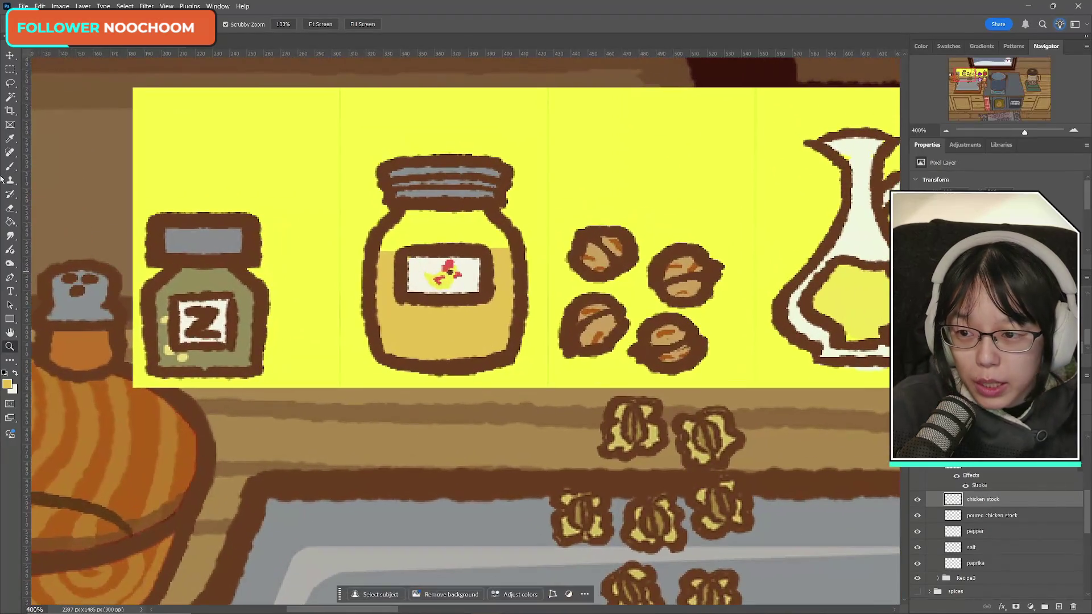
- Select the jar's white label with the Magic Wand and lower its brightness and contrast
{"action": "key", "text": "w"}
{"action": "left_click", "coordinate": [419, 263]}
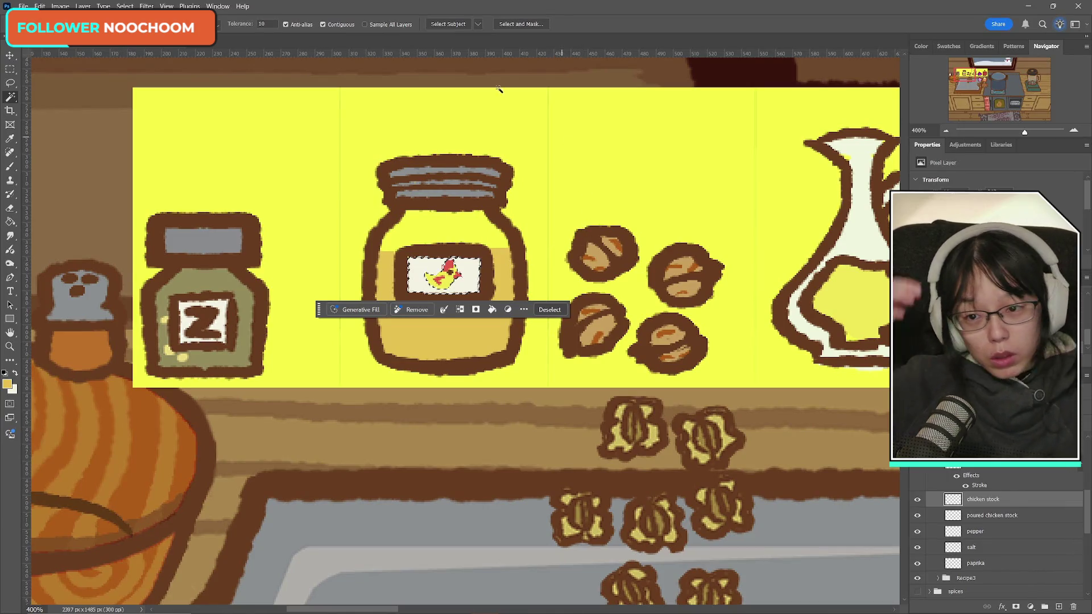
{"action": "left_click", "coordinate": [61, 6]}
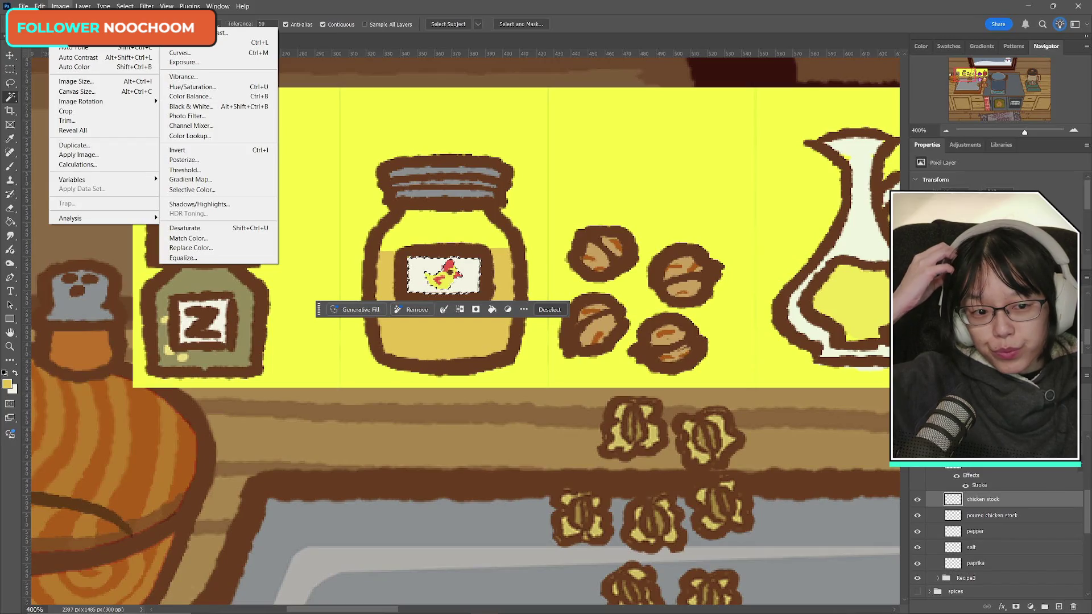
{"action": "left_click", "coordinate": [222, 32]}
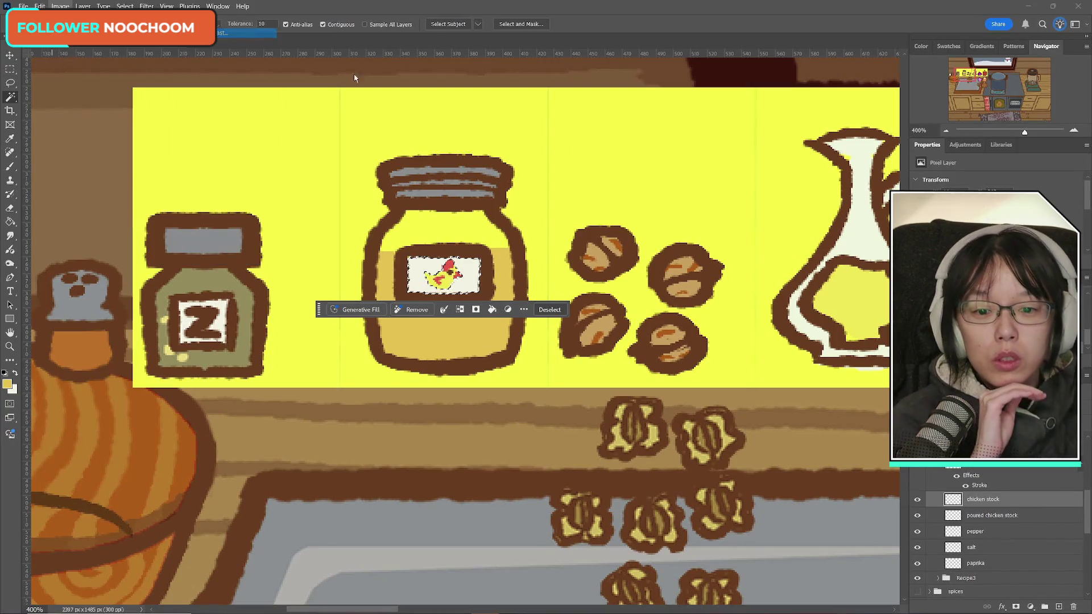
{"action": "mouse_move", "coordinate": [814, 449]}
{"action": "left_mouse_down"}
{"action": "mouse_move", "coordinate": [786, 451]}
{"action": "mouse_move", "coordinate": [805, 450]}
{"action": "left_mouse_up"}
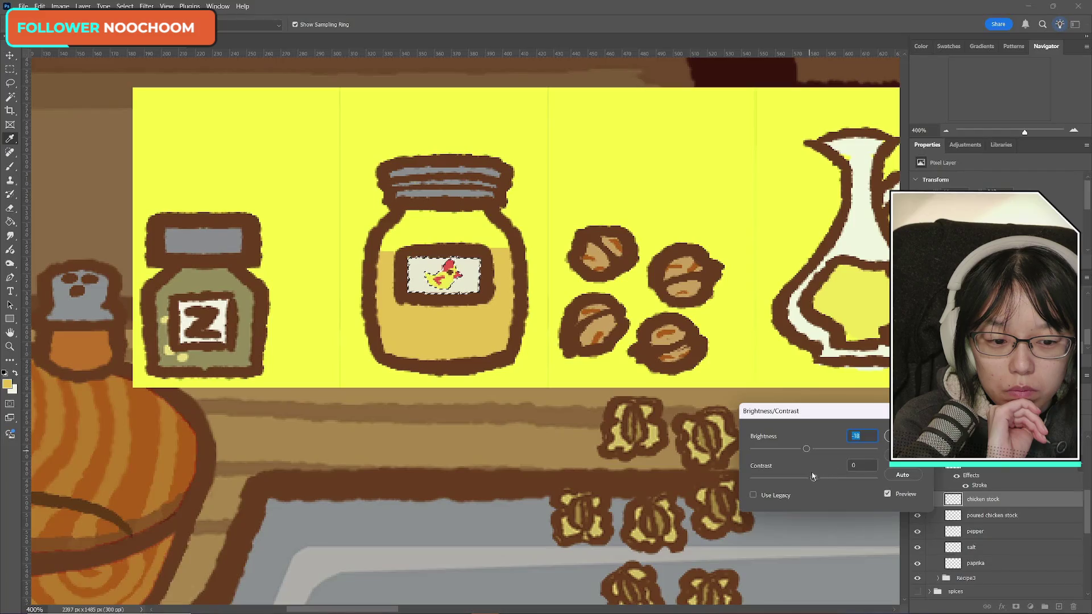
{"action": "left_click_drag", "start_coordinate": [813, 477], "coordinate": [781, 478]}
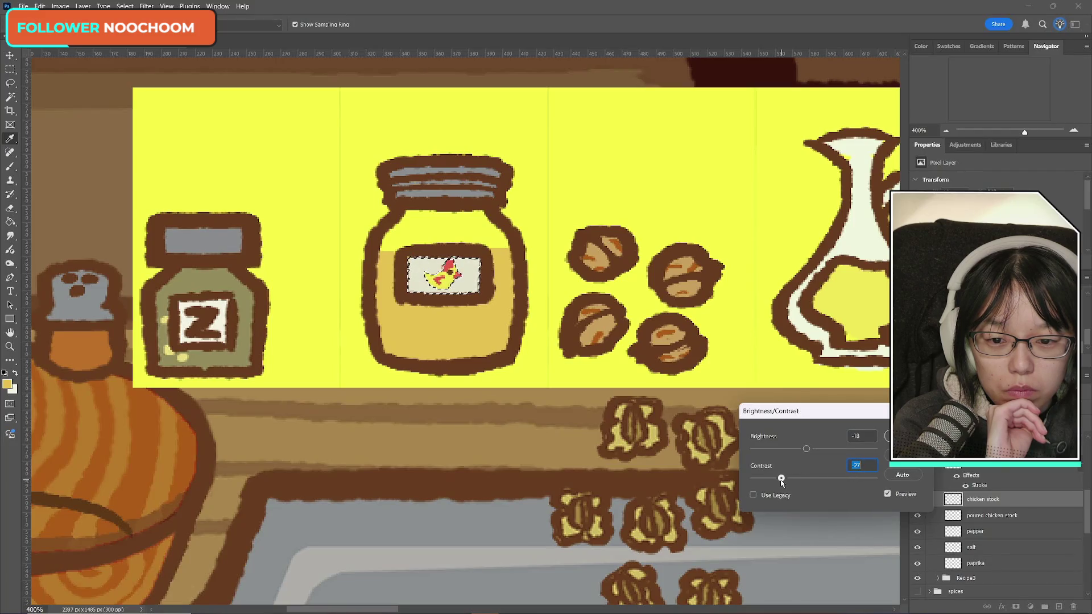
{"action": "key", "text": "Return"}
- Zoom out to 100% to view the whole kitchen scene
{"action": "key", "text": "m"}
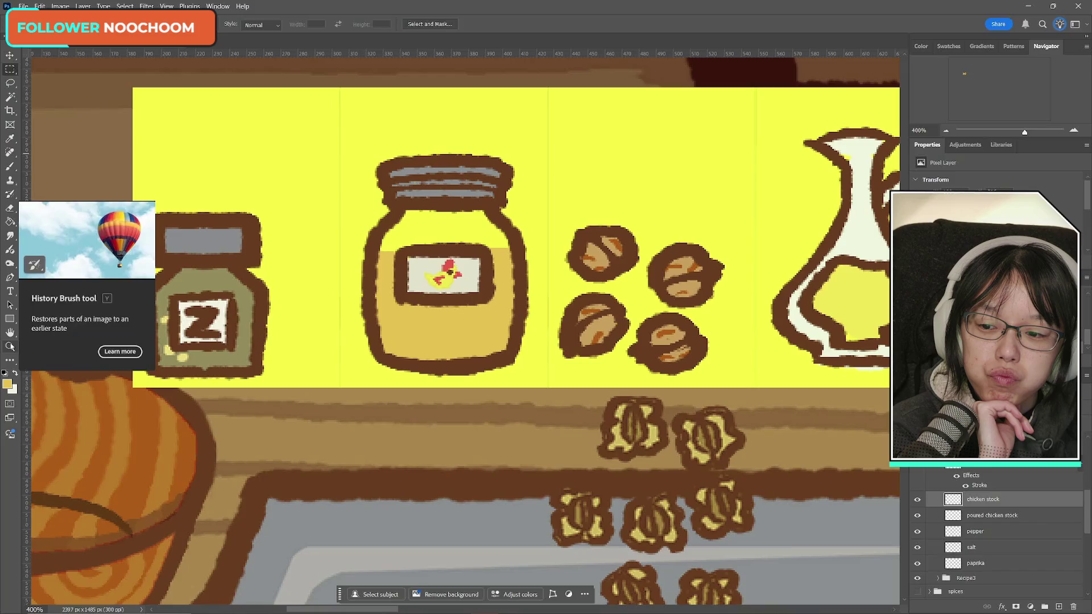
{"action": "key", "text": "z"}
{"action": "left_click", "coordinate": [523, 358], "text": "alt"}
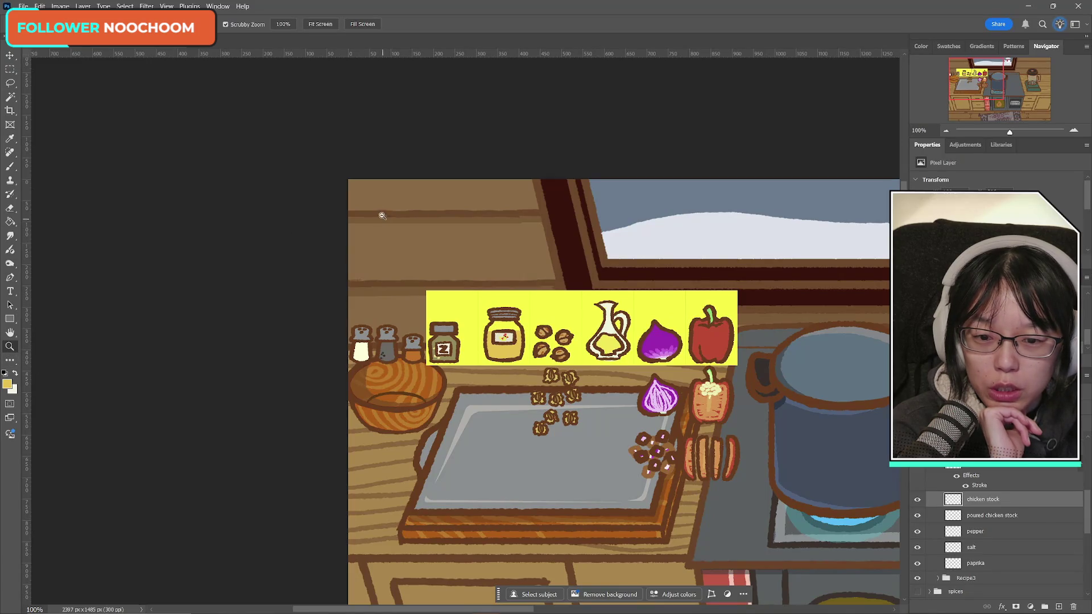
- Zoom in on the chicken stock jar and try a colour-based, inverted selection of its label
{"action": "left_click_drag", "start_coordinate": [512, 355], "coordinate": [495, 341]}
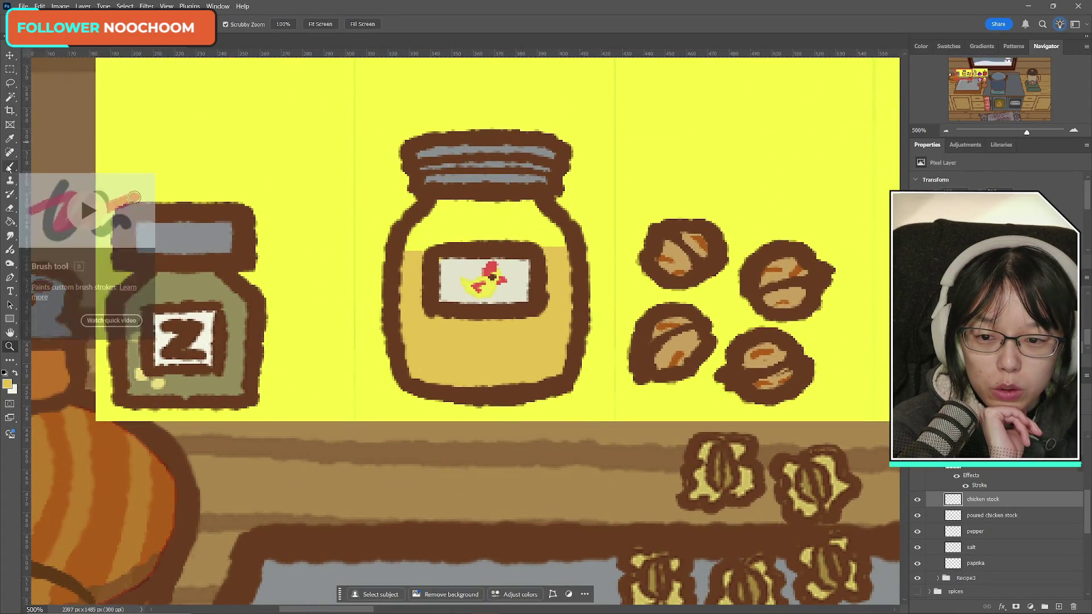
{"action": "left_click", "coordinate": [10, 83]}
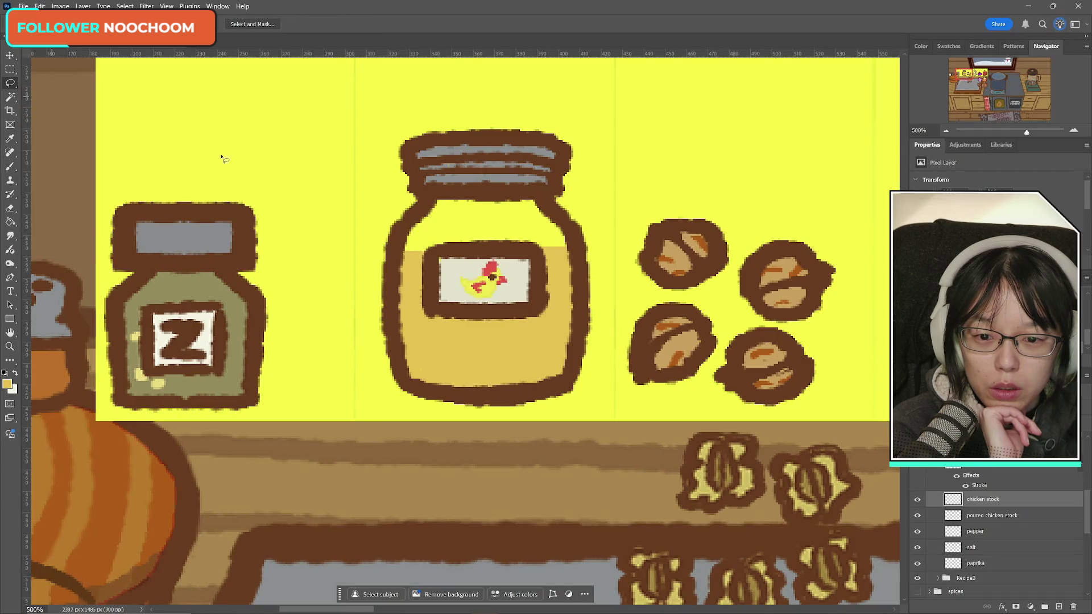
{"action": "left_click", "coordinate": [10, 97]}
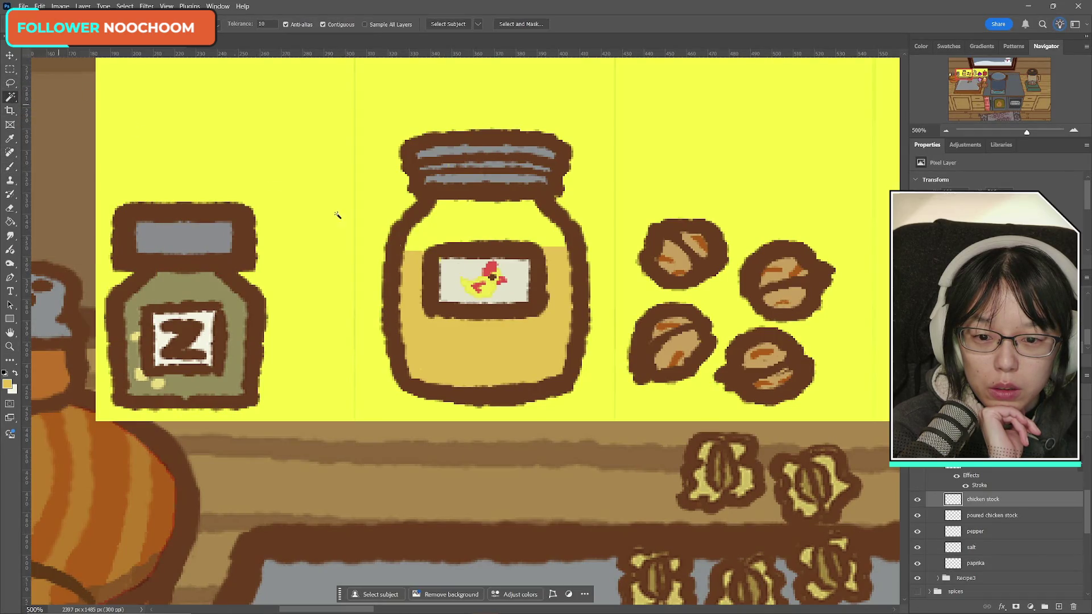
{"action": "left_click", "coordinate": [463, 269]}
{"action": "right_click", "coordinate": [460, 275]}
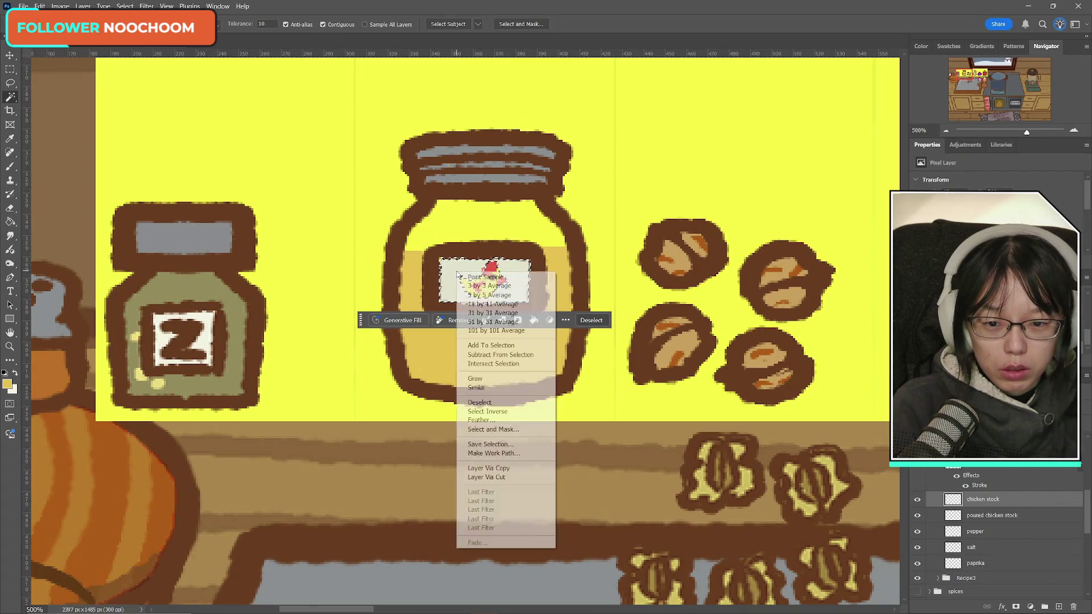
{"action": "left_click", "coordinate": [488, 411]}
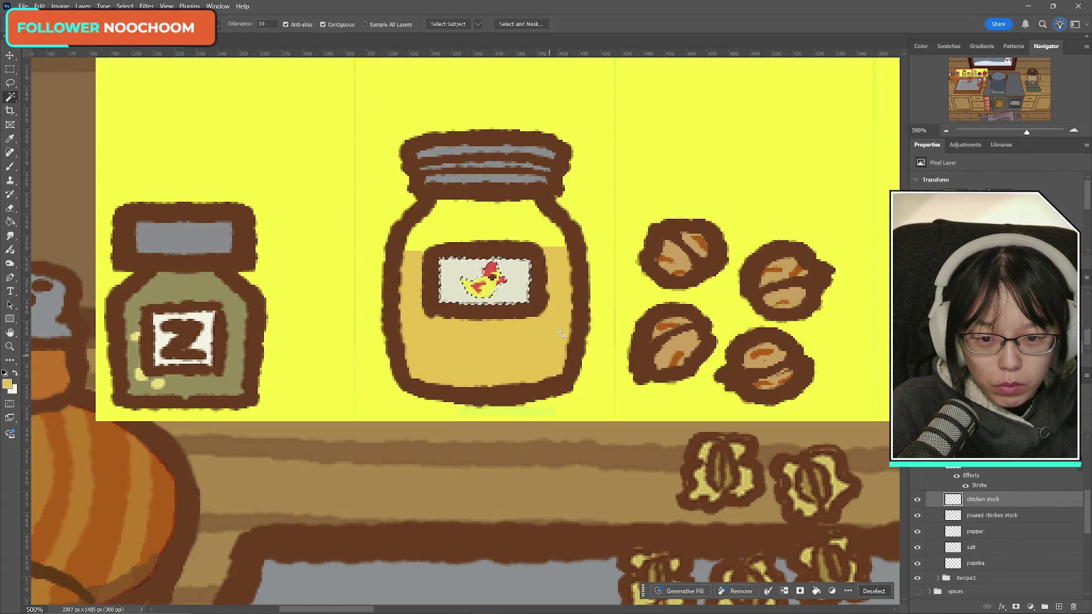
{"action": "left_click", "coordinate": [11, 68]}
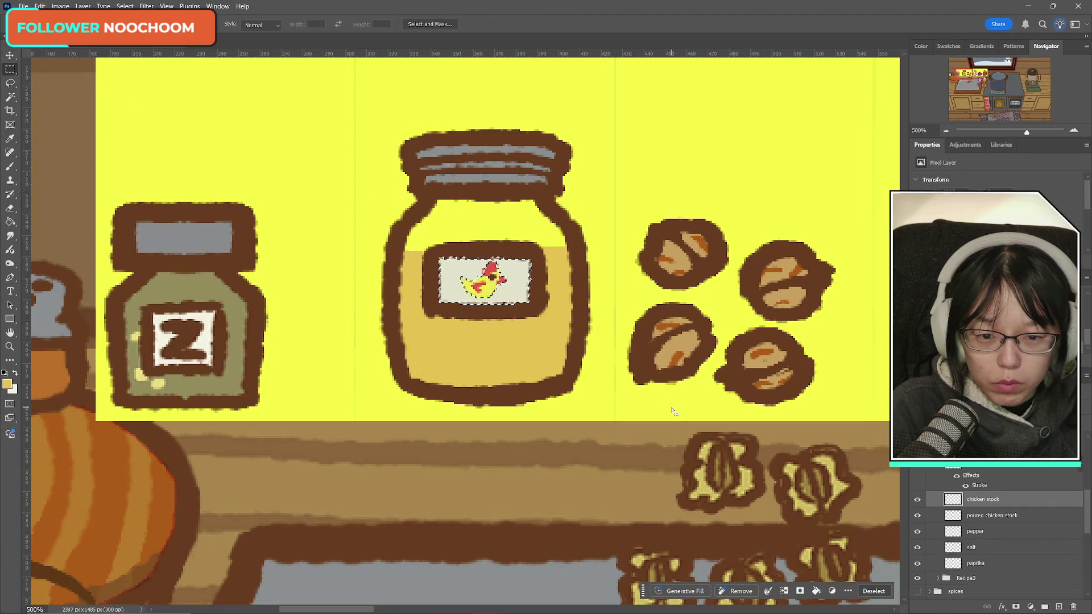
{"action": "left_click", "coordinate": [917, 499]}
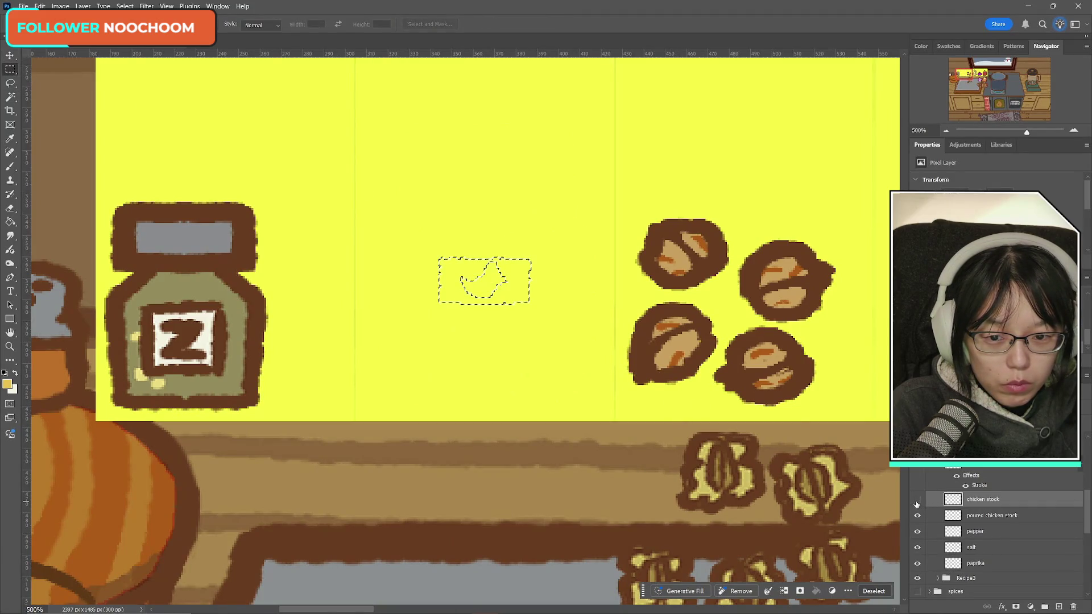
{"action": "left_click", "coordinate": [917, 500]}
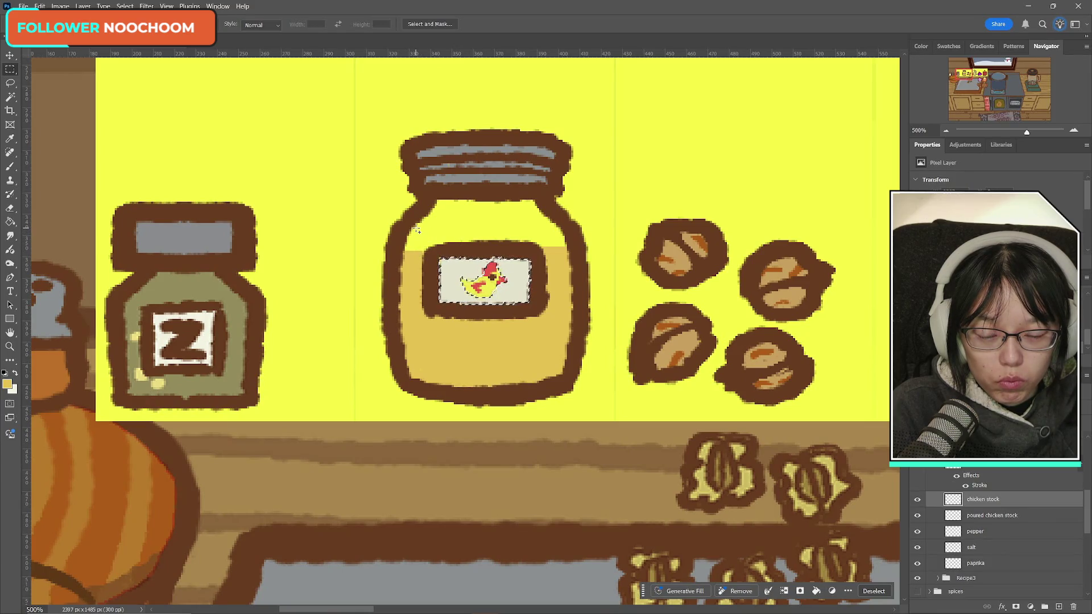
- Marquee-select the chicken, cut it, paste it onto Layer 17, and move it lower on the jar
{"action": "left_click_drag", "start_coordinate": [343, 108], "coordinate": [448, 436]}
{"action": "mouse_move", "coordinate": [413, 123]}
{"action": "left_mouse_down"}
{"action": "mouse_move", "coordinate": [606, 188]}
{"action": "mouse_move", "coordinate": [612, 261]}
{"action": "left_mouse_up"}
{"action": "mouse_move", "coordinate": [603, 129]}
{"action": "left_mouse_down"}
{"action": "mouse_move", "coordinate": [615, 284]}
{"action": "mouse_move", "coordinate": [524, 444]}
{"action": "left_mouse_up"}
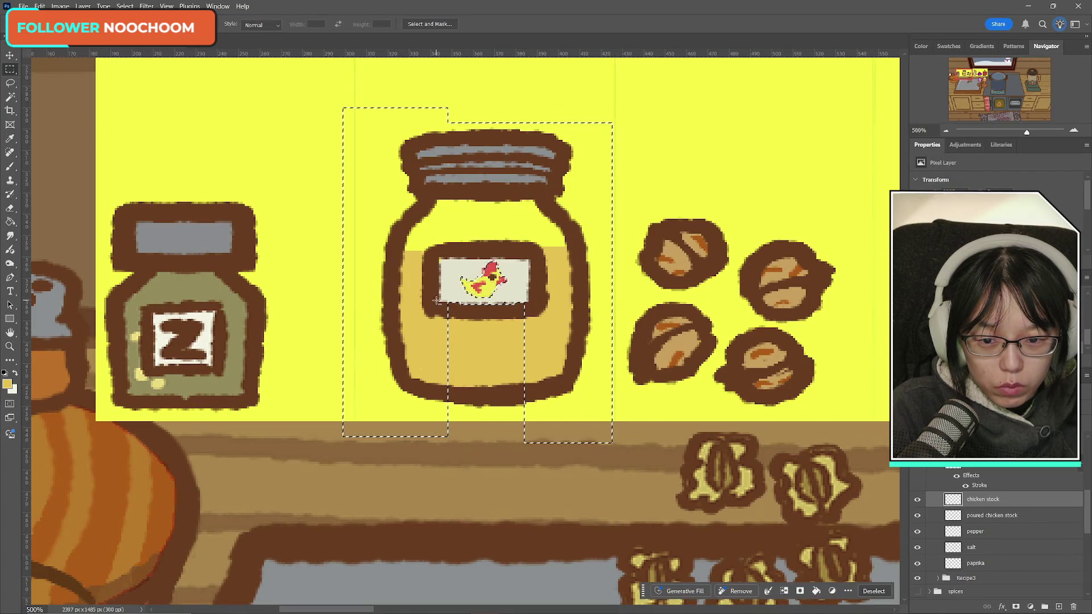
{"action": "mouse_move", "coordinate": [436, 301]}
{"action": "left_mouse_down"}
{"action": "mouse_move", "coordinate": [566, 342]}
{"action": "mouse_move", "coordinate": [556, 454]}
{"action": "left_mouse_up"}
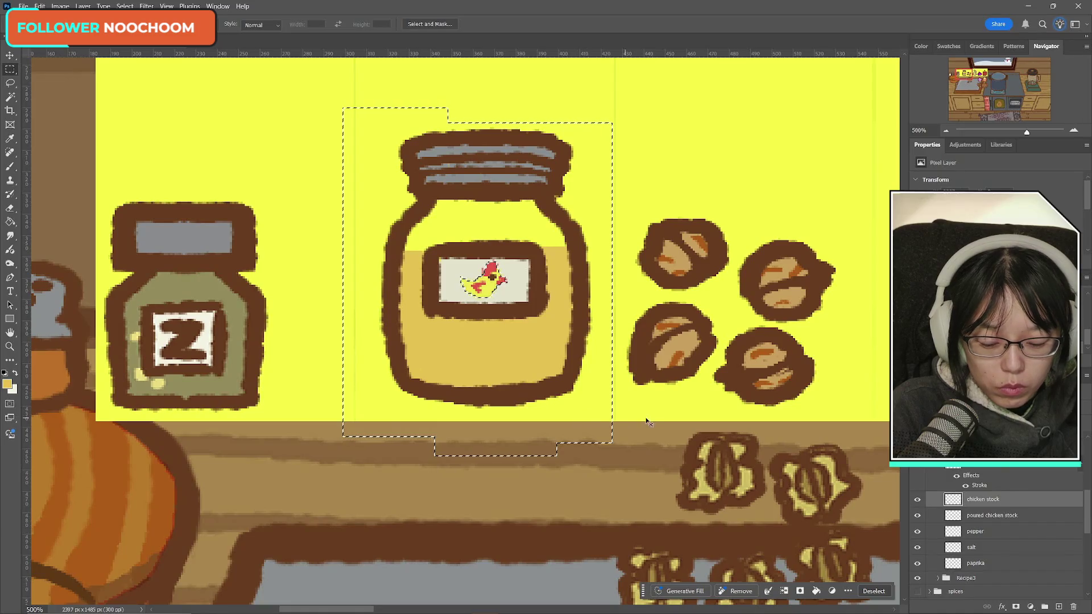
{"action": "key", "text": "Delete"}
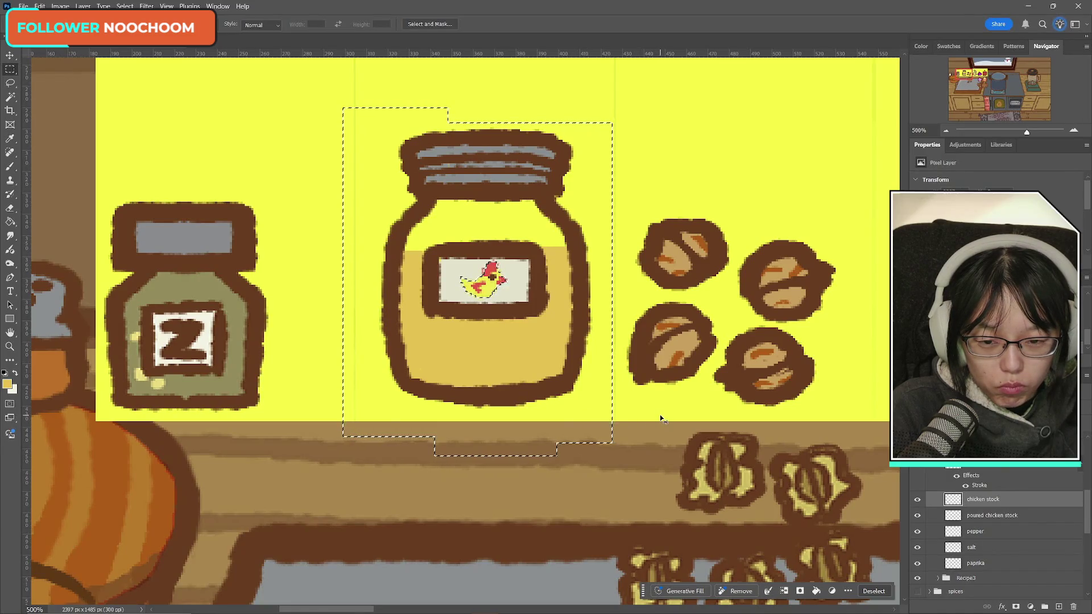
{"action": "key", "text": "ctrl+d"}
{"action": "key", "text": "ctrl+v"}
{"action": "key", "text": "ctrl+t"}
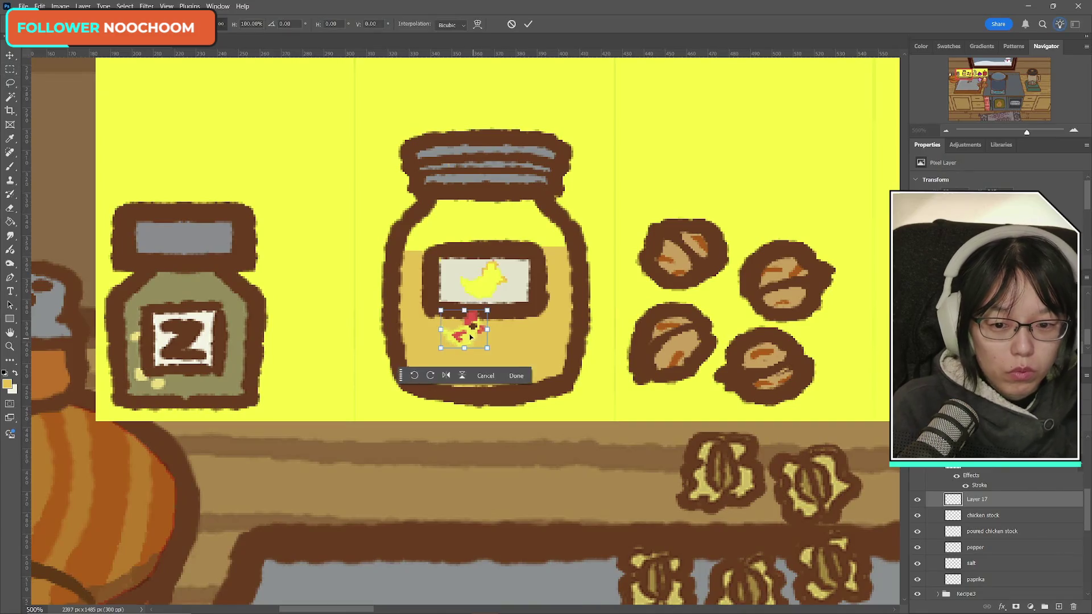
{"action": "left_click_drag", "start_coordinate": [465, 329], "coordinate": [481, 352]}
{"action": "left_click", "coordinate": [528, 24]}
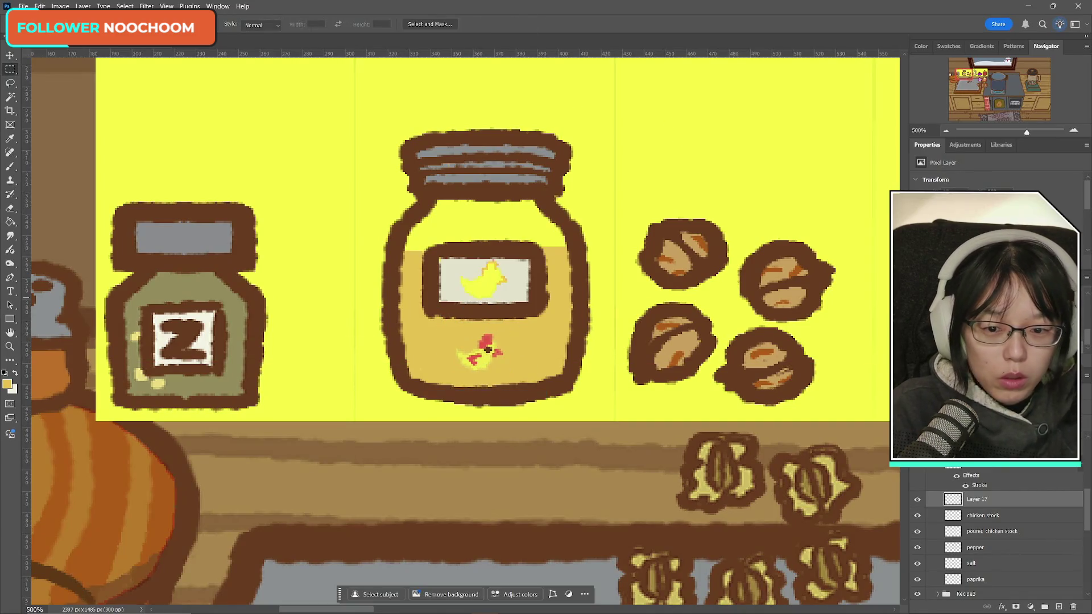
- Reselect the chicken stock layer and set the light colour as the Brush's paint colour
{"action": "left_click", "coordinate": [992, 515]}
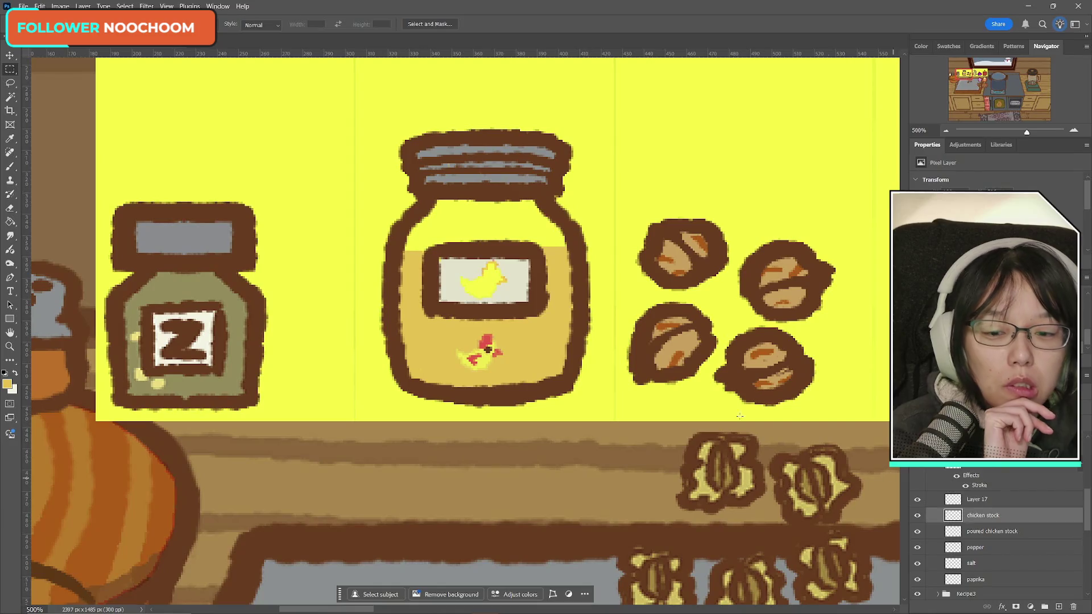
{"action": "left_click", "coordinate": [15, 372]}
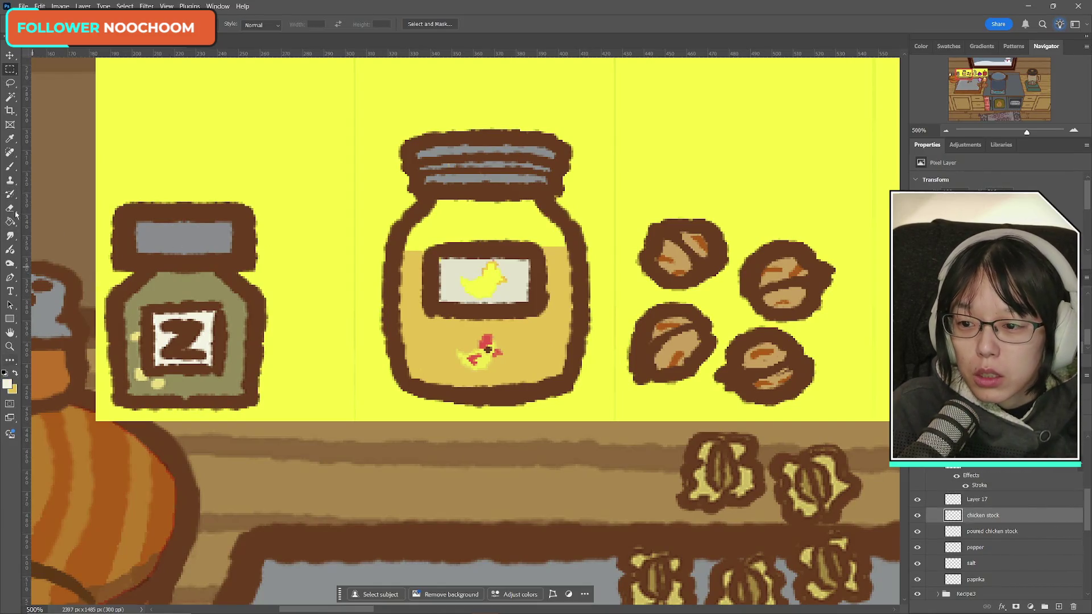
{"action": "left_click", "coordinate": [10, 166]}
- Undo the chick's move, sample the chick's red, and paint a bigger crest on its head
{"action": "key", "text": "ctrl+z"}
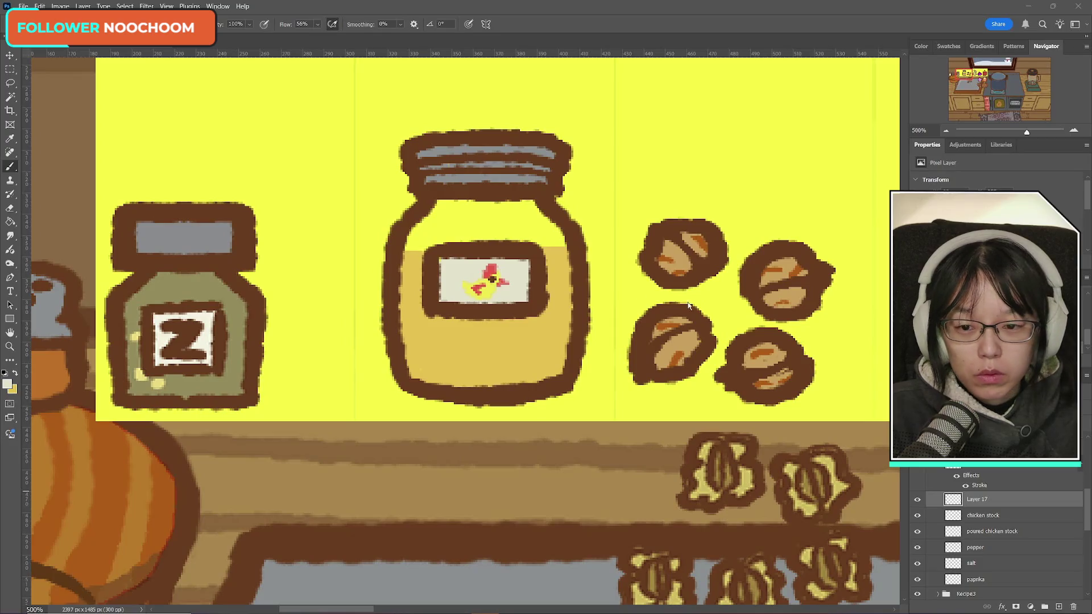
{"action": "left_click", "coordinate": [11, 168]}
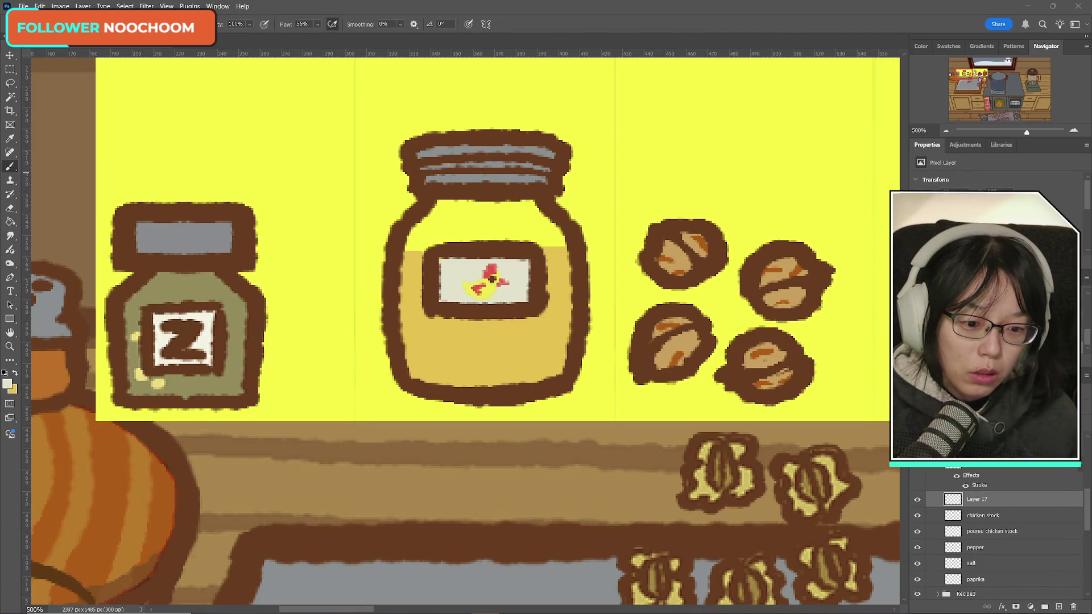
{"action": "left_click", "coordinate": [917, 499]}
{"action": "left_click", "coordinate": [917, 499]}
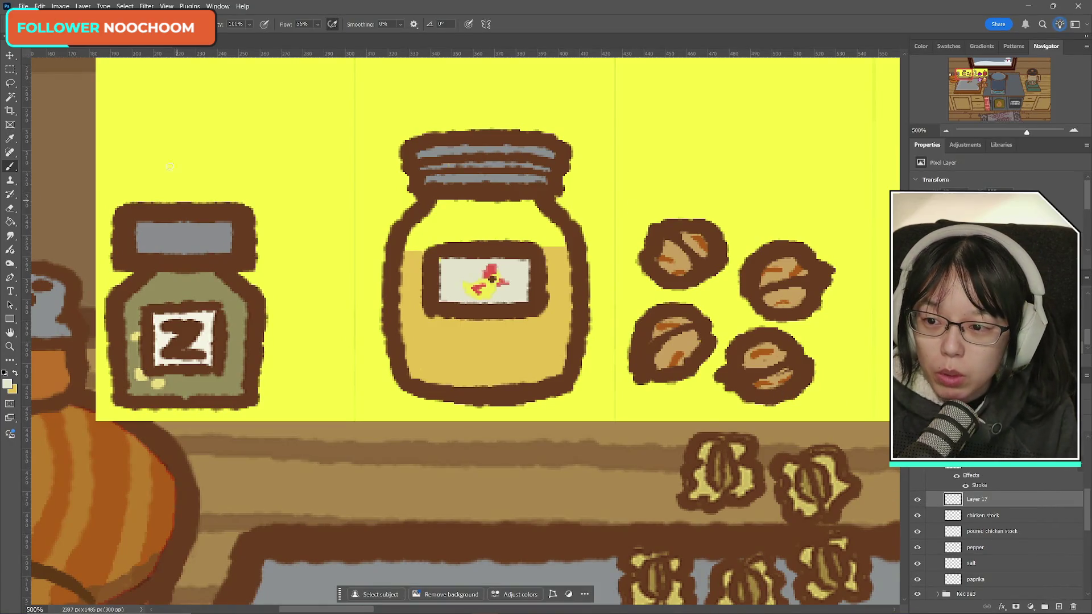
{"action": "left_click", "coordinate": [10, 208]}
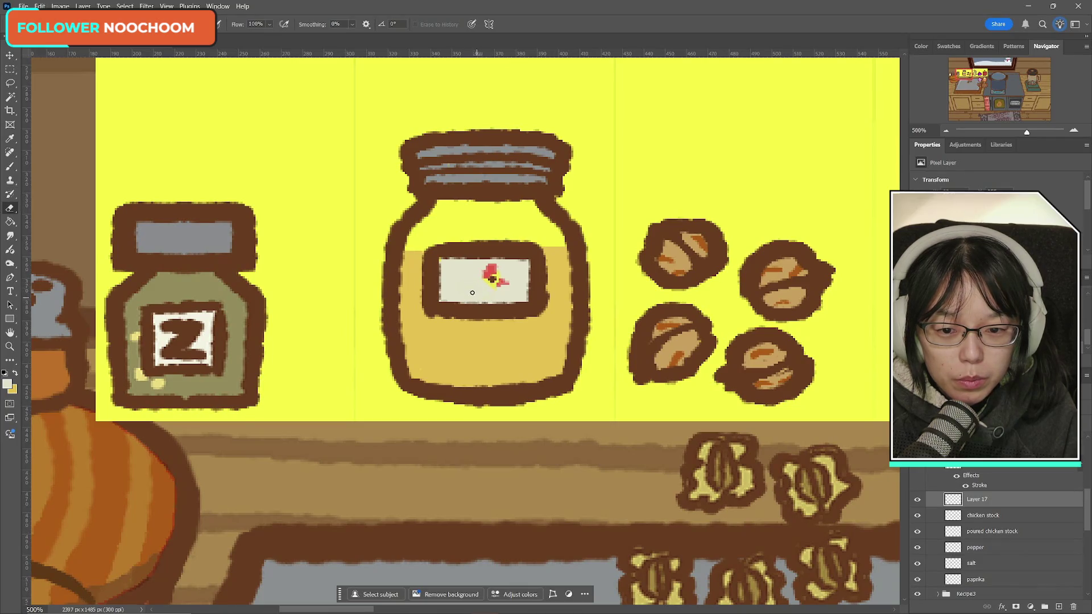
{"action": "key", "text": "b"}
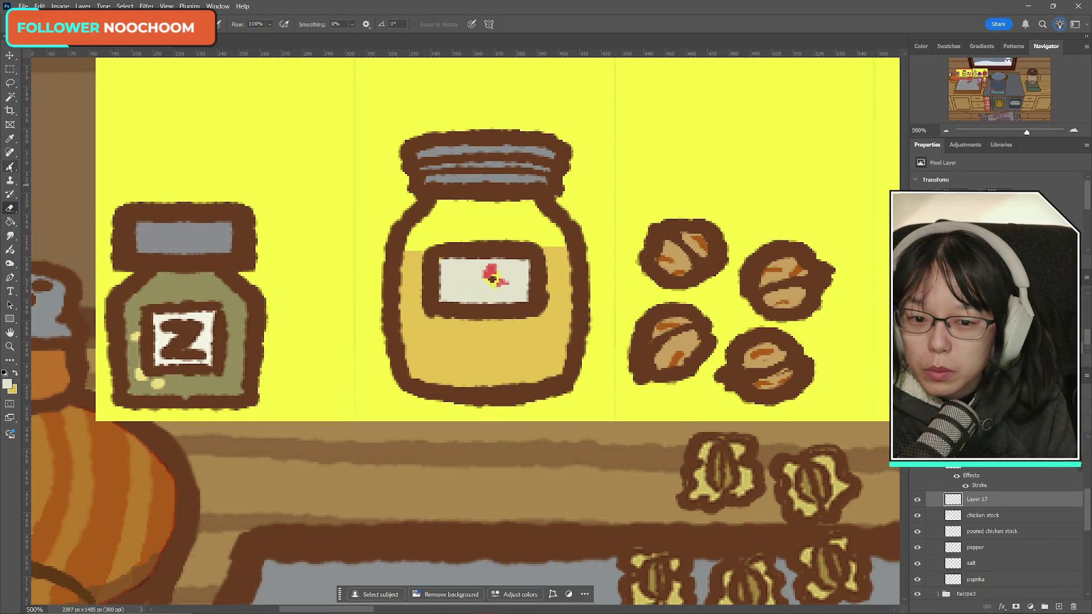
{"action": "left_click", "coordinate": [416, 268], "text": "alt"}
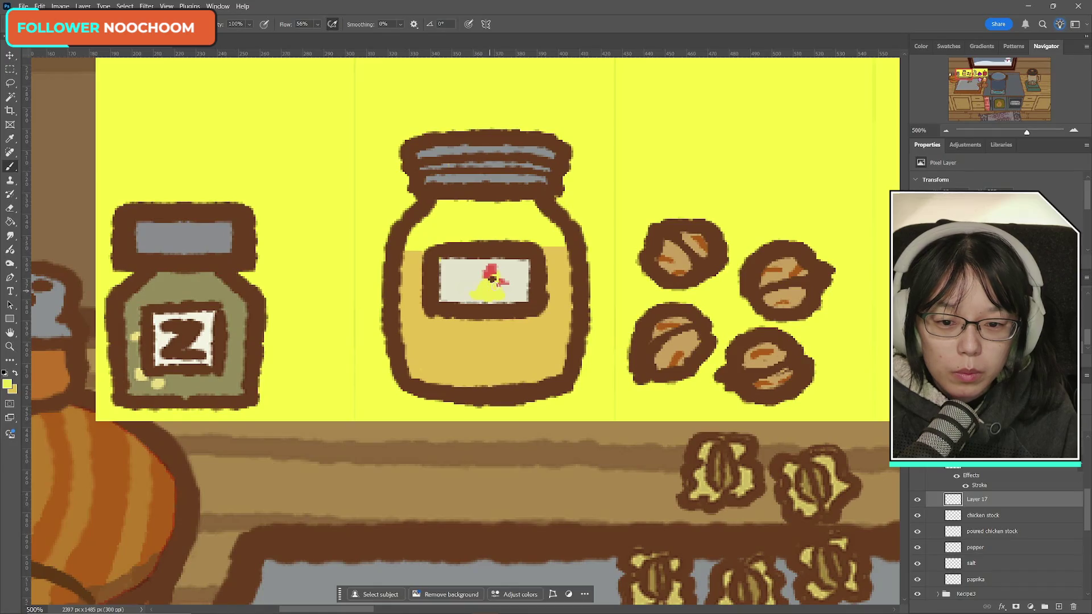
{"action": "left_click", "coordinate": [493, 269], "text": "alt"}
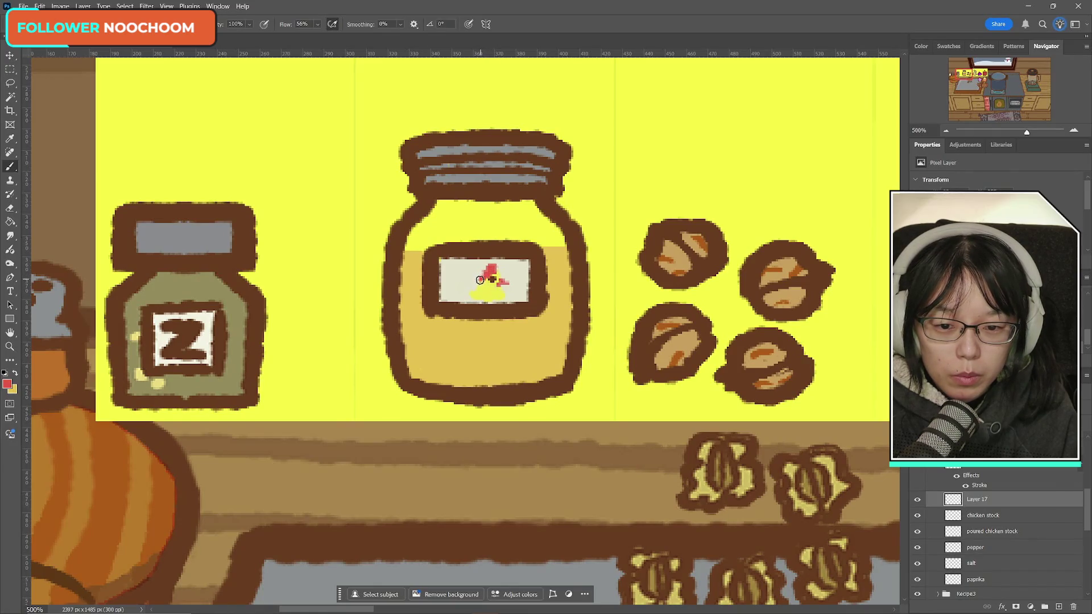
{"action": "left_click_drag", "start_coordinate": [491, 265], "coordinate": [487, 269]}
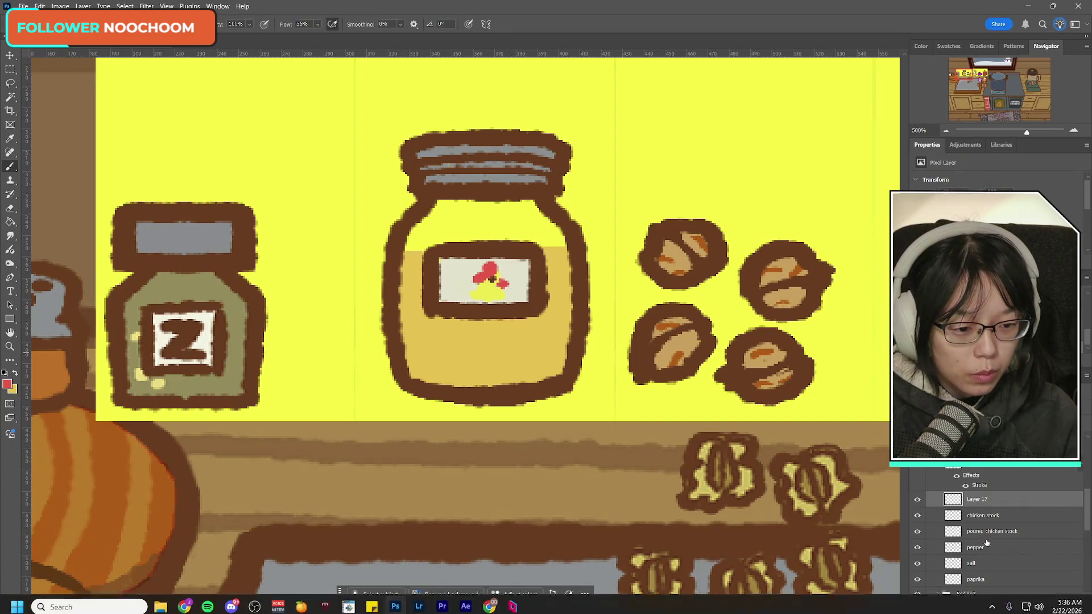
- Nudge the chick about 4 px left and 2 px up with Free Transform
{"action": "key", "text": "ctrl+t"}
{"action": "left_click_drag", "start_coordinate": [494, 296], "coordinate": [483, 293]}
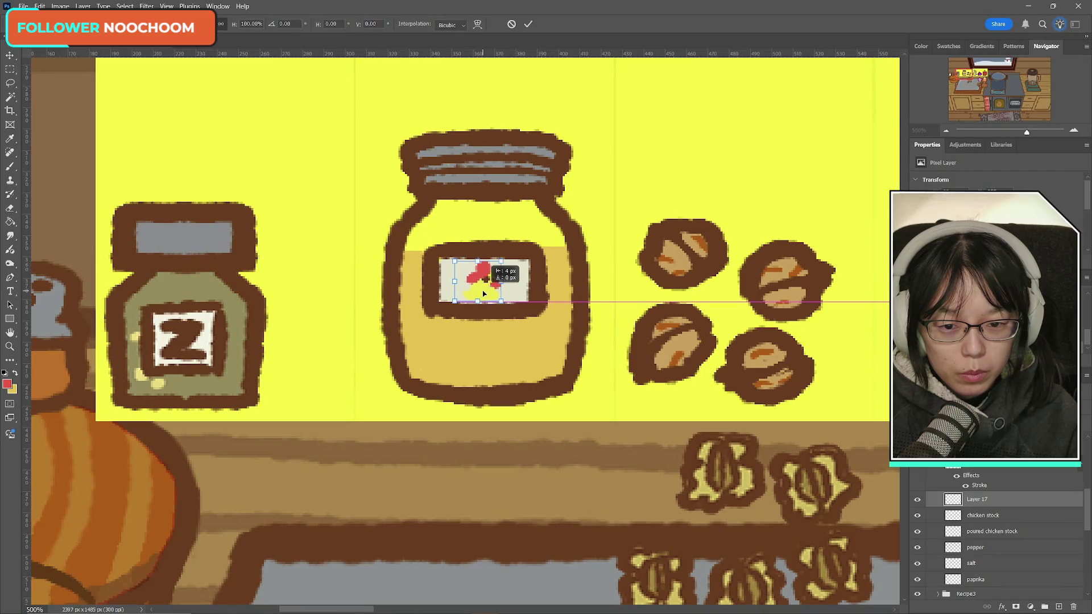
{"action": "left_click", "coordinate": [528, 24]}
{"action": "key", "text": "b"}
{"action": "key", "text": "ctrl+t"}
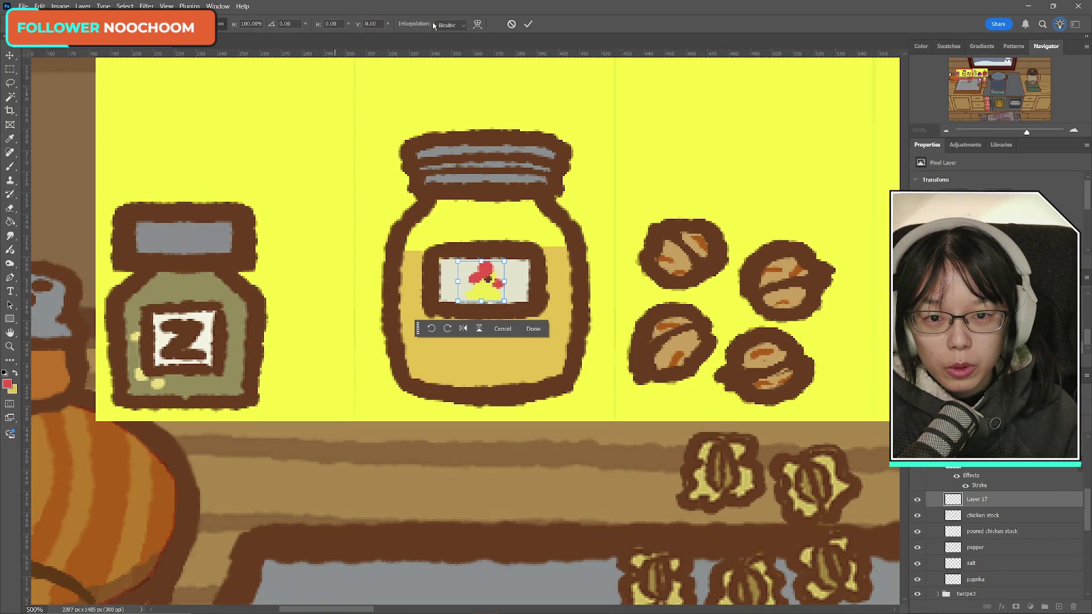
{"action": "left_click", "coordinate": [528, 24]}
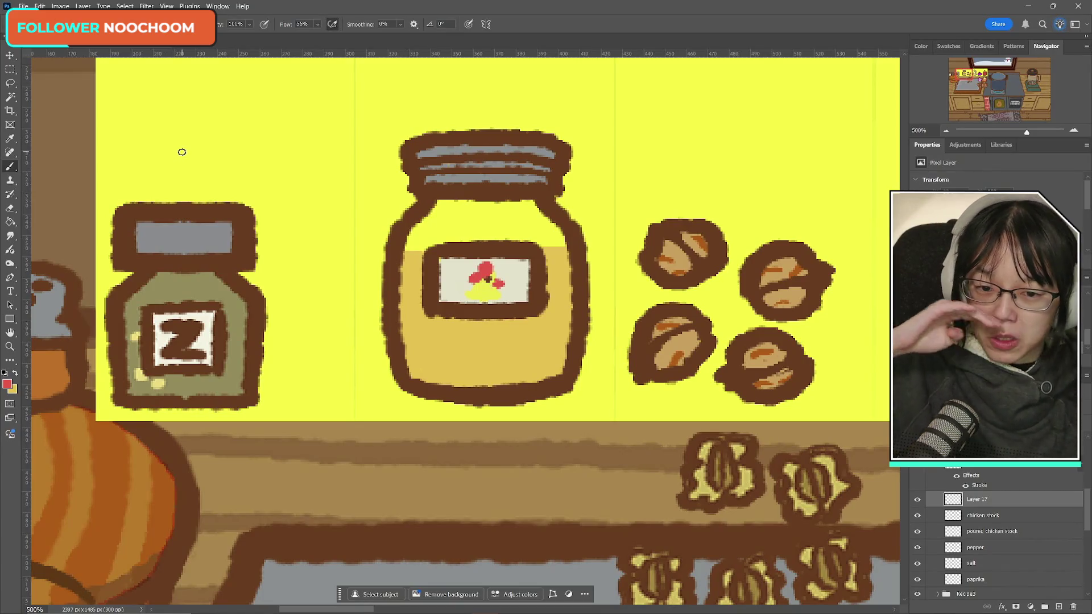
- On the chicken stock layer, sample the jar outline's brown as the painting colour
{"action": "left_click", "coordinate": [990, 516]}
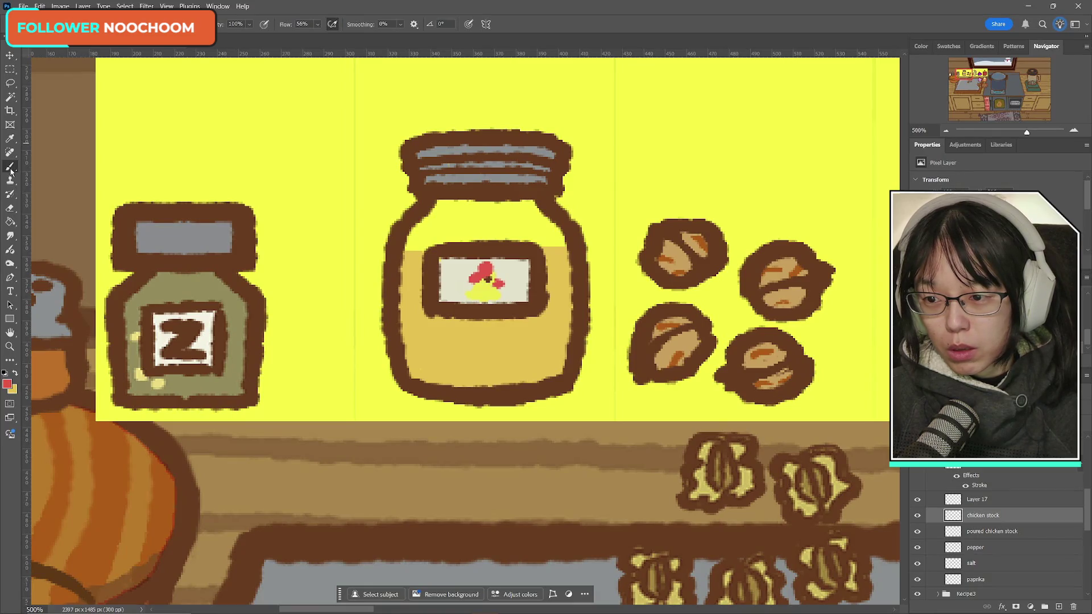
{"action": "left_click", "coordinate": [7, 385]}
{"action": "left_click", "coordinate": [431, 296]}
{"action": "left_click", "coordinate": [665, 362]}
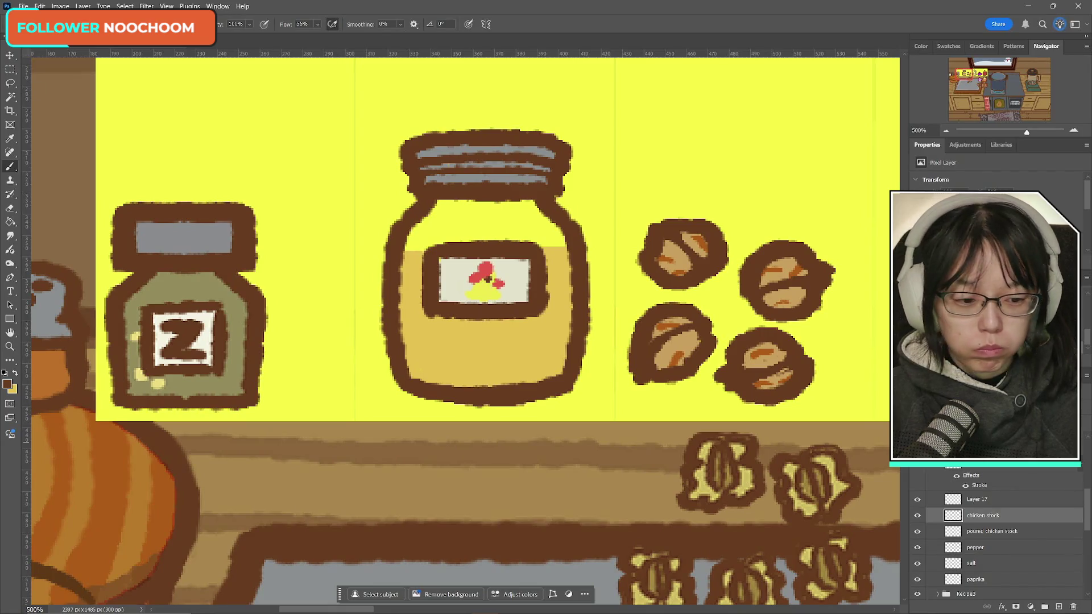
{"action": "scroll", "coordinate": [1002, 507], "scroll_direction": "up", "scroll_amount": 3}
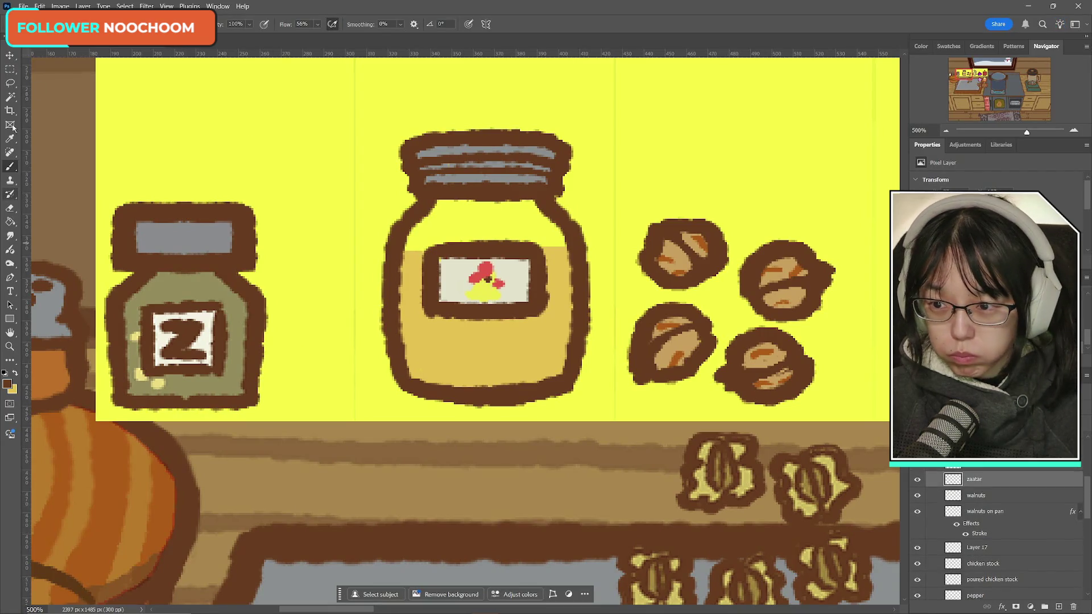
- Copy the Z label's brown frame to Layer 18, scale it to ~134% on the stock jar, below Layer 17
{"action": "left_click", "coordinate": [10, 97]}
{"action": "left_click", "coordinate": [220, 330]}
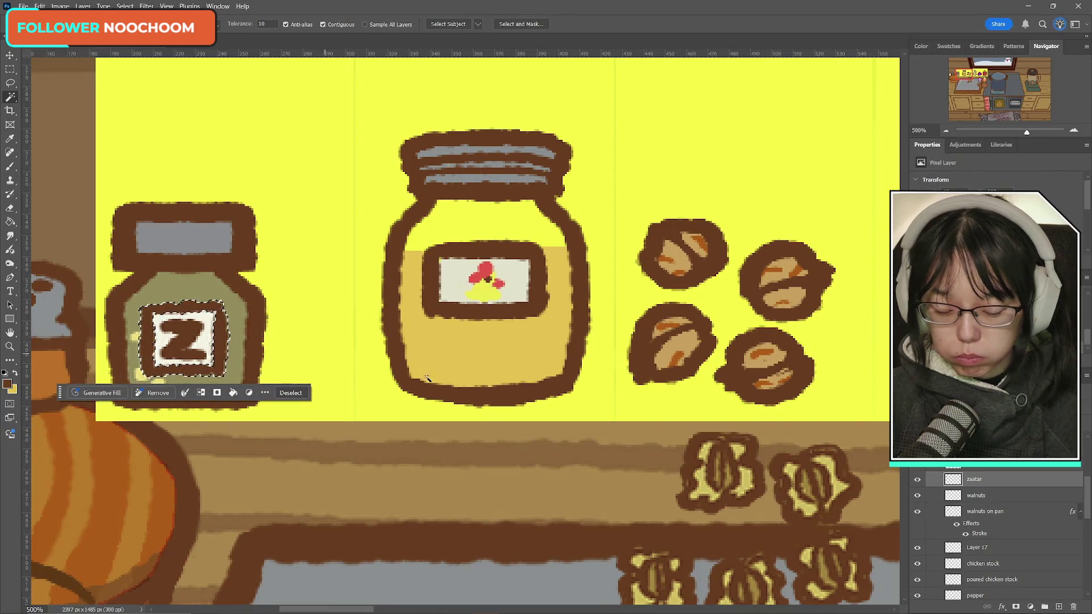
{"action": "key", "text": "ctrl+j"}
{"action": "key", "text": "ctrl+t"}
{"action": "left_click_drag", "start_coordinate": [220, 345], "coordinate": [519, 288]}
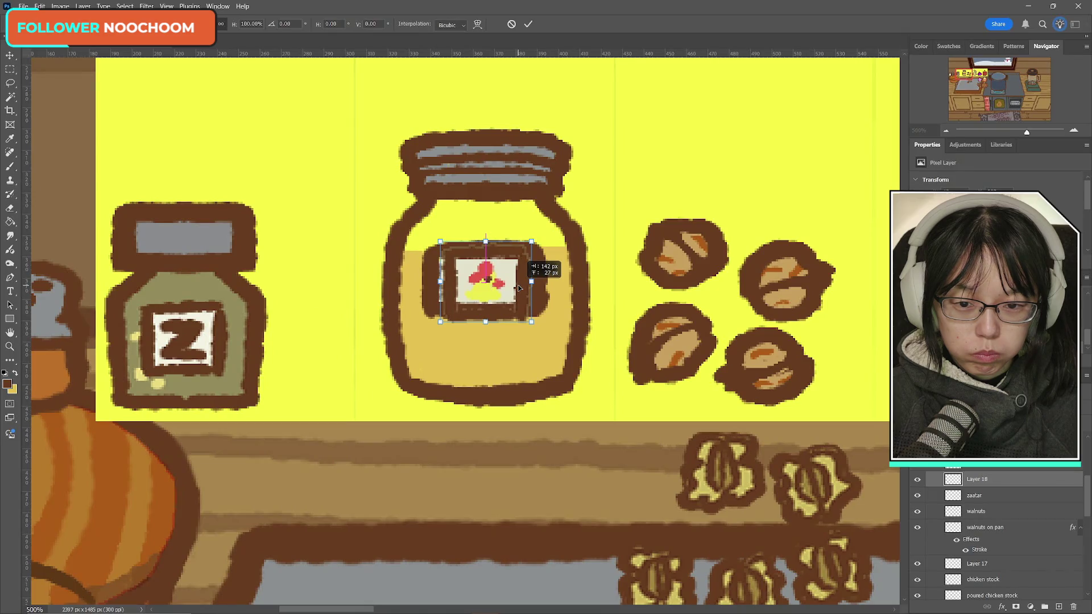
{"action": "mouse_move", "coordinate": [531, 321]}
{"action": "left_mouse_down"}
{"action": "mouse_move", "coordinate": [546, 335]}
{"action": "mouse_move", "coordinate": [527, 325]}
{"action": "left_mouse_up"}
{"action": "left_click", "coordinate": [528, 24]}
{"action": "key", "text": "w"}
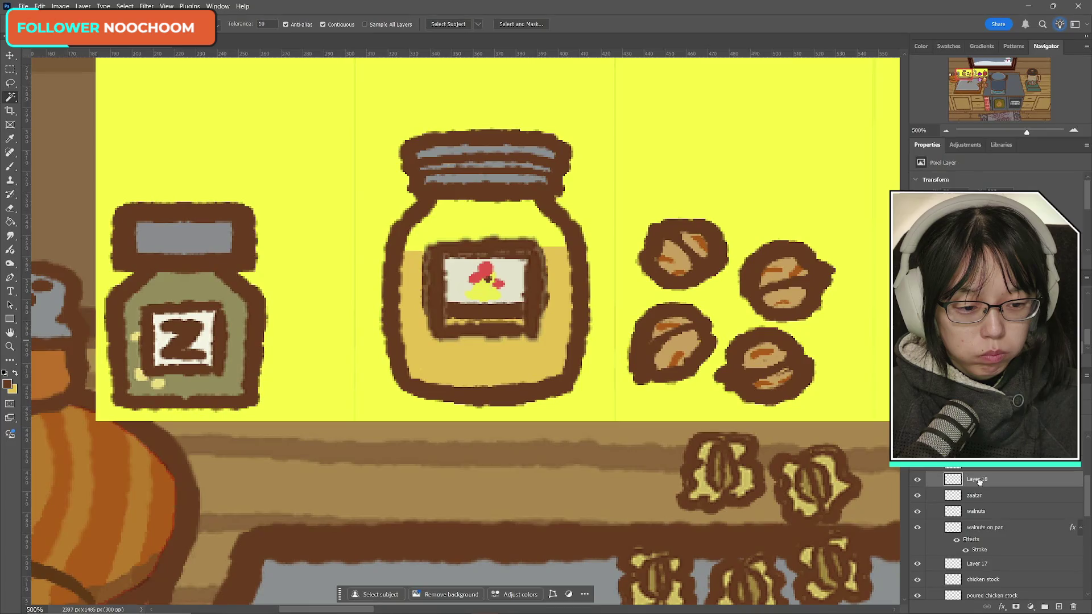
{"action": "mouse_move", "coordinate": [978, 480]}
{"action": "left_mouse_down"}
{"action": "mouse_move", "coordinate": [973, 568]}
{"action": "mouse_move", "coordinate": [971, 555]}
{"action": "left_mouse_up"}
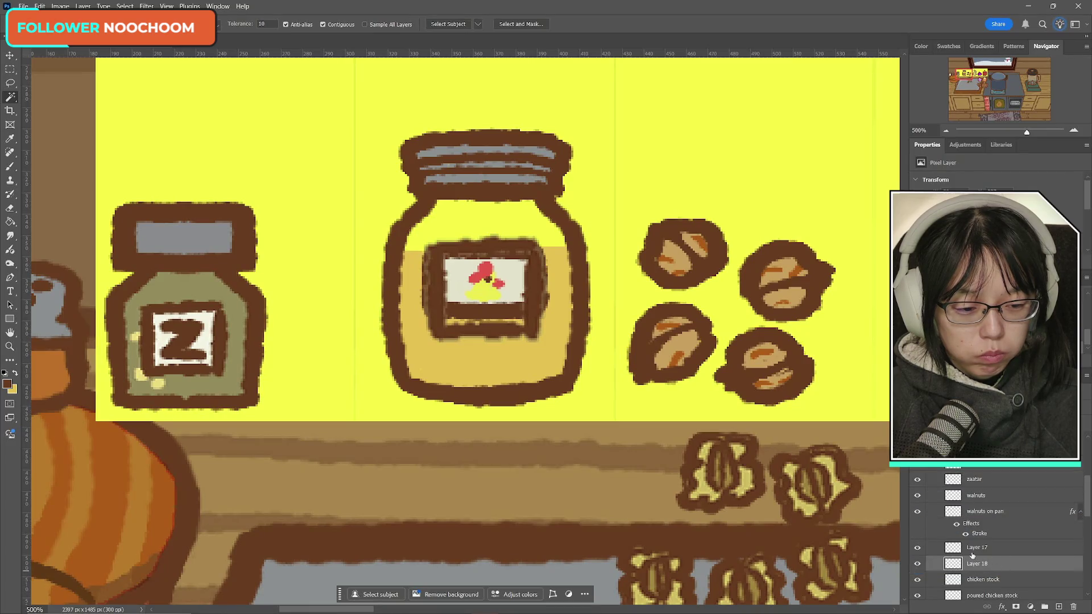
- Hide the chick on Layer 17 and make the chicken stock layer active for painting
{"action": "left_click", "coordinate": [917, 548]}
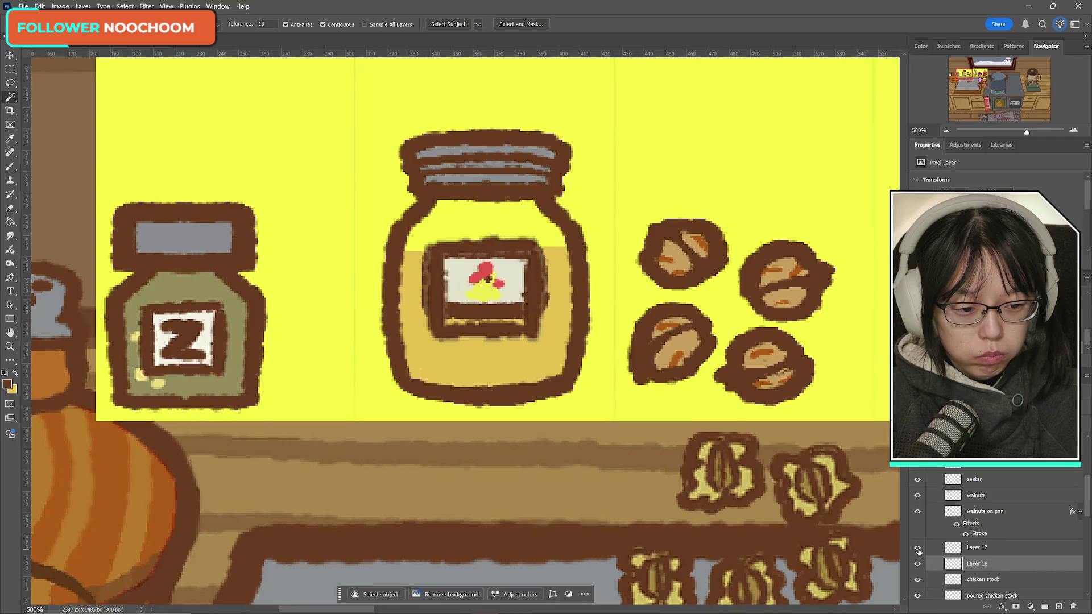
{"action": "left_click", "coordinate": [917, 547]}
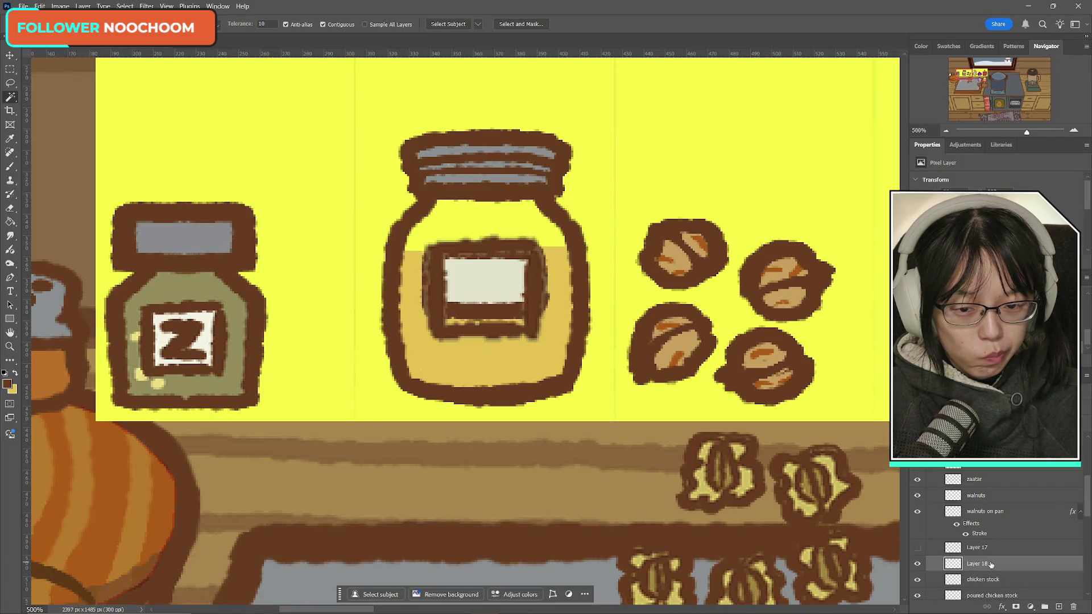
{"action": "left_click", "coordinate": [990, 579]}
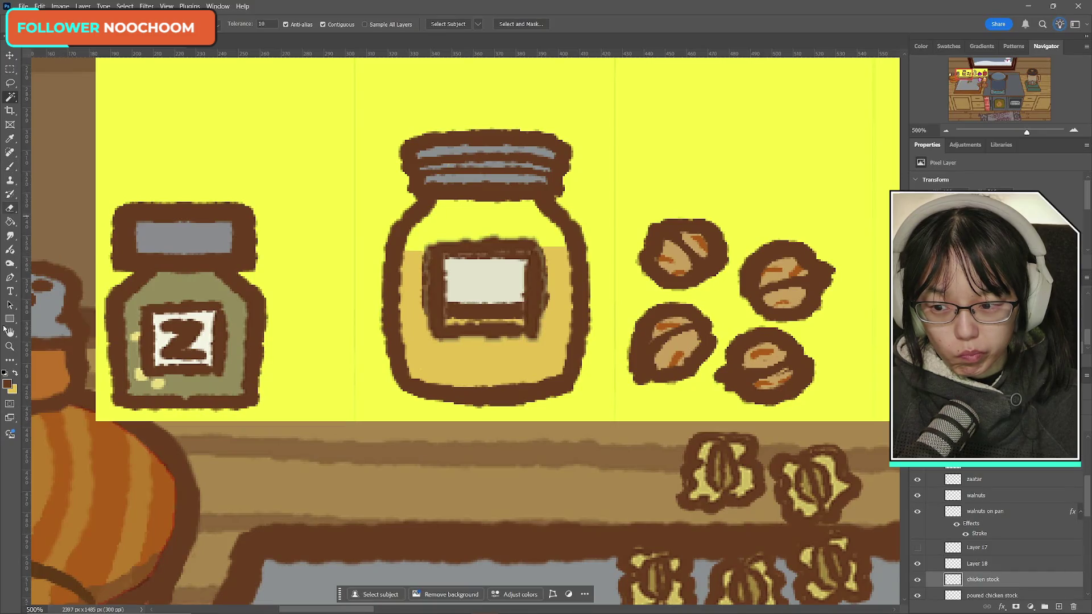
{"action": "left_click", "coordinate": [10, 166]}
{"action": "left_click", "coordinate": [984, 563]}
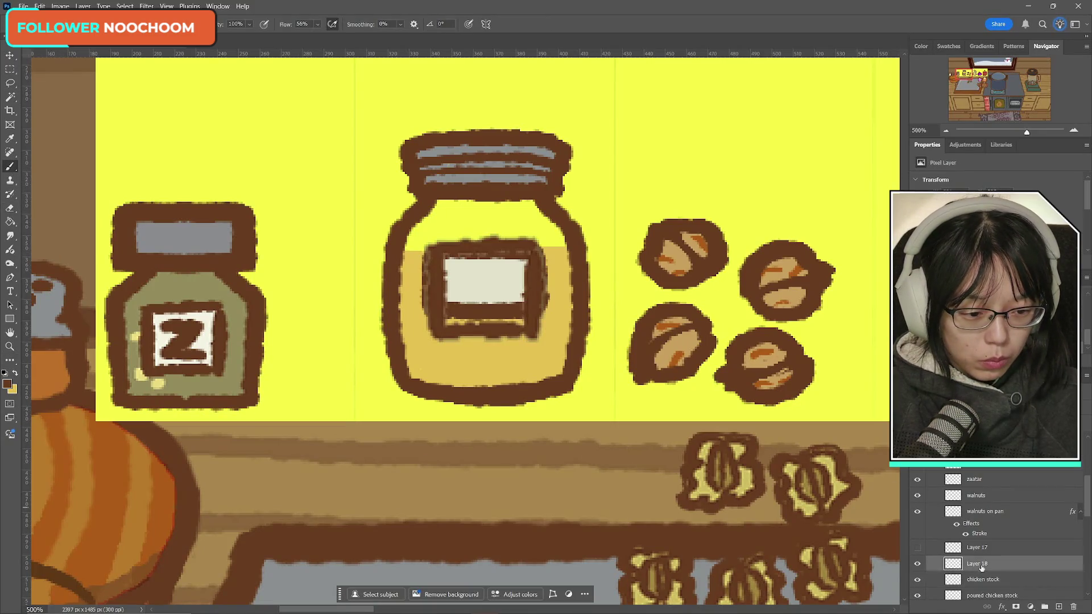
{"action": "left_click", "coordinate": [917, 563]}
{"action": "left_click", "coordinate": [917, 564]}
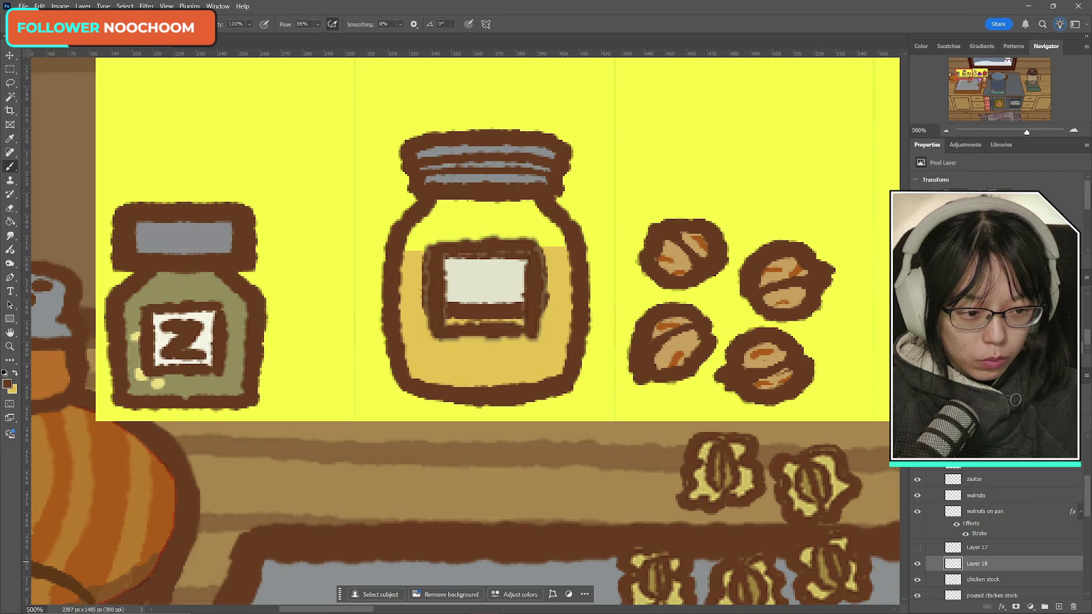
{"action": "key", "text": "ctrl+z"}
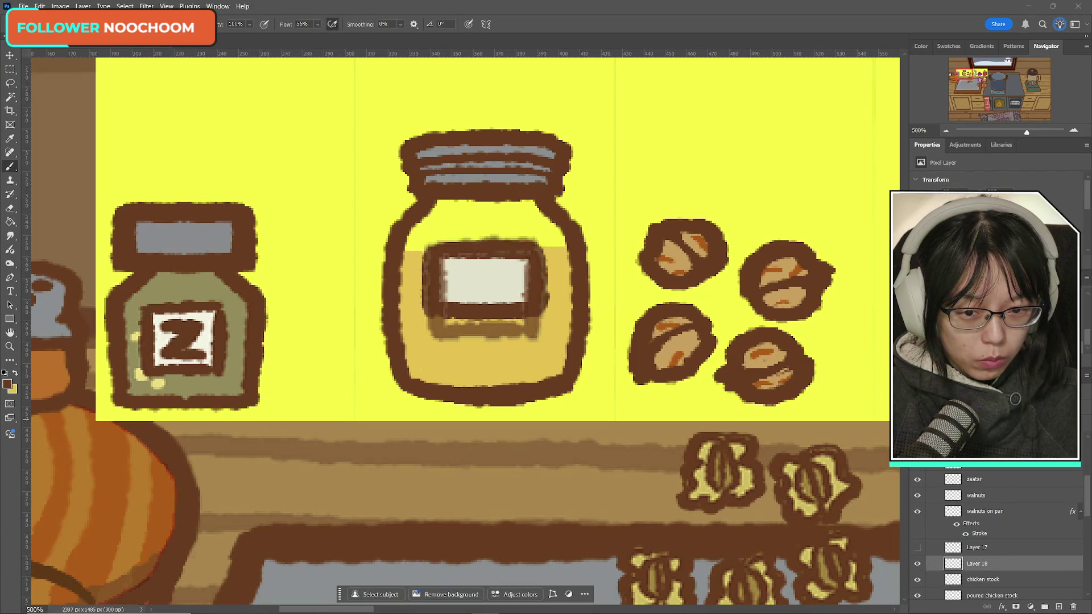
{"action": "left_click", "coordinate": [983, 553]}
{"action": "left_click", "coordinate": [917, 548]}
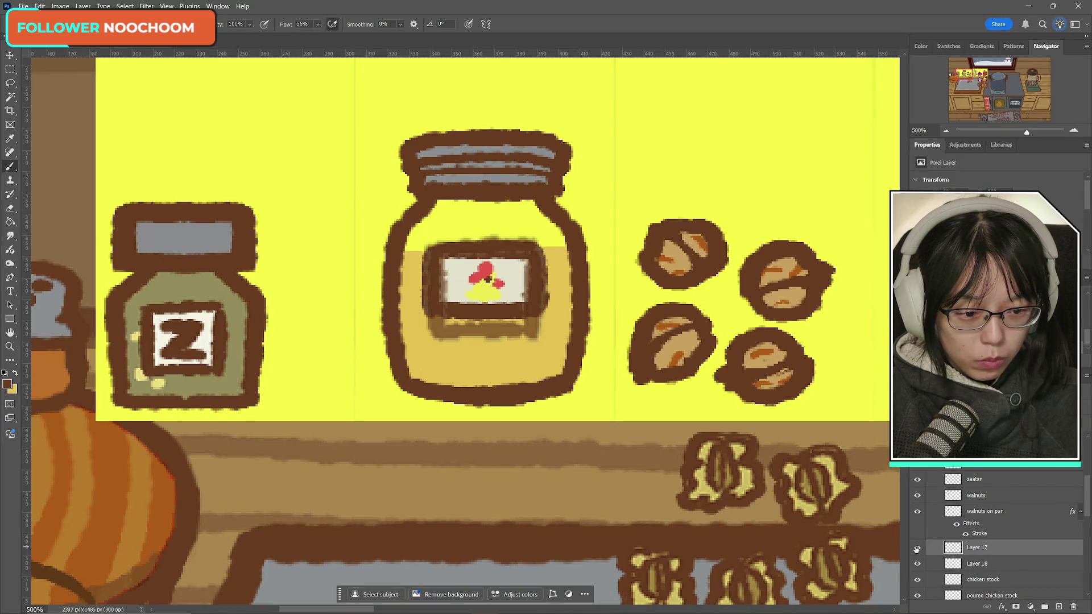
{"action": "left_click", "coordinate": [916, 548]}
{"action": "left_click", "coordinate": [981, 564]}
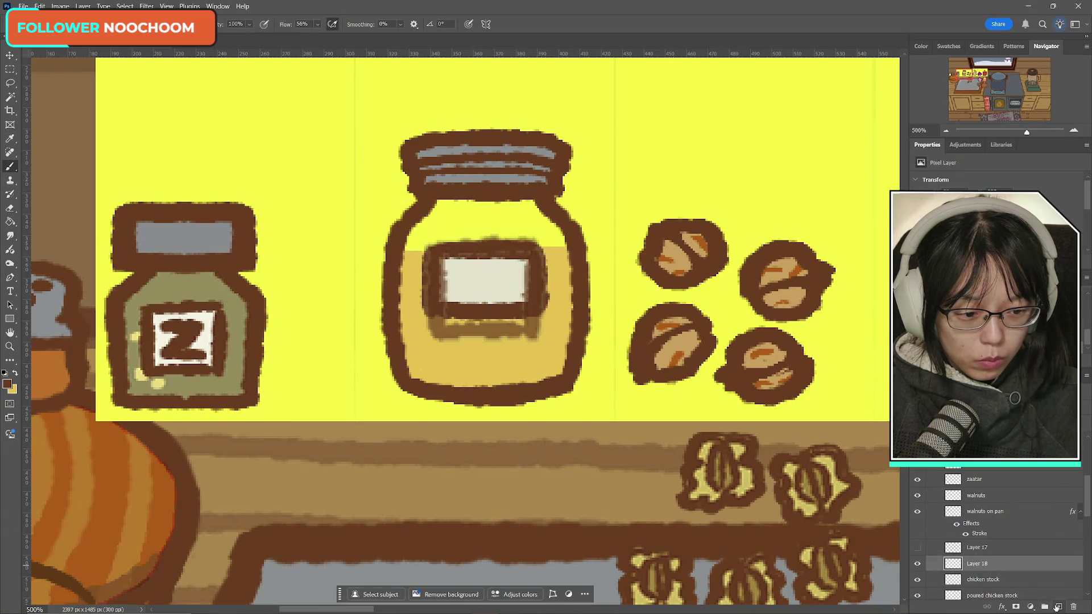
{"action": "left_click", "coordinate": [995, 580]}
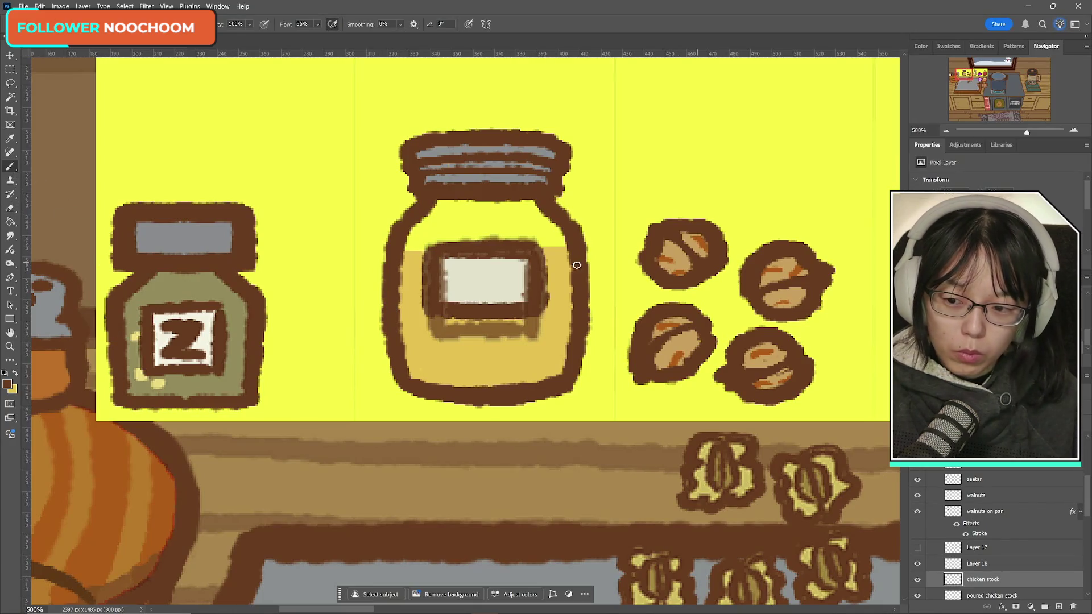
- Paint the old label band and liquid top yellow, then erase to thin the brown line
{"action": "left_click", "coordinate": [15, 373]}
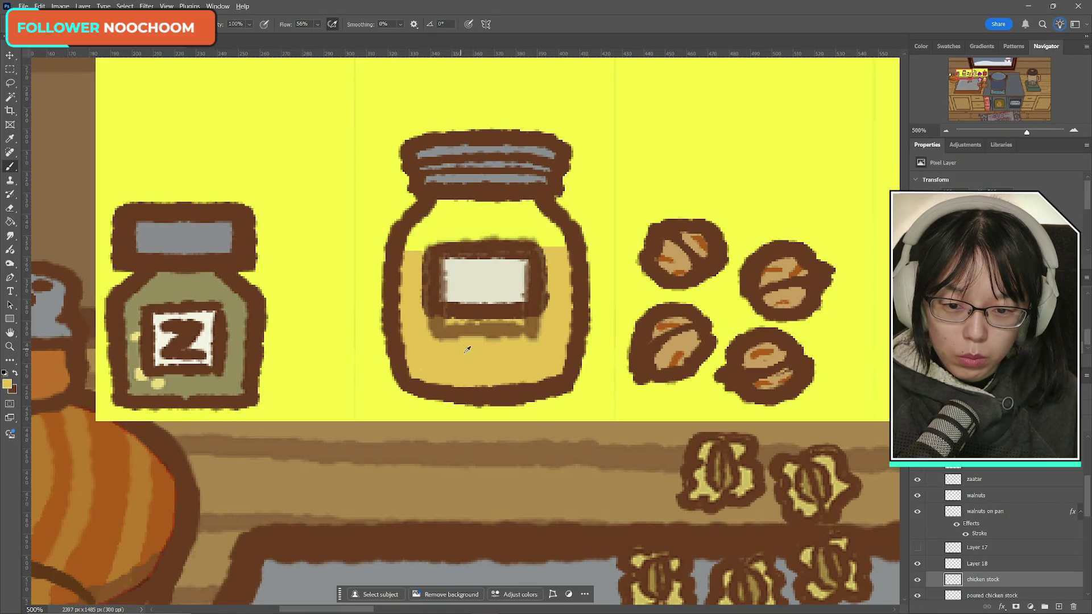
{"action": "mouse_move", "coordinate": [425, 319]}
{"action": "left_mouse_down"}
{"action": "mouse_move", "coordinate": [523, 315]}
{"action": "mouse_move", "coordinate": [432, 312]}
{"action": "mouse_move", "coordinate": [540, 307]}
{"action": "mouse_move", "coordinate": [431, 301]}
{"action": "mouse_move", "coordinate": [543, 292]}
{"action": "mouse_move", "coordinate": [477, 283]}
{"action": "mouse_move", "coordinate": [548, 278]}
{"action": "mouse_move", "coordinate": [455, 272]}
{"action": "mouse_move", "coordinate": [541, 262]}
{"action": "left_mouse_up"}
{"action": "left_click_drag", "start_coordinate": [416, 263], "coordinate": [525, 254]}
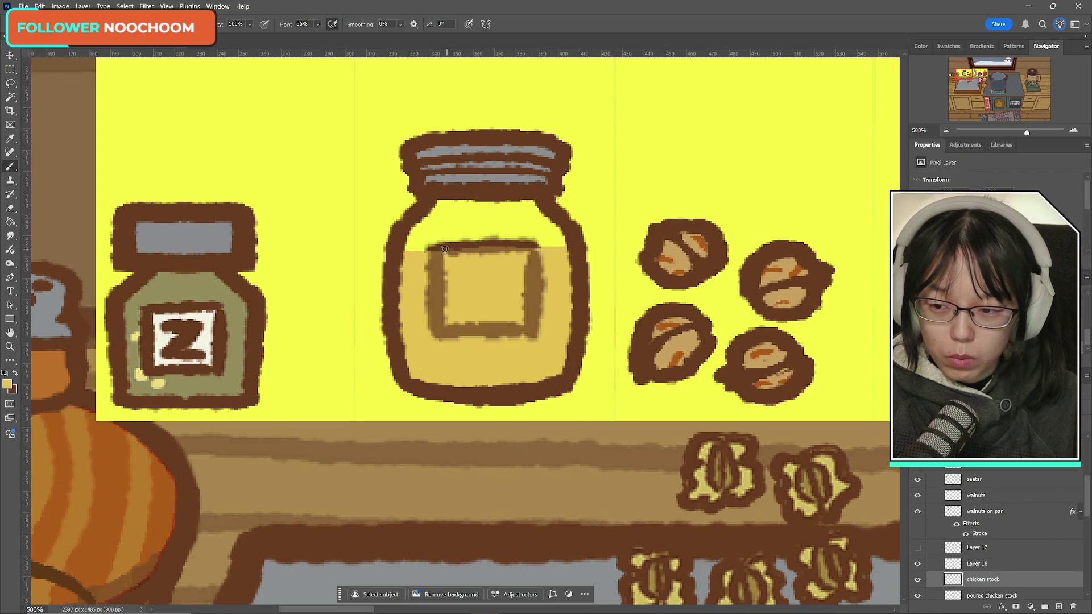
{"action": "left_click", "coordinate": [11, 208]}
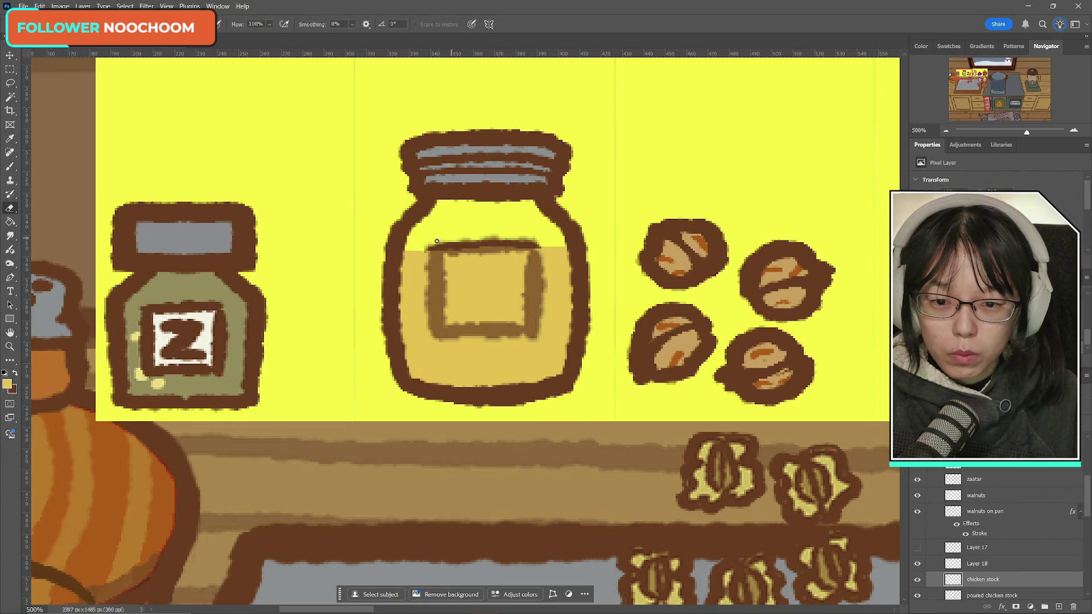
{"action": "mouse_move", "coordinate": [459, 245]}
{"action": "left_mouse_down"}
{"action": "mouse_move", "coordinate": [426, 247]}
{"action": "mouse_move", "coordinate": [529, 244]}
{"action": "mouse_move", "coordinate": [442, 241]}
{"action": "left_mouse_up"}
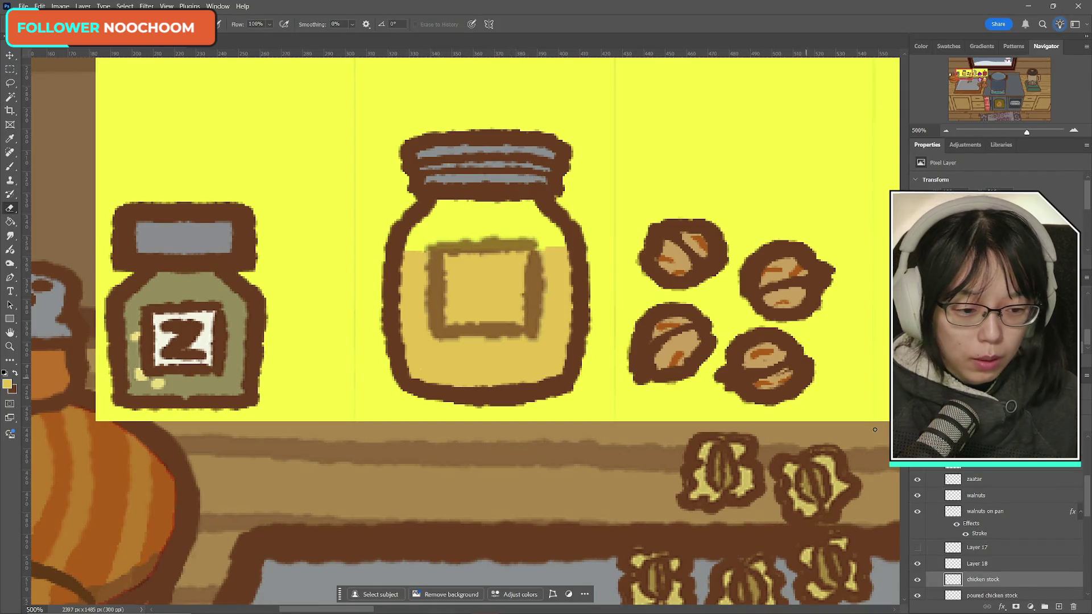
- Shift the Layer 18 label frame about 27 px down on the jar with Free Transform
{"action": "left_click", "coordinate": [976, 563]}
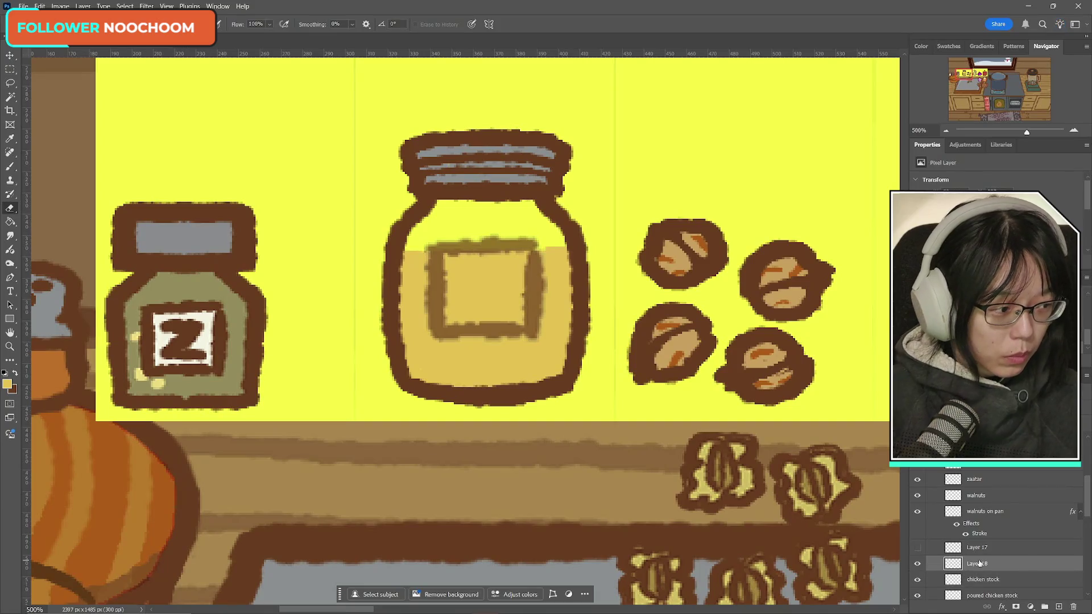
{"action": "key", "text": "ctrl+t"}
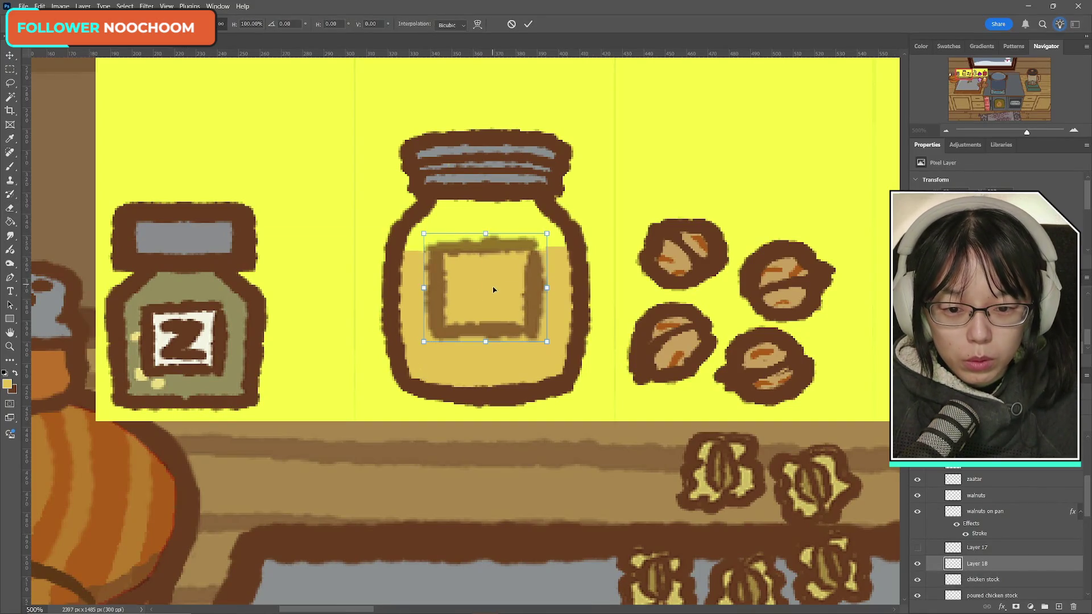
{"action": "left_click_drag", "start_coordinate": [492, 288], "coordinate": [496, 296]}
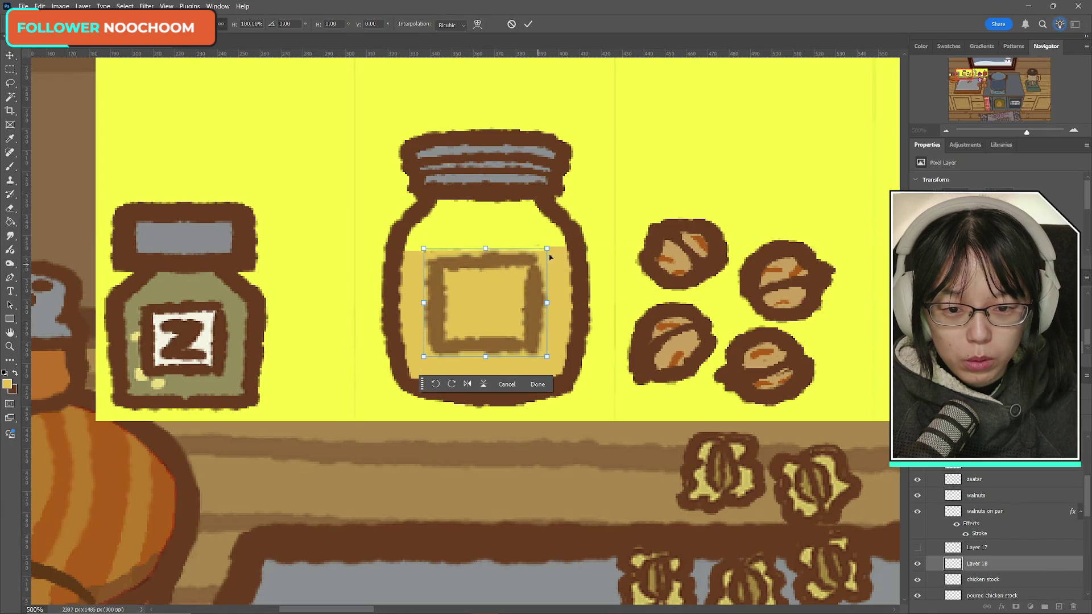
{"action": "left_click", "coordinate": [529, 23]}
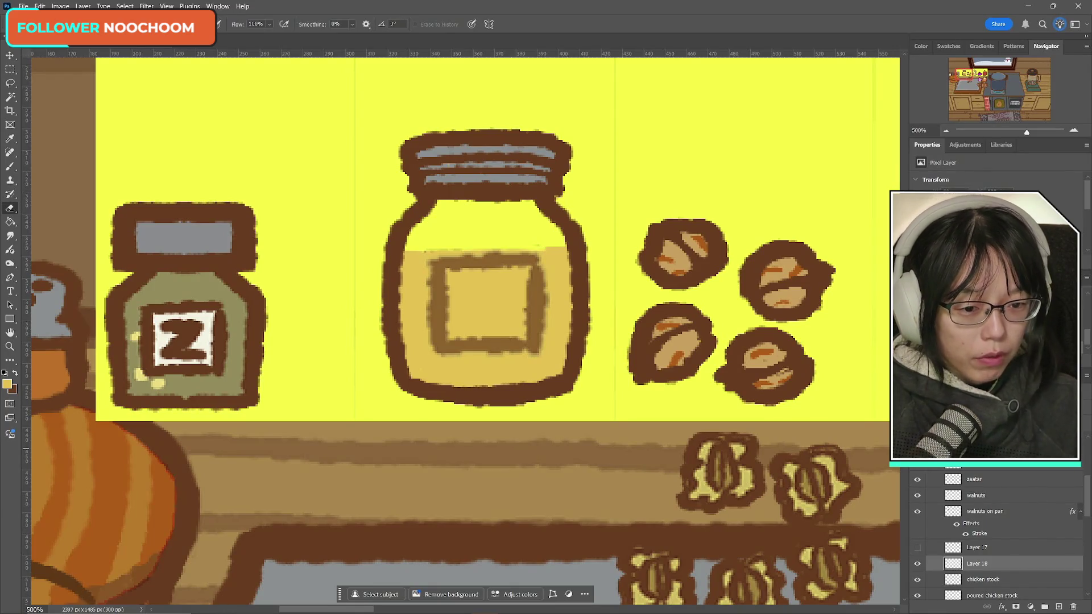
- Toggle the label frame, chick and chicken stock layers to compare the jar's appearance
{"action": "left_click", "coordinate": [917, 563]}
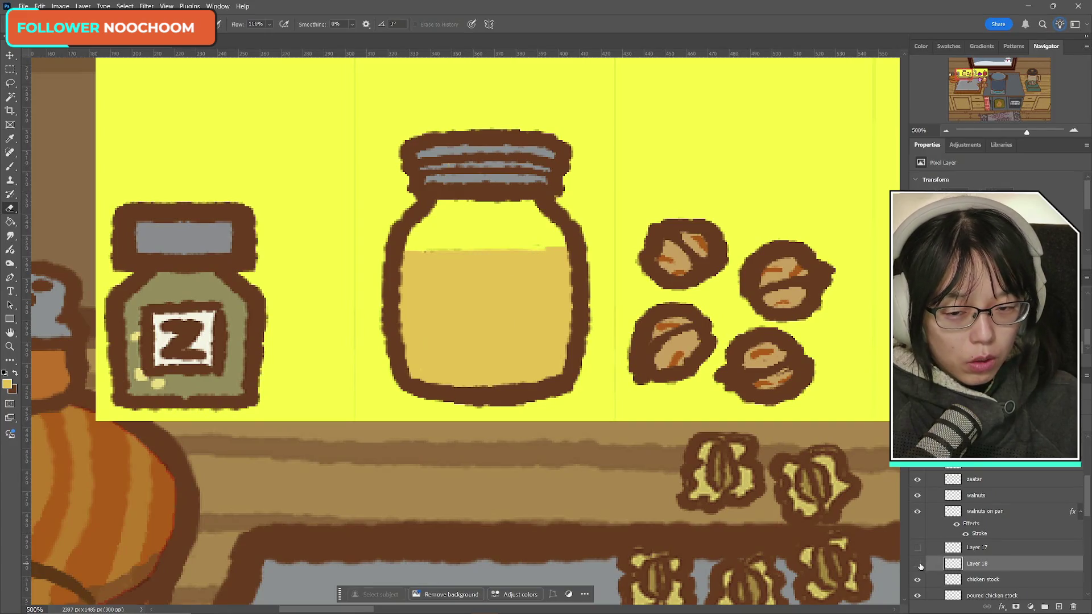
{"action": "left_click", "coordinate": [917, 564]}
{"action": "left_click", "coordinate": [917, 553]}
{"action": "left_click", "coordinate": [917, 553]}
{"action": "left_click", "coordinate": [918, 551]}
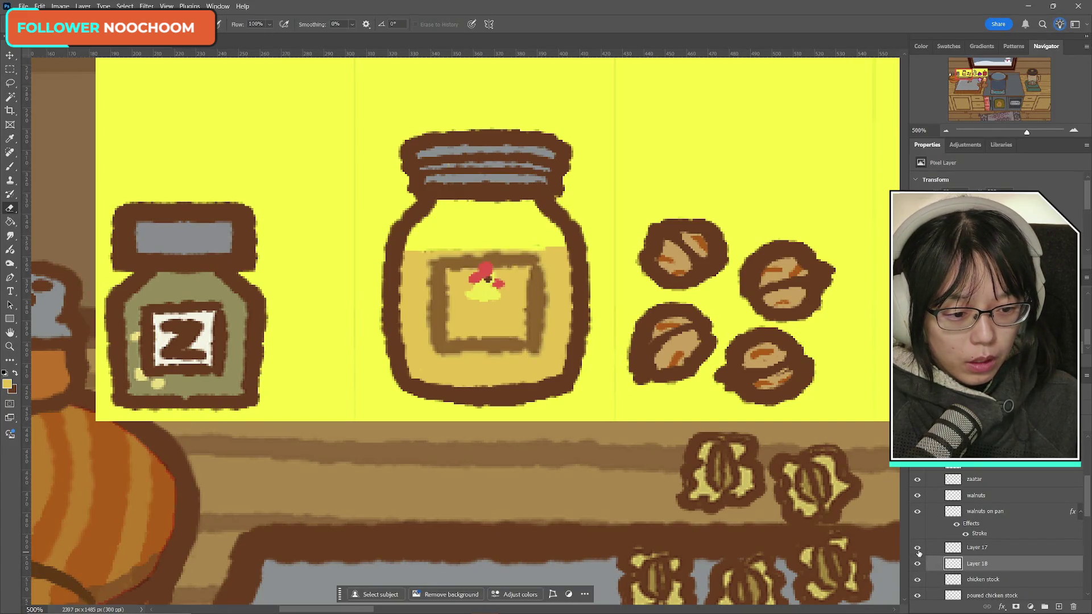
{"action": "left_click", "coordinate": [917, 552]}
{"action": "left_click", "coordinate": [917, 564]}
{"action": "left_click", "coordinate": [917, 564]}
{"action": "left_click", "coordinate": [917, 563]}
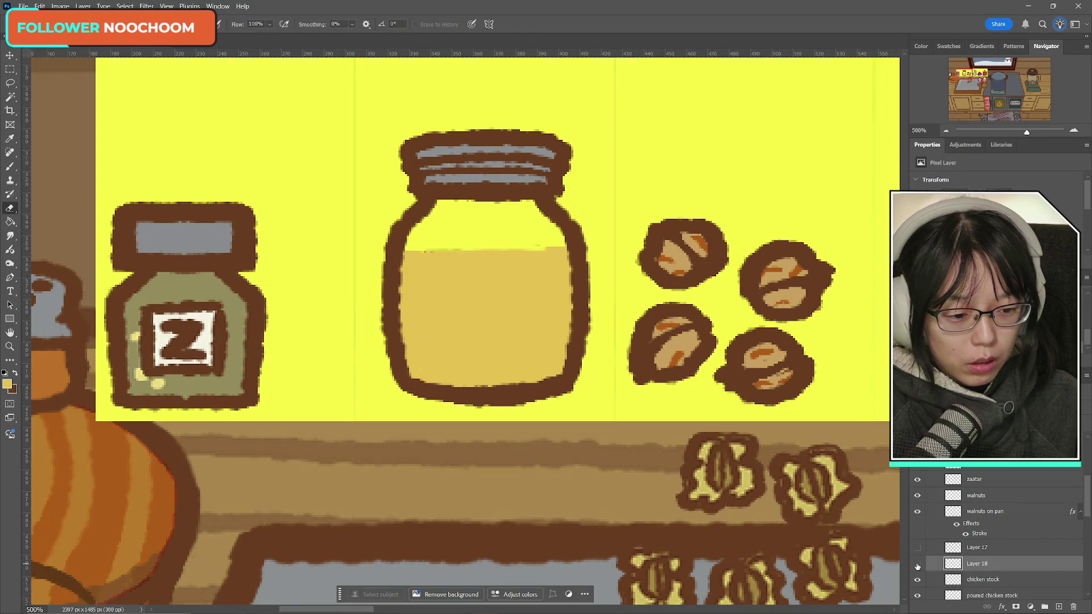
{"action": "left_click", "coordinate": [917, 564]}
{"action": "left_click", "coordinate": [917, 580]}
{"action": "left_click", "coordinate": [917, 579]}
- Repaint the liquid's top edge as an even horizontal stroke on the chicken stock layer
{"action": "left_click", "coordinate": [985, 582]}
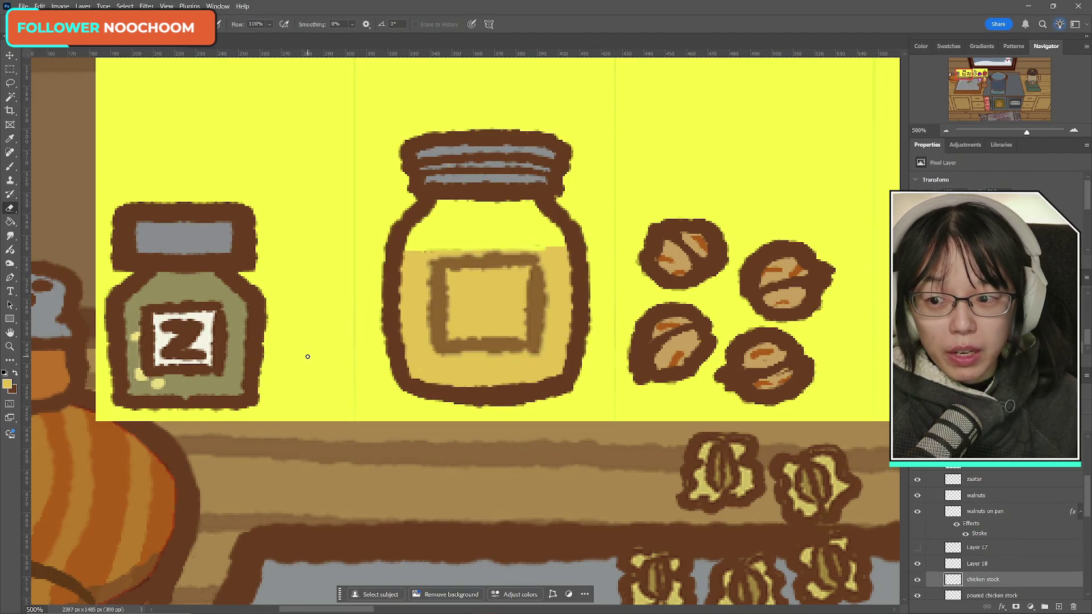
{"action": "left_click", "coordinate": [12, 167]}
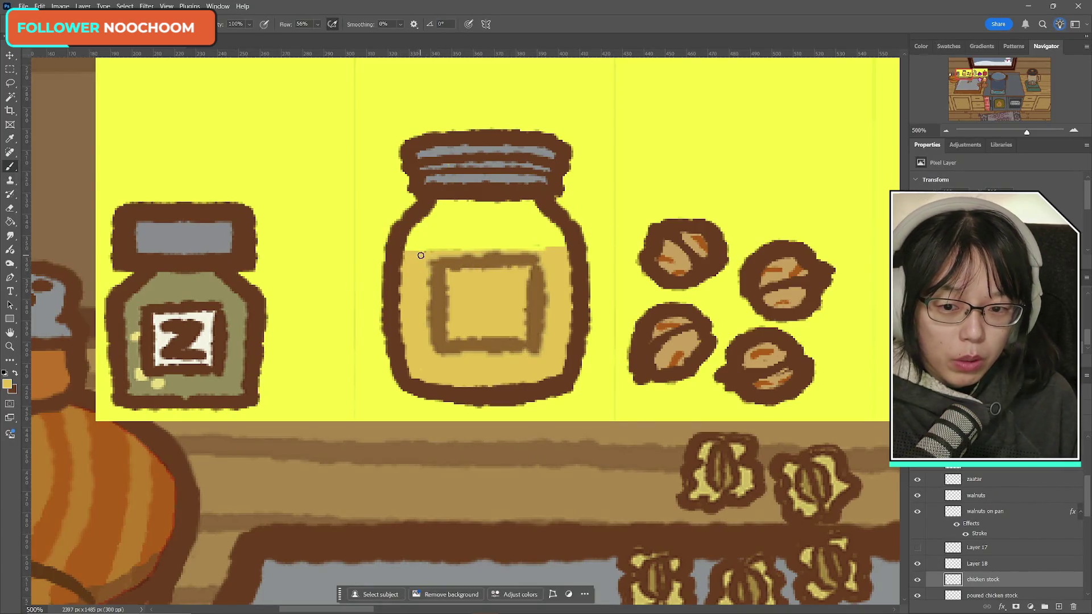
{"action": "left_click_drag", "start_coordinate": [419, 251], "coordinate": [528, 248]}
{"action": "key", "text": "ctrl+z"}
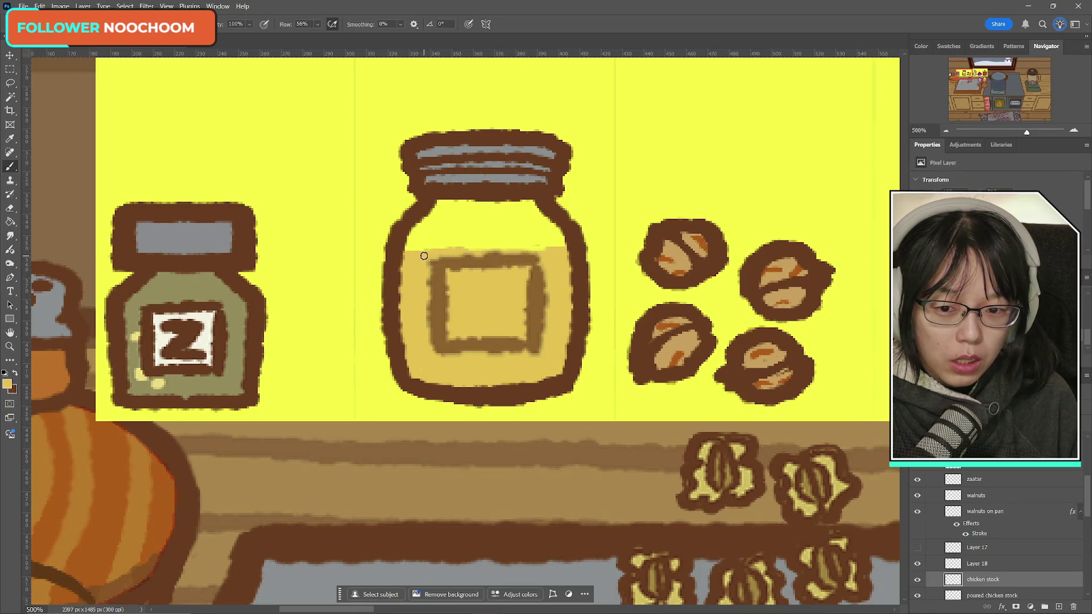
{"action": "left_click_drag", "start_coordinate": [419, 250], "coordinate": [542, 250]}
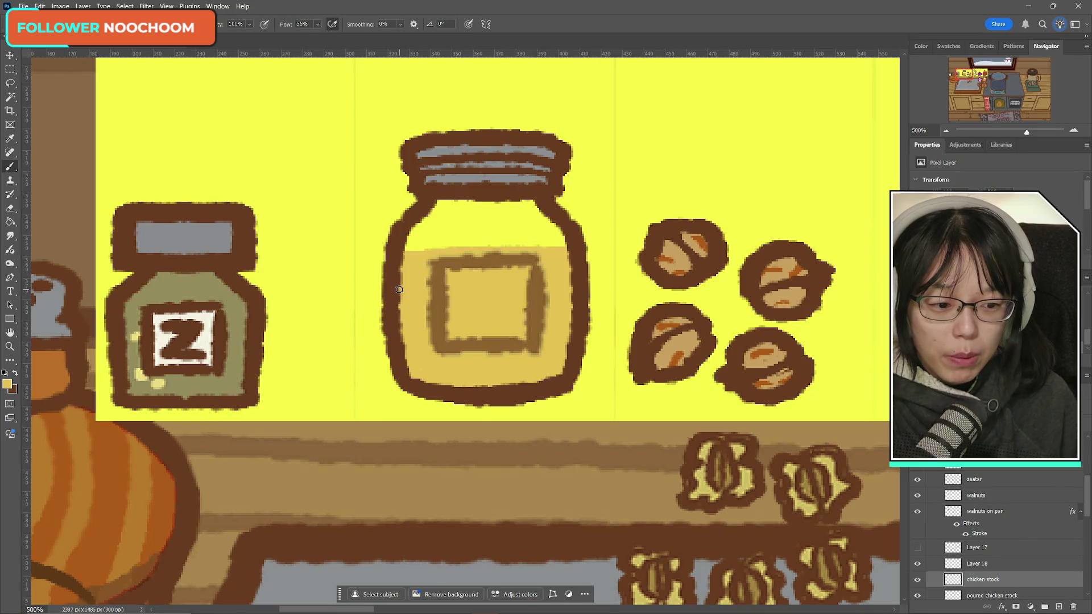
- Compare the label with and without the chick, leaving the chick visible
{"action": "left_click", "coordinate": [917, 547]}
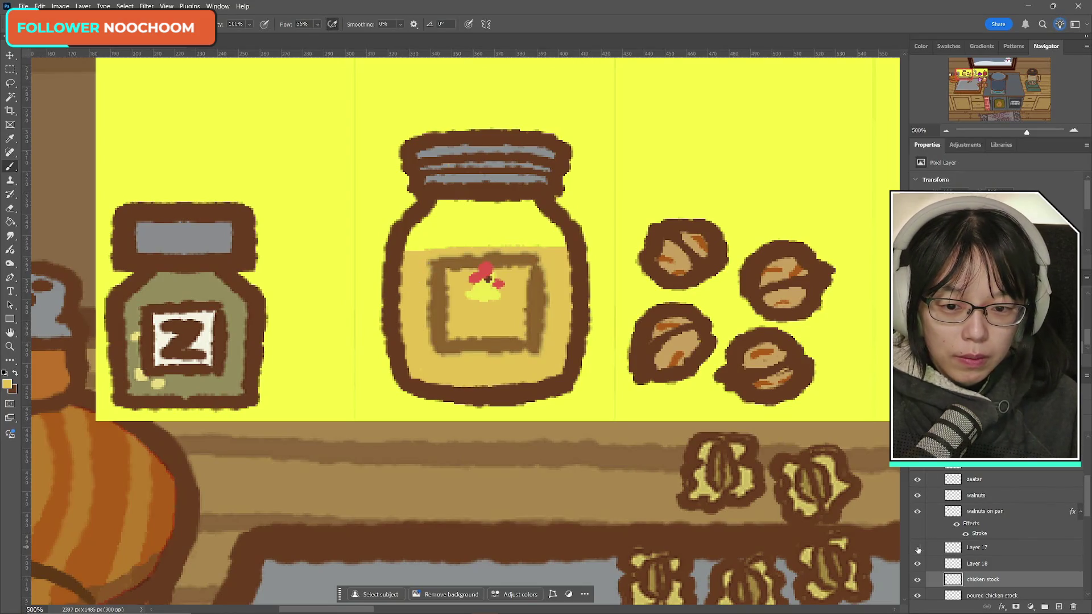
{"action": "left_click", "coordinate": [917, 547]}
{"action": "left_click", "coordinate": [917, 547]}
{"action": "left_click", "coordinate": [917, 547]}
{"action": "left_click", "coordinate": [917, 548]}
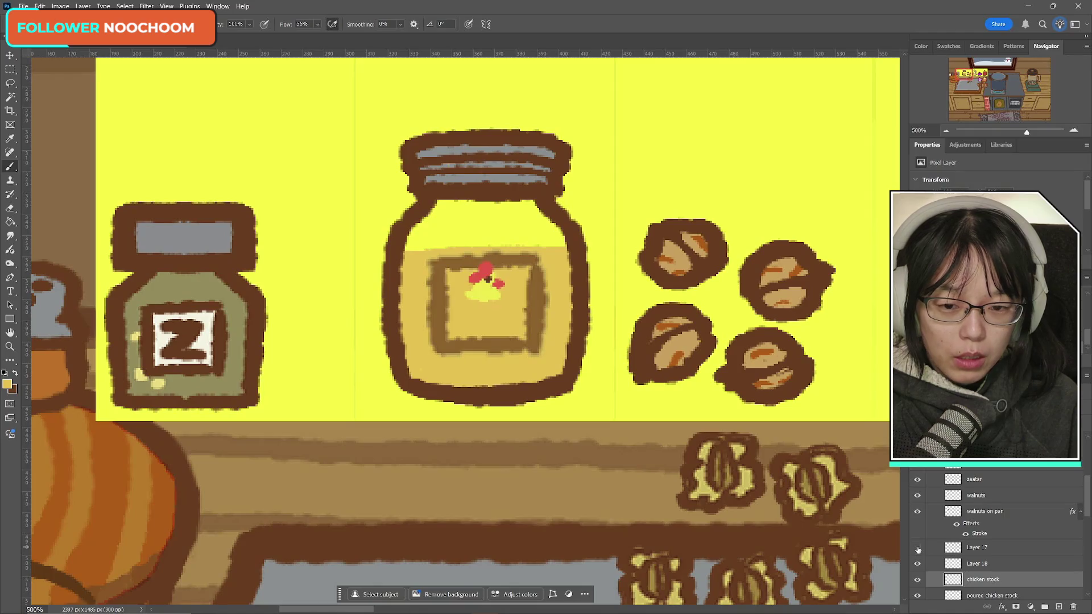
{"action": "left_click", "coordinate": [917, 548]}
{"action": "left_click", "coordinate": [917, 548]}
{"action": "left_click", "coordinate": [917, 548]}
{"action": "left_click", "coordinate": [917, 547]}
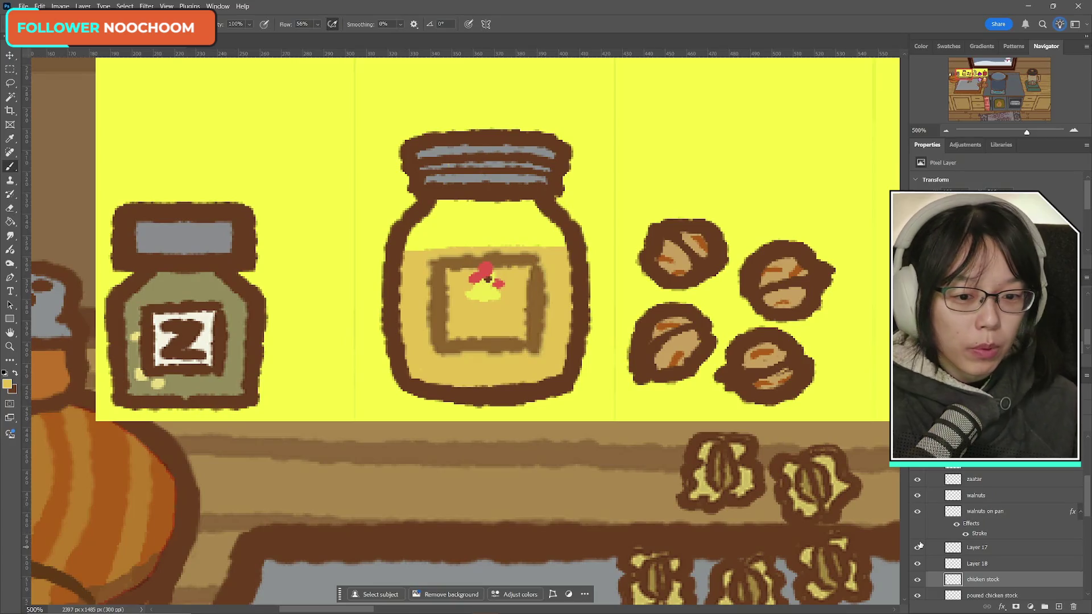
{"action": "left_click", "coordinate": [919, 548]}
{"action": "left_click", "coordinate": [920, 549]}
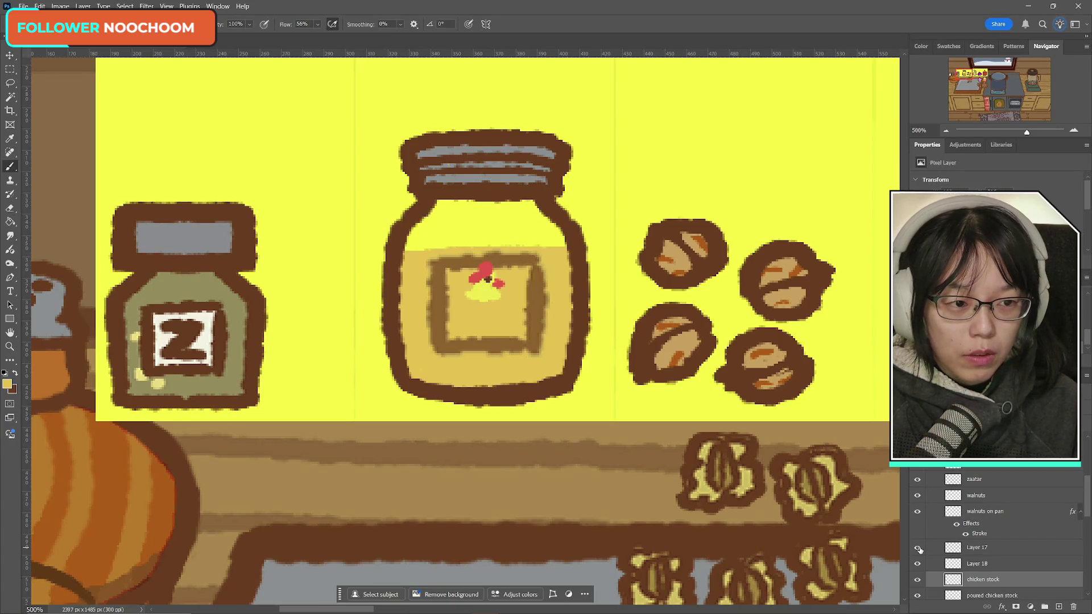
{"action": "left_click", "coordinate": [919, 548]}
{"action": "left_click", "coordinate": [920, 548]}
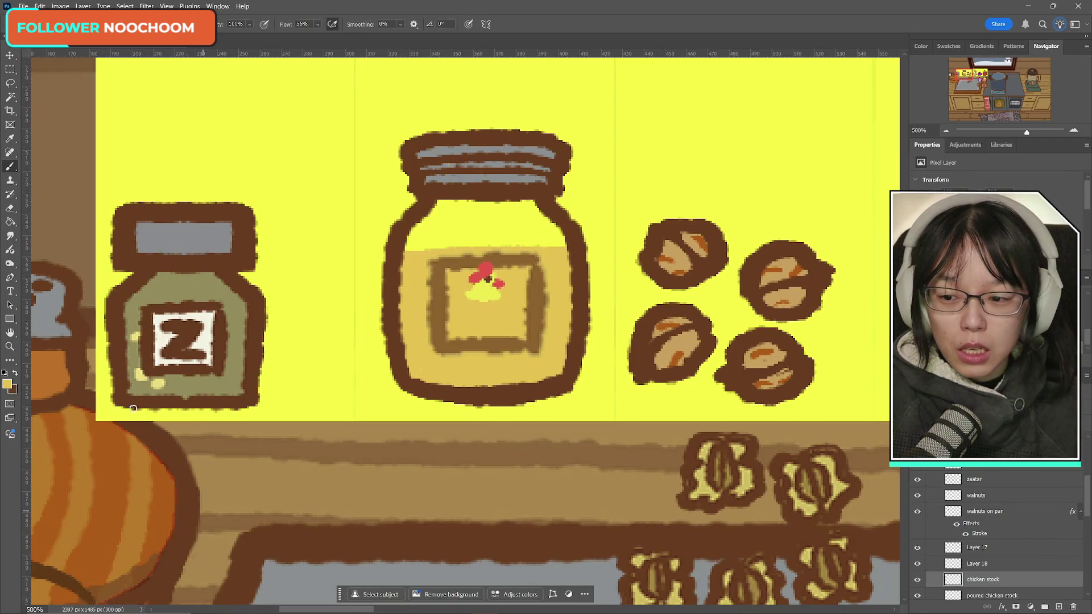
- Make dark brown the painting colour and add a new empty Layer 19 above Layer 18
{"action": "left_click", "coordinate": [16, 374]}
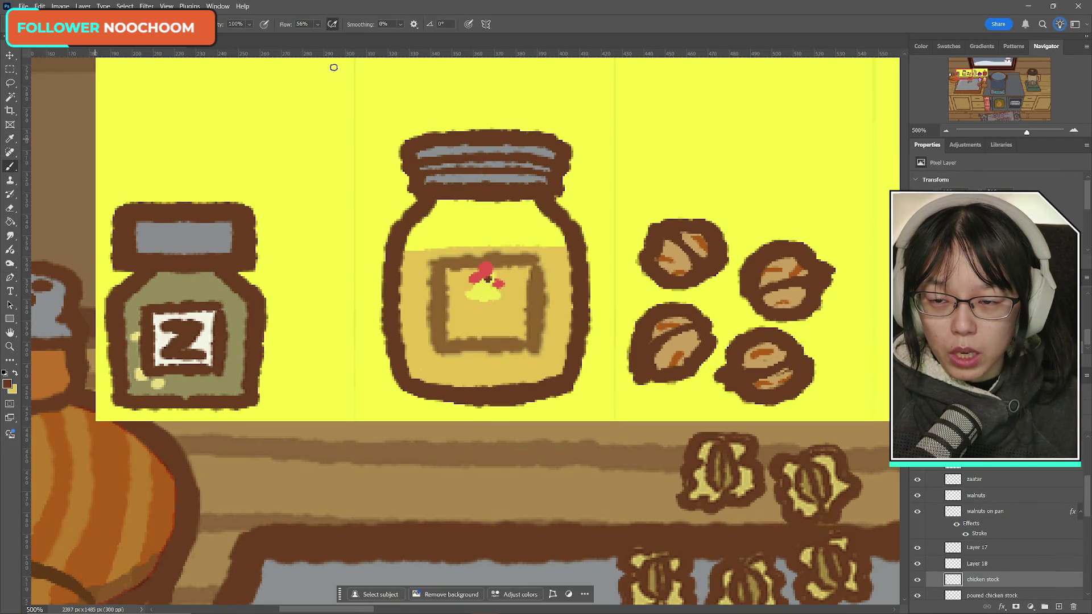
{"action": "key", "text": "Return"}
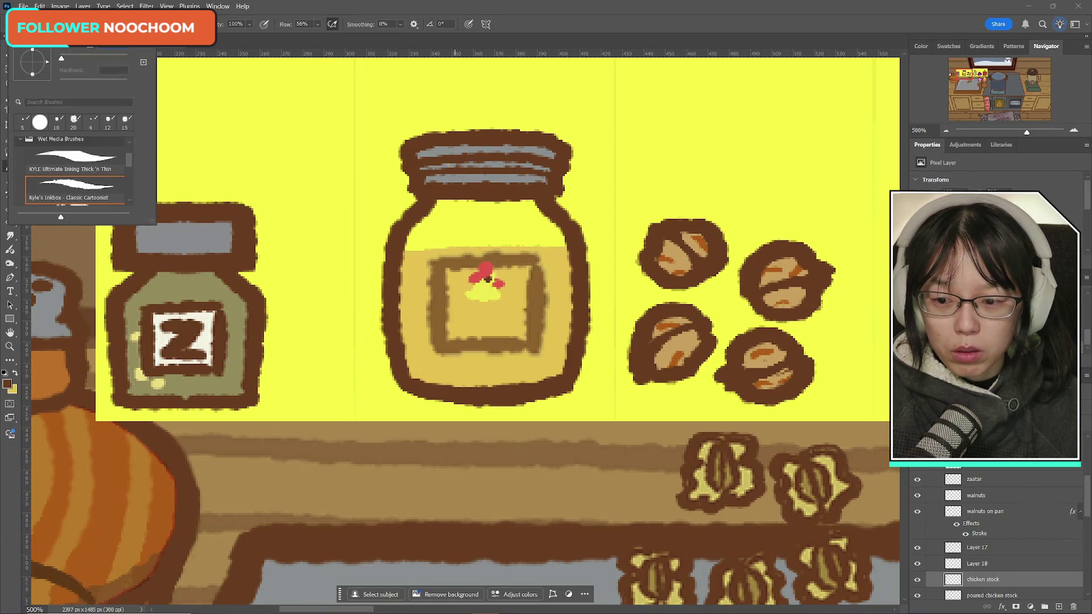
{"action": "key", "text": "Escape"}
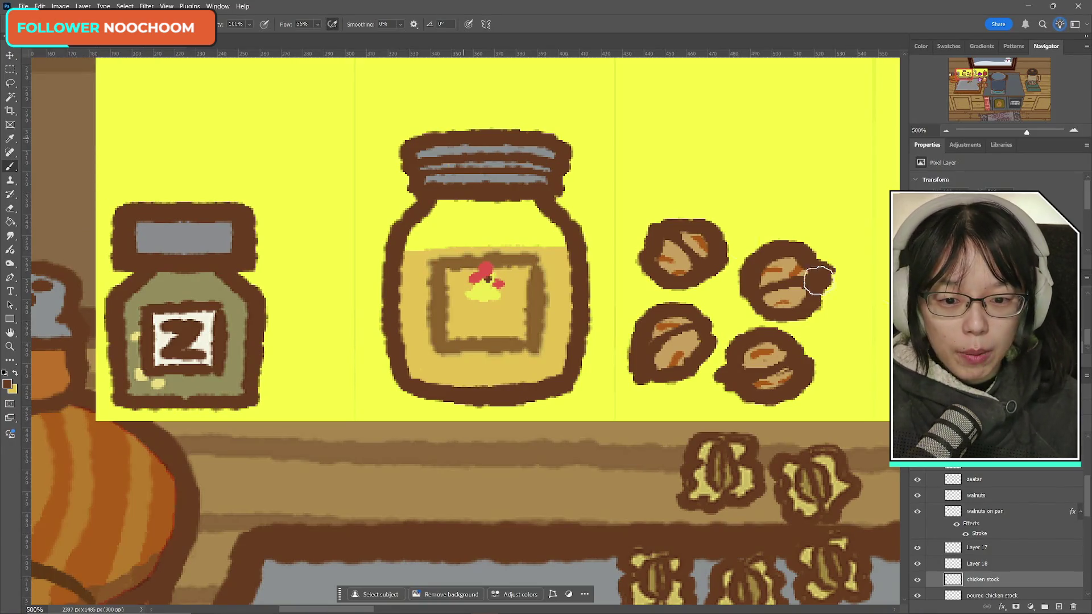
{"action": "left_click", "coordinate": [917, 563]}
{"action": "left_click", "coordinate": [918, 563]}
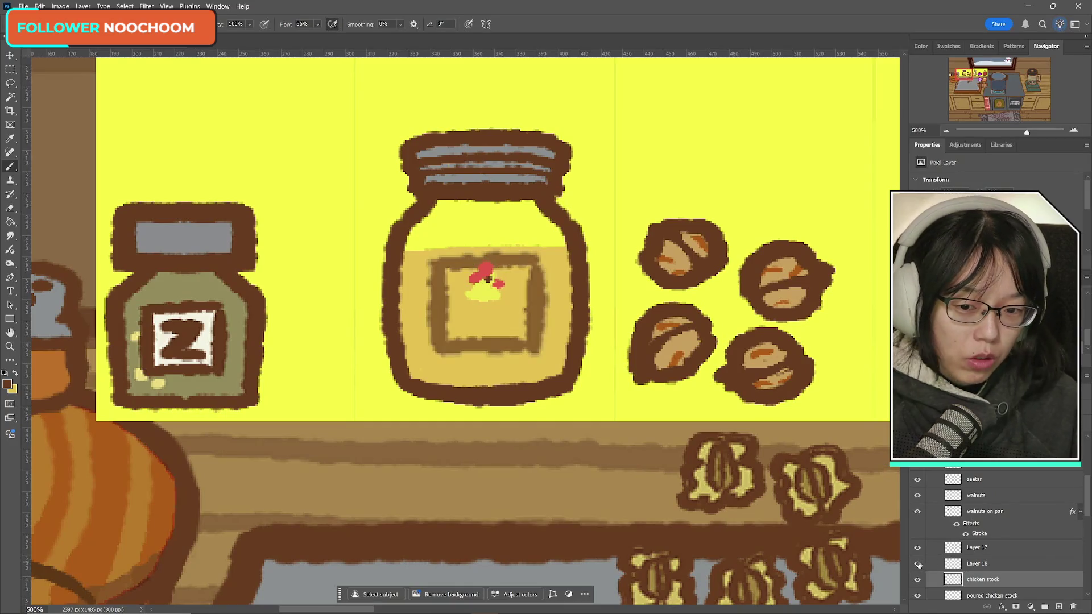
{"action": "left_click", "coordinate": [918, 564]}
{"action": "left_click", "coordinate": [917, 563]}
{"action": "left_click", "coordinate": [918, 548]}
{"action": "left_click", "coordinate": [918, 548]}
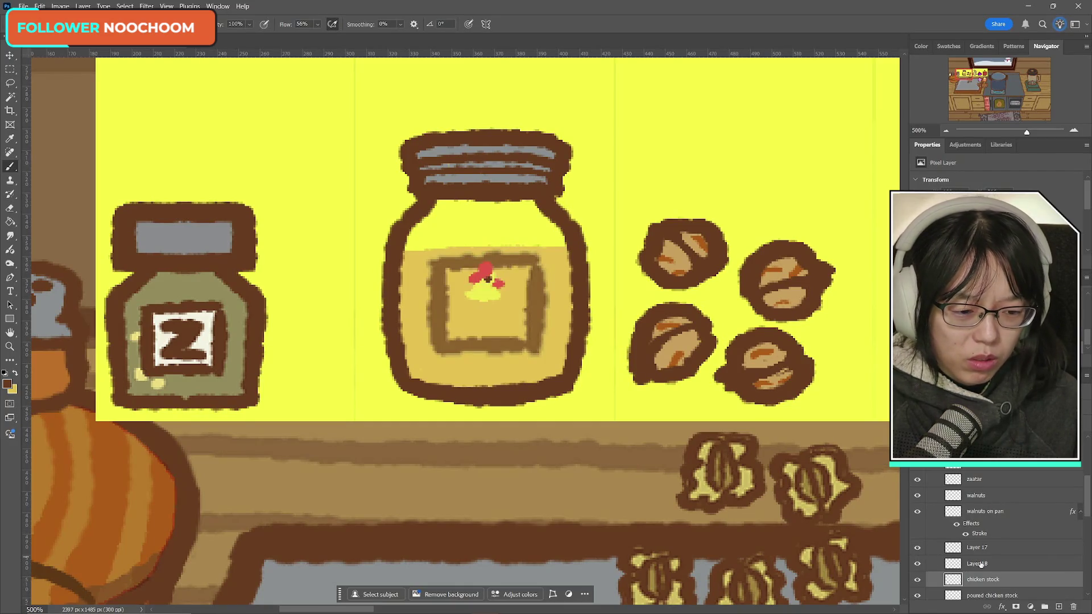
{"action": "left_click", "coordinate": [994, 563]}
{"action": "left_click", "coordinate": [1058, 607]}
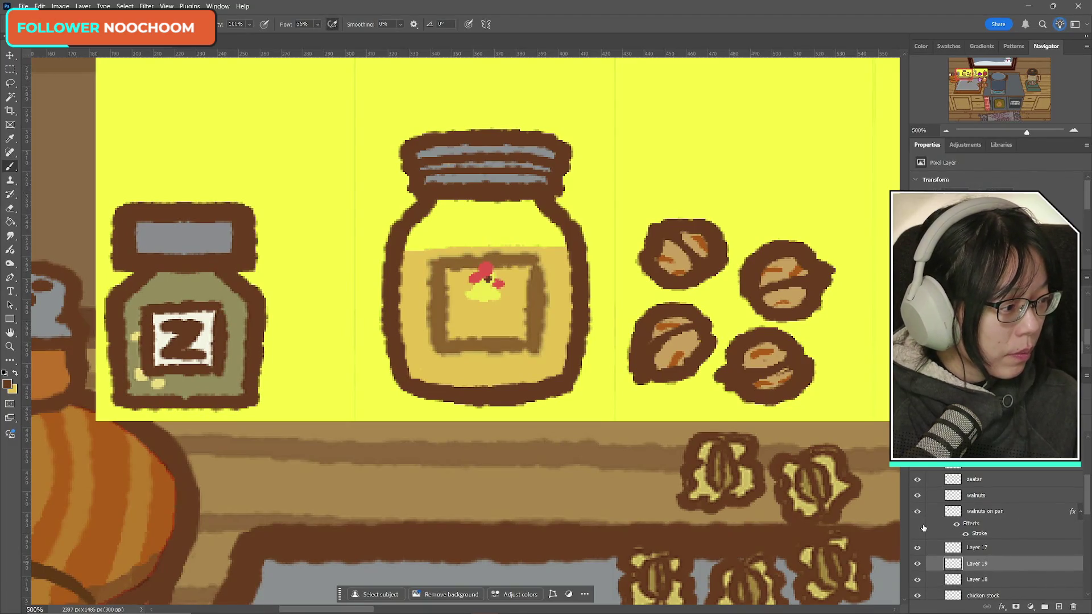
{"action": "scroll", "coordinate": [957, 563], "scroll_direction": "down", "scroll_amount": 5}
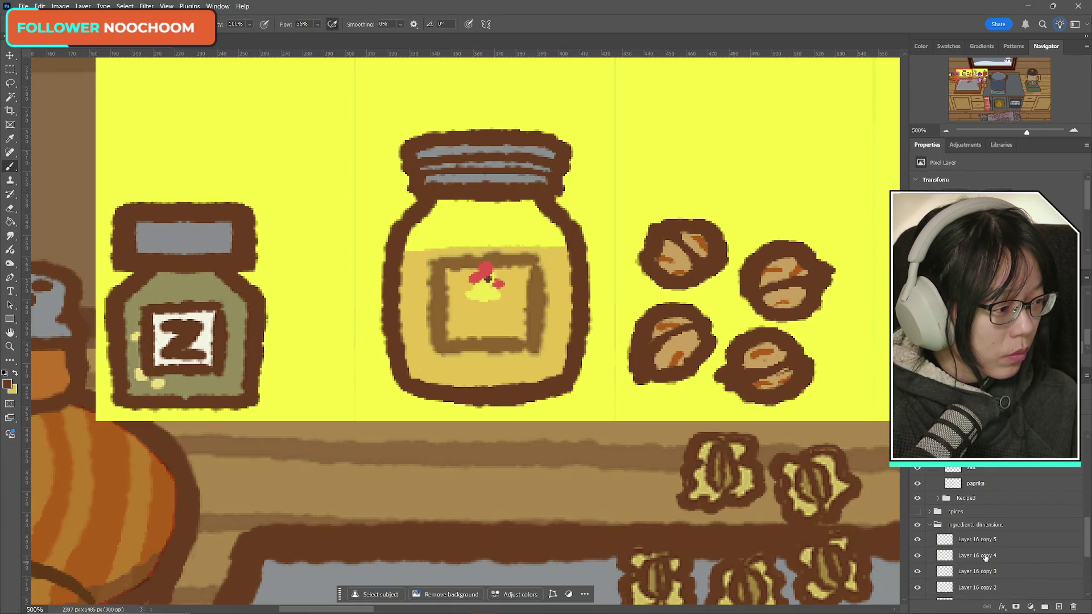
- Paint a brown border across the top of the stock jar label, redoing the stroke until it fits
{"action": "scroll", "coordinate": [995, 541], "scroll_direction": "up", "scroll_amount": 5}
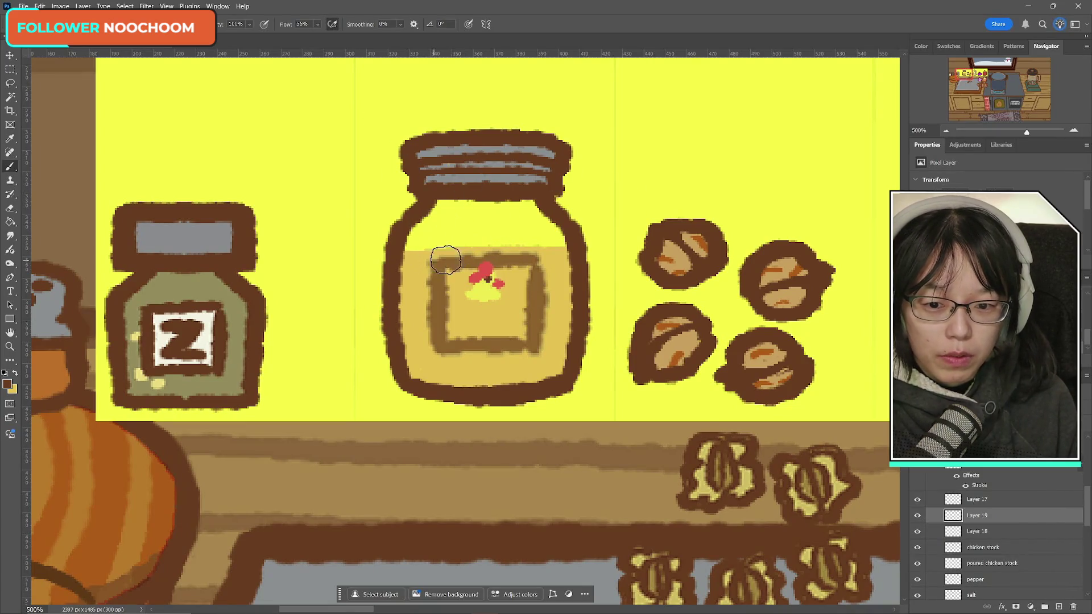
{"action": "left_click_drag", "start_coordinate": [433, 266], "coordinate": [539, 265]}
{"action": "key", "text": "ctrl+z"}
{"action": "left_click_drag", "start_coordinate": [432, 262], "coordinate": [541, 261]}
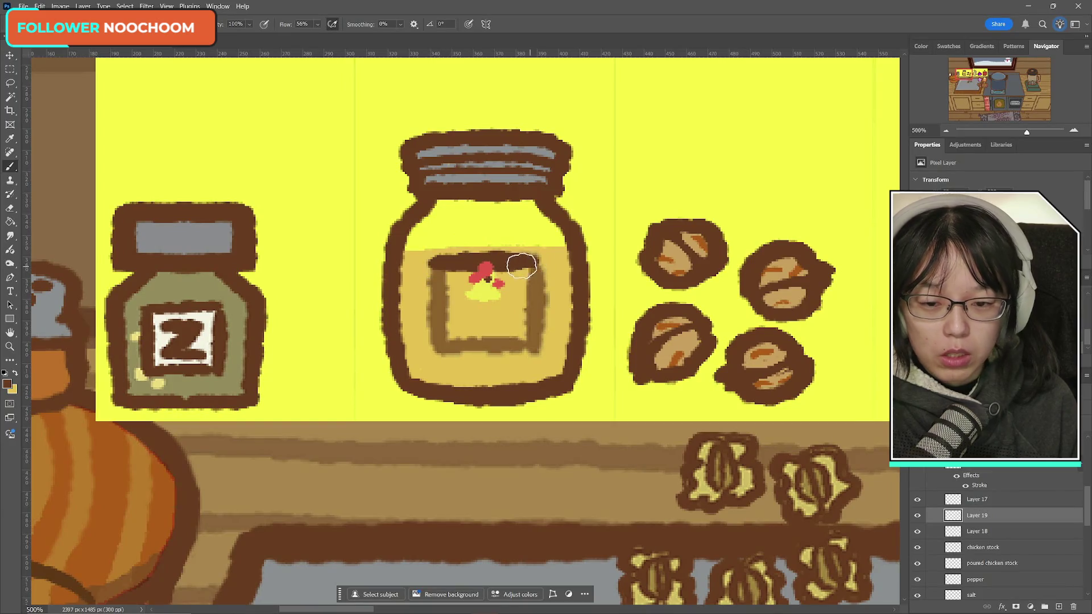
{"action": "key", "text": "ctrl+z"}
{"action": "left_click_drag", "start_coordinate": [435, 263], "coordinate": [534, 263]}
{"action": "key", "text": "ctrl+z"}
{"action": "left_click_drag", "start_coordinate": [433, 263], "coordinate": [540, 260]}
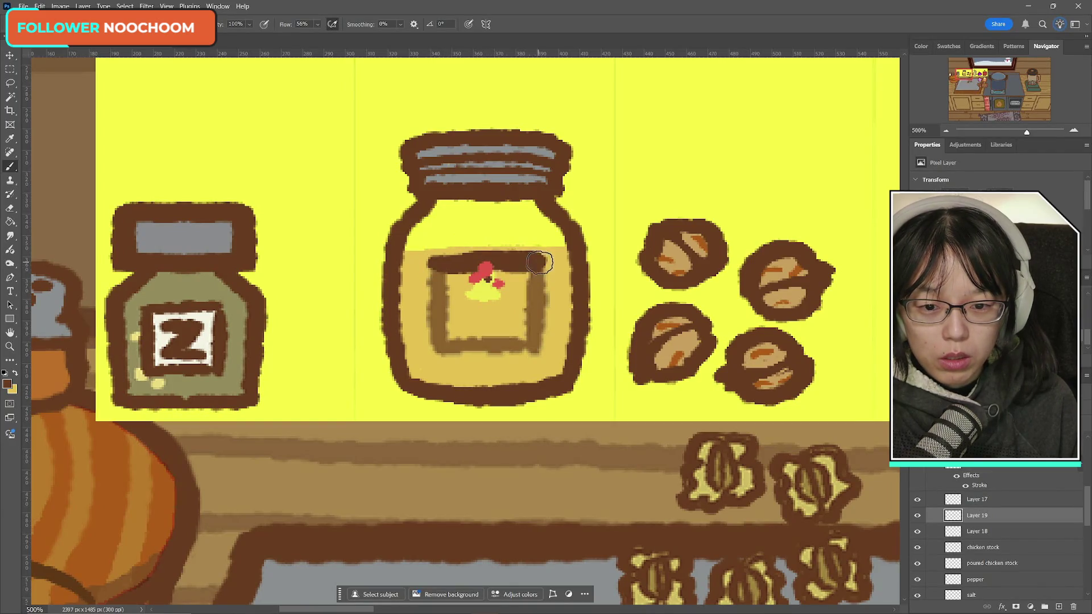
{"action": "key", "text": "ctrl+z"}
{"action": "left_click_drag", "start_coordinate": [435, 263], "coordinate": [535, 261]}
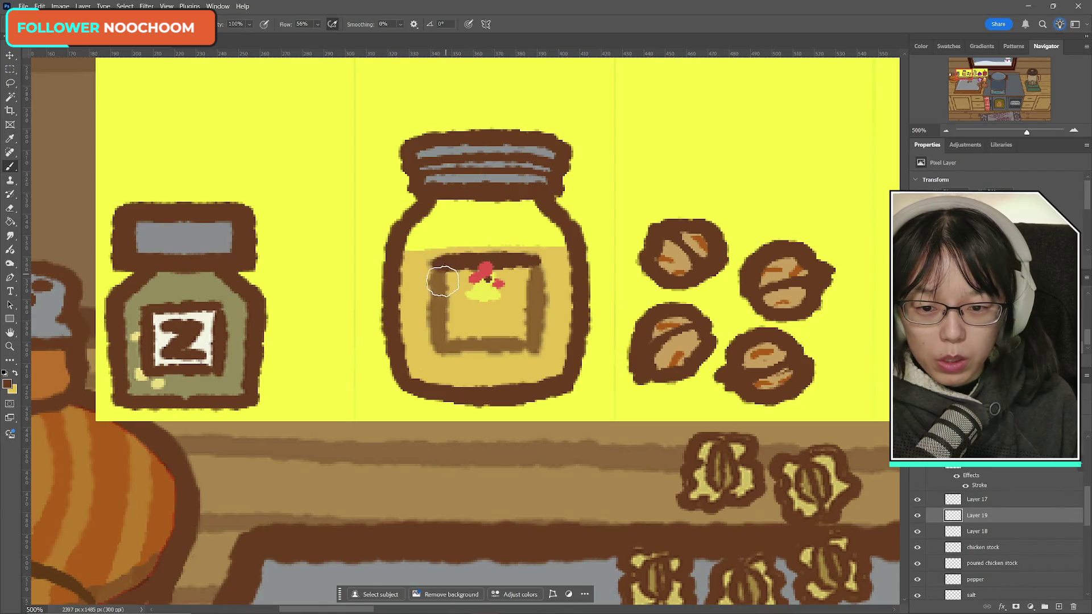
- Paint a brown border down the label's left edge, comparing with and without it
{"action": "left_click_drag", "start_coordinate": [439, 264], "coordinate": [439, 341]}
{"action": "key", "text": "ctrl+z"}
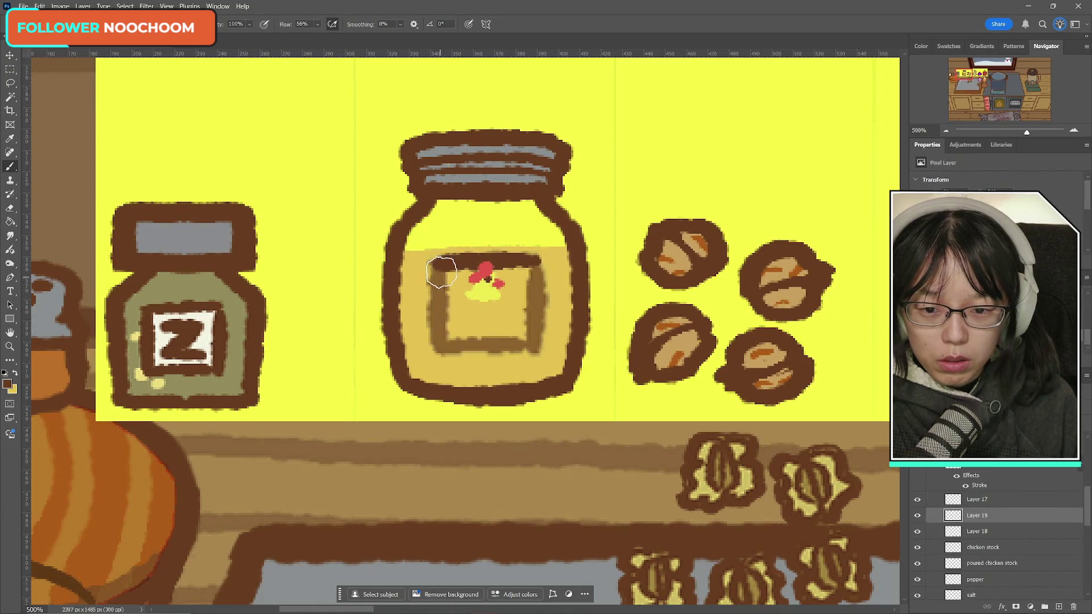
{"action": "left_click_drag", "start_coordinate": [437, 261], "coordinate": [439, 341]}
{"action": "key", "text": "ctrl+z"}
{"action": "key", "text": "ctrl+shift+z"}
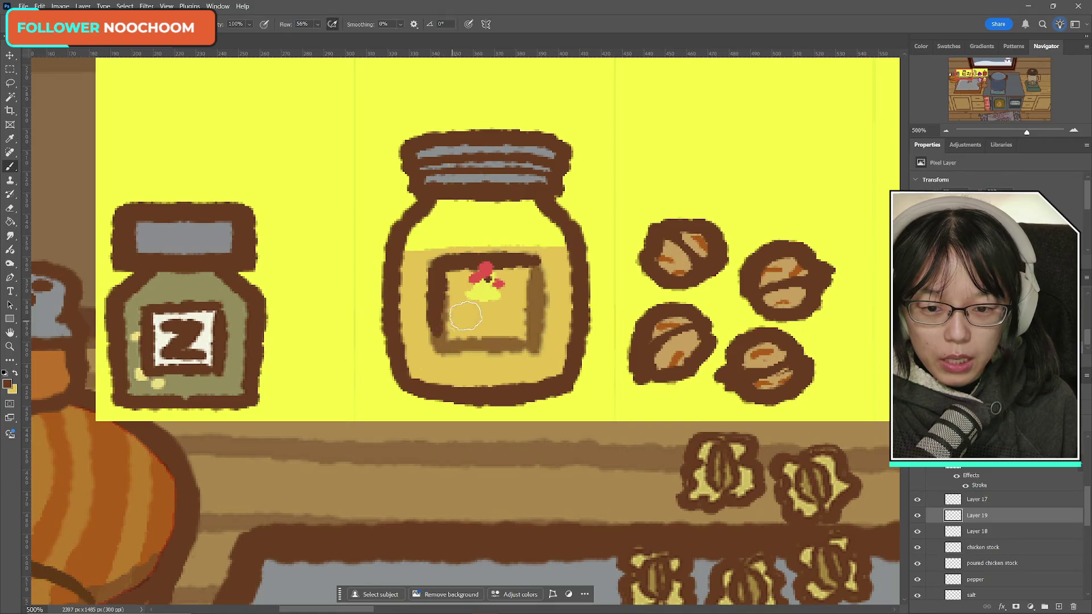
{"action": "key", "text": "ctrl+z"}
{"action": "key", "text": "ctrl+shift+z"}
- Paint a thicker, darker brown border down the label's right edge to the bottom-right corner
{"action": "left_click_drag", "start_coordinate": [543, 258], "coordinate": [537, 338]}
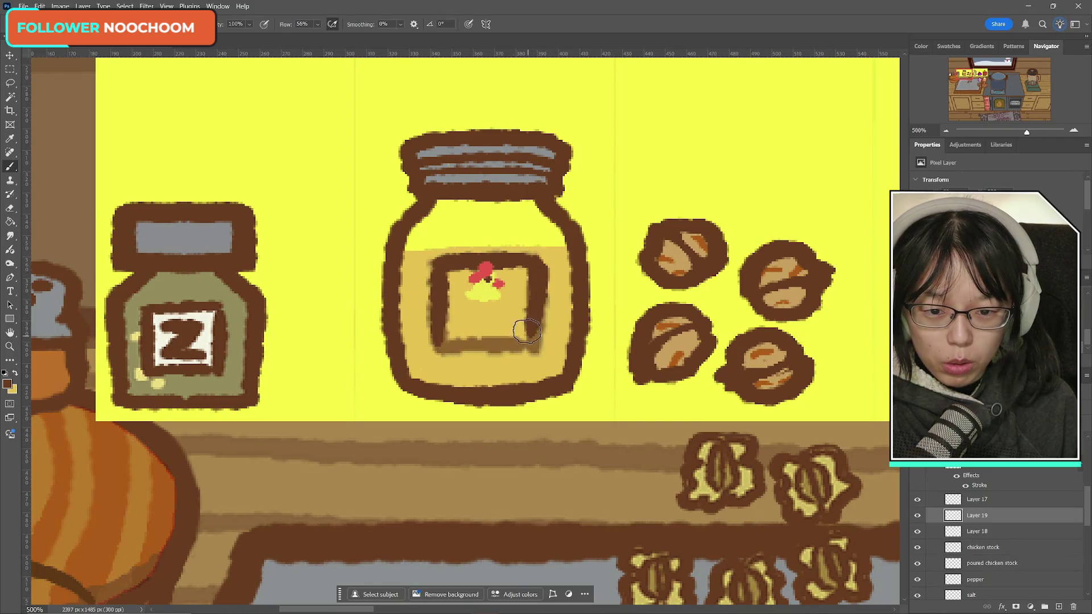
{"action": "left_click_drag", "start_coordinate": [541, 261], "coordinate": [537, 335]}
{"action": "key", "text": "ctrl+z"}
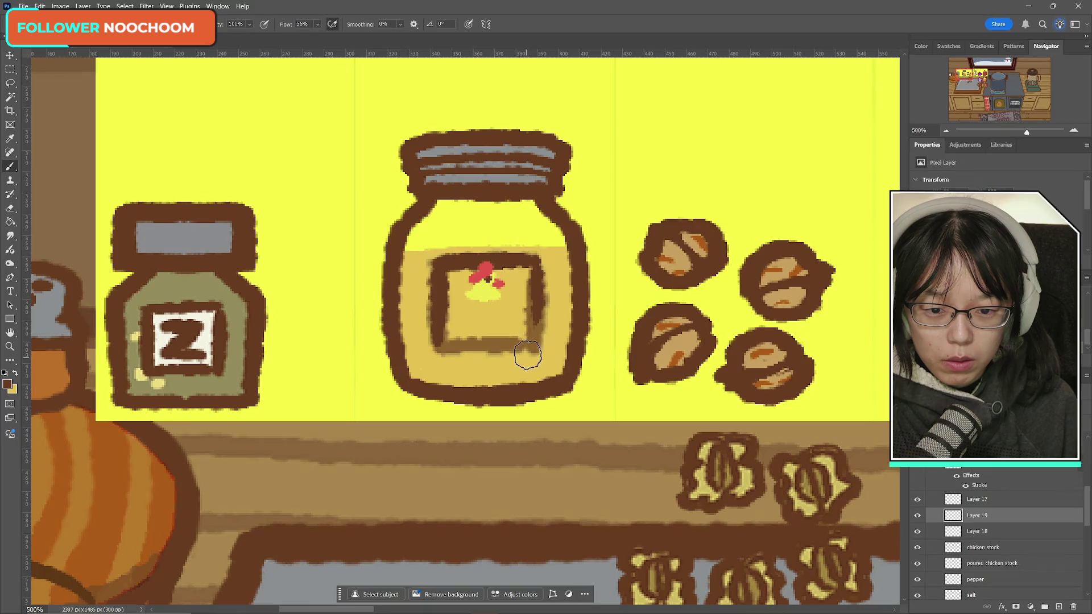
{"action": "key", "text": "ctrl+shift+z"}
{"action": "key", "text": "ctrl+shift+z"}
{"action": "key", "text": "ctrl+z"}
{"action": "key", "text": "ctrl+z"}
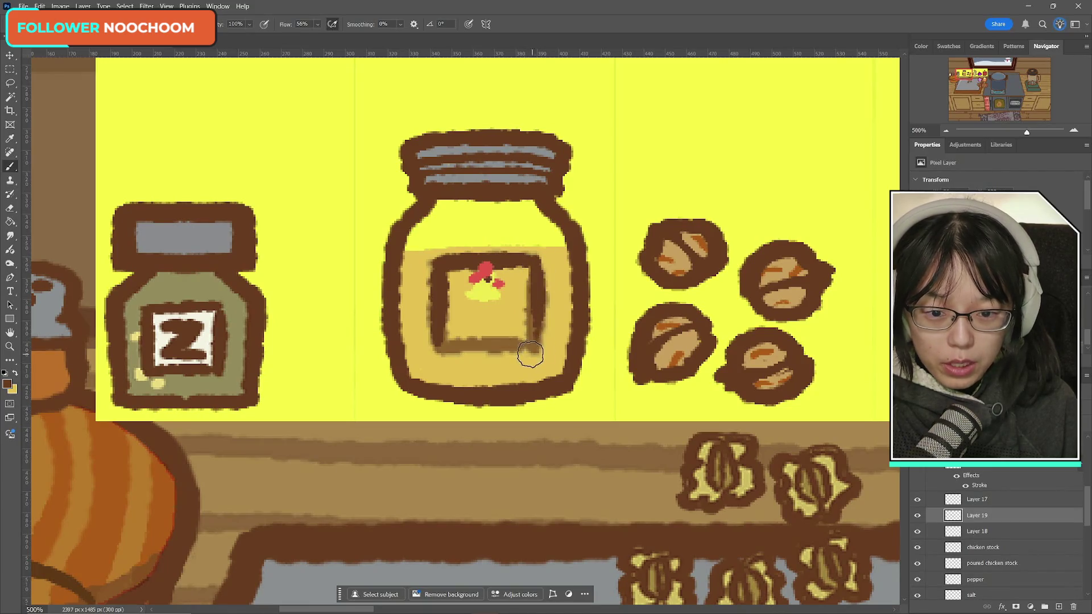
{"action": "key", "text": "ctrl+shift+z"}
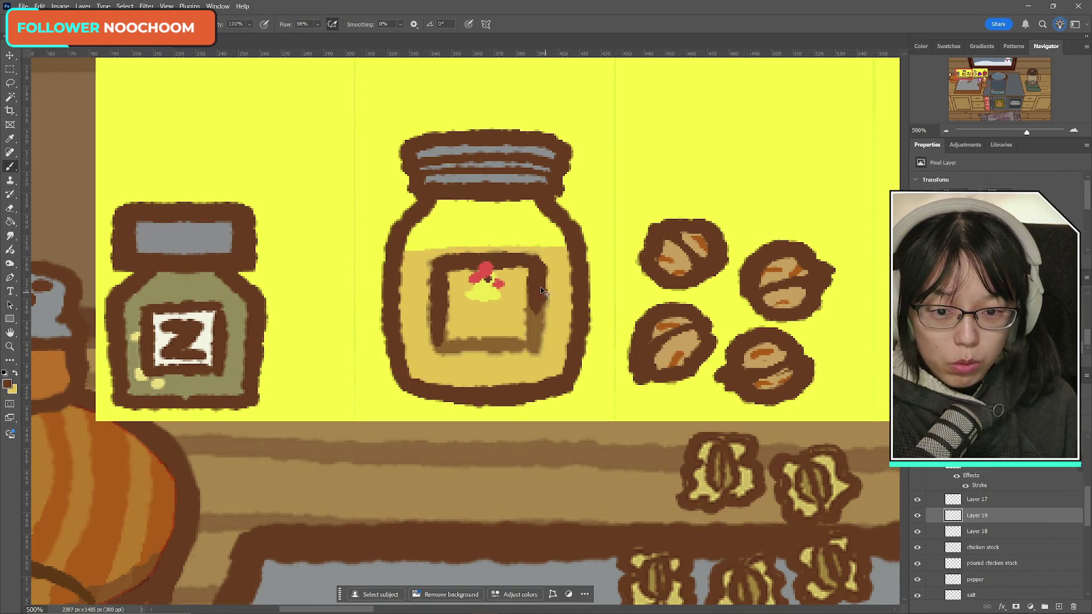
{"action": "key", "text": "ctrl+z"}
{"action": "key", "text": "ctrl+shift+z"}
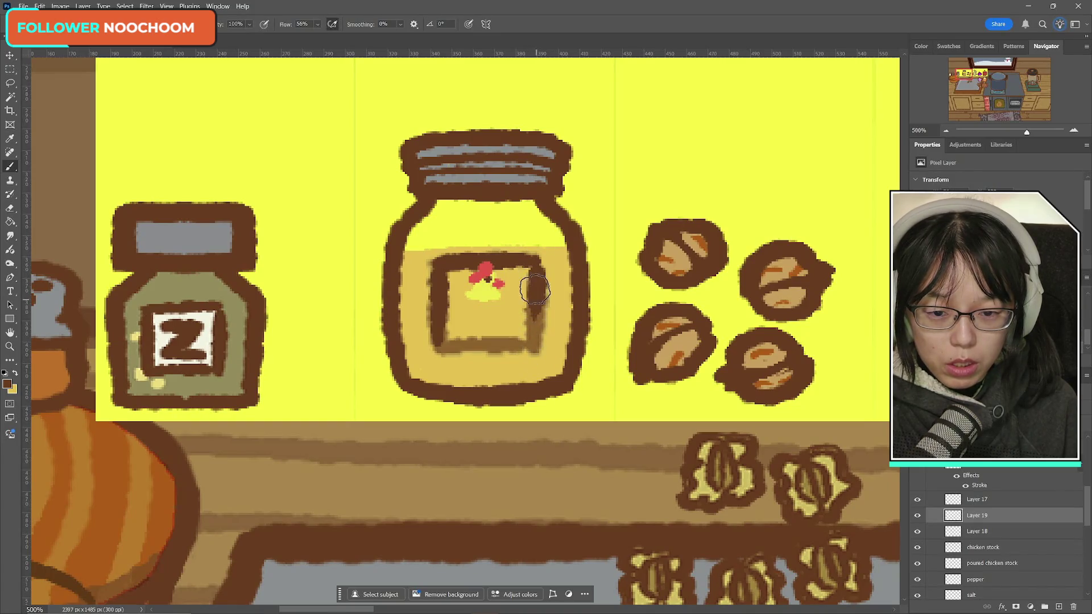
{"action": "key", "text": "ctrl+z"}
{"action": "key", "text": "ctrl+shift+z"}
{"action": "key", "text": "ctrl+z"}
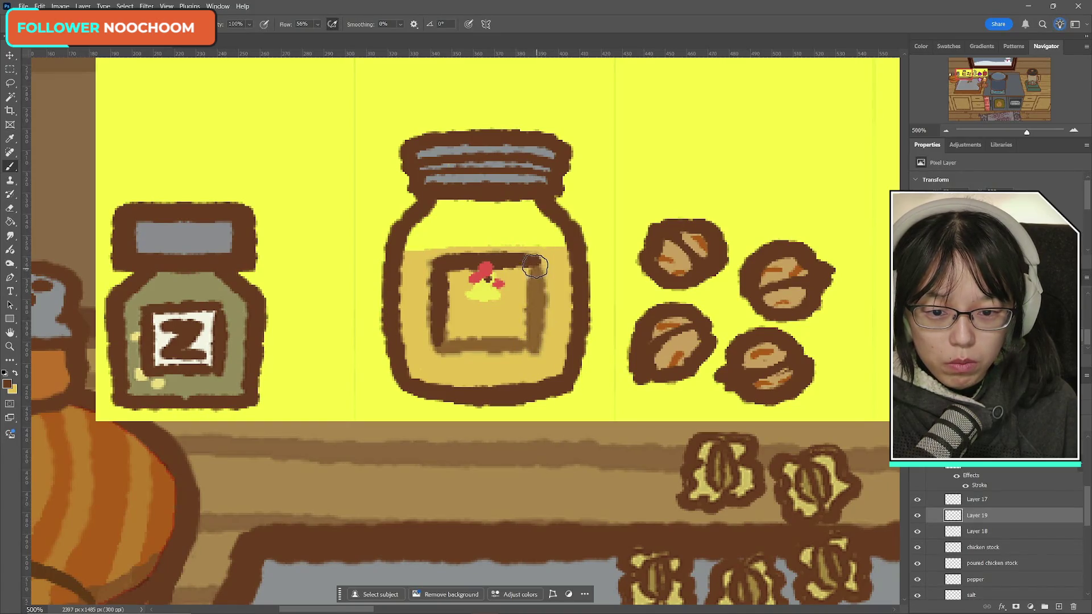
{"action": "key", "text": "ctrl+z"}
{"action": "key", "text": "ctrl+shift+z"}
{"action": "key", "text": "ctrl+shift+z"}
{"action": "key", "text": "ctrl+z"}
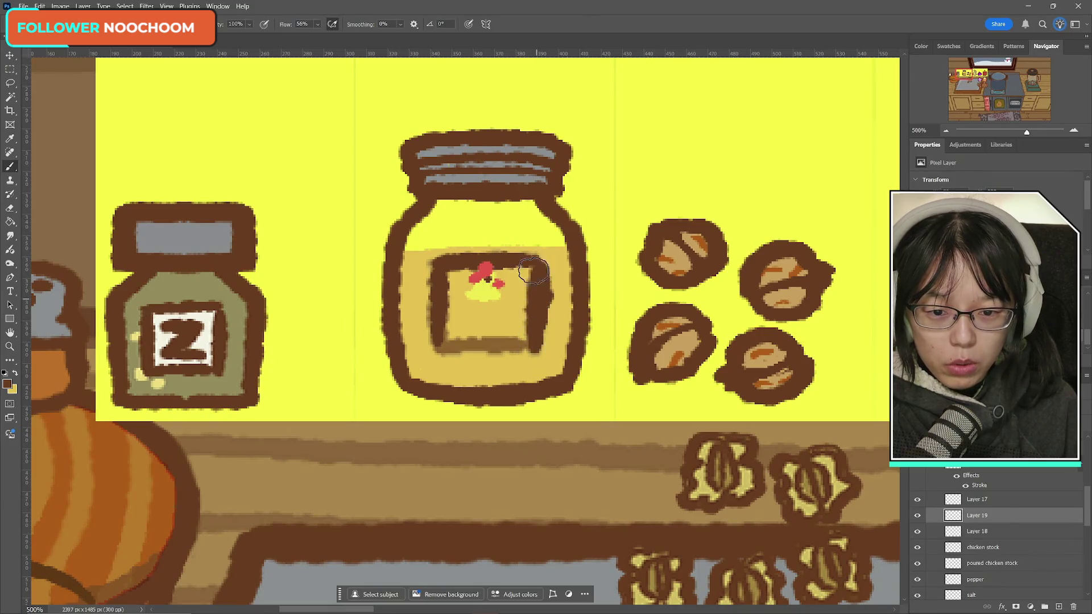
{"action": "key", "text": "ctrl+shift+z"}
{"action": "key", "text": "ctrl+z"}
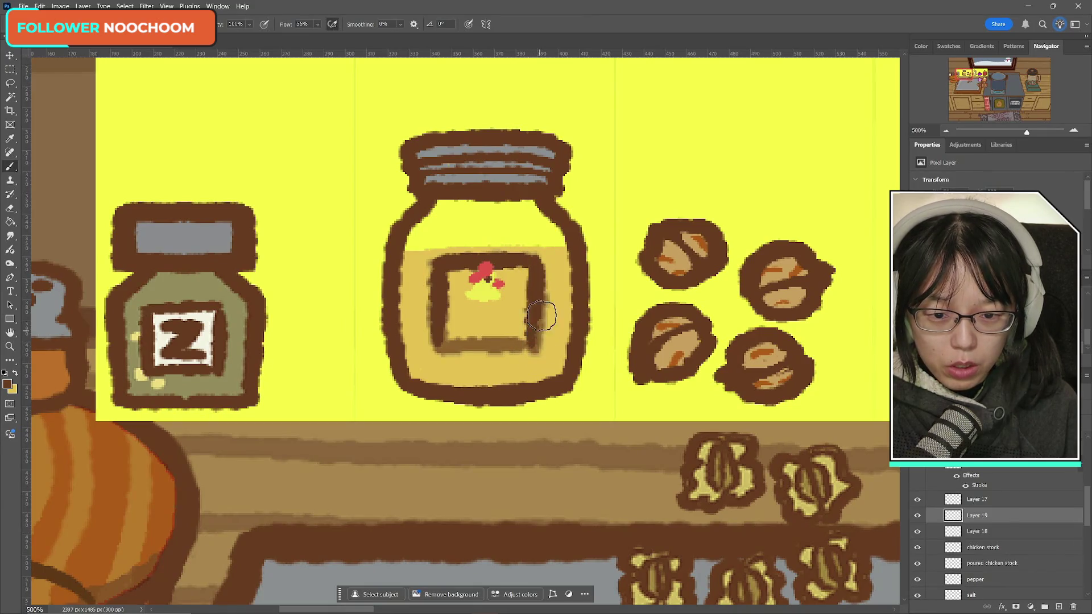
{"action": "key", "text": "ctrl+shift+z"}
{"action": "key", "text": "ctrl+z"}
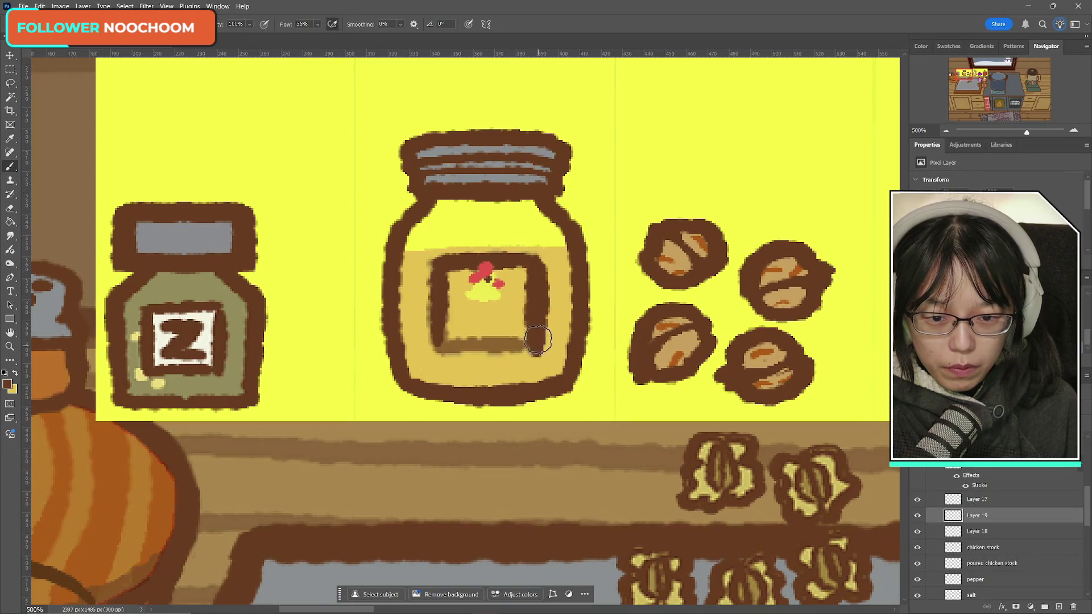
{"action": "key", "text": "ctrl+shift+z"}
{"action": "key", "text": "ctrl+z"}
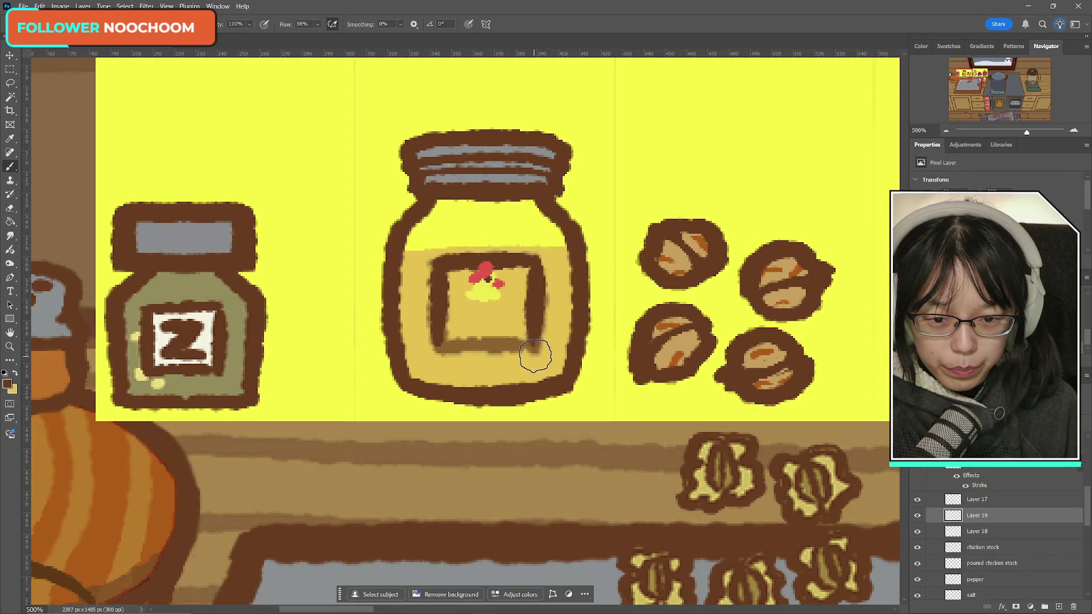
- Repaint the label's bottom edge with a thicker, darker brown stroke reaching the corner
{"action": "left_click_drag", "start_coordinate": [461, 336], "coordinate": [516, 344]}
{"action": "key", "text": "ctrl+z"}
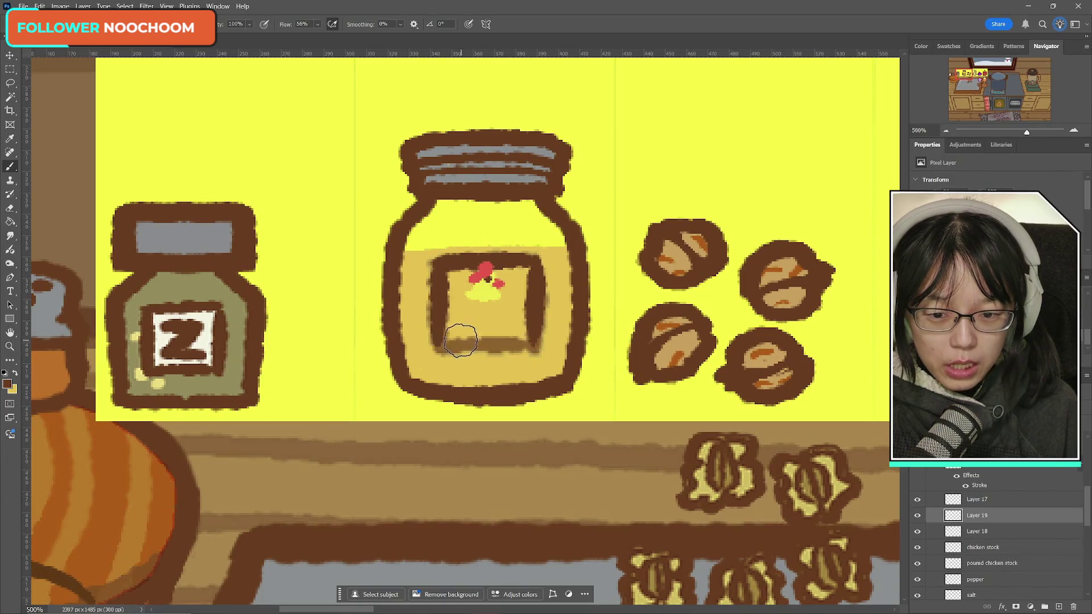
{"action": "key", "text": "ctrl+shift+z"}
{"action": "key", "text": "ctrl+z"}
{"action": "key", "text": "ctrl+shift+z"}
{"action": "key", "text": "ctrl+z"}
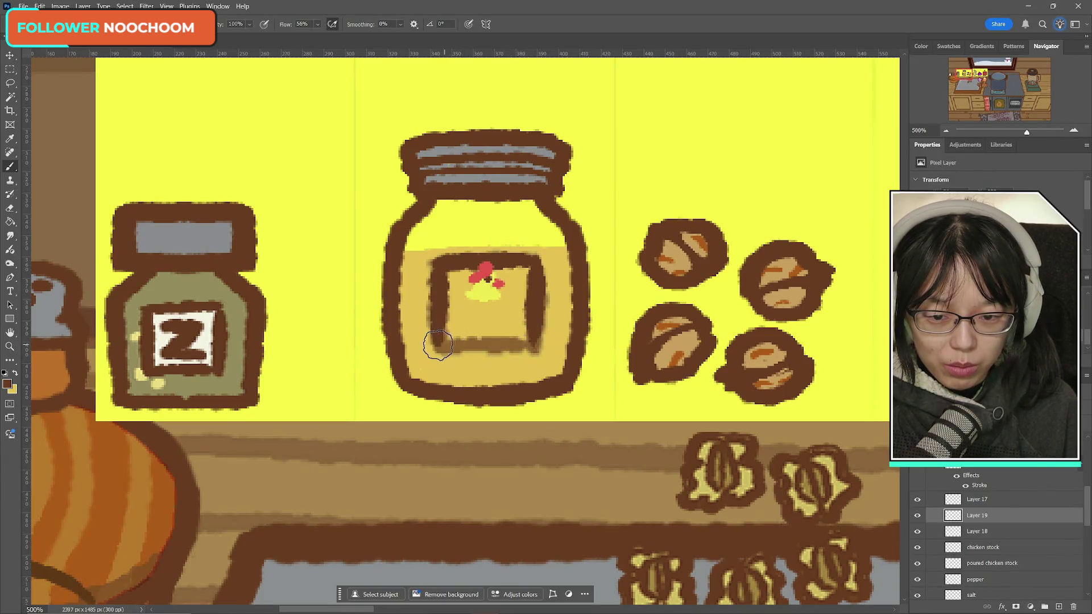
{"action": "left_click_drag", "start_coordinate": [433, 341], "coordinate": [531, 348]}
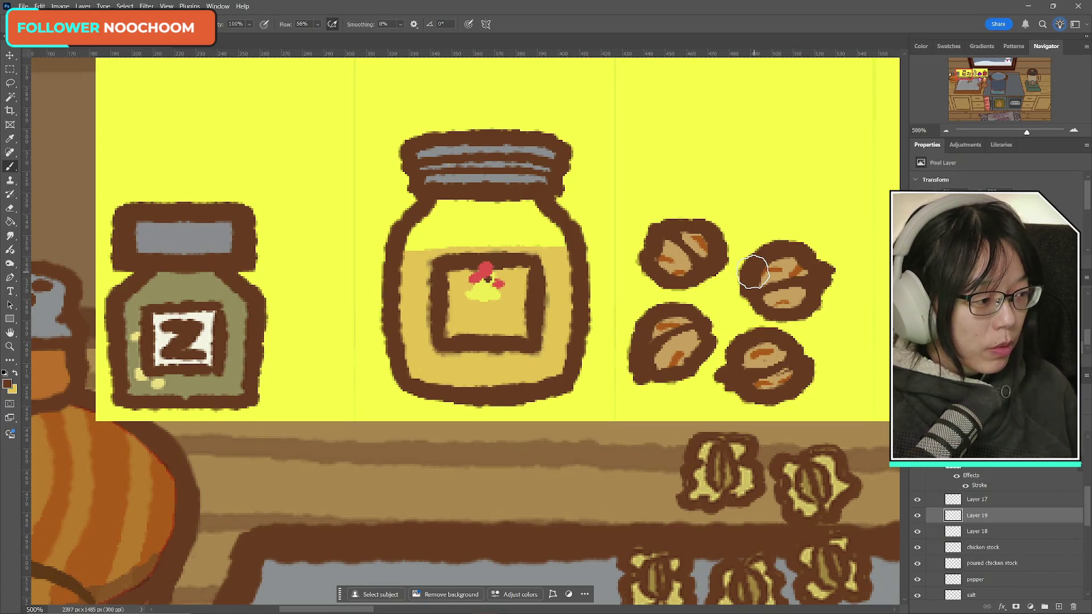
- Select the chick layer (Layer 17) and nudge the chick slightly down on the label
{"action": "left_click", "coordinate": [917, 501]}
{"action": "left_click", "coordinate": [917, 500]}
{"action": "left_click", "coordinate": [966, 499]}
{"action": "key", "text": "ctrl+t"}
{"action": "left_click_drag", "start_coordinate": [493, 295], "coordinate": [496, 307]}
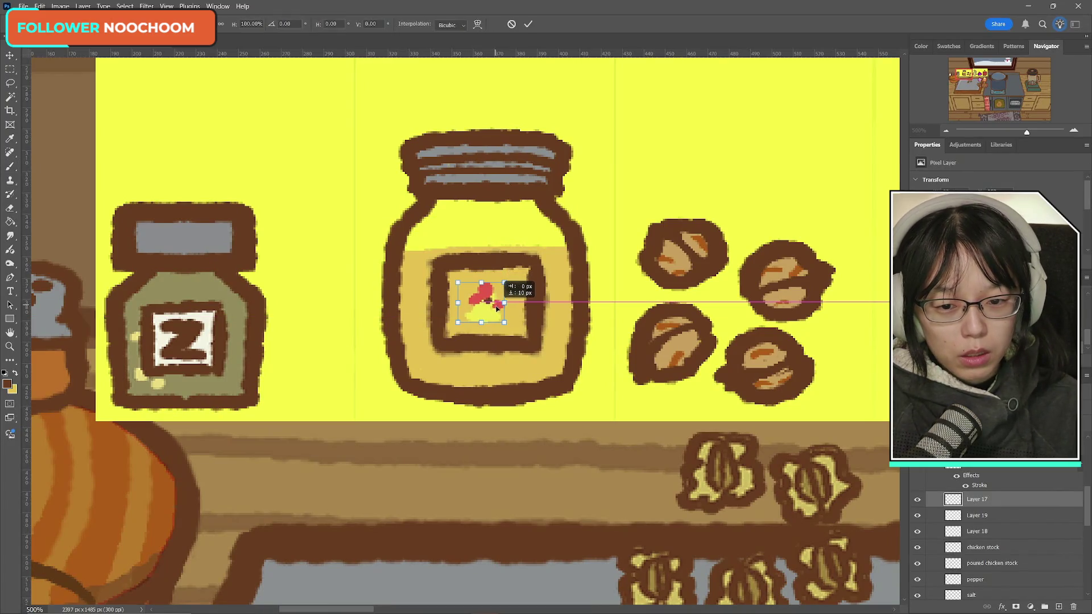
{"action": "left_click", "coordinate": [528, 24]}
- Scale the chick up to about 129% and nudge it slightly upward
{"action": "key", "text": "ctrl+t"}
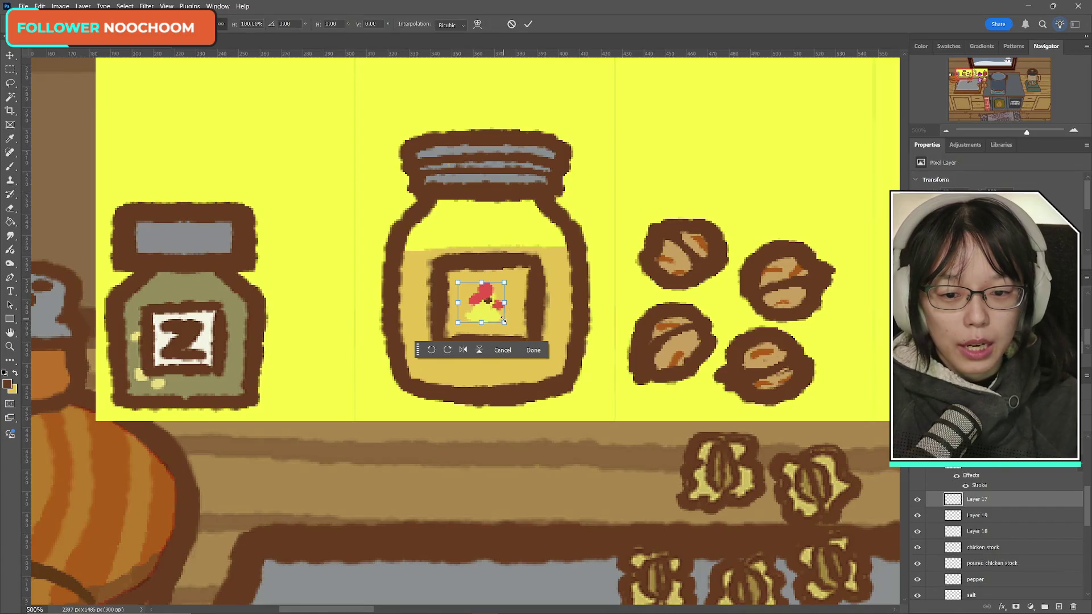
{"action": "mouse_move", "coordinate": [503, 303]}
{"action": "left_mouse_down"}
{"action": "mouse_move", "coordinate": [524, 302]}
{"action": "mouse_move", "coordinate": [542, 321]}
{"action": "left_mouse_up"}
{"action": "key", "text": "Up"}
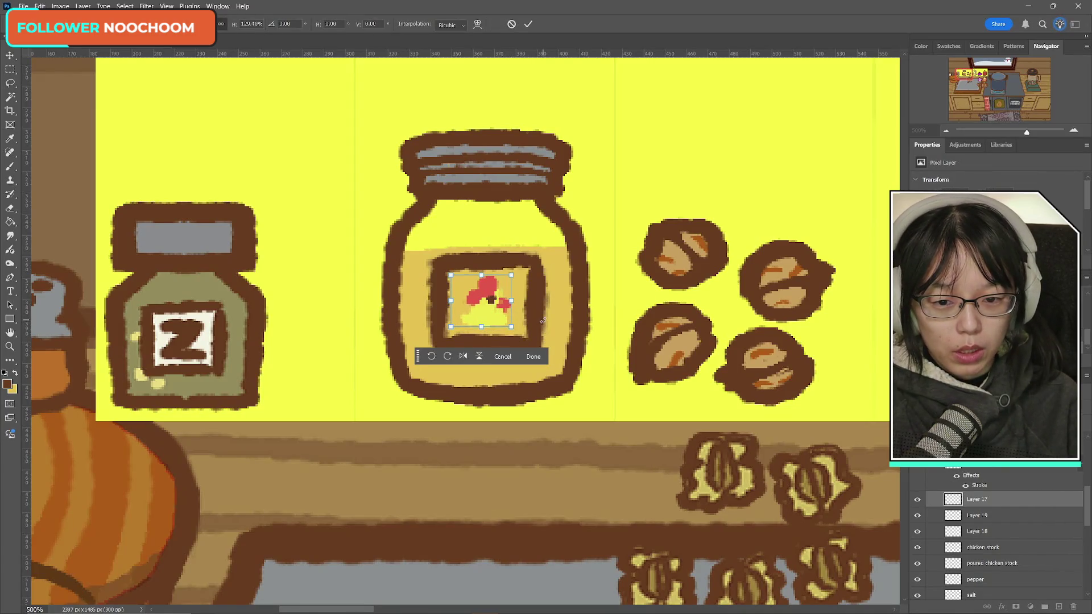
{"action": "left_click", "coordinate": [528, 24]}
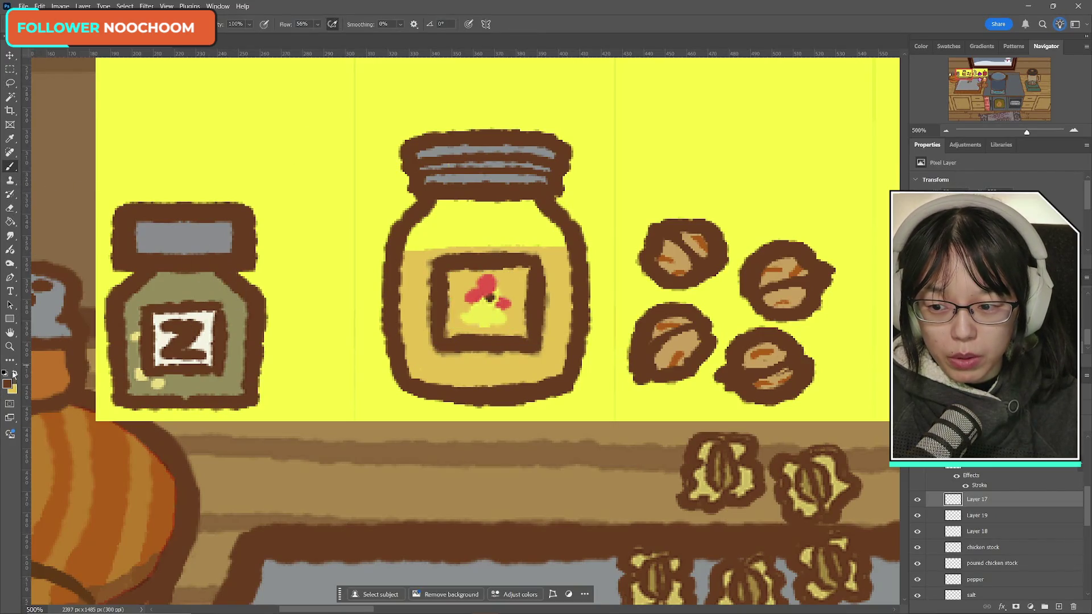
- Set the foreground colour to near-white cream #f4f4e5
{"action": "left_click", "coordinate": [14, 374]}
{"action": "left_click", "coordinate": [7, 383]}
{"action": "left_click", "coordinate": [182, 338]}
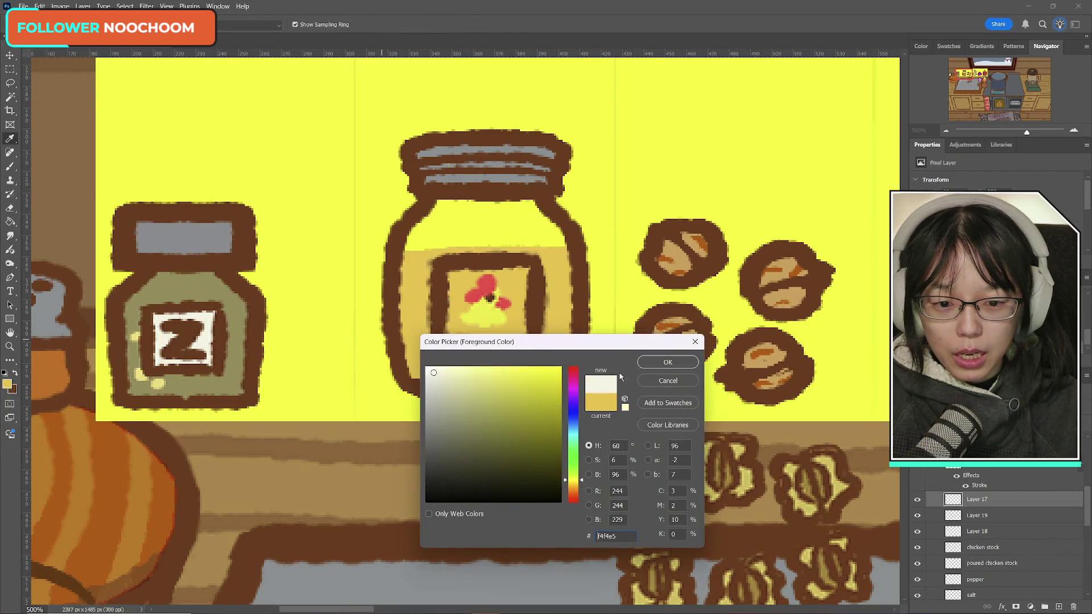
{"action": "left_click", "coordinate": [668, 363]}
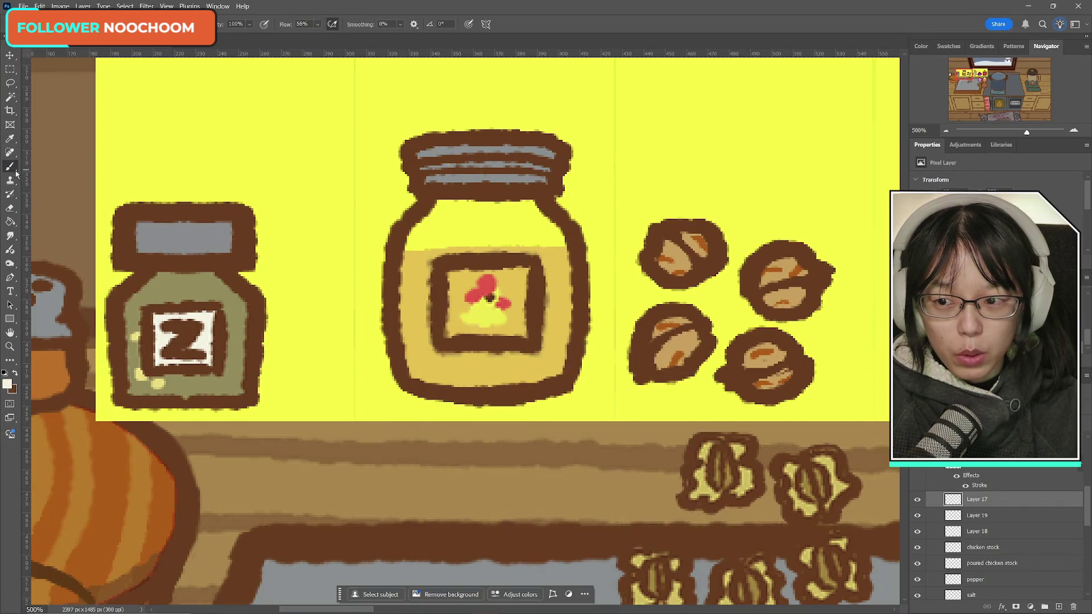
- Check the contents of Layers 17, 19 and 18, then delete Layer 18
{"action": "left_click", "coordinate": [916, 500]}
{"action": "left_click", "coordinate": [916, 500]}
{"action": "left_click", "coordinate": [917, 515]}
{"action": "left_click", "coordinate": [917, 516]}
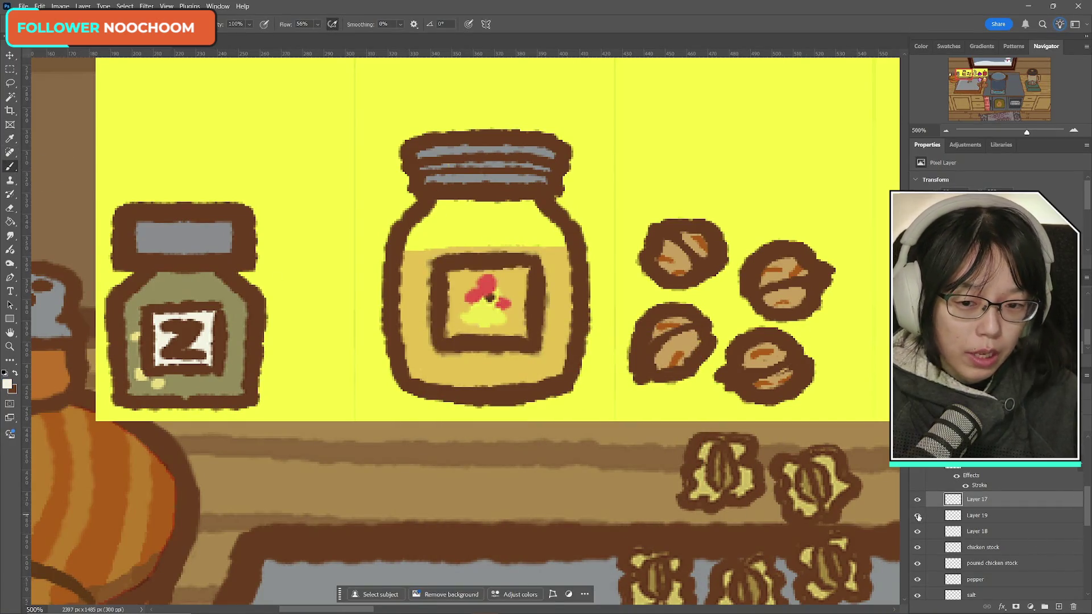
{"action": "left_click", "coordinate": [918, 531]}
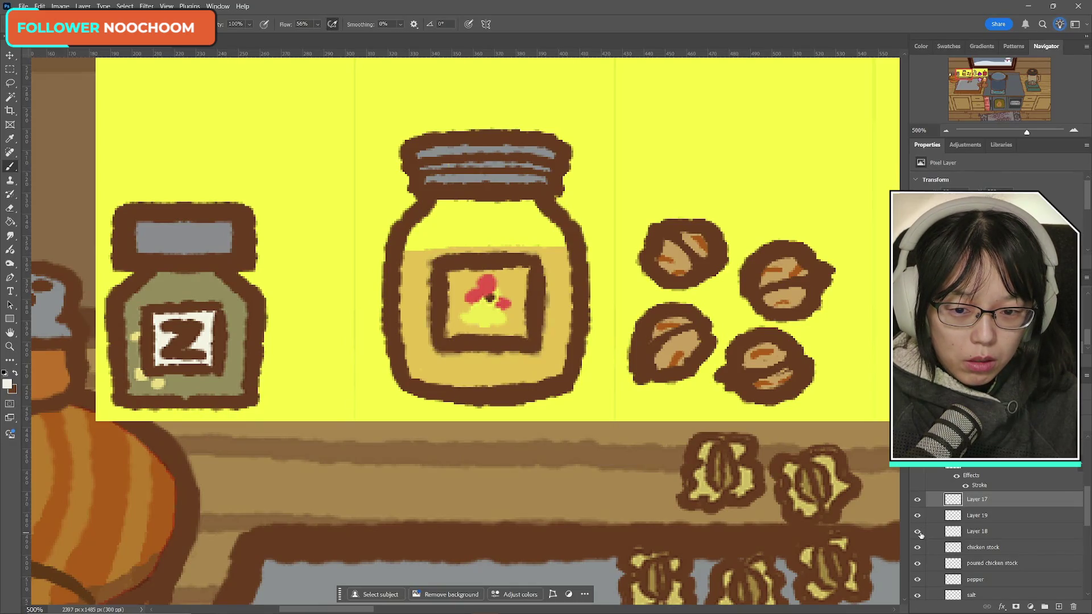
{"action": "left_click", "coordinate": [917, 531]}
{"action": "left_click", "coordinate": [918, 531]}
{"action": "left_click", "coordinate": [992, 531]}
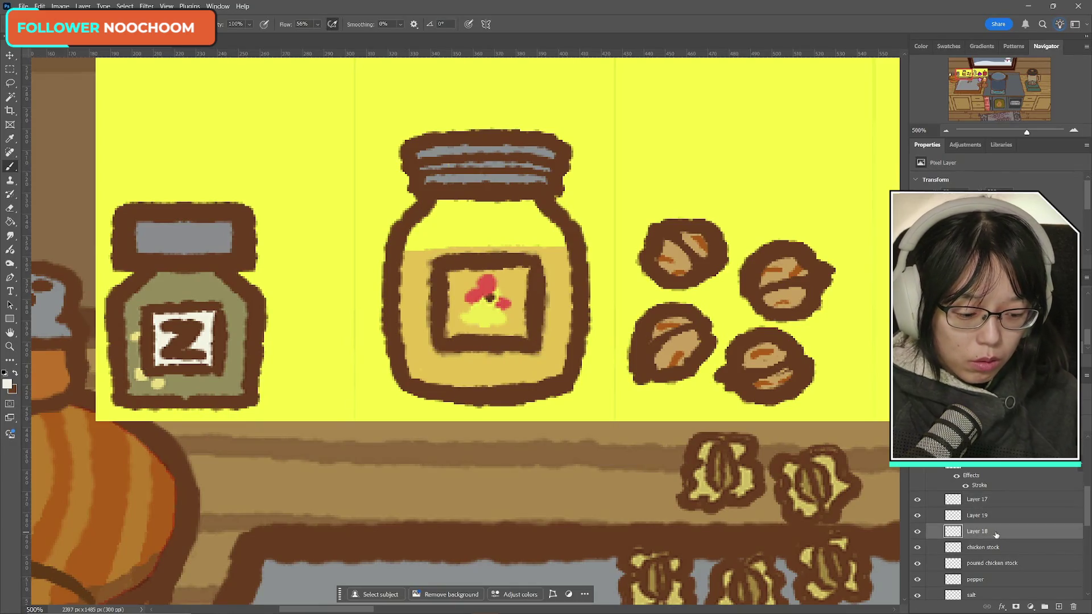
{"action": "key", "text": "Delete"}
- Select Layer 19 and add a new empty Layer 20 above it
{"action": "left_click", "coordinate": [917, 517]}
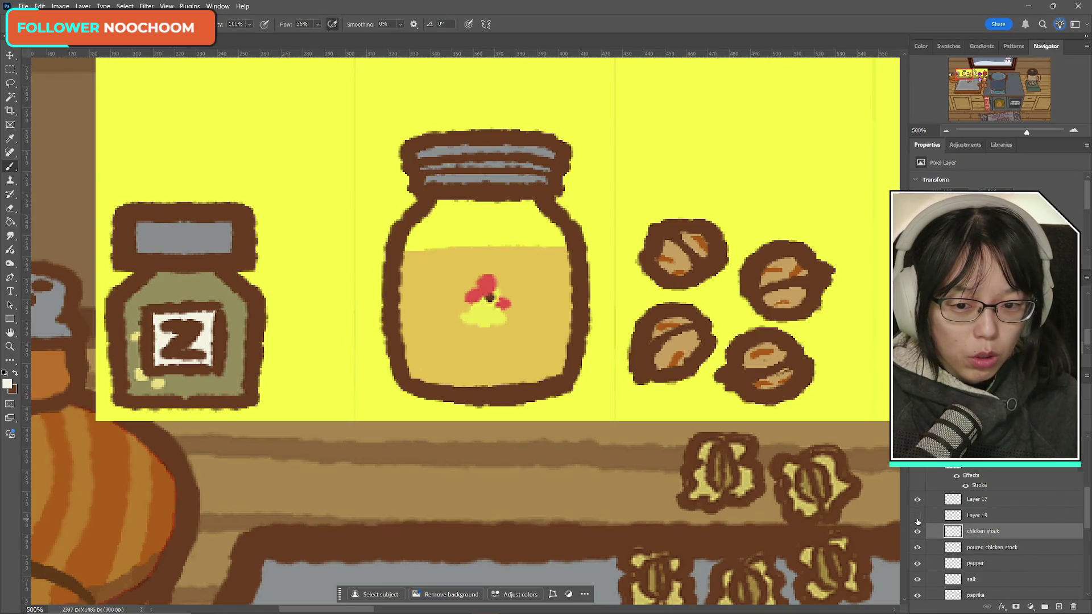
{"action": "left_click", "coordinate": [917, 518]}
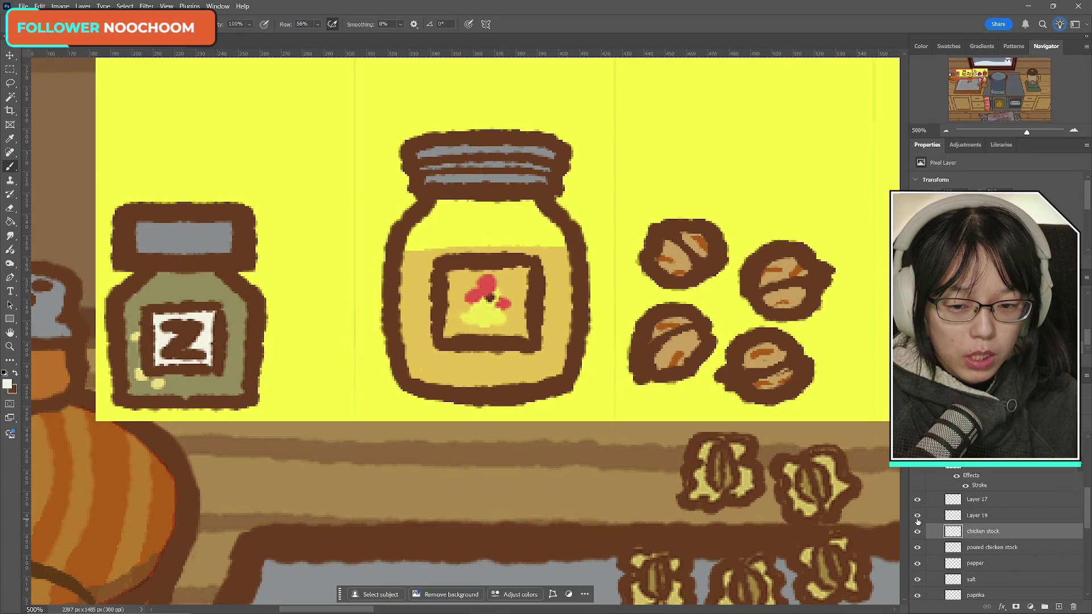
{"action": "left_click", "coordinate": [917, 515]}
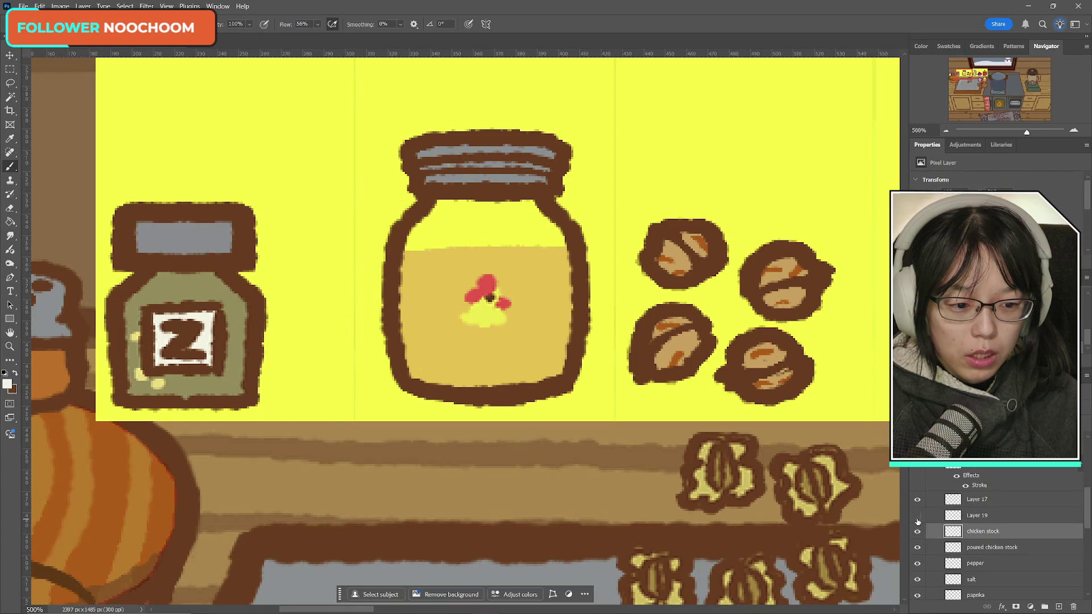
{"action": "left_click", "coordinate": [917, 515]}
{"action": "left_click", "coordinate": [917, 499]}
{"action": "left_click", "coordinate": [917, 499]}
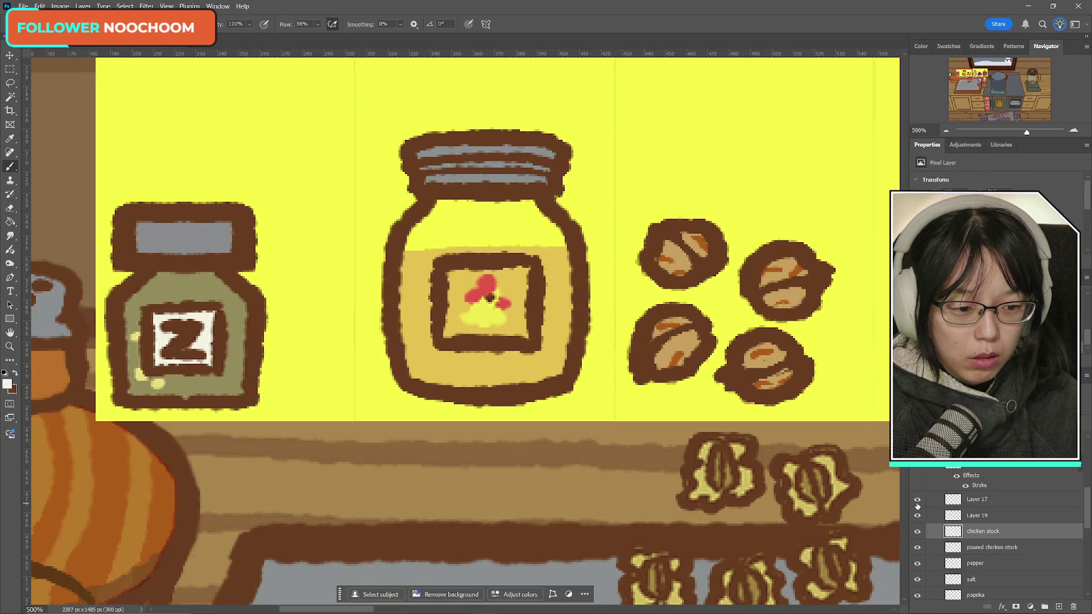
{"action": "left_click", "coordinate": [917, 531]}
{"action": "left_click", "coordinate": [917, 531]}
{"action": "left_click", "coordinate": [917, 515]}
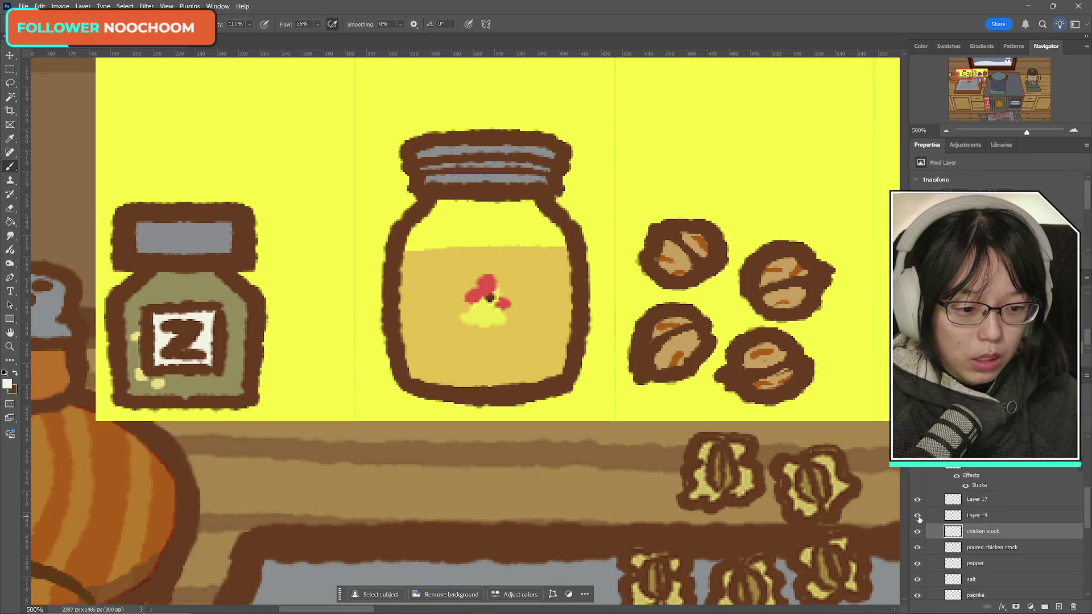
{"action": "left_click", "coordinate": [917, 515]}
{"action": "left_click", "coordinate": [994, 522]}
{"action": "left_click", "coordinate": [917, 516]}
{"action": "left_click", "coordinate": [917, 516]}
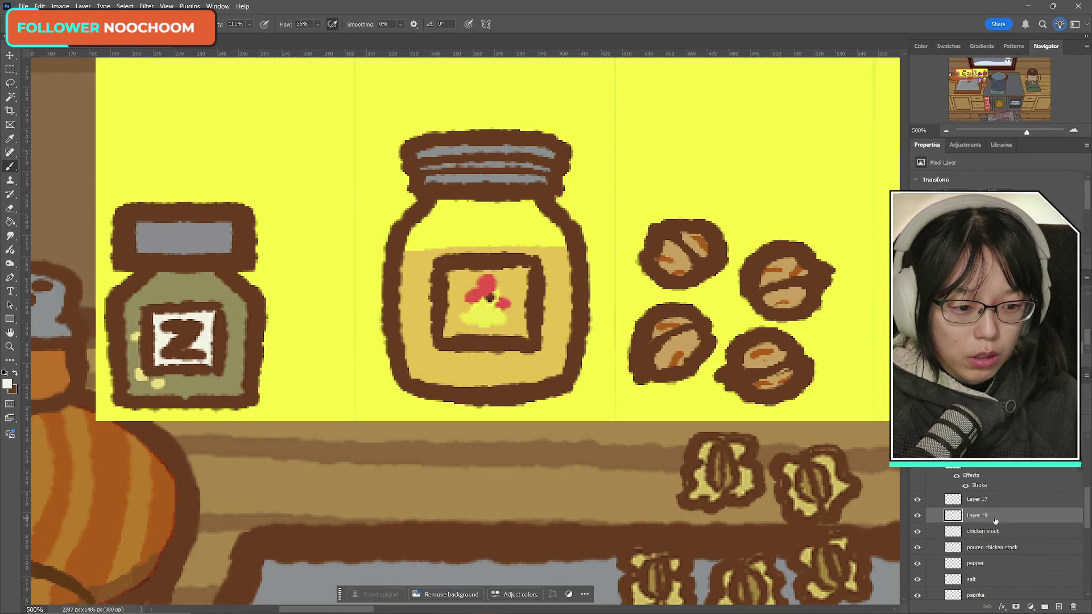
{"action": "left_click", "coordinate": [1058, 606]}
- Move Layer 20 below Layer 19 and brush #f4f4e5 cream over the label behind the chick
{"action": "left_click_drag", "start_coordinate": [1001, 515], "coordinate": [1001, 539]}
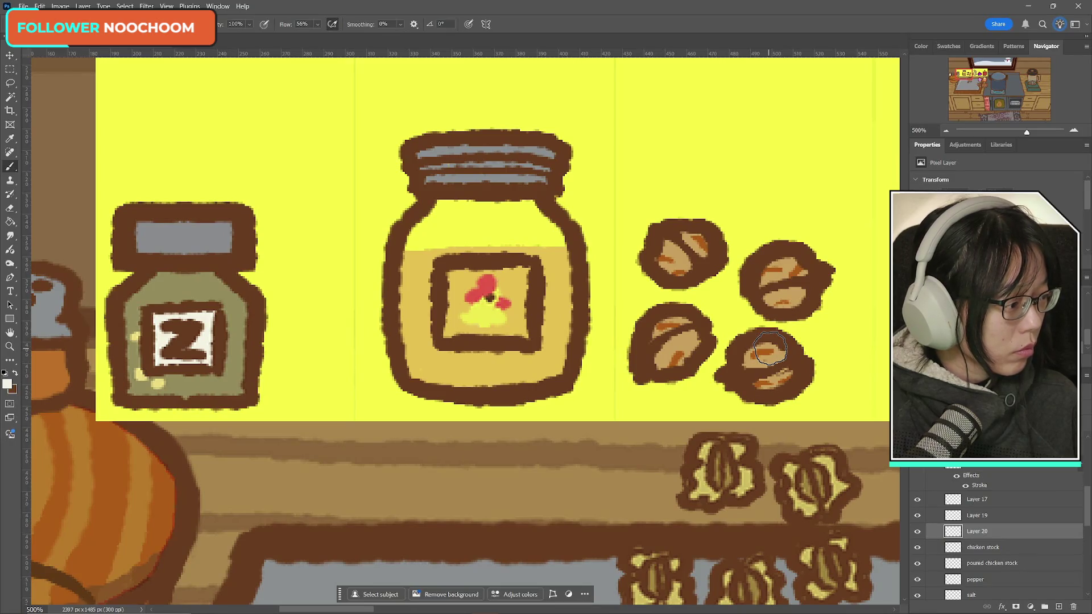
{"action": "mouse_move", "coordinate": [451, 281]}
{"action": "left_mouse_down"}
{"action": "mouse_move", "coordinate": [484, 318]}
{"action": "mouse_move", "coordinate": [512, 307]}
{"action": "mouse_move", "coordinate": [523, 278]}
{"action": "mouse_move", "coordinate": [518, 317]}
{"action": "left_mouse_up"}
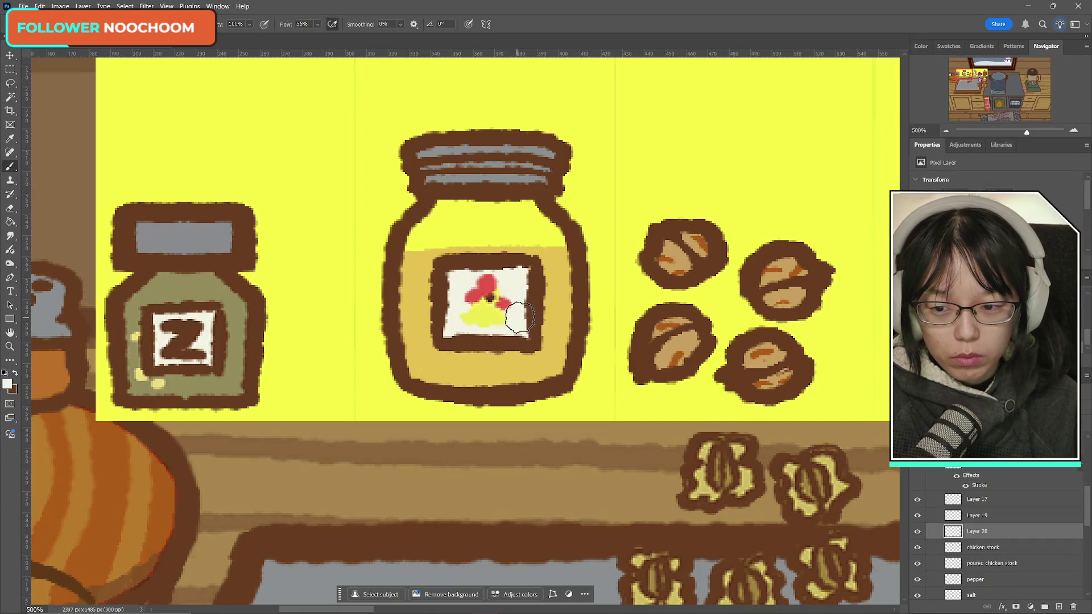
{"action": "left_click", "coordinate": [7, 384]}
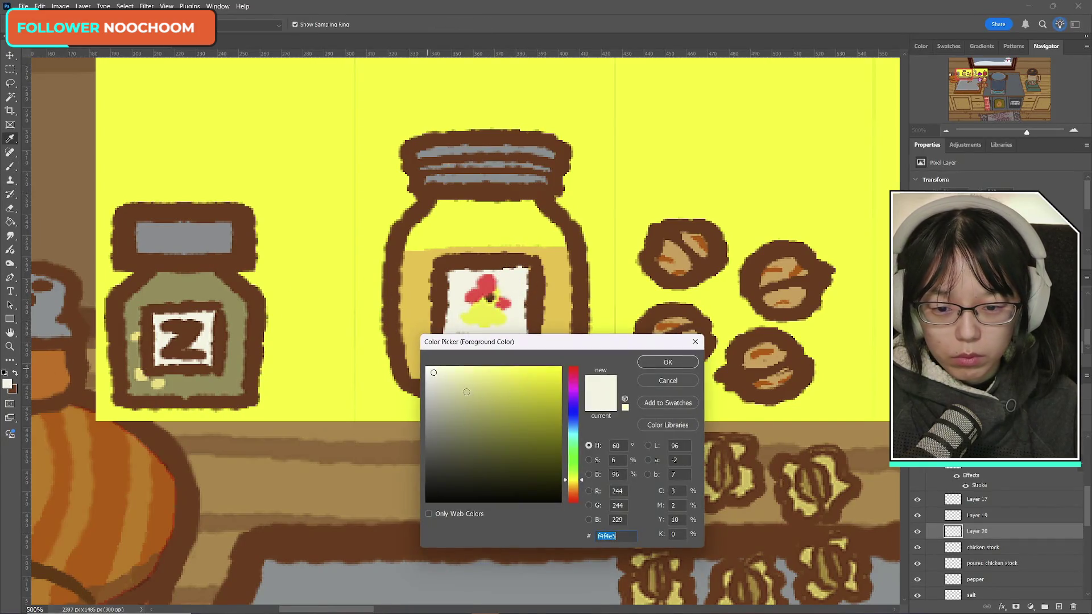
{"action": "left_click", "coordinate": [671, 364]}
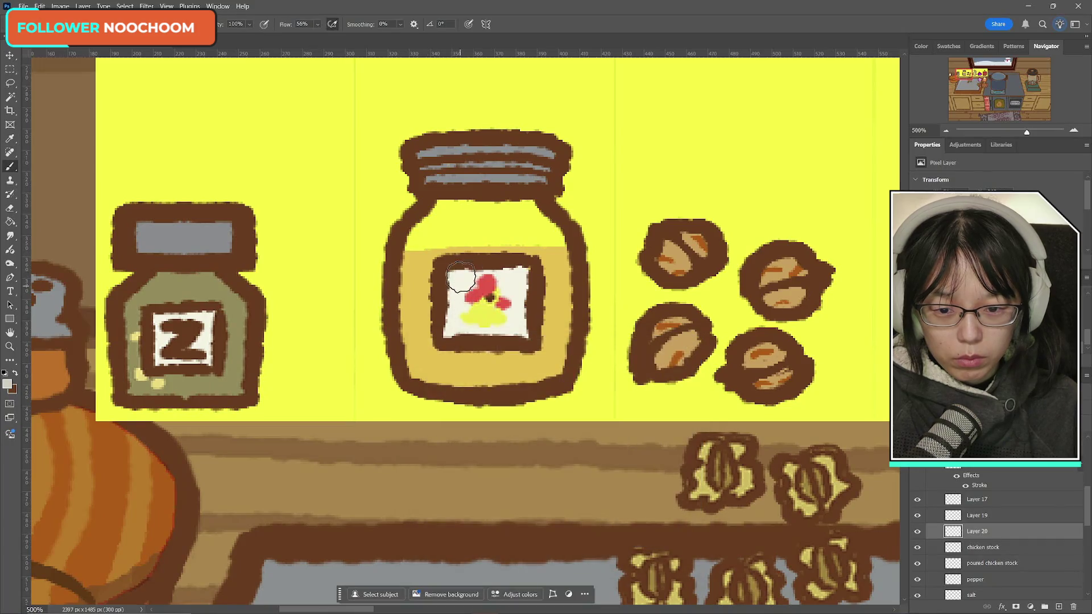
{"action": "mouse_move", "coordinate": [460, 277]}
{"action": "left_mouse_down"}
{"action": "mouse_move", "coordinate": [472, 335]}
{"action": "mouse_move", "coordinate": [492, 281]}
{"action": "mouse_move", "coordinate": [520, 324]}
{"action": "mouse_move", "coordinate": [523, 278]}
{"action": "mouse_move", "coordinate": [526, 313]}
{"action": "mouse_move", "coordinate": [498, 304]}
{"action": "left_mouse_up"}
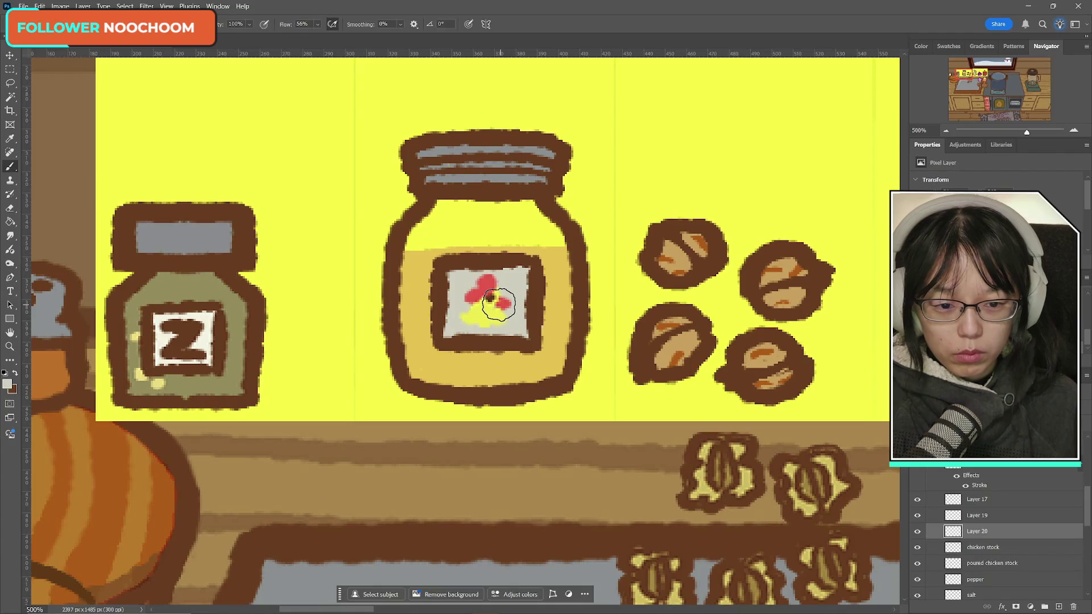
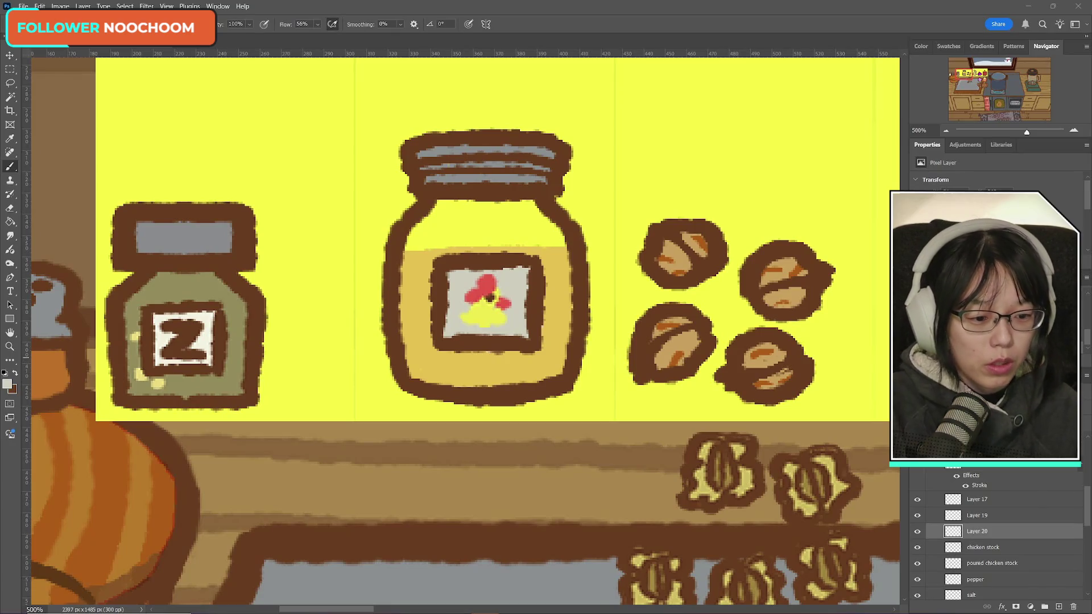
- Toggle Layers 20, 19 and 17 off and on to inspect them, then select Layer 17
{"action": "left_click", "coordinate": [917, 531]}
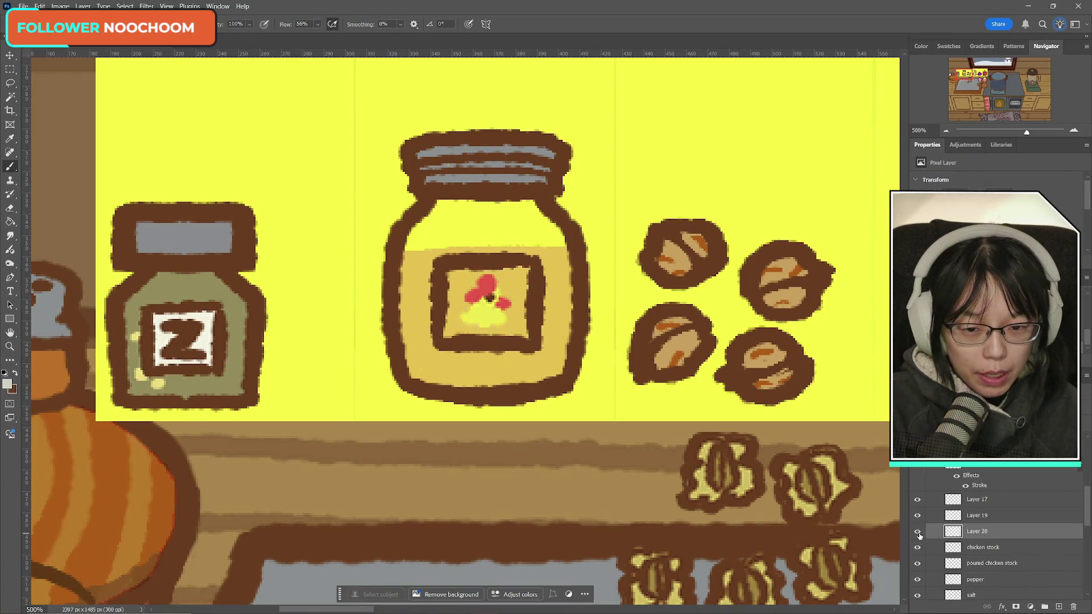
{"action": "left_click", "coordinate": [918, 533]}
{"action": "left_click", "coordinate": [918, 533]}
{"action": "left_click", "coordinate": [918, 533]}
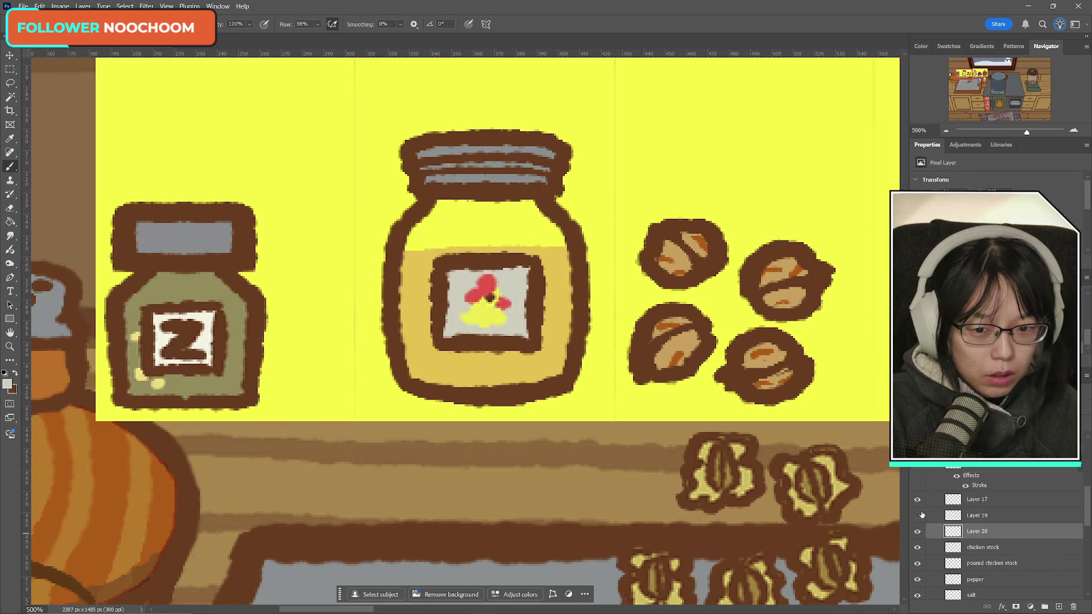
{"action": "left_click", "coordinate": [918, 516]}
{"action": "left_click", "coordinate": [918, 516]}
{"action": "left_click", "coordinate": [917, 499]}
{"action": "left_click", "coordinate": [917, 499]}
{"action": "left_click", "coordinate": [967, 500]}
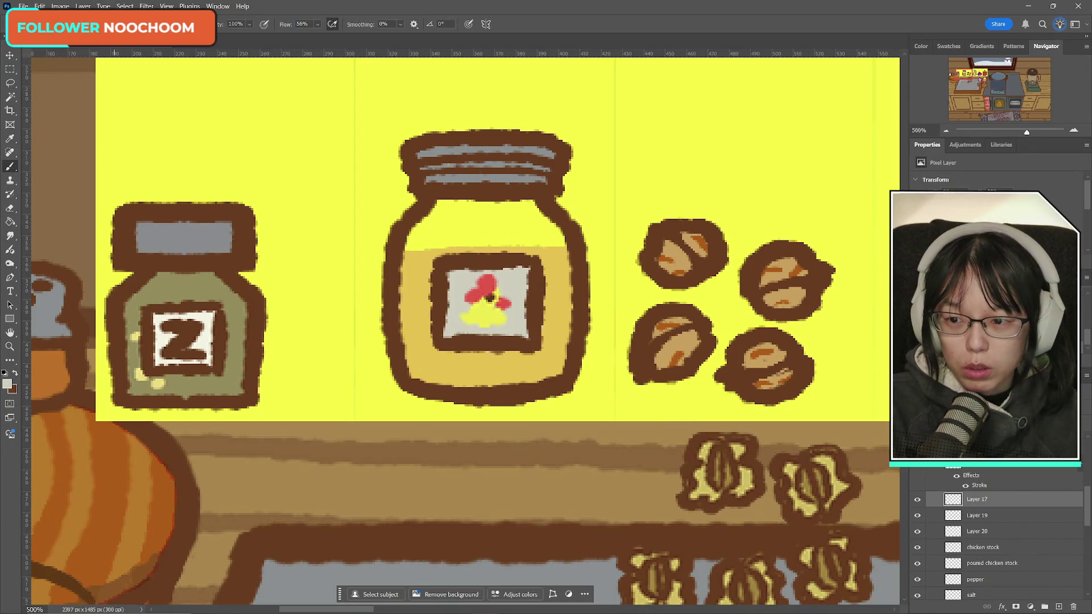
- Set the foreground colour to the outline's dark brown 6b2c19 sampled from the canvas
{"action": "left_click", "coordinate": [8, 385]}
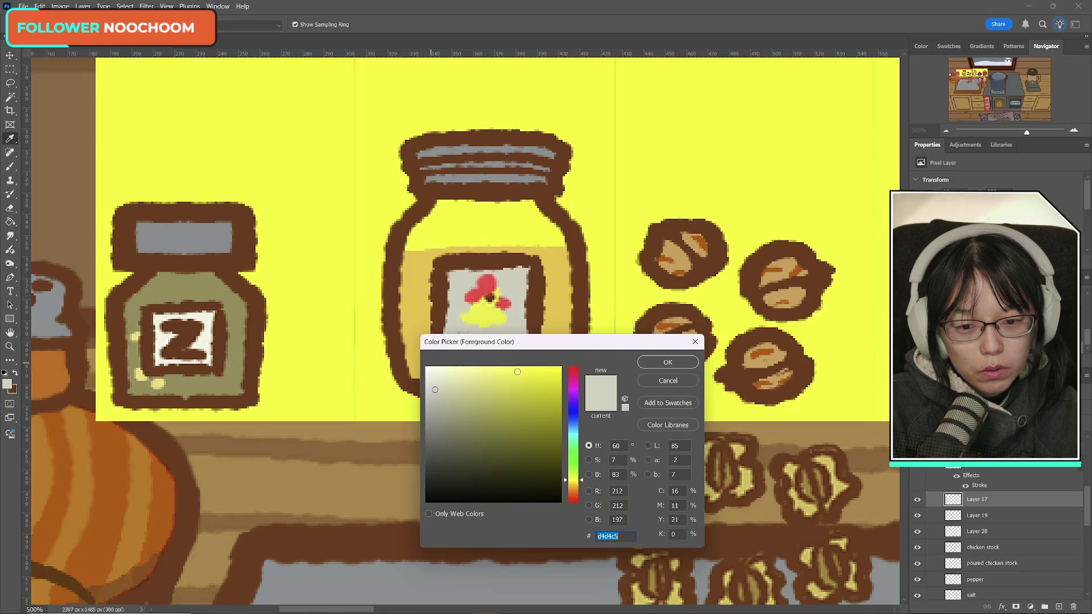
{"action": "left_click", "coordinate": [497, 309]}
{"action": "left_click", "coordinate": [489, 298]}
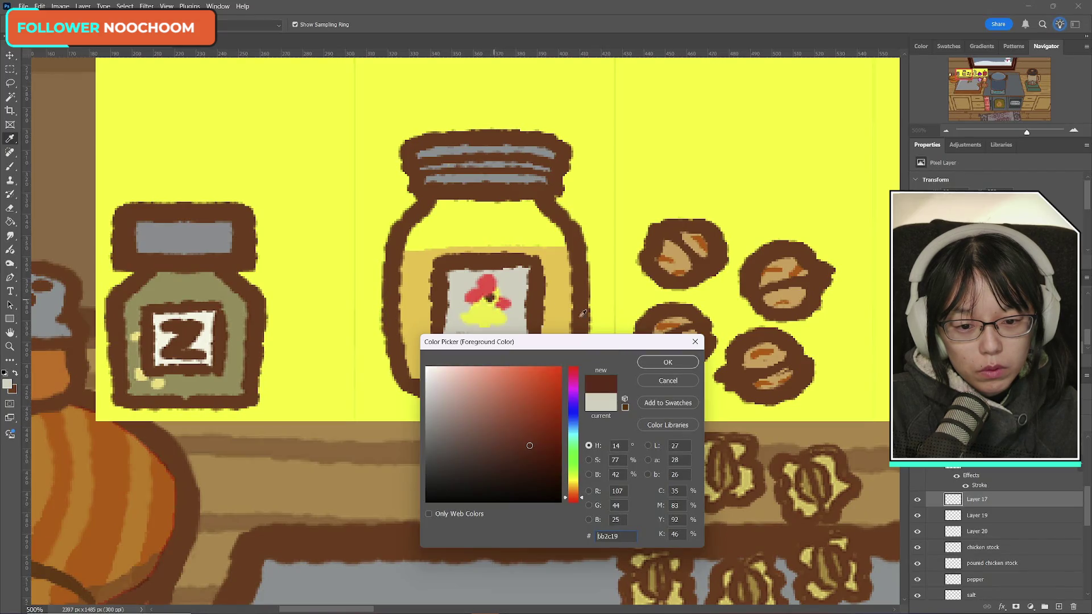
{"action": "left_click", "coordinate": [660, 362]}
- Open Blending Options for Layer 17's jar-label flower art
{"action": "left_click", "coordinate": [917, 500]}
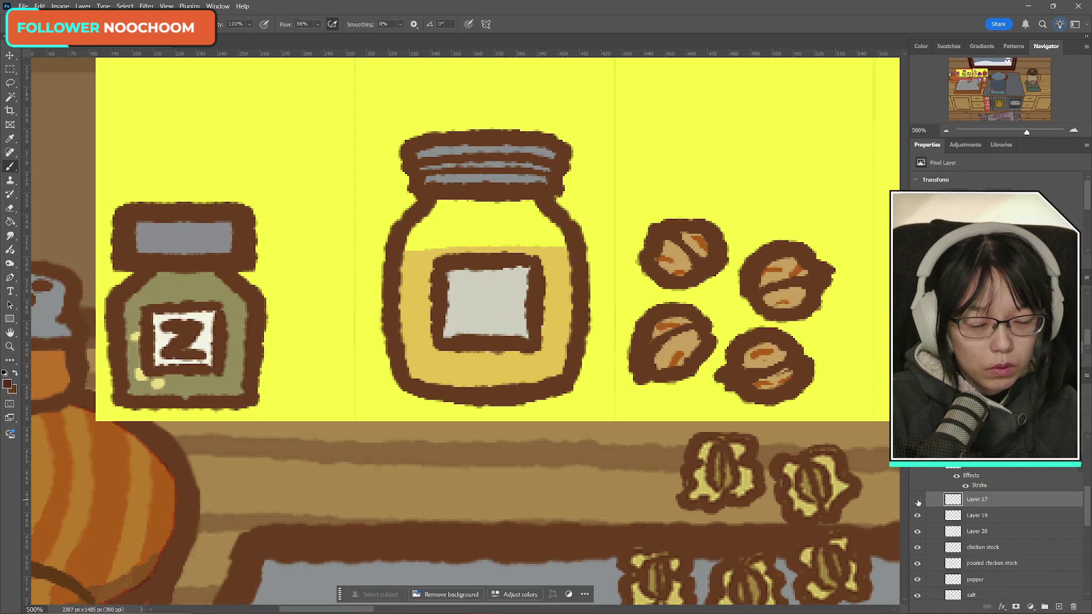
{"action": "left_click", "coordinate": [917, 500]}
{"action": "right_click", "coordinate": [993, 500]}
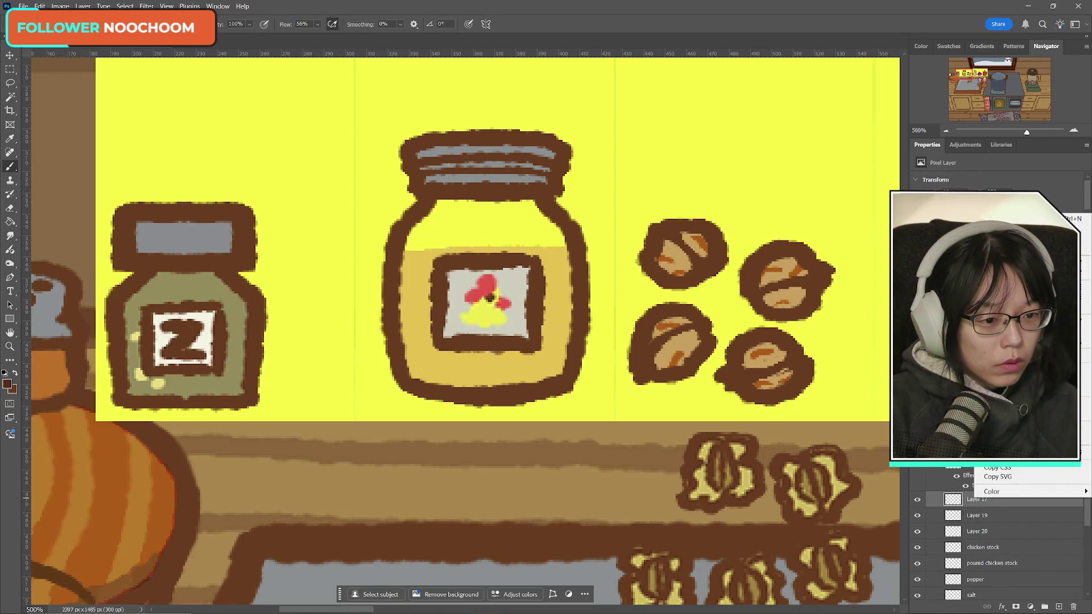
{"action": "left_click", "coordinate": [1012, 205]}
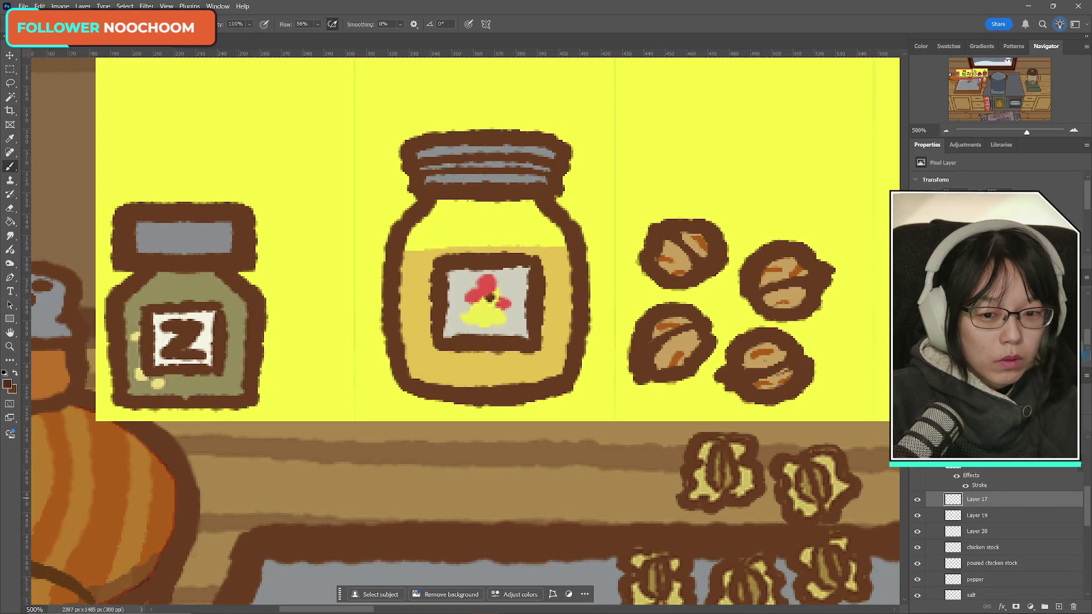
- Add a thicker brown Stroke around Layer 17's label flower and apply it
{"action": "mouse_move", "coordinate": [432, 312]}
{"action": "left_mouse_down"}
{"action": "mouse_move", "coordinate": [592, 312]}
{"action": "mouse_move", "coordinate": [659, 288]}
{"action": "left_mouse_up"}
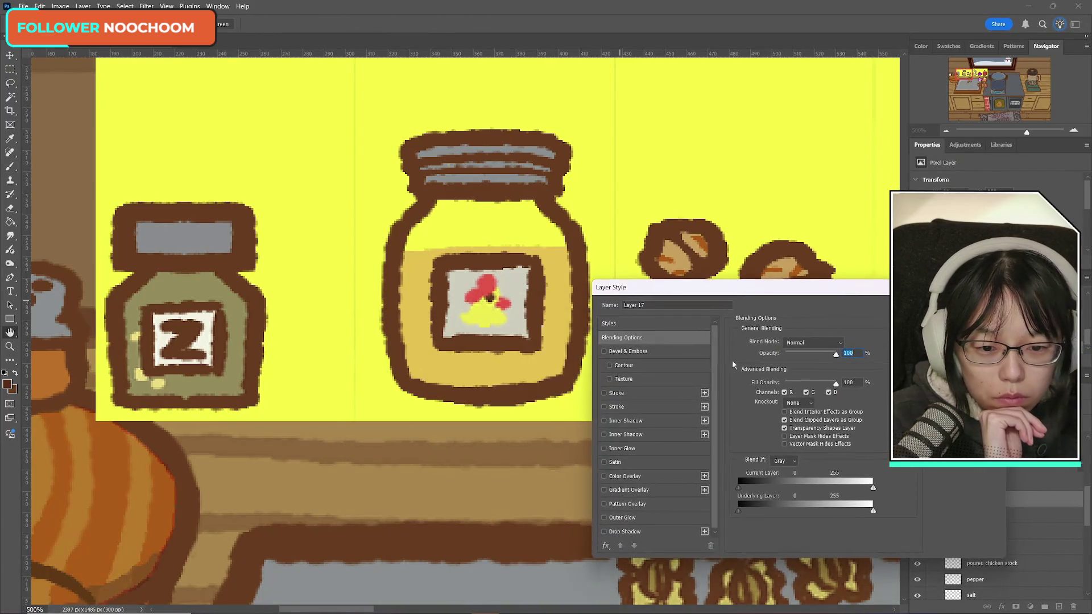
{"action": "left_click", "coordinate": [695, 393]}
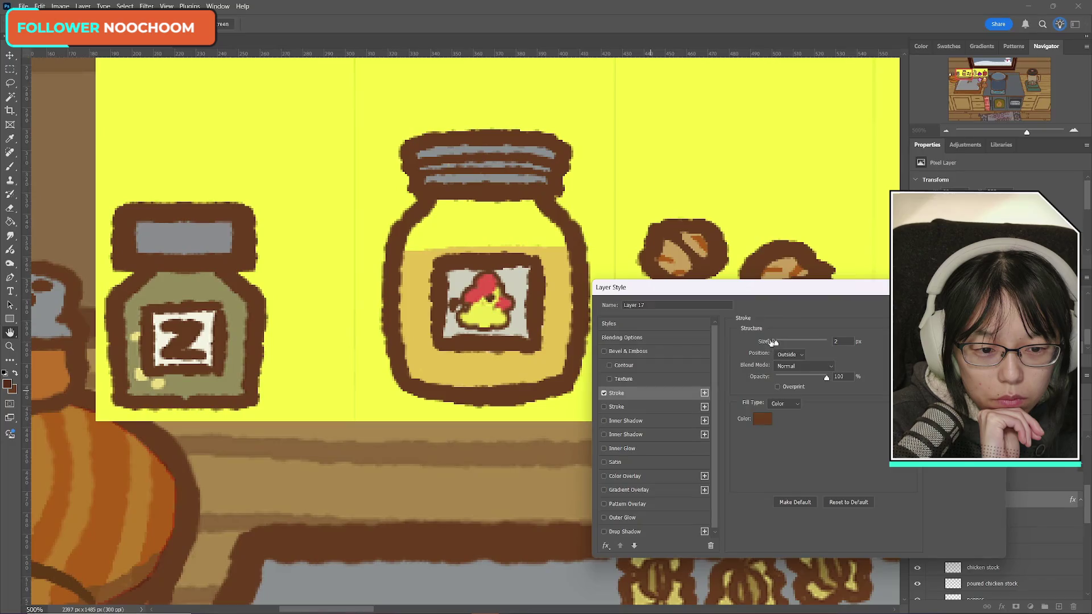
{"action": "left_click_drag", "start_coordinate": [776, 342], "coordinate": [777, 344]}
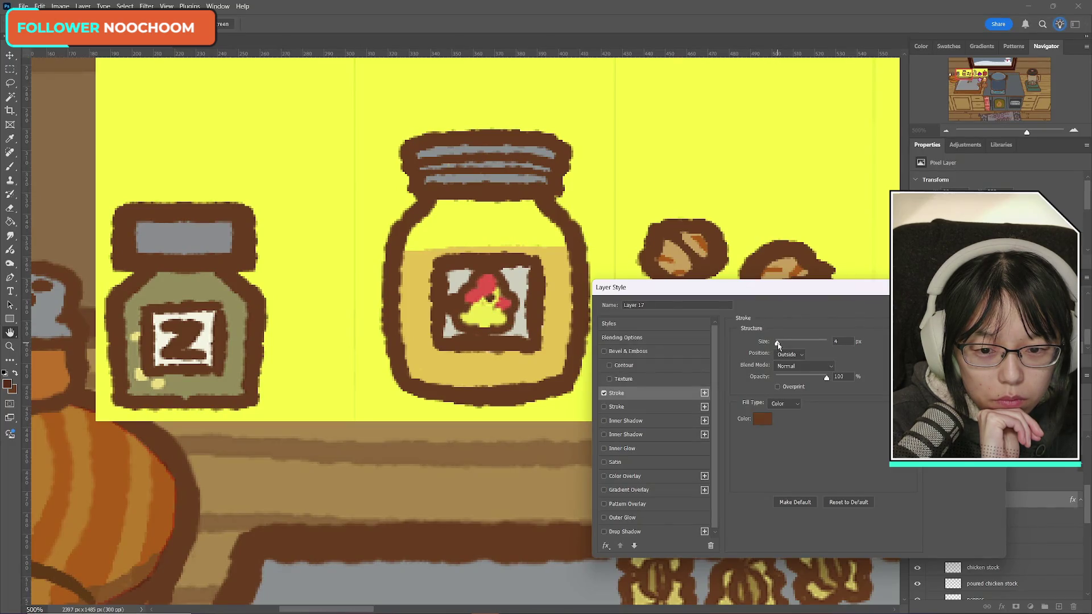
{"action": "key", "text": "Return"}
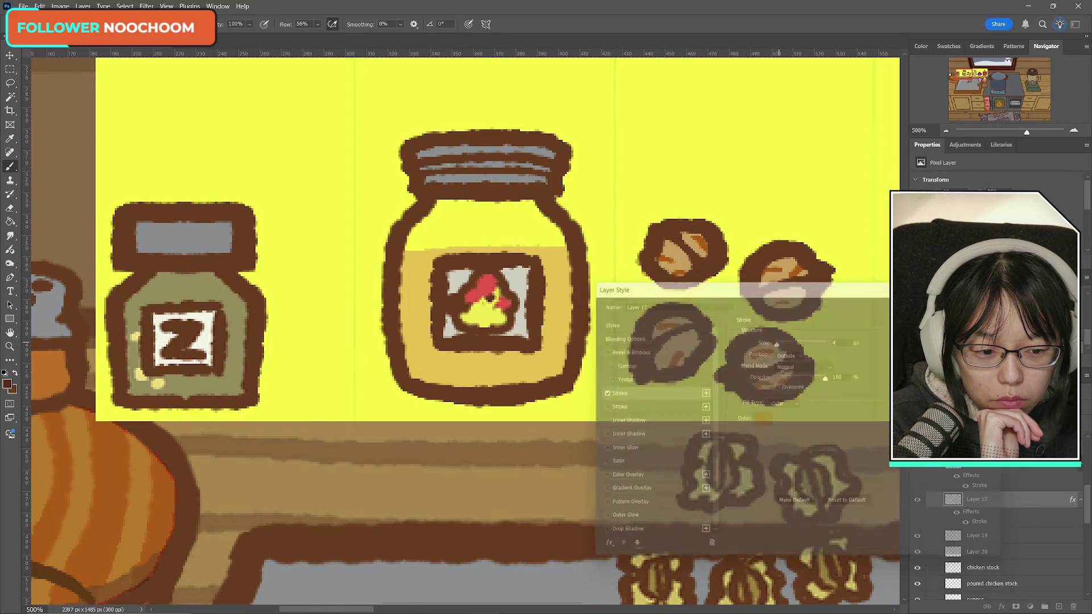
- Sample the jar label's yellow and browse brush presets without changing them
{"action": "left_click", "coordinate": [11, 208]}
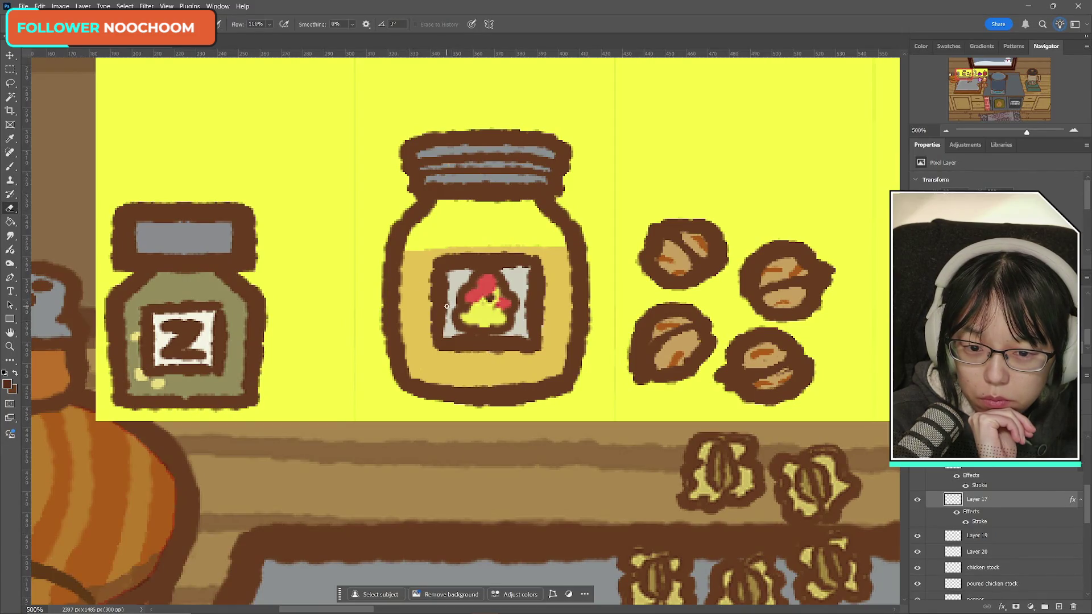
{"action": "left_click", "coordinate": [11, 166]}
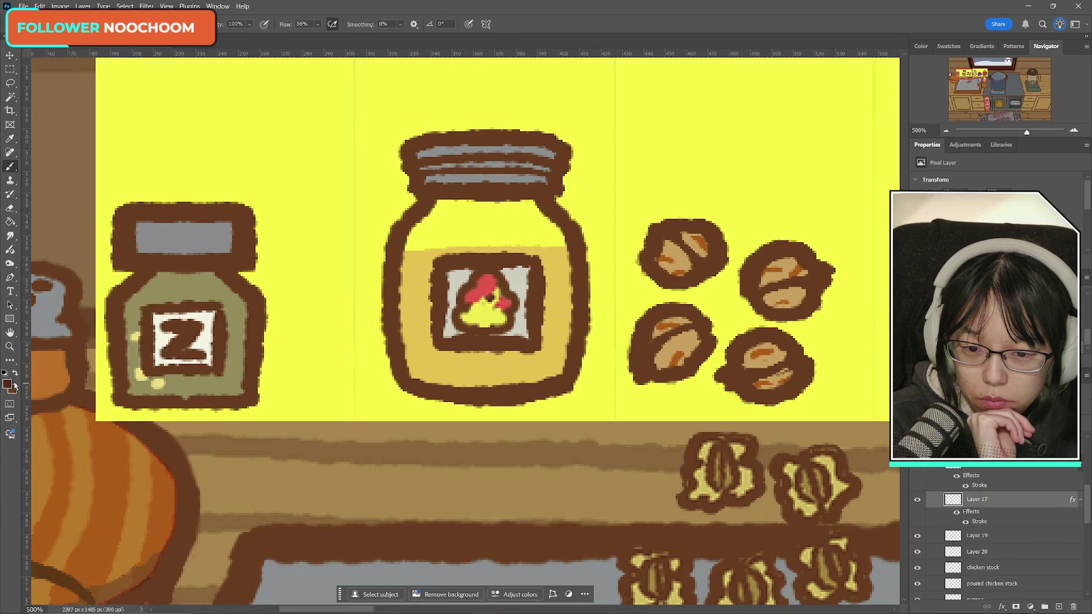
{"action": "left_click", "coordinate": [480, 307], "text": "alt"}
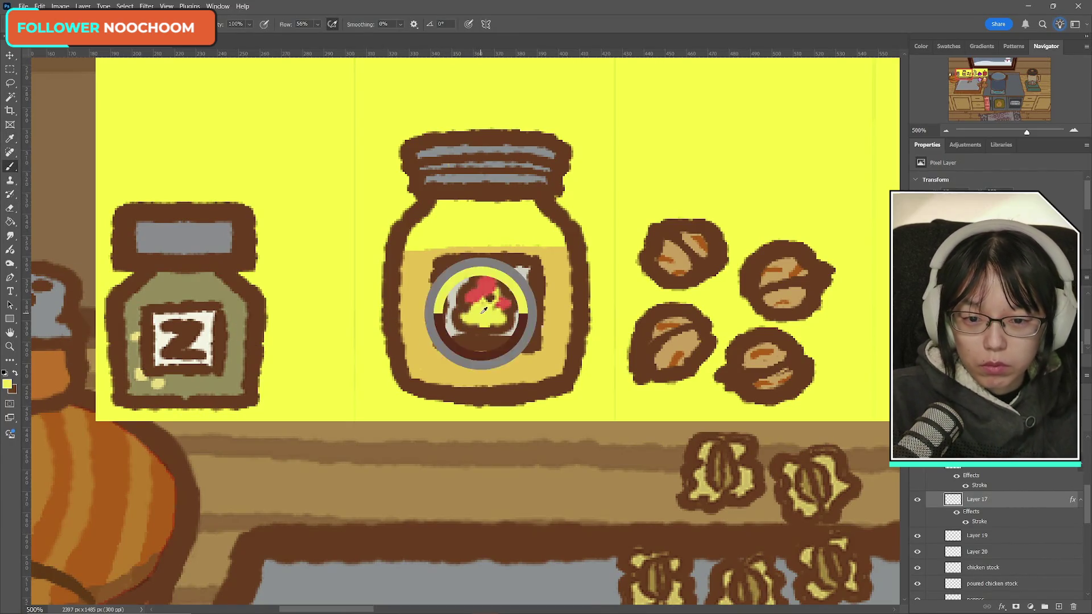
{"action": "left_click", "coordinate": [34, 24]}
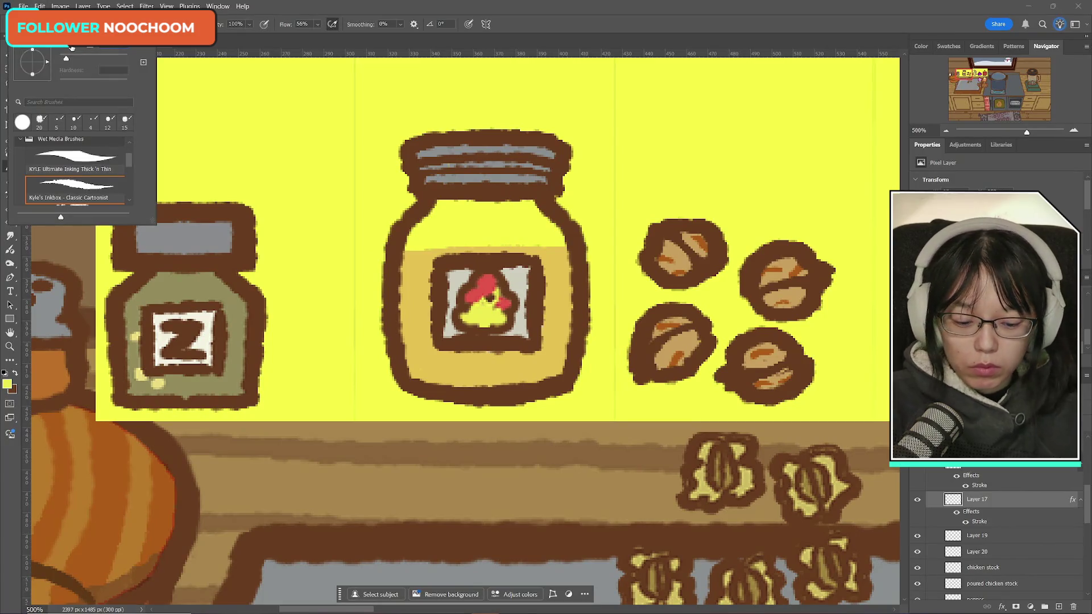
{"action": "key", "text": "Return"}
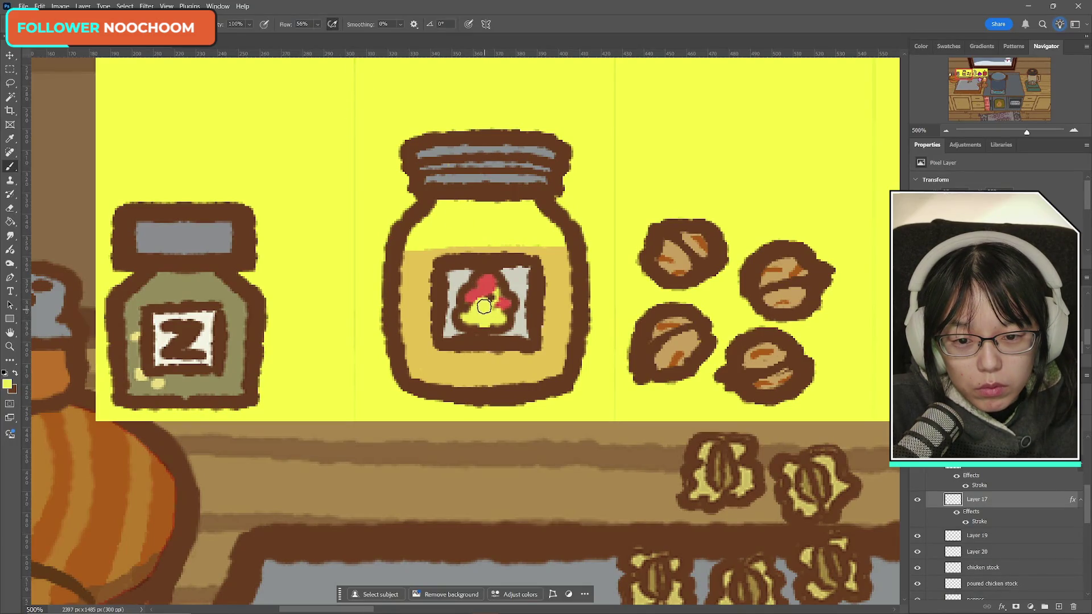
{"action": "left_click", "coordinate": [25, 24]}
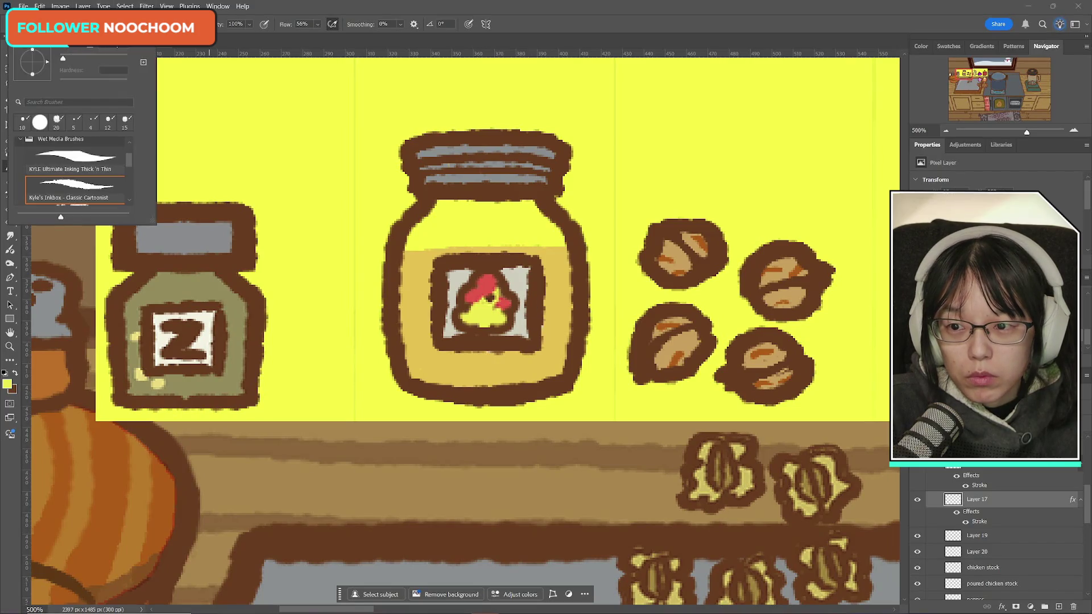
{"action": "key", "text": "Escape"}
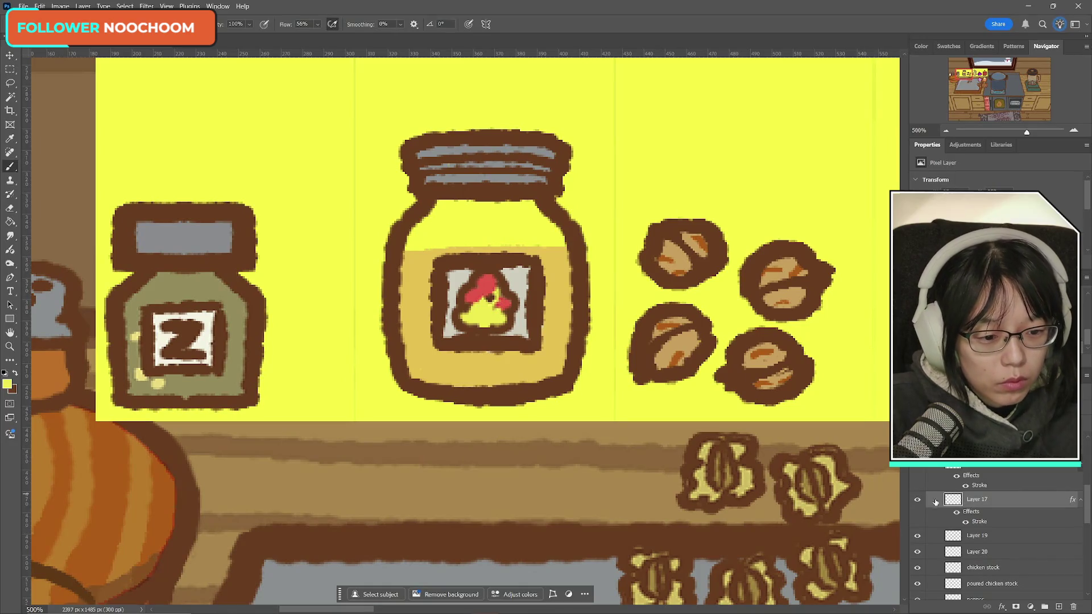
- Convert Layer 17 to a smart object and rasterize it, baking the outline into pixels
{"action": "left_click", "coordinate": [917, 499]}
{"action": "left_click", "coordinate": [917, 499]}
{"action": "right_click", "coordinate": [973, 500]}
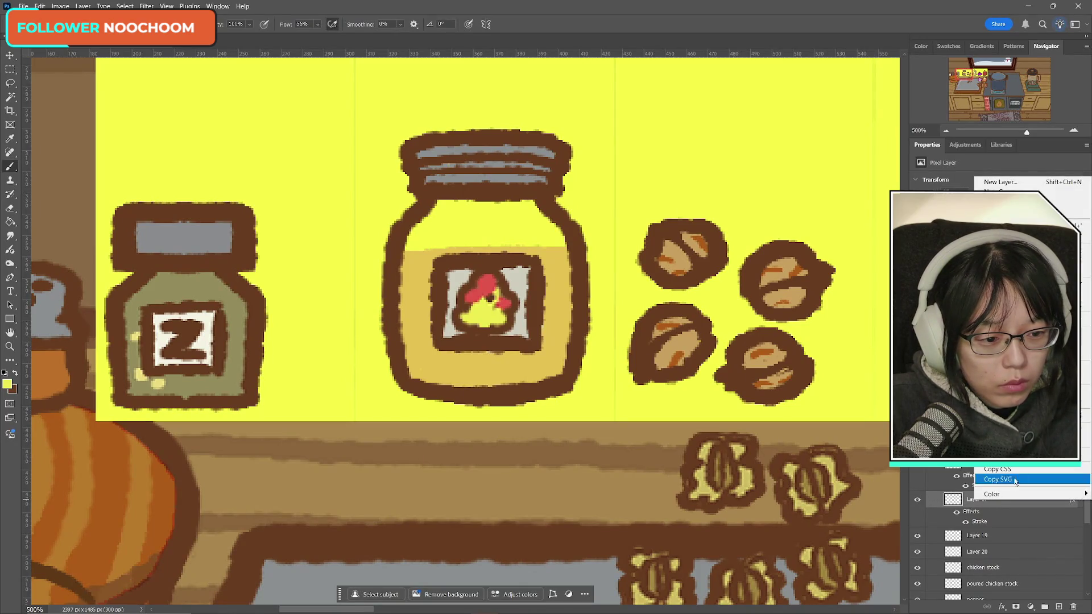
{"action": "left_click", "coordinate": [1006, 341]}
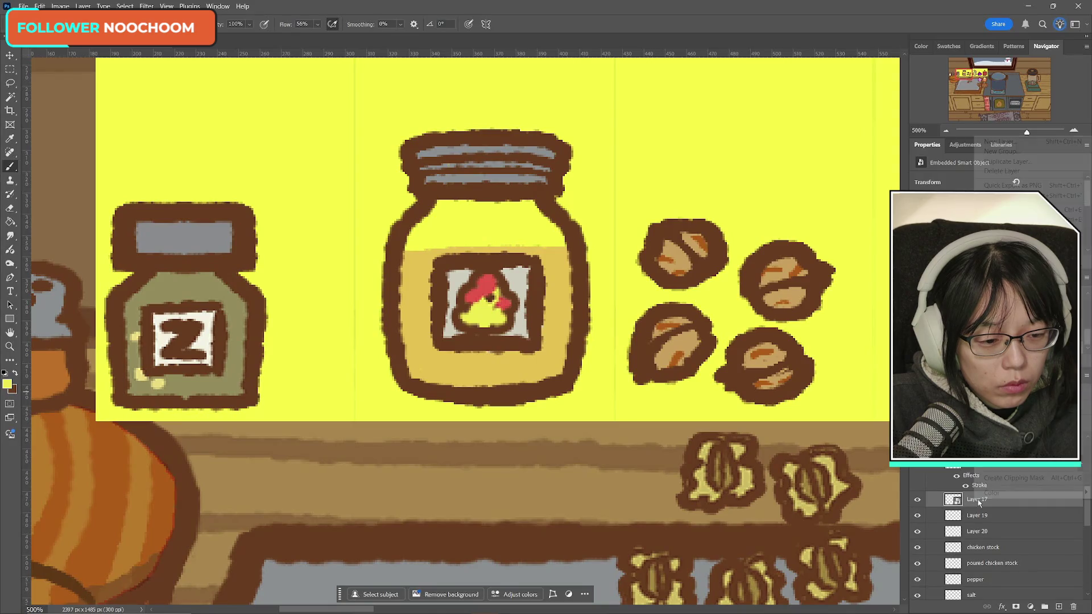
{"action": "left_click", "coordinate": [1005, 473]}
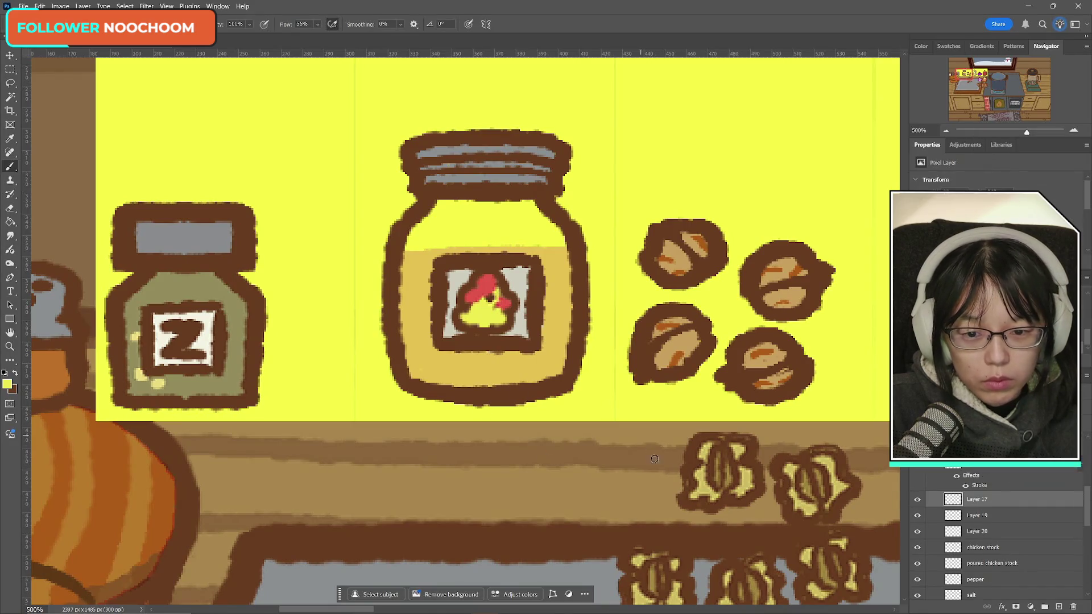
- Recheck Layer 17's label art, show Layer 19's brown label frame and select it
{"action": "left_click", "coordinate": [918, 500]}
{"action": "left_click", "coordinate": [918, 500]}
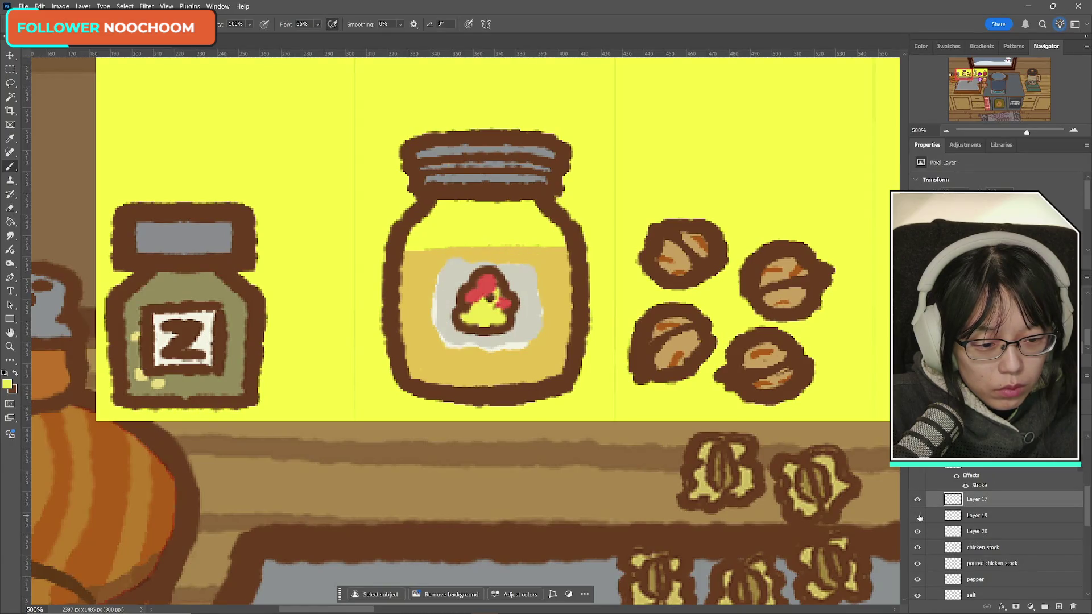
{"action": "left_click", "coordinate": [917, 515]}
{"action": "left_click", "coordinate": [976, 516]}
- Erase brown along the label frame's bottom, top, right and left inner edges
{"action": "left_click", "coordinate": [6, 209]}
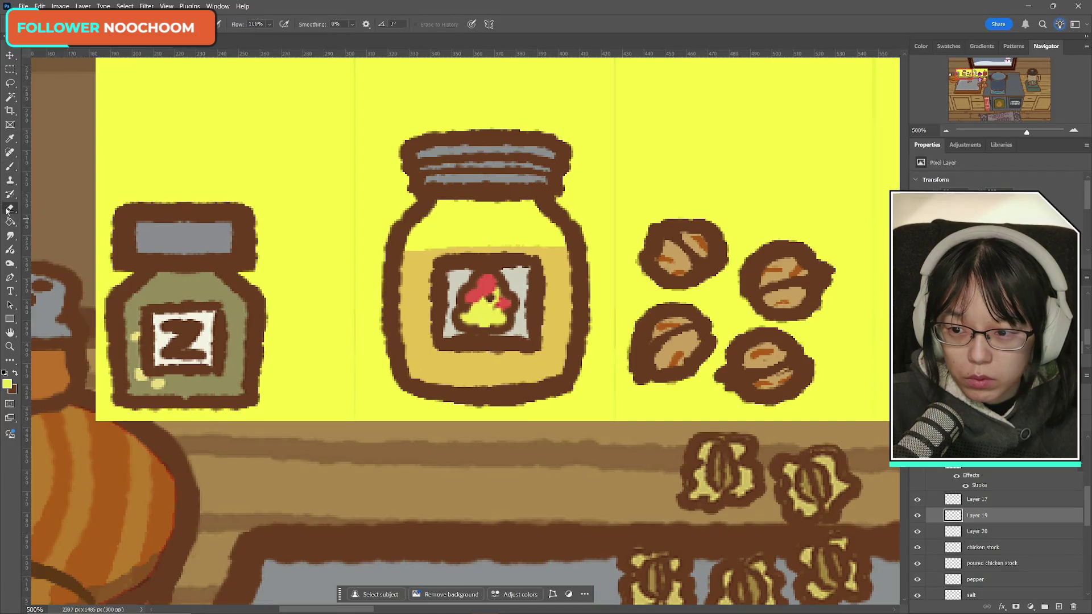
{"action": "left_click_drag", "start_coordinate": [456, 334], "coordinate": [518, 336]}
{"action": "key", "text": "ctrl+z"}
{"action": "key", "text": "ctrl+z"}
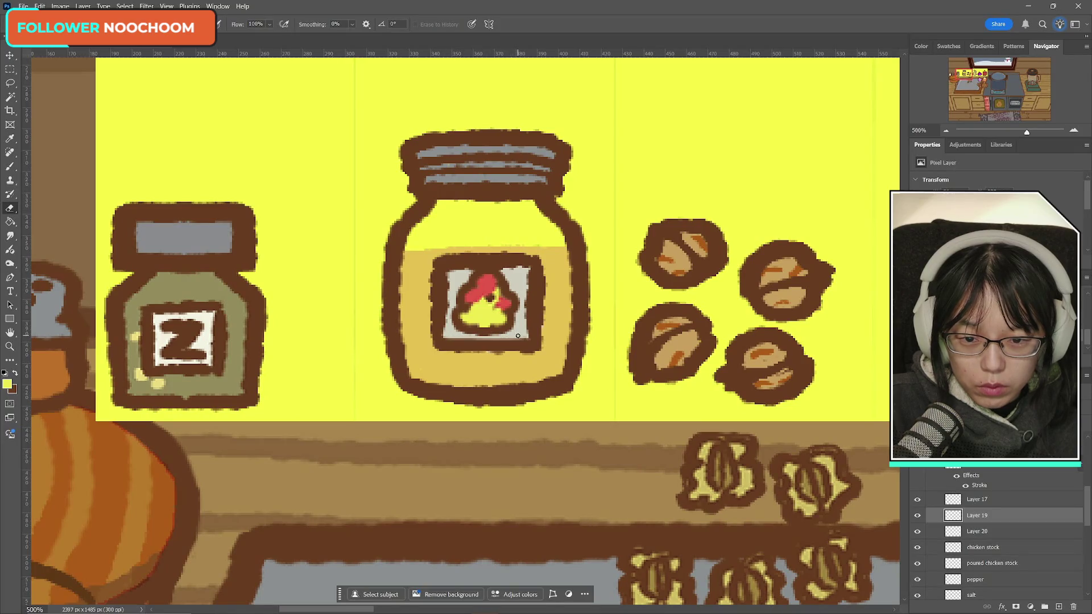
{"action": "mouse_move", "coordinate": [452, 271]}
{"action": "left_mouse_down"}
{"action": "mouse_move", "coordinate": [503, 269]}
{"action": "mouse_move", "coordinate": [455, 271]}
{"action": "mouse_move", "coordinate": [447, 328]}
{"action": "left_mouse_up"}
{"action": "key", "text": "ctrl+z"}
{"action": "mouse_move", "coordinate": [522, 278]}
{"action": "left_mouse_down"}
{"action": "mouse_move", "coordinate": [525, 327]}
{"action": "mouse_move", "coordinate": [523, 309]}
{"action": "left_mouse_up"}
{"action": "left_click_drag", "start_coordinate": [448, 276], "coordinate": [449, 317]}
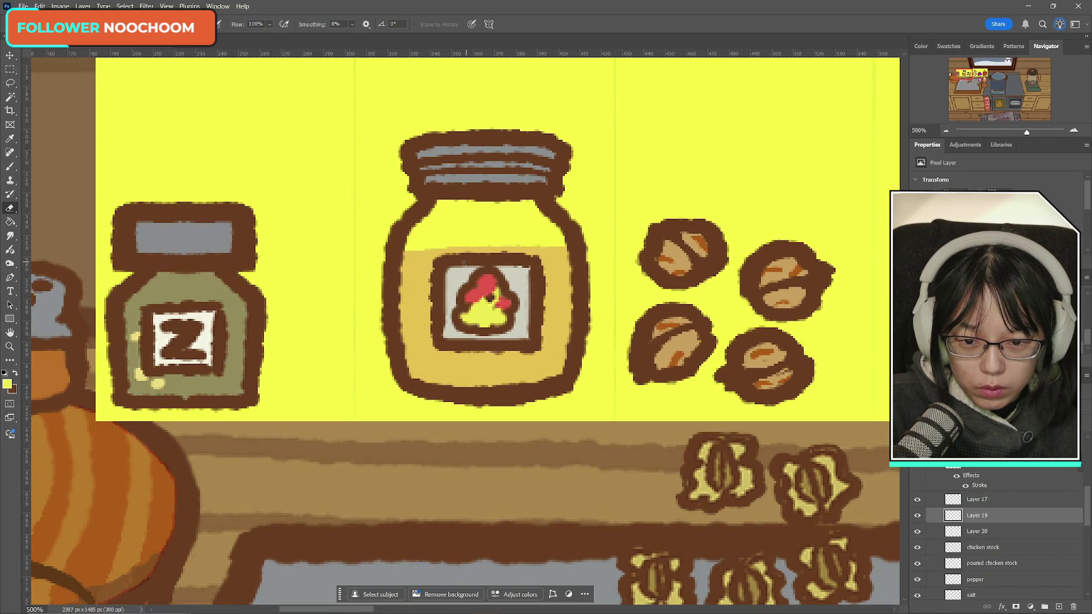
{"action": "left_click_drag", "start_coordinate": [462, 268], "coordinate": [522, 267]}
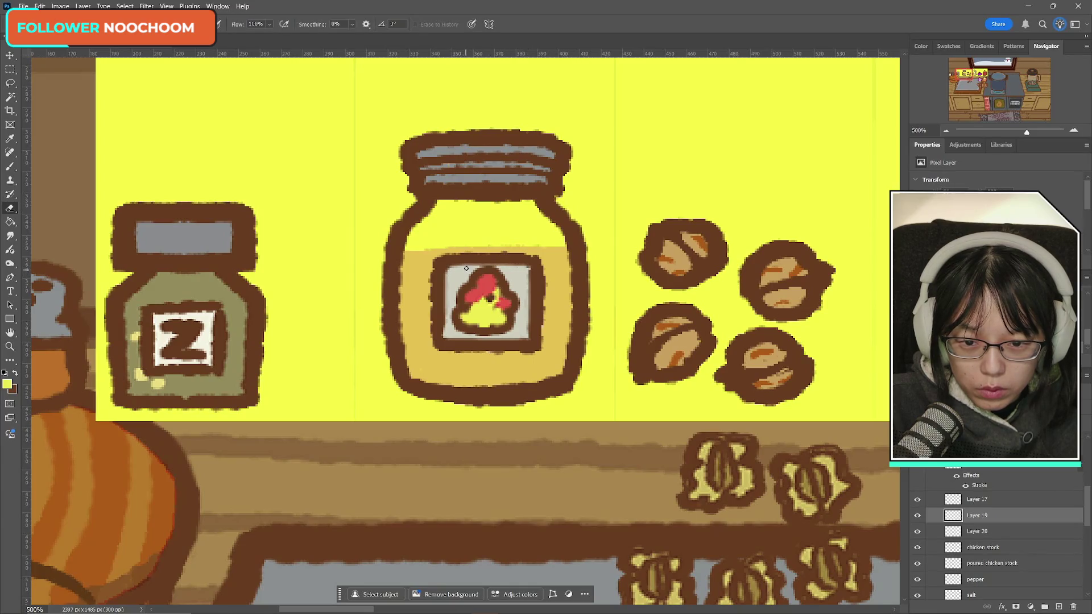
- Toggle Layer 19 off and on to confirm it holds the jar's grey label box
{"action": "left_click", "coordinate": [11, 68]}
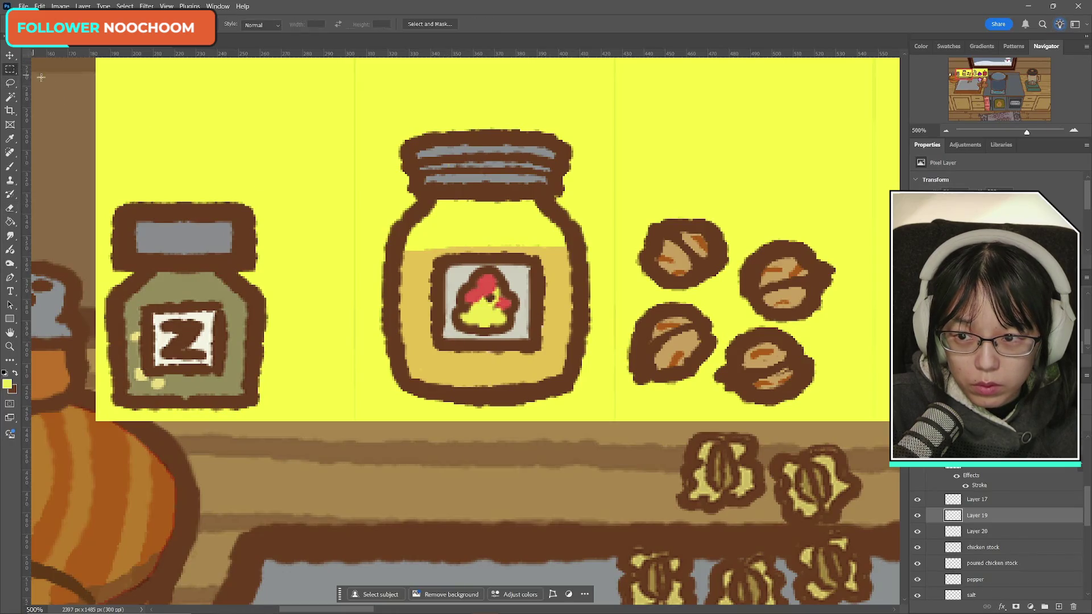
{"action": "left_click", "coordinate": [917, 515]}
{"action": "left_click", "coordinate": [917, 516]}
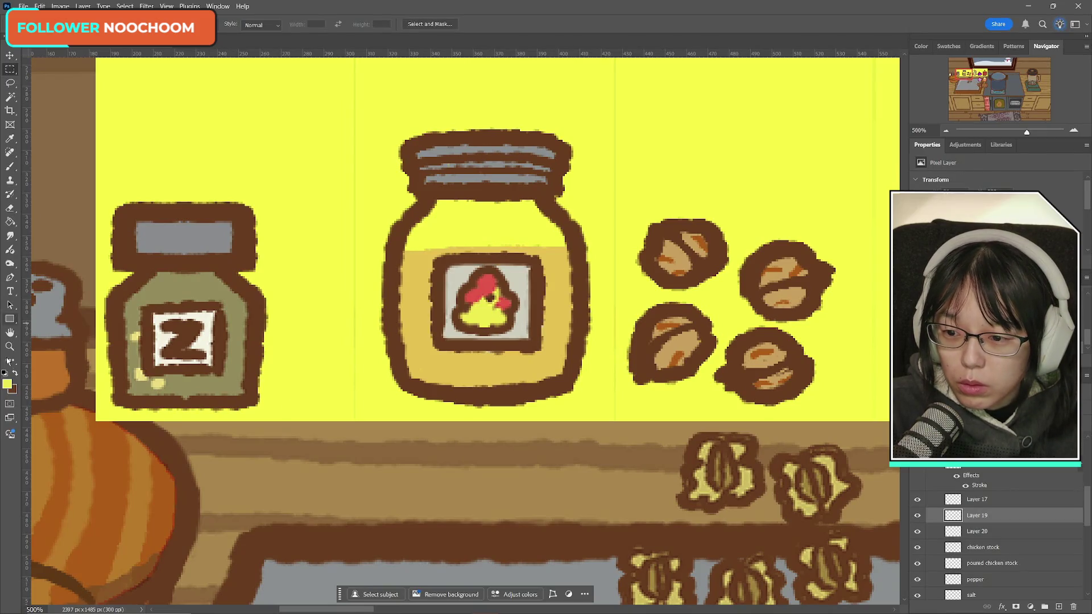
{"action": "left_click", "coordinate": [10, 346]}
- Zoom out to the whole kitchen scene and delete Layers 17, 19 and 20
{"action": "scroll", "coordinate": [406, 244], "scroll_direction": "down", "scroll_amount": 5}
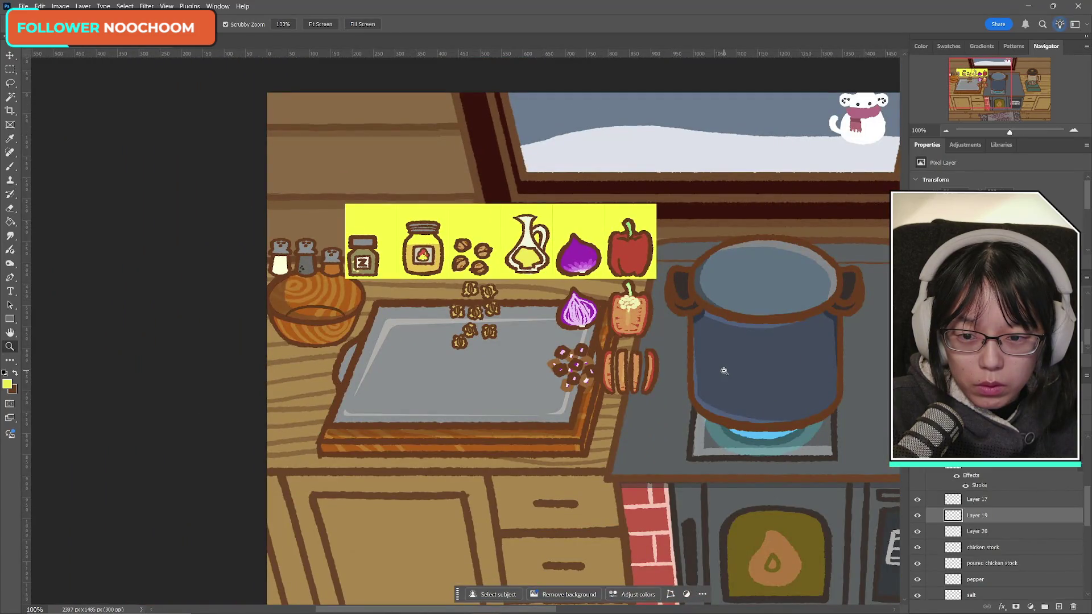
{"action": "left_click", "coordinate": [917, 500]}
{"action": "left_click", "coordinate": [917, 500]}
{"action": "left_click", "coordinate": [917, 500]}
{"action": "left_click", "coordinate": [917, 500]}
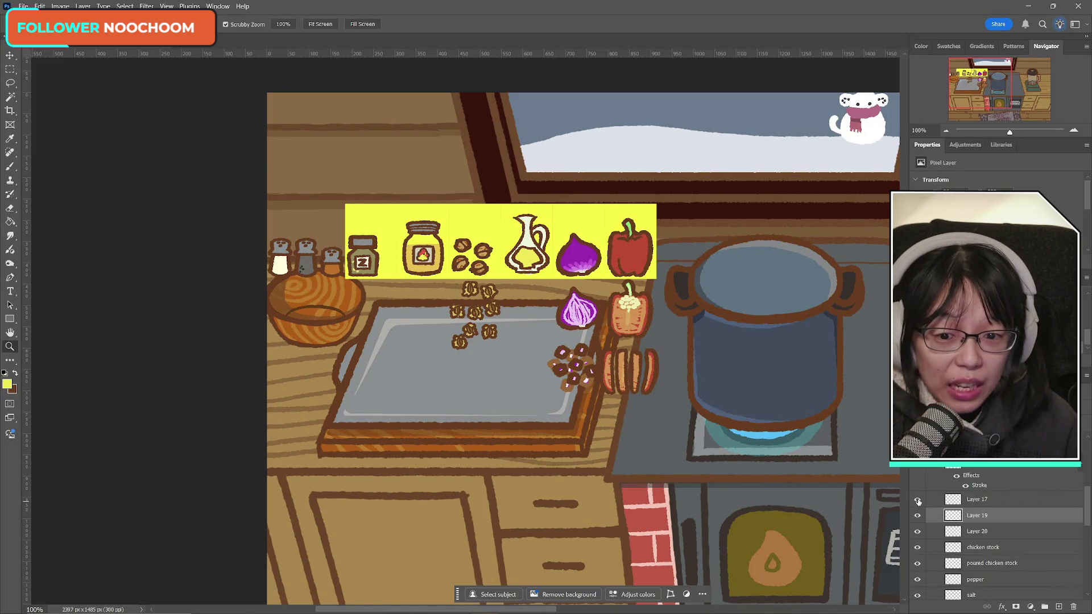
{"action": "left_click", "coordinate": [998, 501]}
{"action": "key", "text": "Delete"}
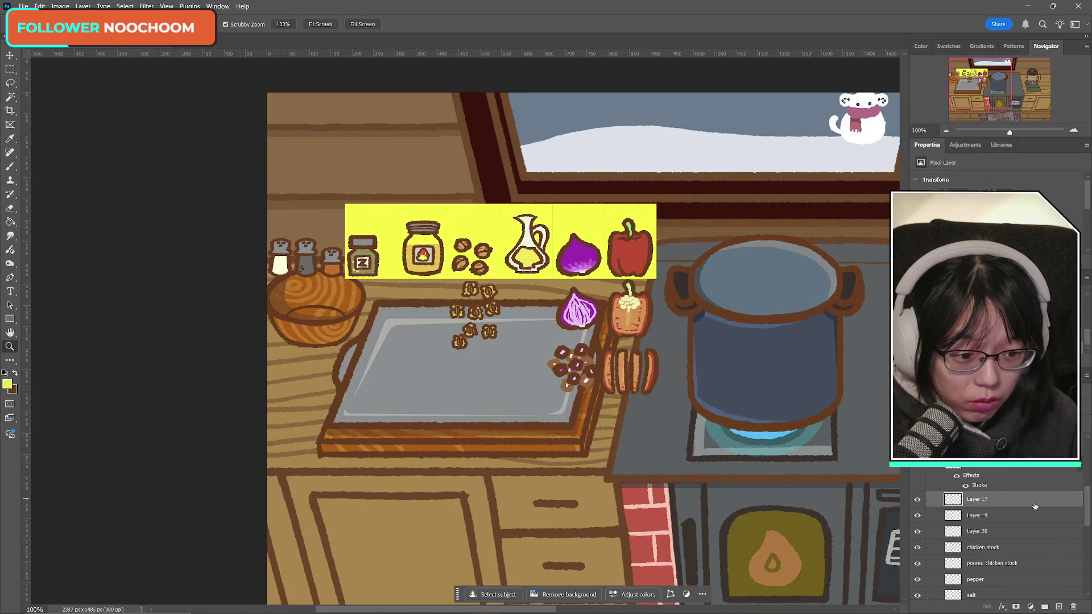
{"action": "key", "text": "Delete"}
{"action": "left_click", "coordinate": [917, 500]}
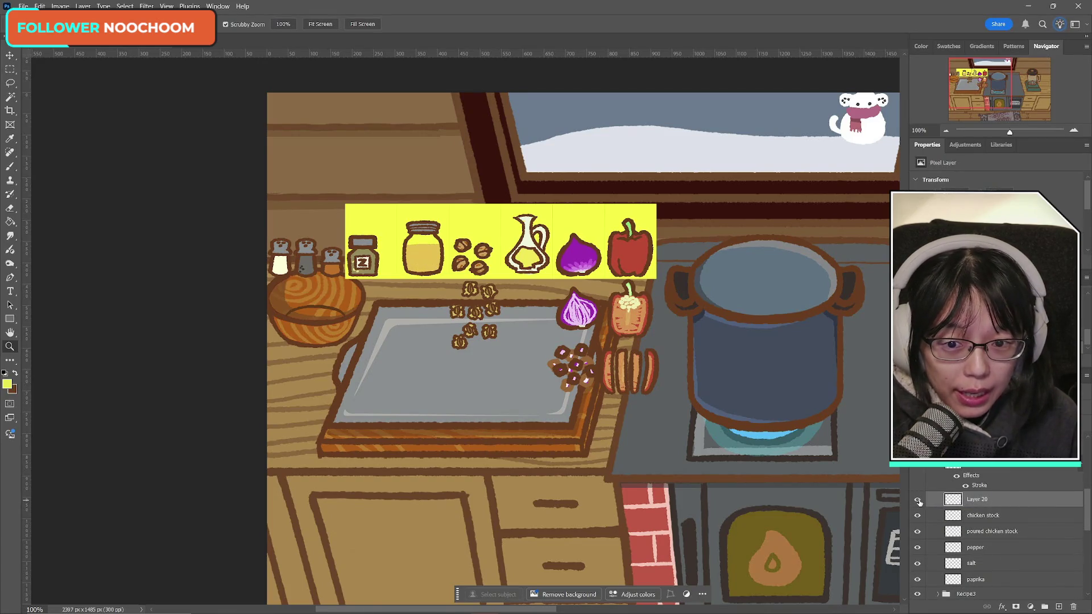
{"action": "left_click", "coordinate": [917, 500]}
{"action": "key", "text": "Delete"}
- Select the chicken stock layer and duplicate it with Ctrl+J
{"action": "left_click", "coordinate": [917, 500]}
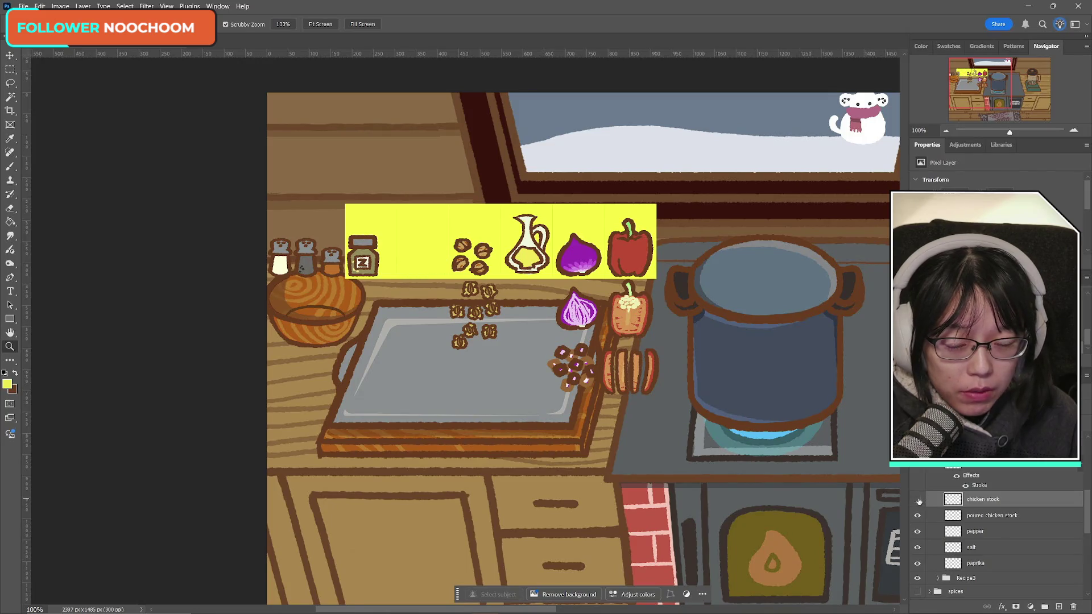
{"action": "left_click", "coordinate": [917, 499]}
{"action": "left_click", "coordinate": [917, 499]}
{"action": "left_click", "coordinate": [917, 500]}
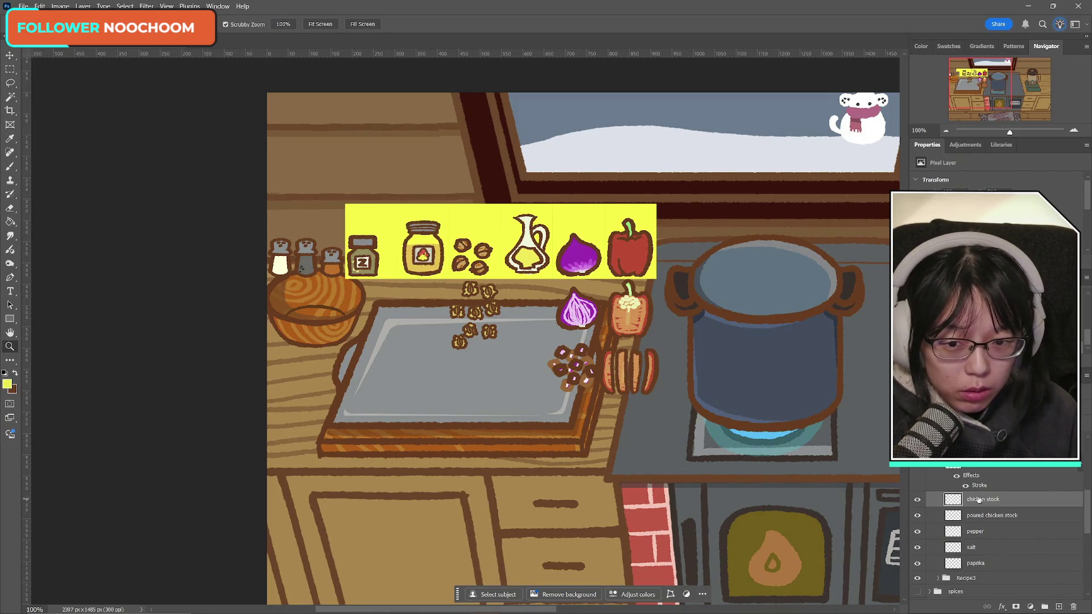
{"action": "key", "text": "ctrl+j"}
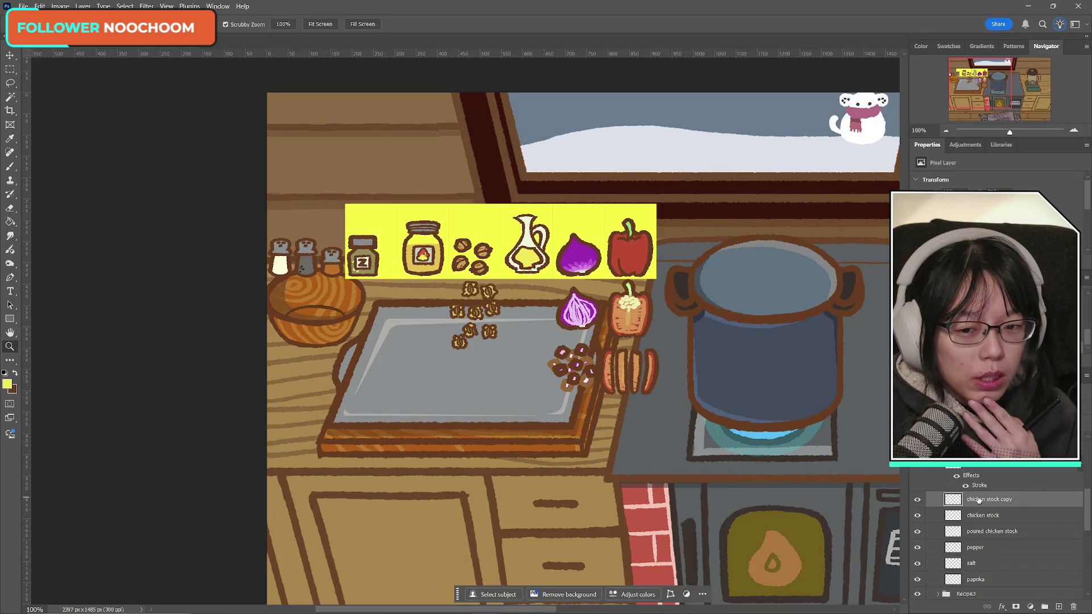
- Hide the original chicken stock layer and compare the shelf with and without the copy jar
{"action": "left_click", "coordinate": [916, 502]}
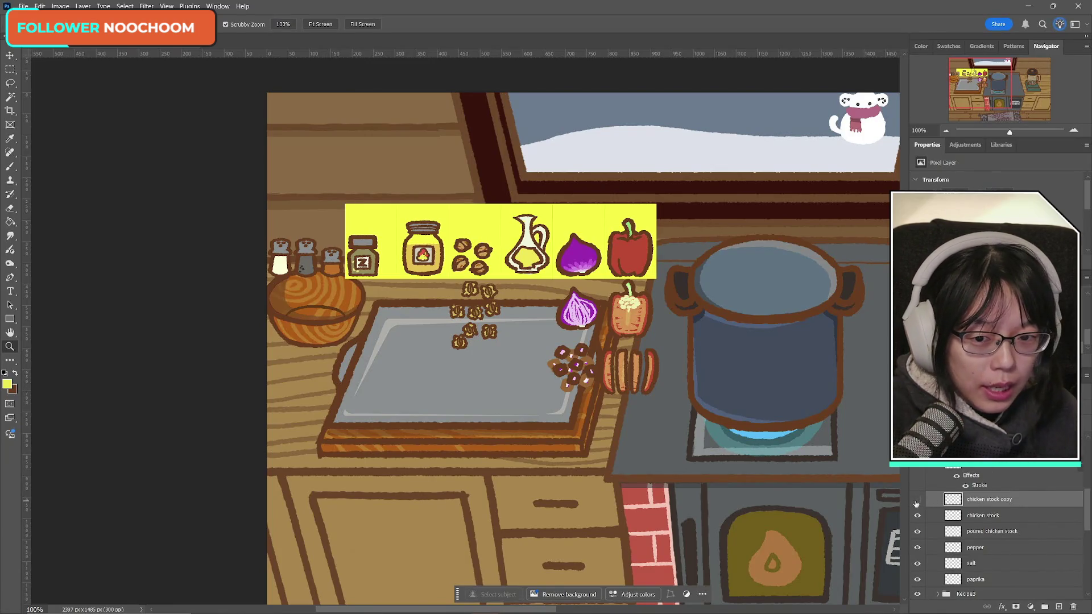
{"action": "left_click", "coordinate": [917, 500]}
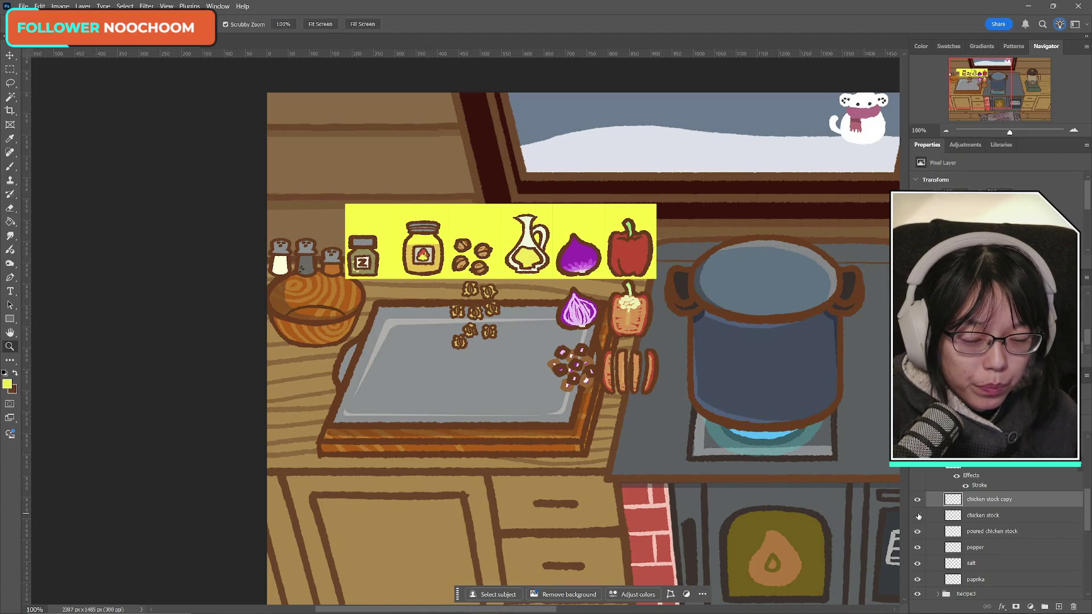
{"action": "left_click", "coordinate": [917, 515]}
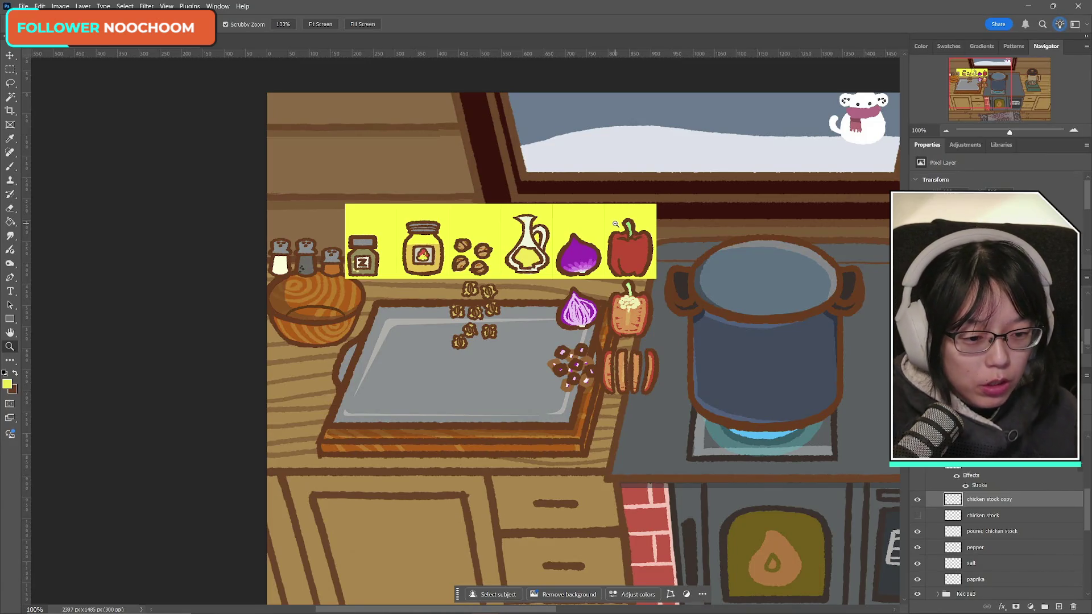
{"action": "left_click", "coordinate": [917, 500]}
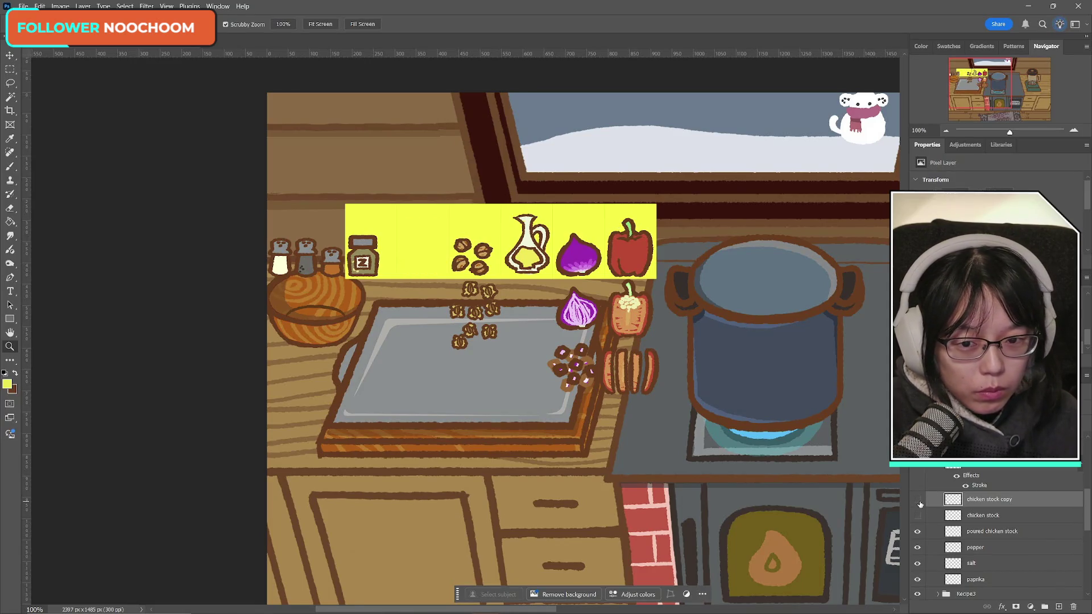
{"action": "left_click", "coordinate": [919, 501]}
{"action": "left_click", "coordinate": [918, 501]}
{"action": "left_click", "coordinate": [918, 501]}
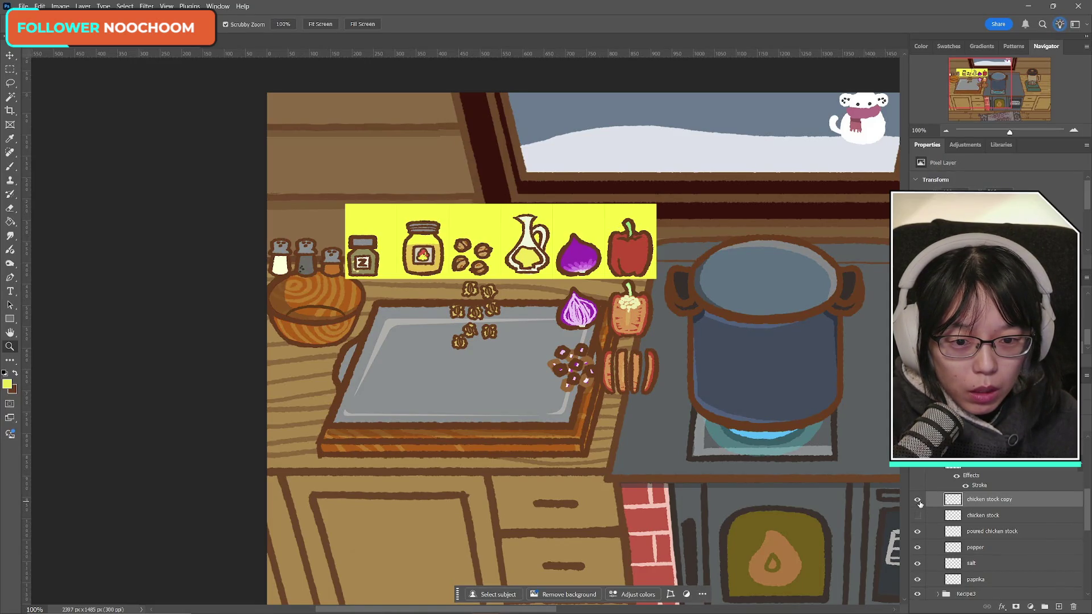
{"action": "left_click", "coordinate": [919, 501]}
{"action": "left_click", "coordinate": [918, 500]}
{"action": "left_click", "coordinate": [918, 501]}
{"action": "left_click", "coordinate": [919, 501]}
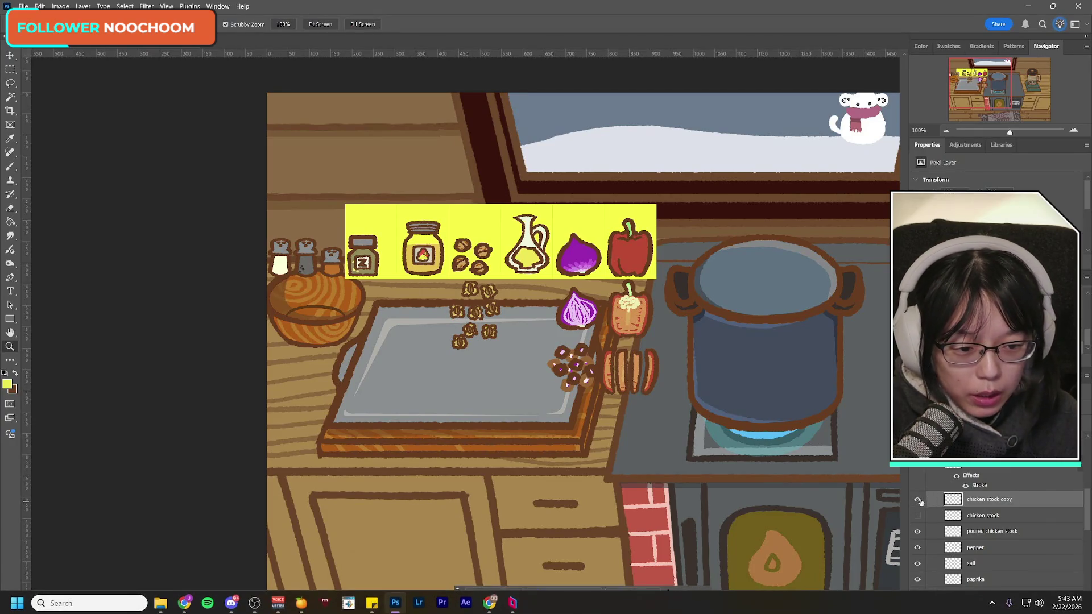
- Show the original chicken stock layer again while keeping the chicken stock copy visible
{"action": "left_click", "coordinate": [918, 500]}
{"action": "left_click", "coordinate": [919, 500]}
{"action": "left_click", "coordinate": [917, 500]}
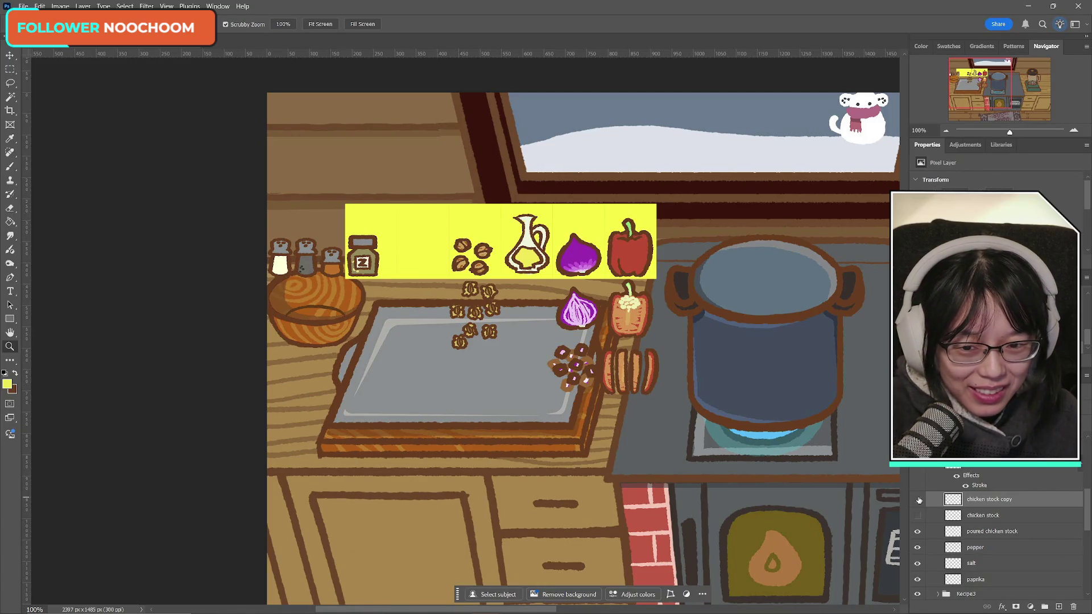
{"action": "left_click", "coordinate": [918, 500]}
{"action": "left_click", "coordinate": [919, 515]}
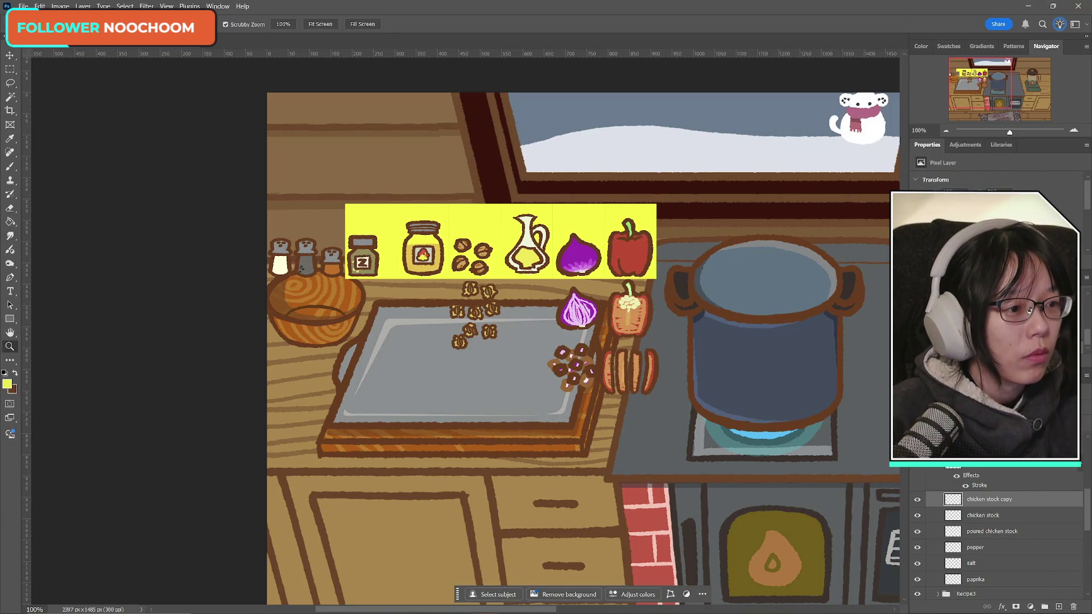
{"action": "key", "text": "alt+Tab"}
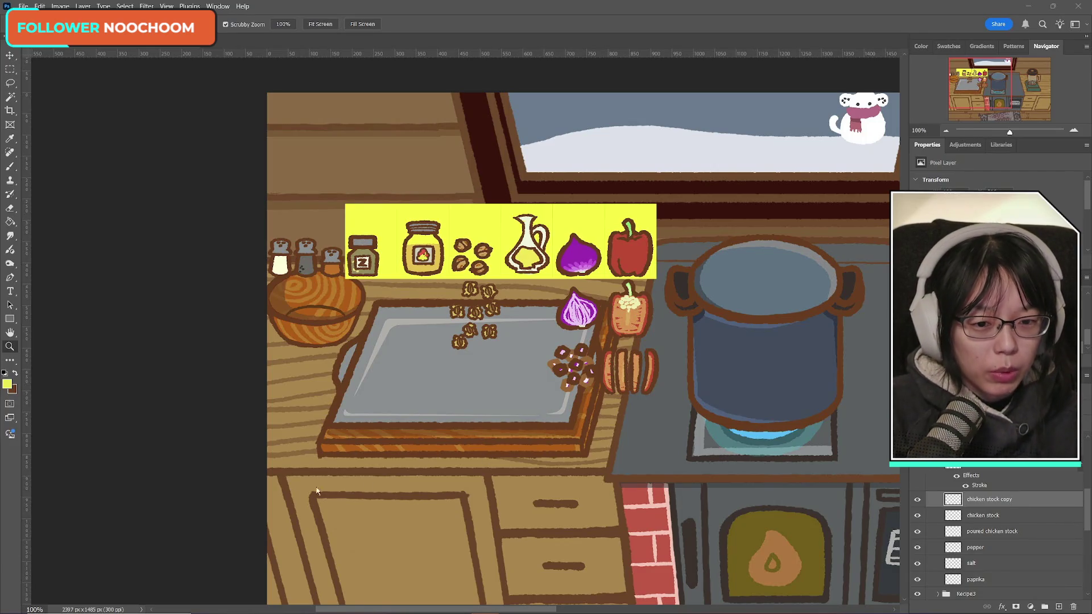
{"action": "left_click", "coordinate": [918, 500]}
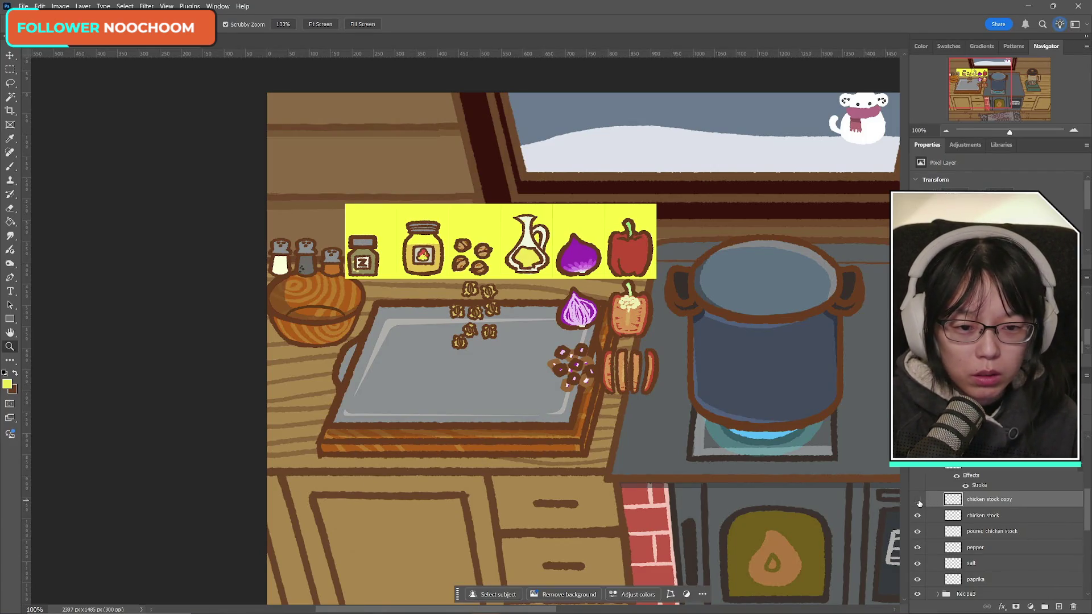
{"action": "left_click", "coordinate": [918, 500]}
{"action": "left_click", "coordinate": [918, 500]}
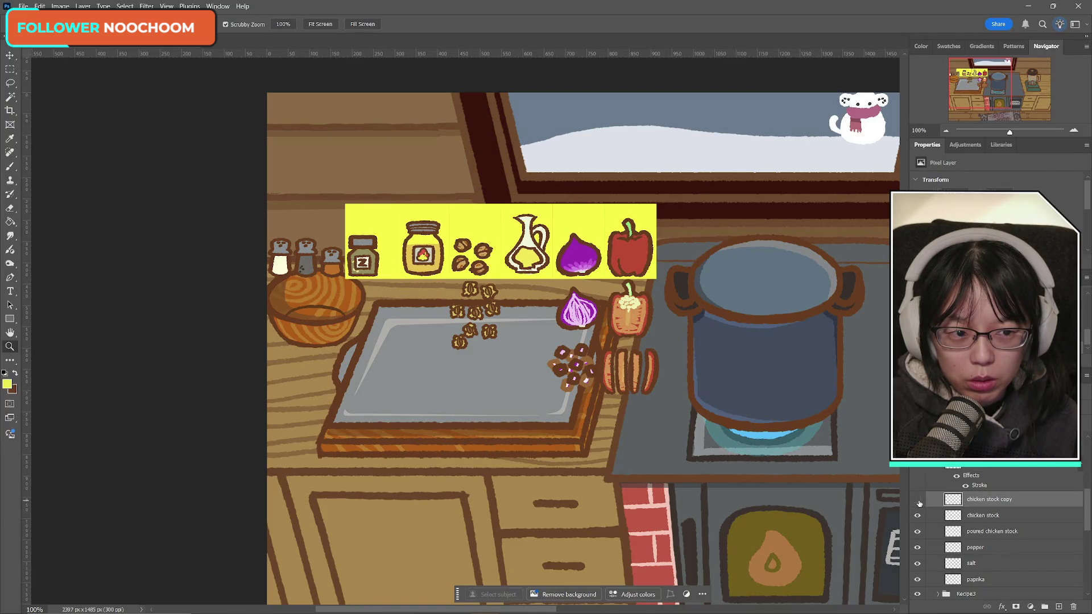
{"action": "left_click", "coordinate": [917, 500]}
{"action": "left_click", "coordinate": [918, 502]}
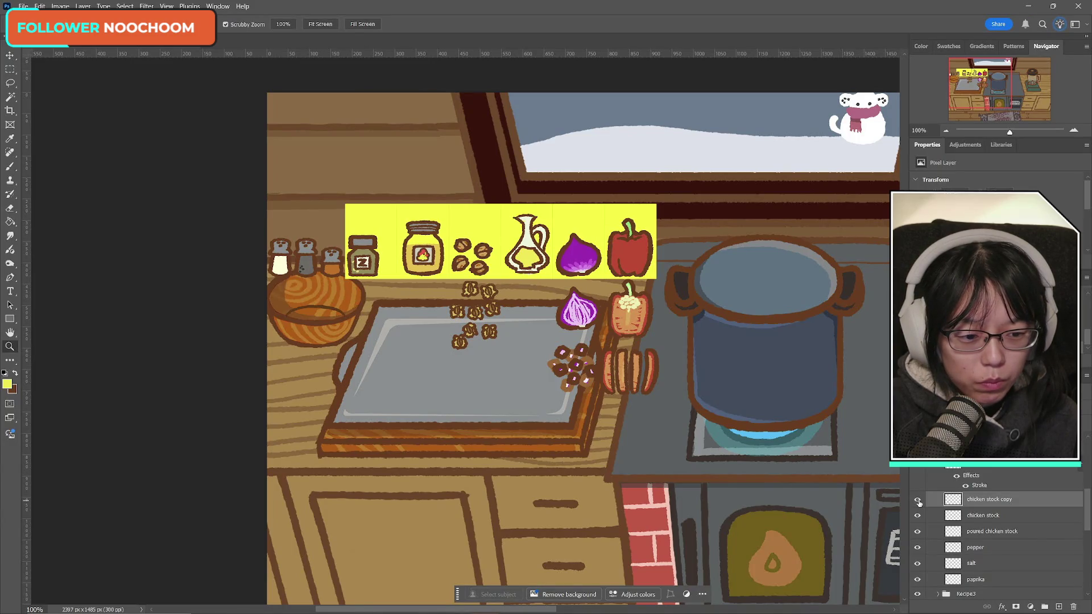
- Rotate the chicken stock copy jar about -27° and move it just below the shelf
{"action": "key", "text": "ctrl+t"}
{"action": "mouse_move", "coordinate": [420, 249]}
{"action": "left_mouse_down"}
{"action": "mouse_move", "coordinate": [424, 383]}
{"action": "mouse_move", "coordinate": [489, 355]}
{"action": "mouse_move", "coordinate": [479, 309]}
{"action": "left_mouse_up"}
{"action": "left_click_drag", "start_coordinate": [433, 384], "coordinate": [482, 274]}
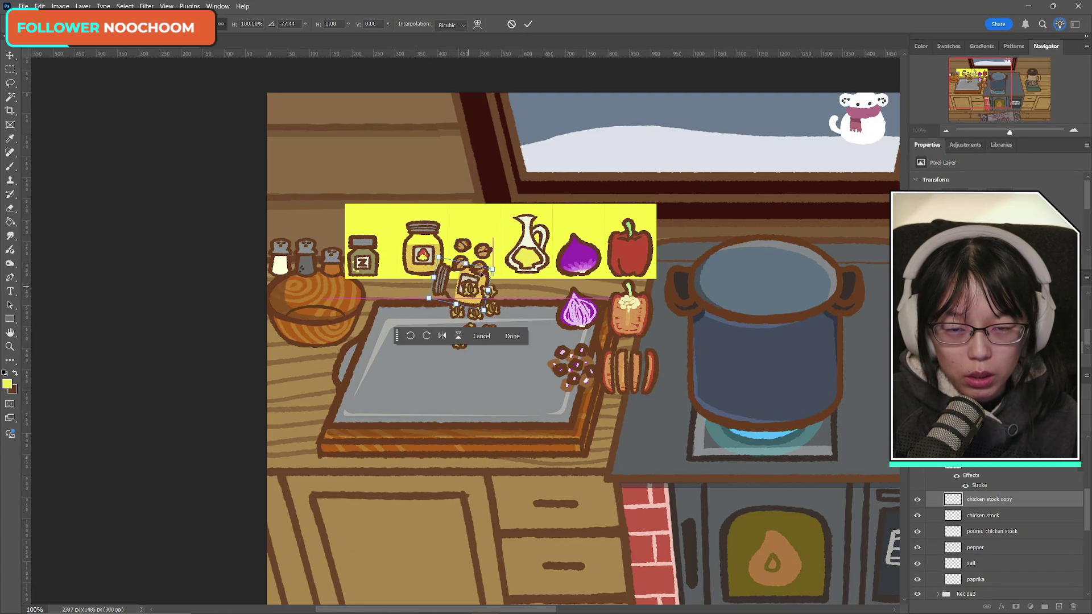
- Commit the jar's tilt, swap foreground and background colours, and zoom in on the tilted jar
{"action": "left_click", "coordinate": [528, 23]}
{"action": "key", "text": "z"}
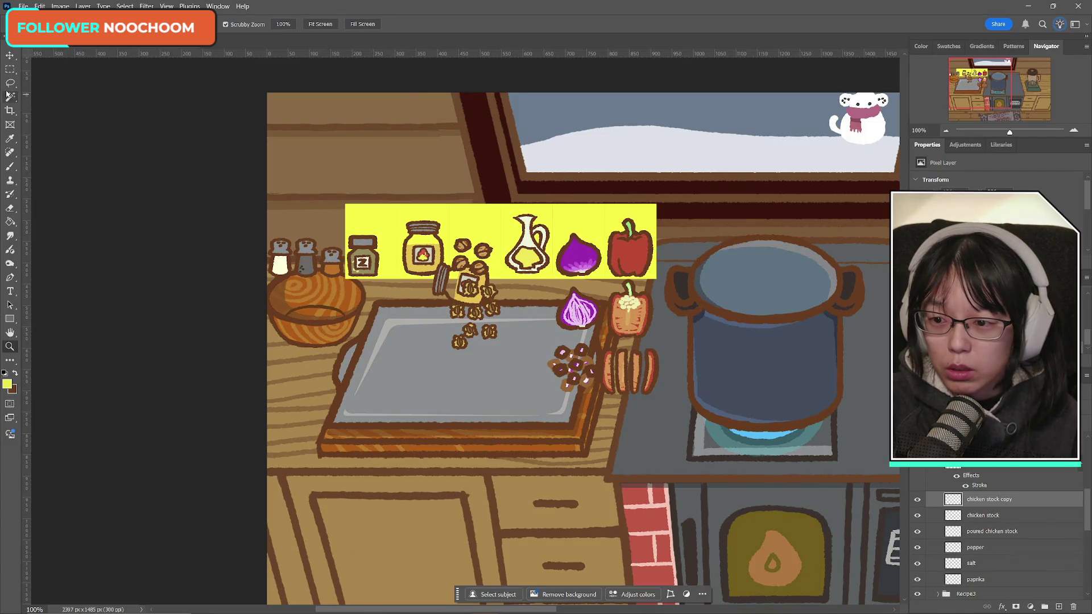
{"action": "left_click", "coordinate": [16, 373]}
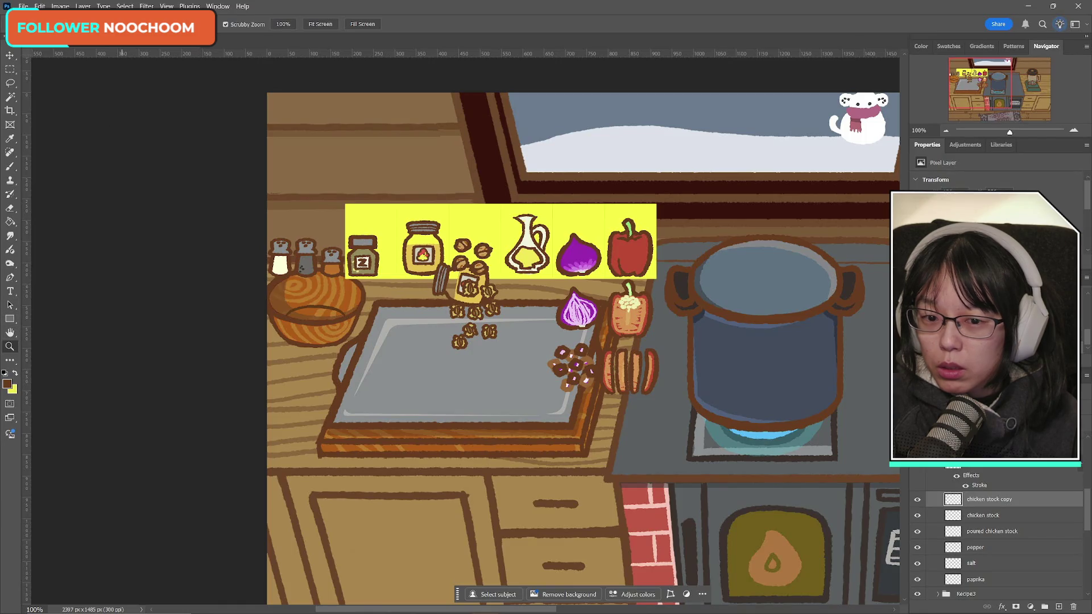
{"action": "left_click", "coordinate": [434, 279]}
{"action": "left_click", "coordinate": [433, 278]}
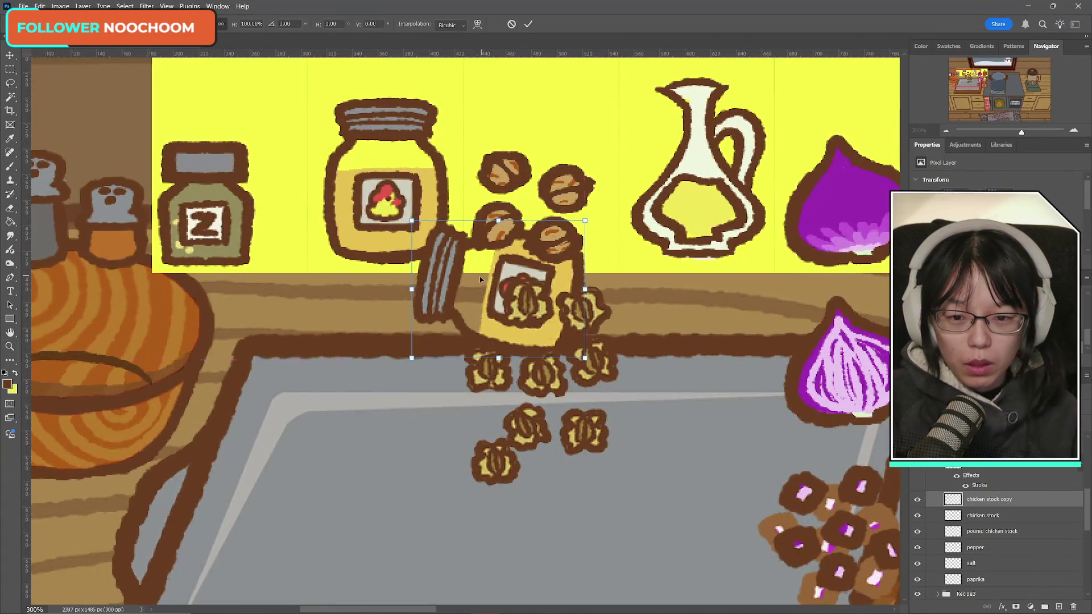
- Move the tilted jar down onto the grey tray beside the nuts and commit it
{"action": "key", "text": "ctrl+t"}
{"action": "mouse_move", "coordinate": [353, 432]}
{"action": "left_mouse_down"}
{"action": "mouse_move", "coordinate": [354, 330]}
{"action": "mouse_move", "coordinate": [330, 424]}
{"action": "left_mouse_up"}
{"action": "left_click", "coordinate": [528, 24]}
{"action": "key", "text": "z"}
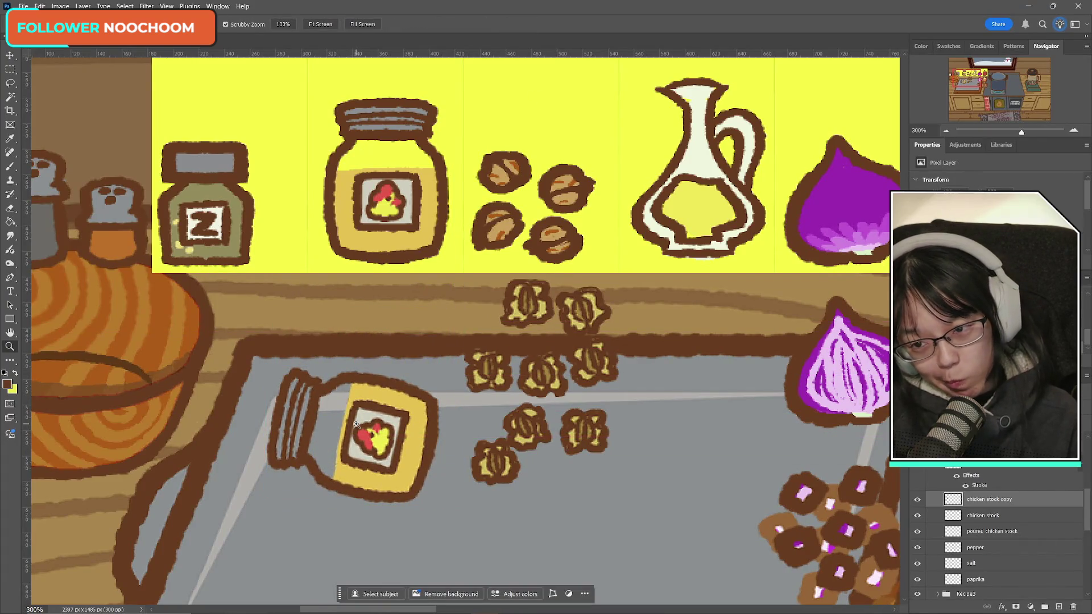
{"action": "left_click", "coordinate": [9, 209]}
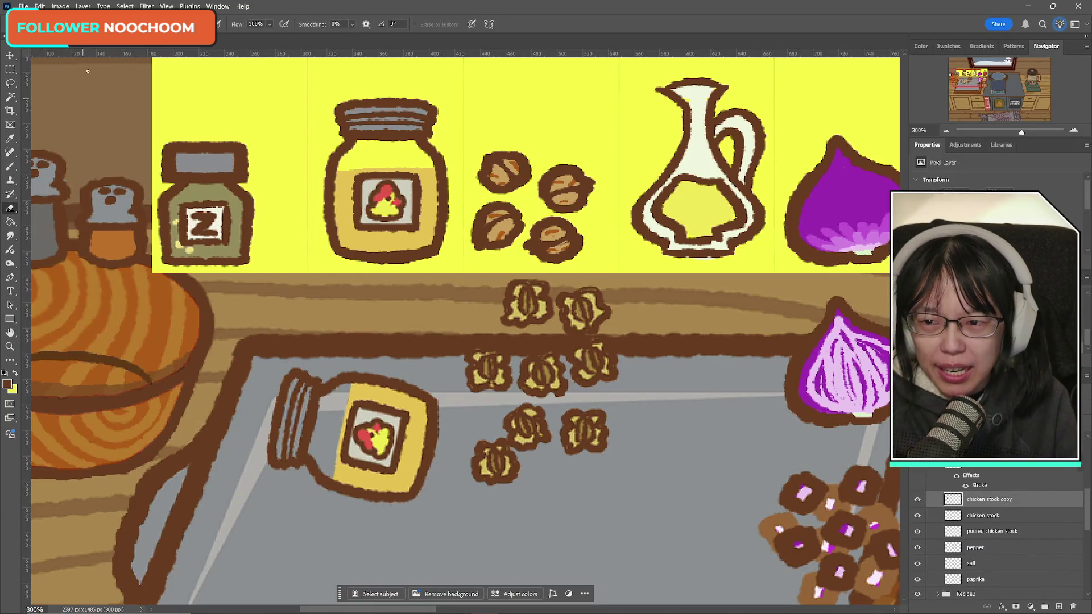
- Erase the tilted jar's striped lid with the Eraser
{"action": "key", "text": "Return"}
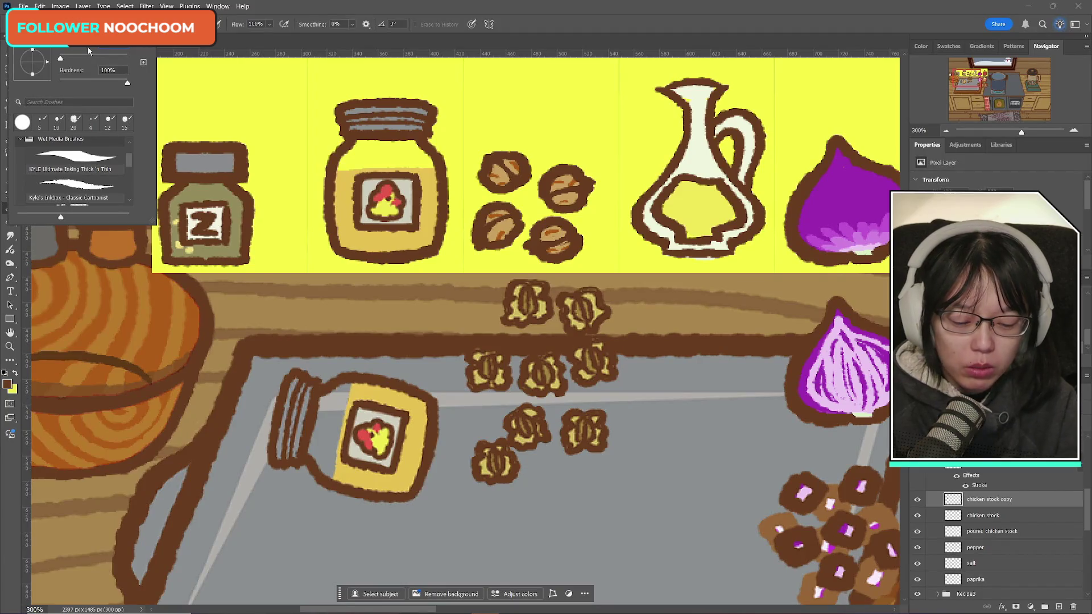
{"action": "key", "text": "Return"}
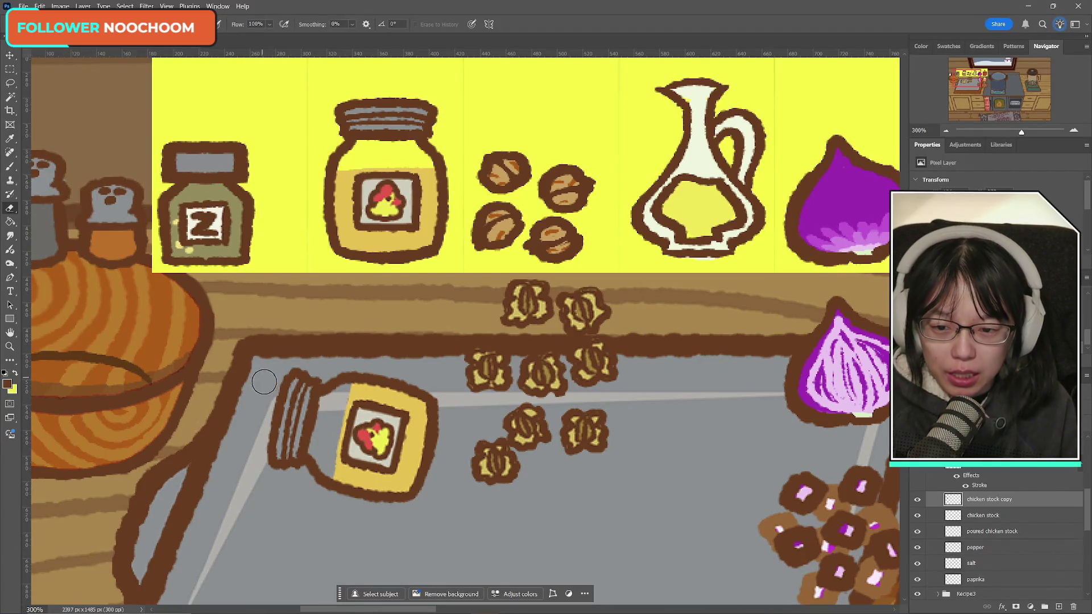
{"action": "left_click_drag", "start_coordinate": [299, 366], "coordinate": [278, 419]}
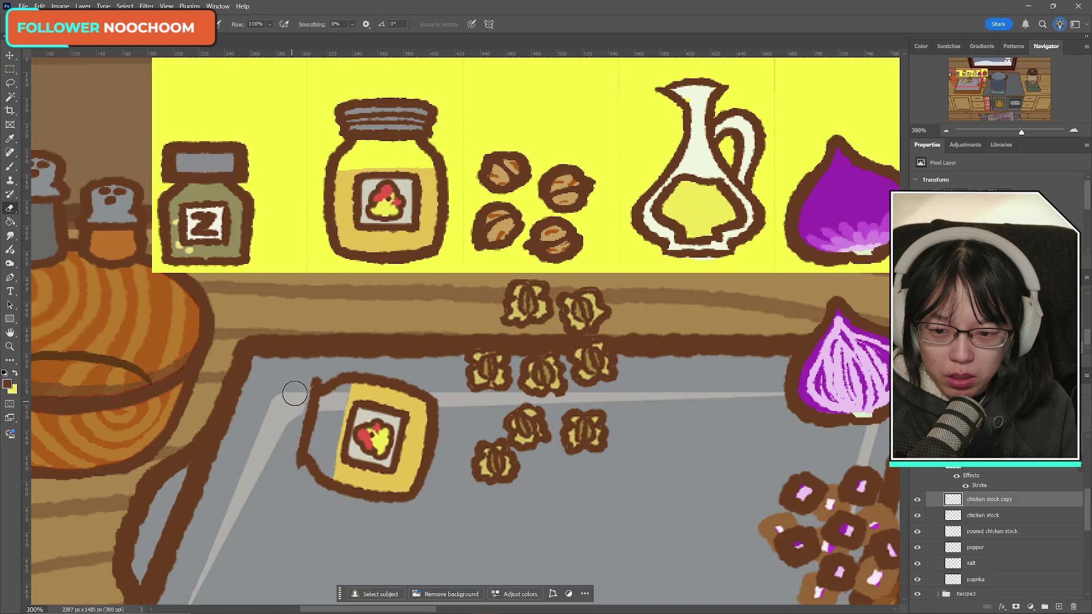
- Move the tilted jar up so it leans in front of the original jar, and commit
{"action": "key", "text": "ctrl+t"}
{"action": "mouse_move", "coordinate": [370, 438]}
{"action": "left_mouse_down"}
{"action": "mouse_move", "coordinate": [327, 236]}
{"action": "mouse_move", "coordinate": [344, 270]}
{"action": "left_mouse_up"}
{"action": "left_click", "coordinate": [528, 24]}
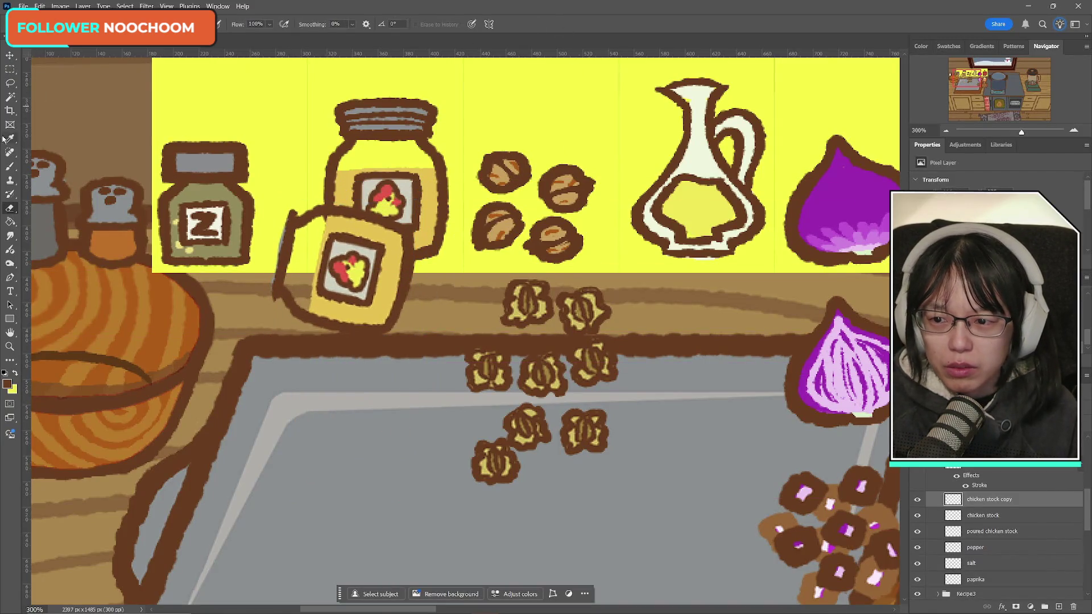
- Try Magic Wand selections around the tilted jar, then clear the selection
{"action": "left_click", "coordinate": [10, 97]}
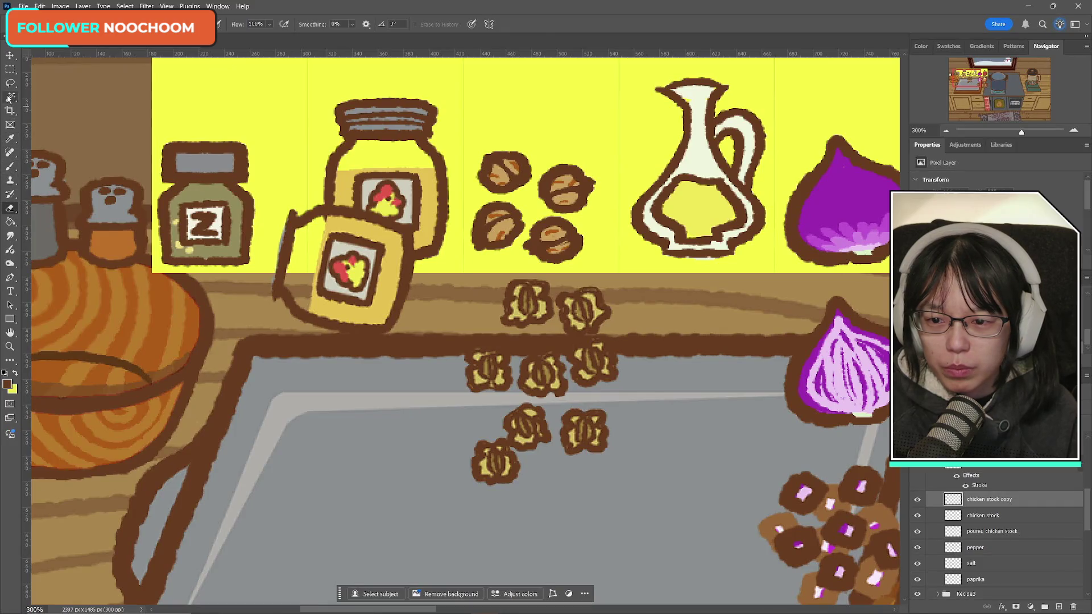
{"action": "left_click", "coordinate": [282, 237]}
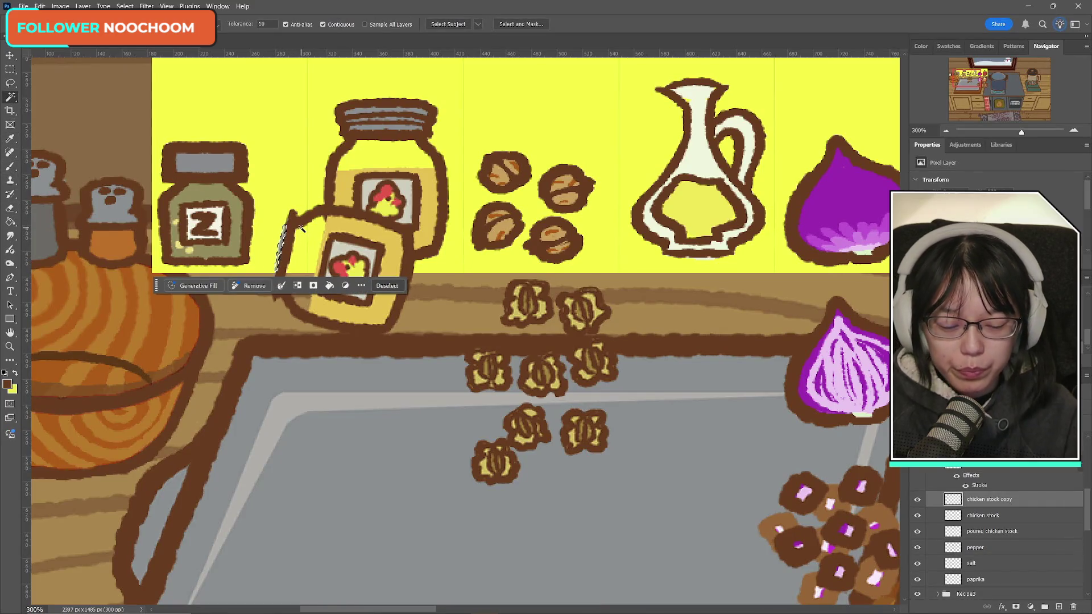
{"action": "left_click", "coordinate": [274, 241]}
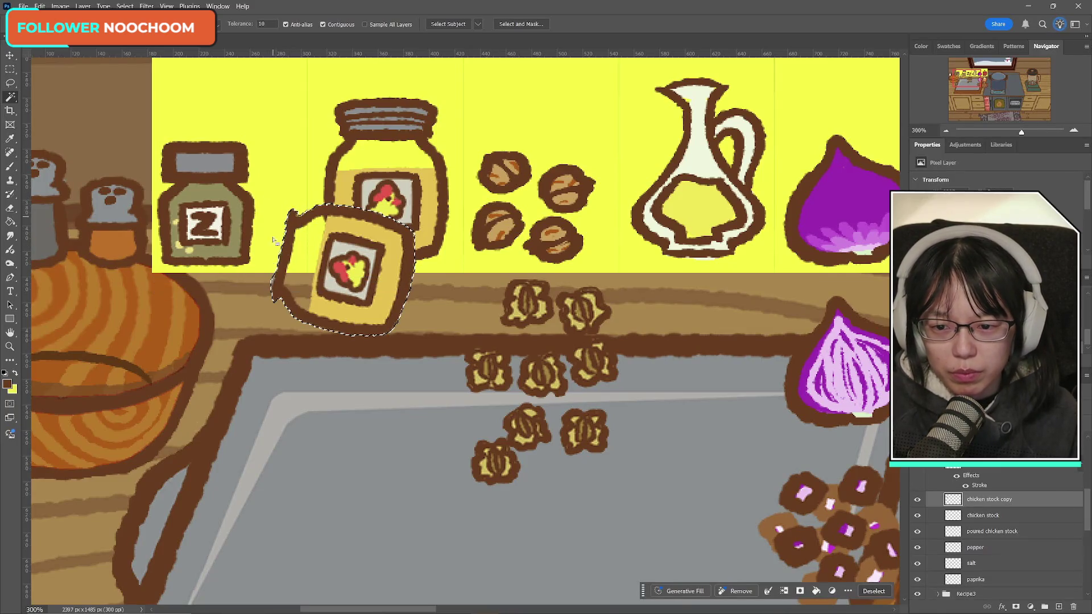
{"action": "left_click", "coordinate": [272, 283]}
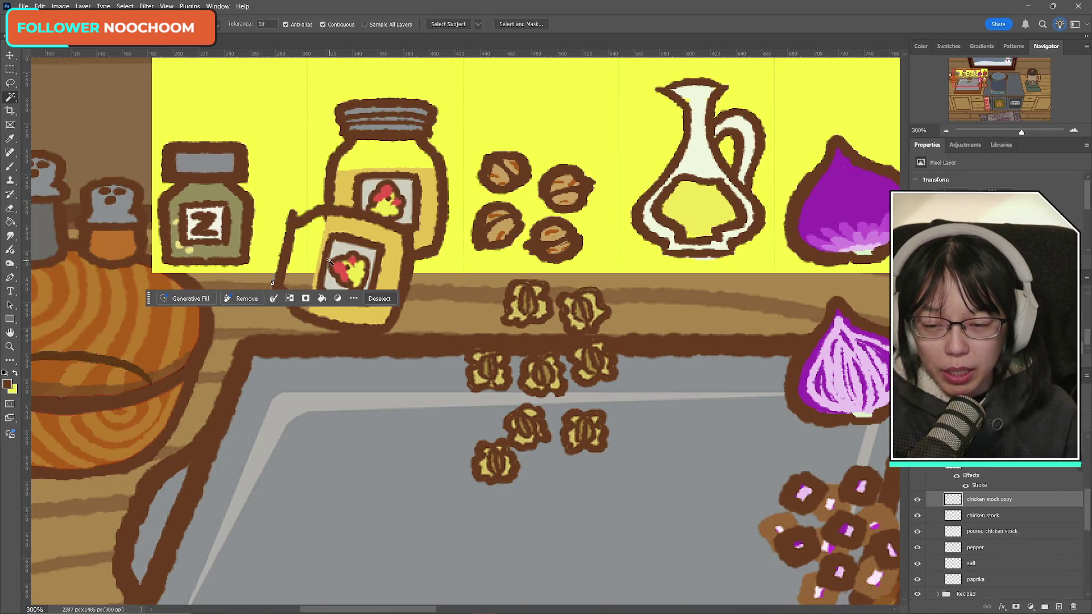
{"action": "left_click", "coordinate": [273, 282]}
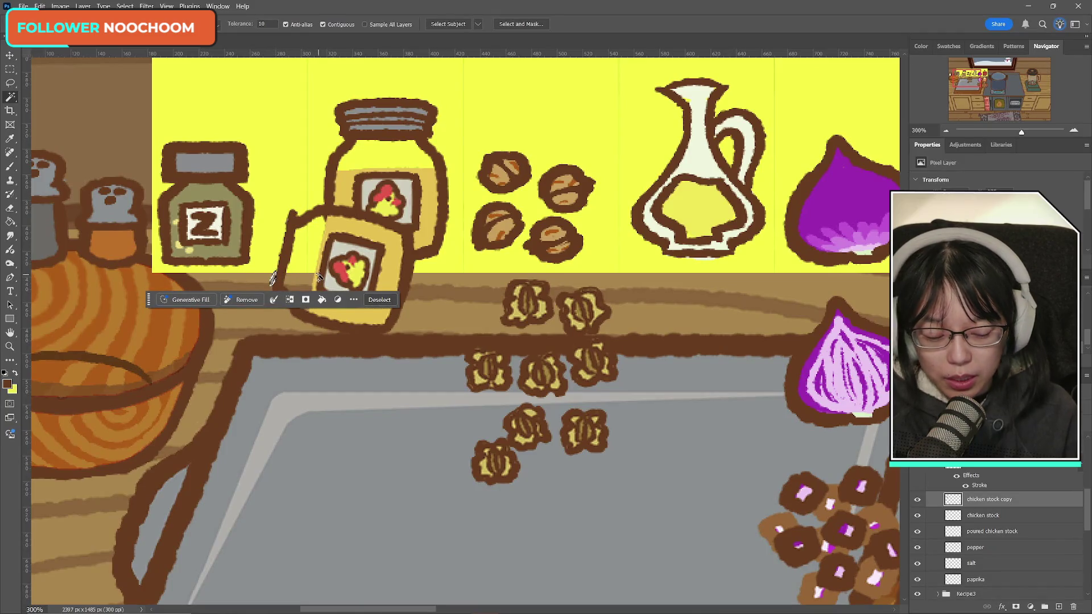
{"action": "key", "text": "m"}
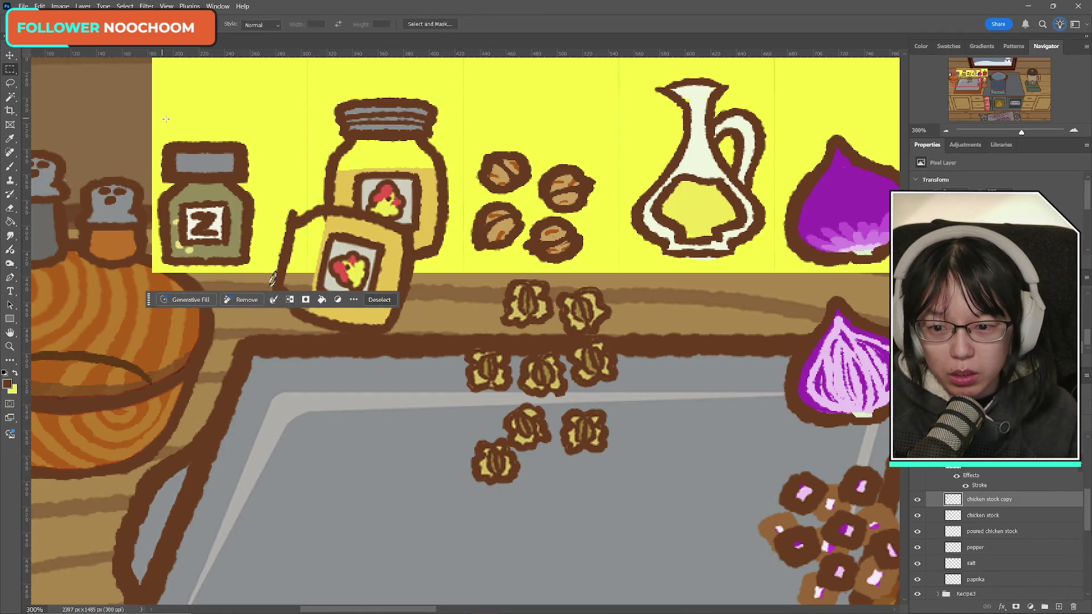
{"action": "left_click", "coordinate": [426, 186]}
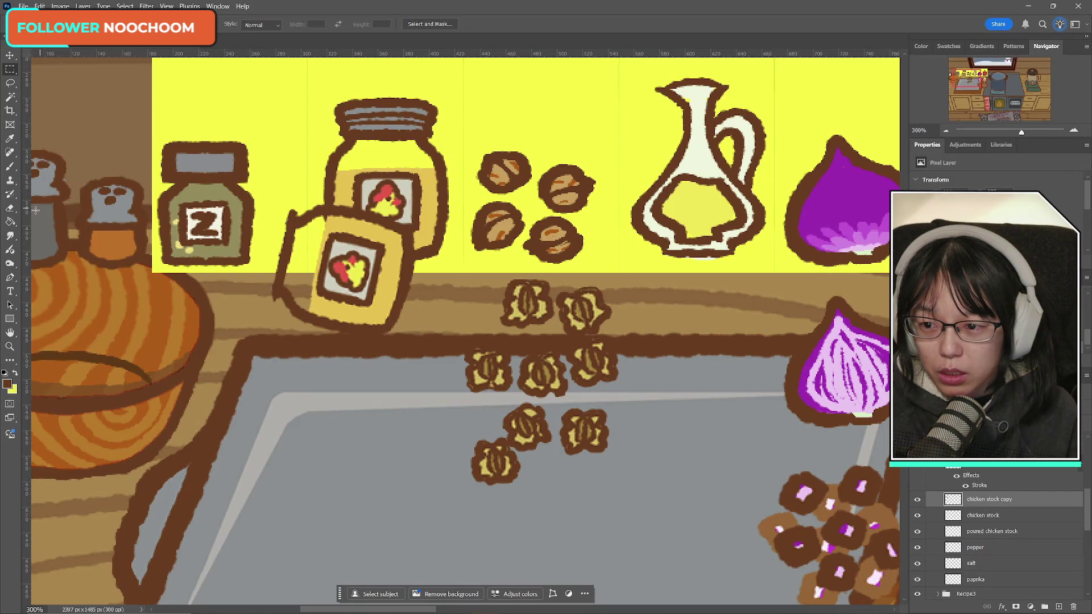
{"action": "left_click", "coordinate": [10, 208]}
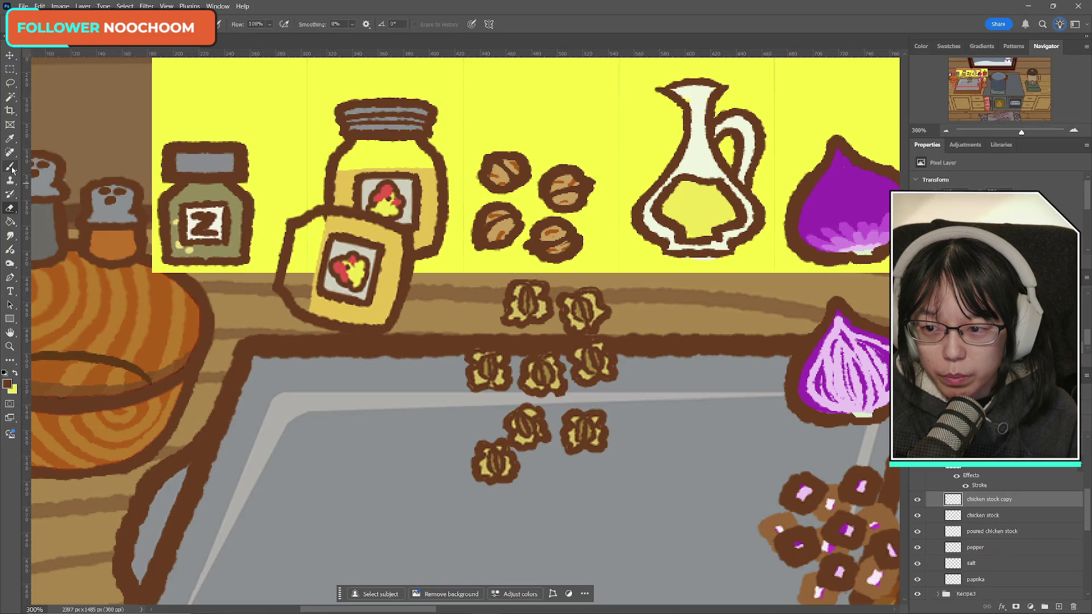
- Erase part of the tilted jar's left outline and choose a Wet Media brush
{"action": "left_click_drag", "start_coordinate": [280, 276], "coordinate": [286, 250]}
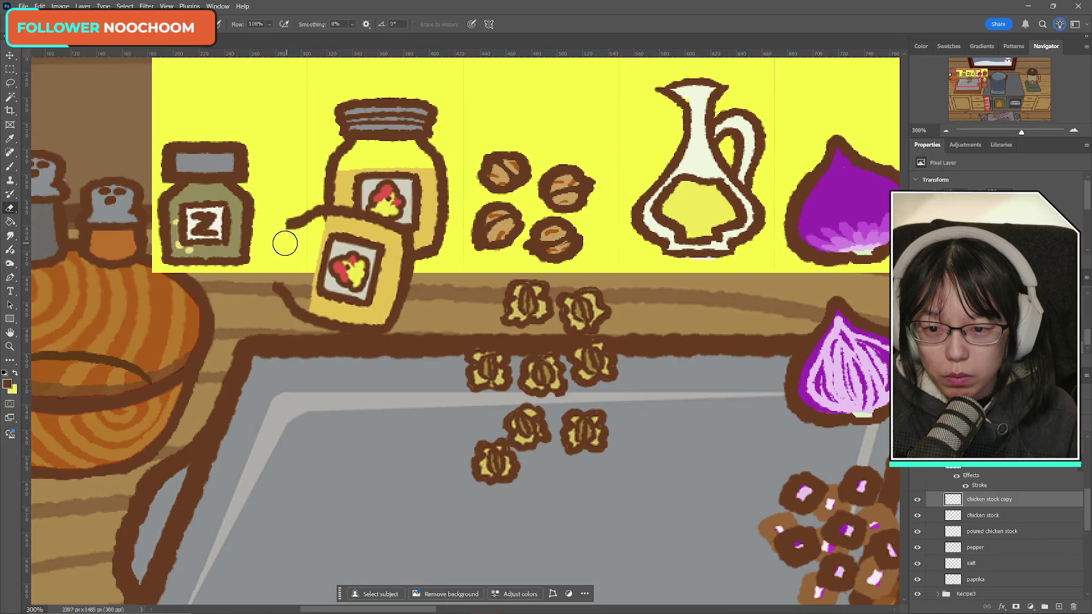
{"action": "left_click", "coordinate": [7, 166]}
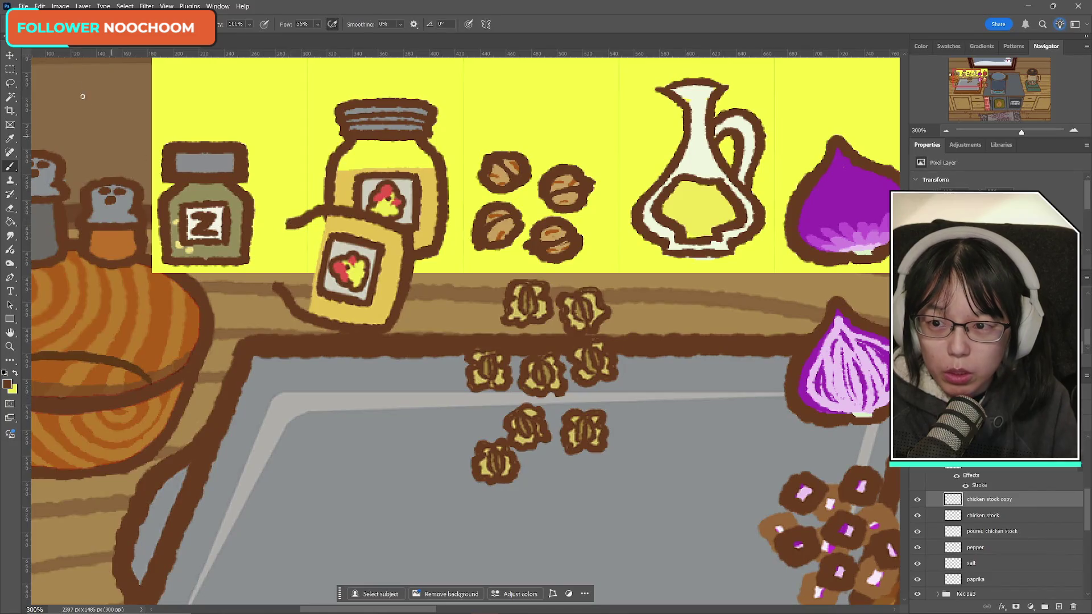
{"action": "right_click", "coordinate": [77, 80]}
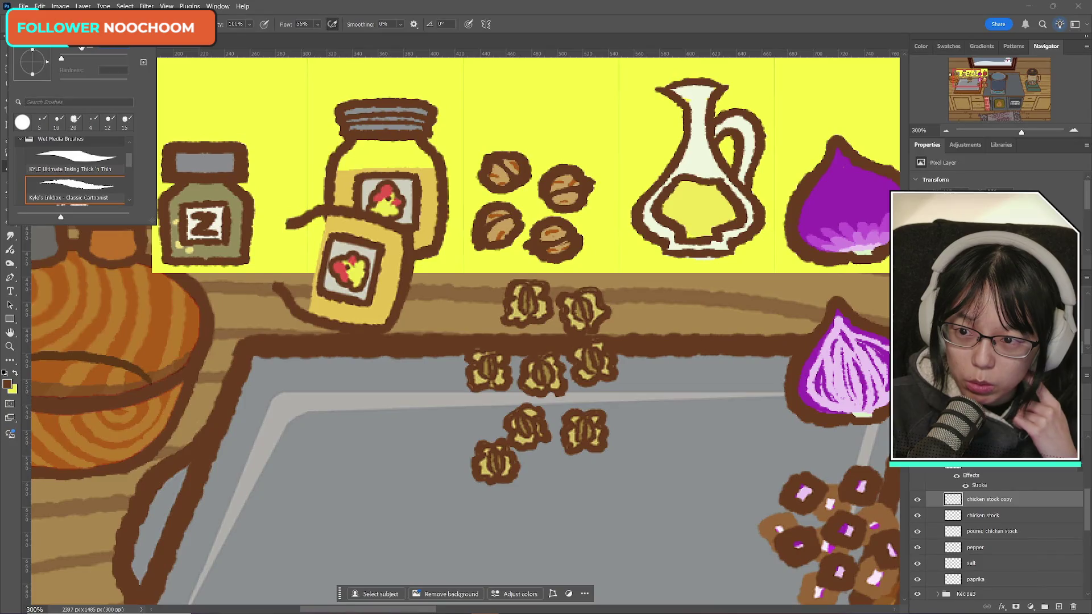
{"action": "key", "text": "Return"}
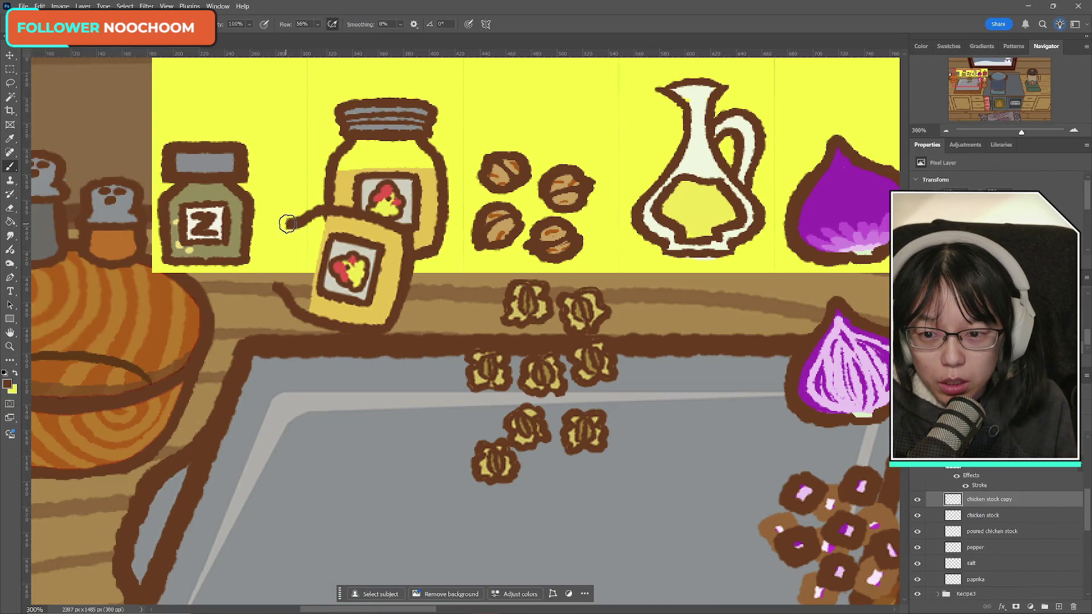
- Try several brown curl and down-strokes off the string's left end, undoing each
{"action": "left_click_drag", "start_coordinate": [288, 224], "coordinate": [277, 239]}
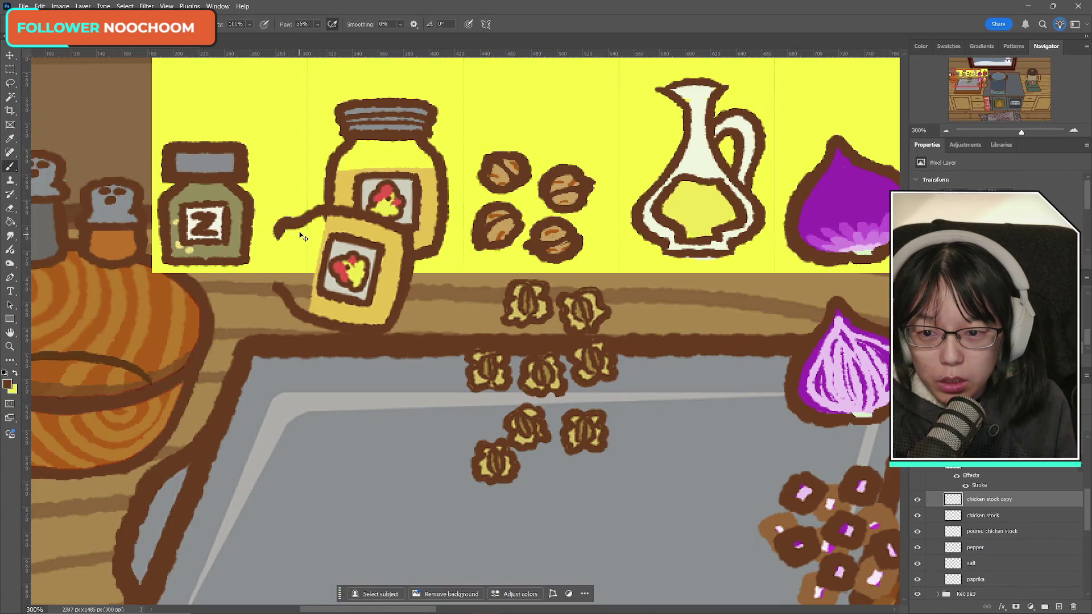
{"action": "key", "text": "ctrl+z"}
{"action": "left_click", "coordinate": [286, 225]}
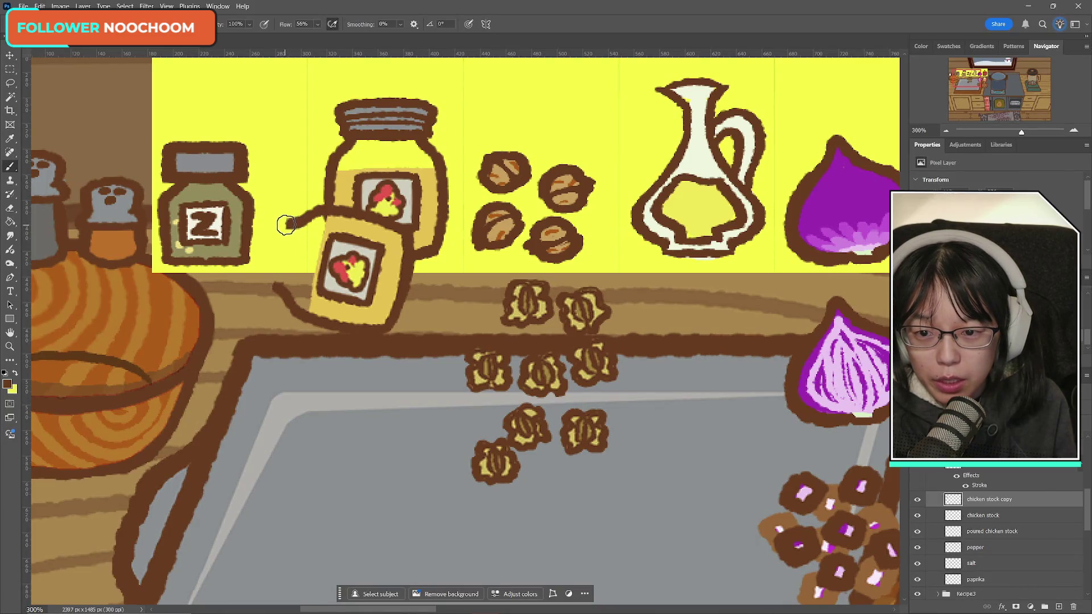
{"action": "key", "text": "ctrl+z"}
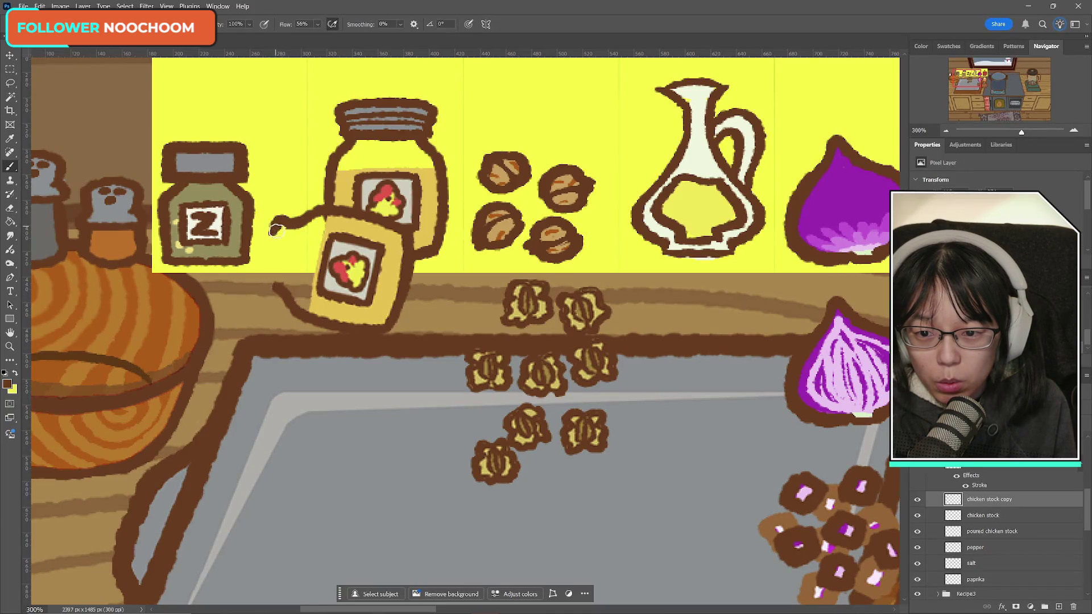
{"action": "left_click_drag", "start_coordinate": [277, 230], "coordinate": [264, 269]}
{"action": "key", "text": "ctrl+z"}
{"action": "left_click_drag", "start_coordinate": [273, 229], "coordinate": [263, 267]}
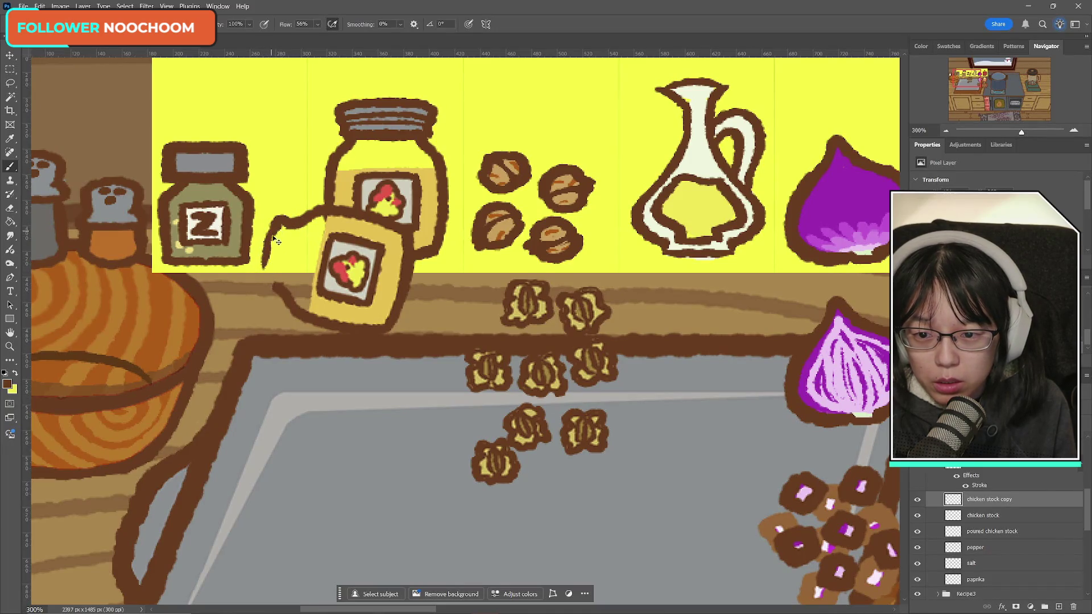
{"action": "key", "text": "ctrl+z"}
{"action": "mouse_move", "coordinate": [275, 225]}
{"action": "left_mouse_down"}
{"action": "mouse_move", "coordinate": [255, 287]}
{"action": "mouse_move", "coordinate": [260, 273]}
{"action": "mouse_move", "coordinate": [276, 296]}
{"action": "left_mouse_up"}
{"action": "key", "text": "ctrl+z"}
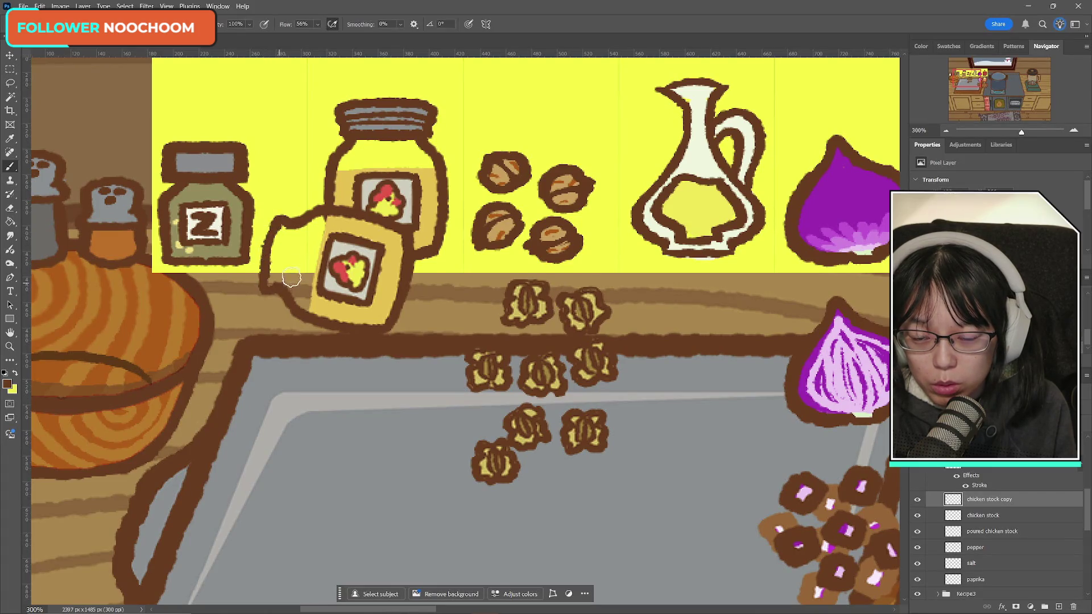
{"action": "key", "text": "ctrl+z"}
- Draw the jar's new curving left outline with a top curl flaring left
{"action": "left_click_drag", "start_coordinate": [276, 224], "coordinate": [256, 293]}
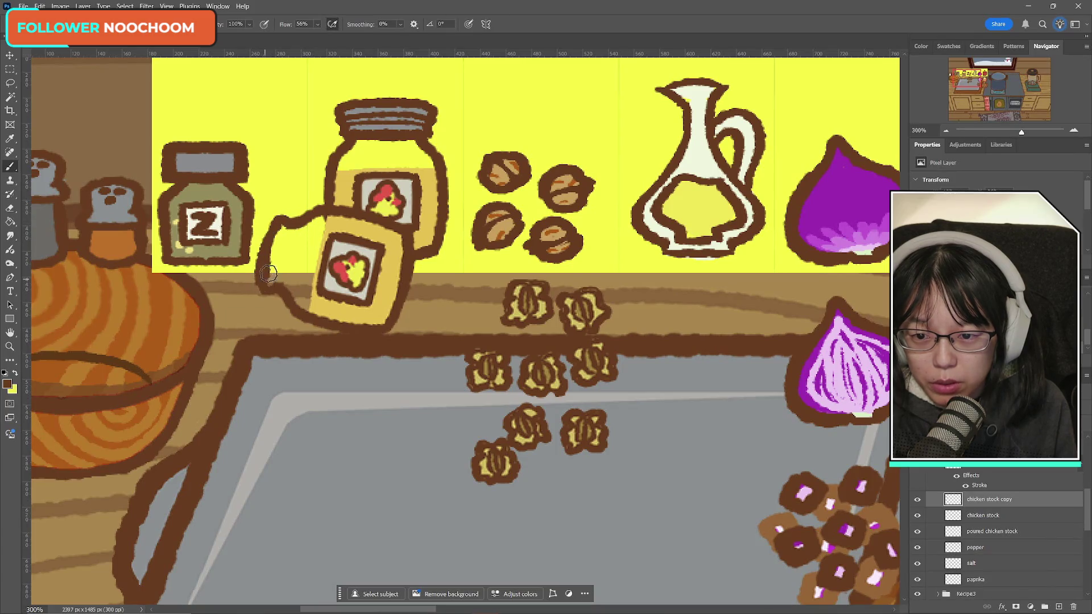
{"action": "key", "text": "ctrl+z"}
{"action": "left_click_drag", "start_coordinate": [276, 223], "coordinate": [263, 284]}
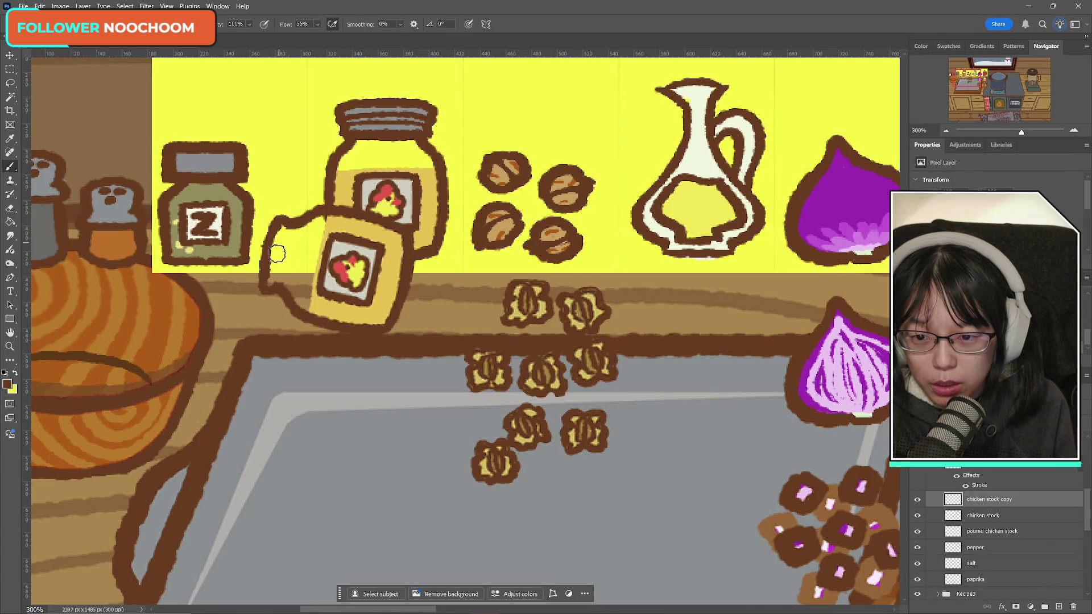
{"action": "left_click_drag", "start_coordinate": [284, 225], "coordinate": [276, 280]}
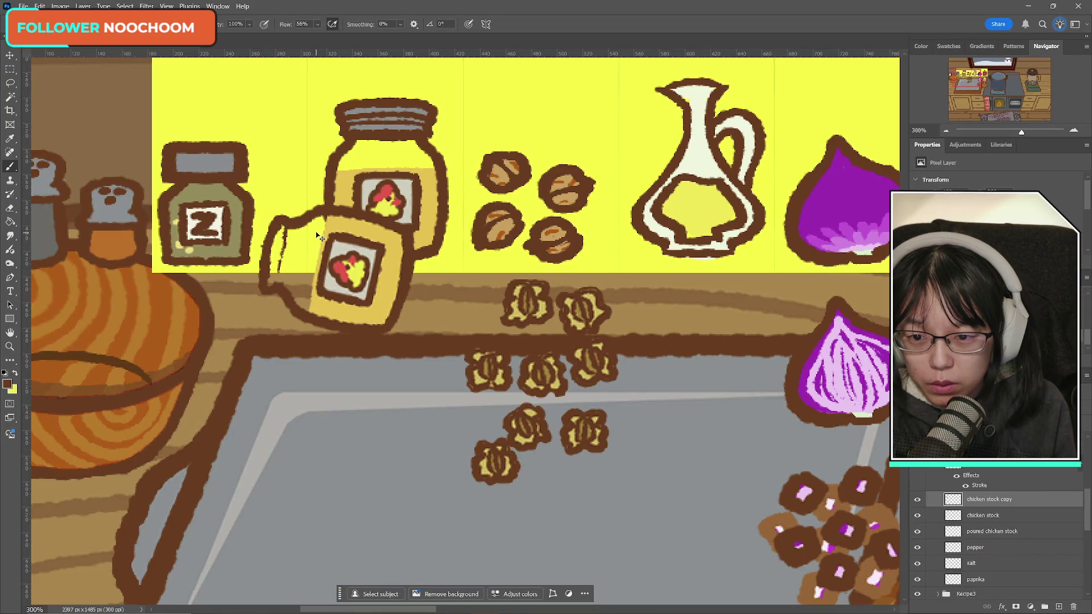
{"action": "key", "text": "ctrl+z"}
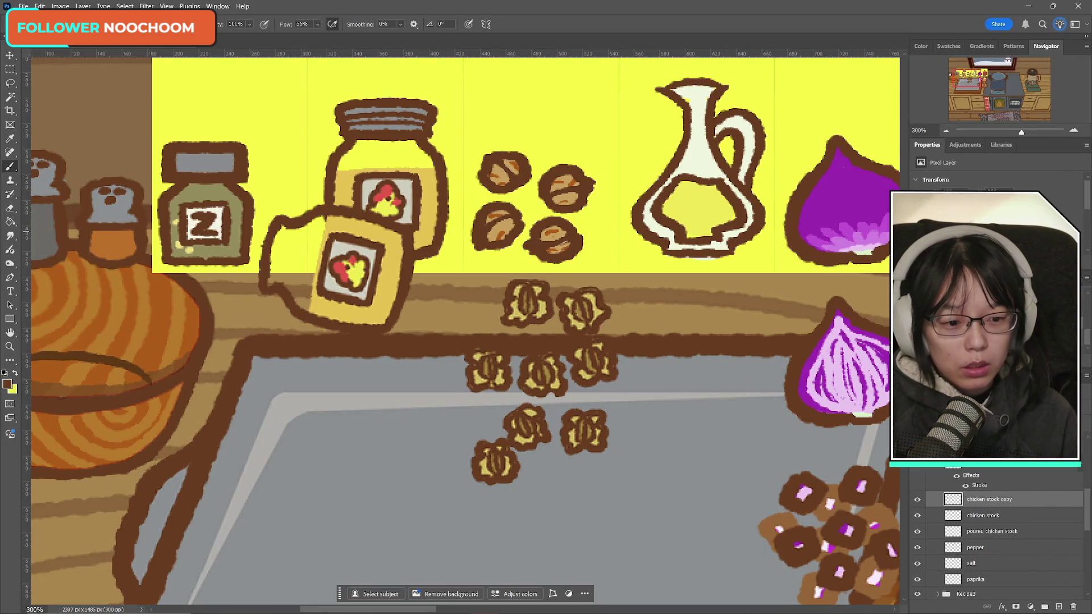
{"action": "left_click", "coordinate": [917, 500]}
{"action": "left_click", "coordinate": [917, 499]}
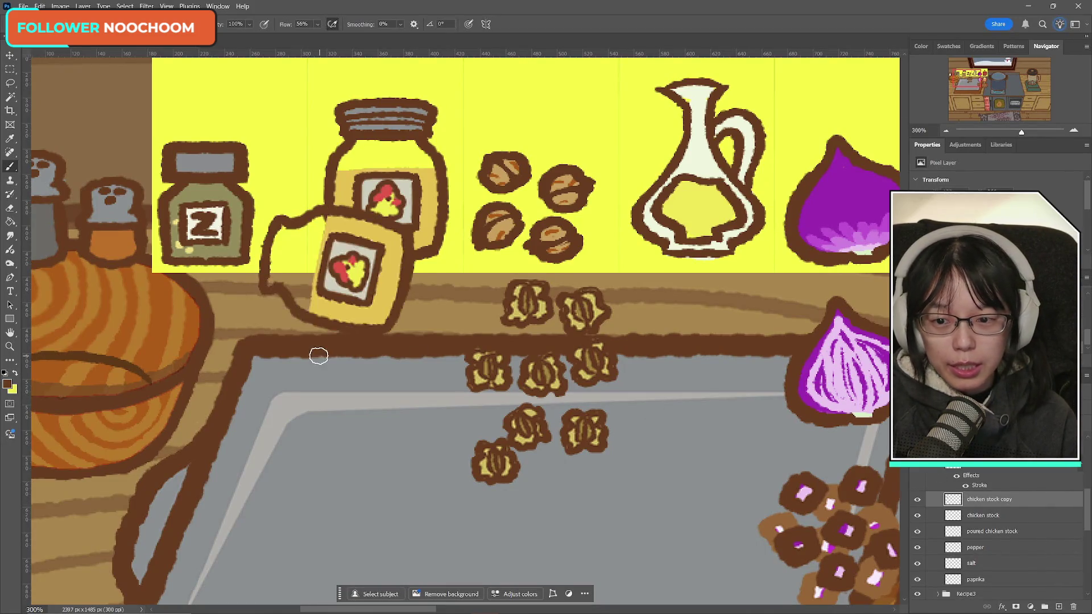
{"action": "key", "text": "e"}
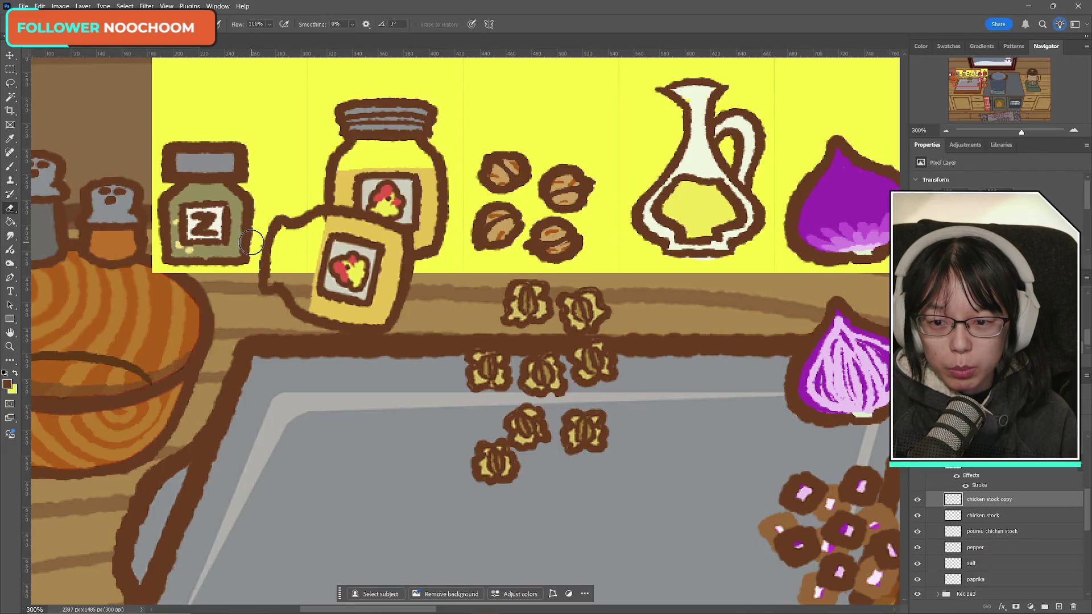
{"action": "left_click", "coordinate": [10, 168]}
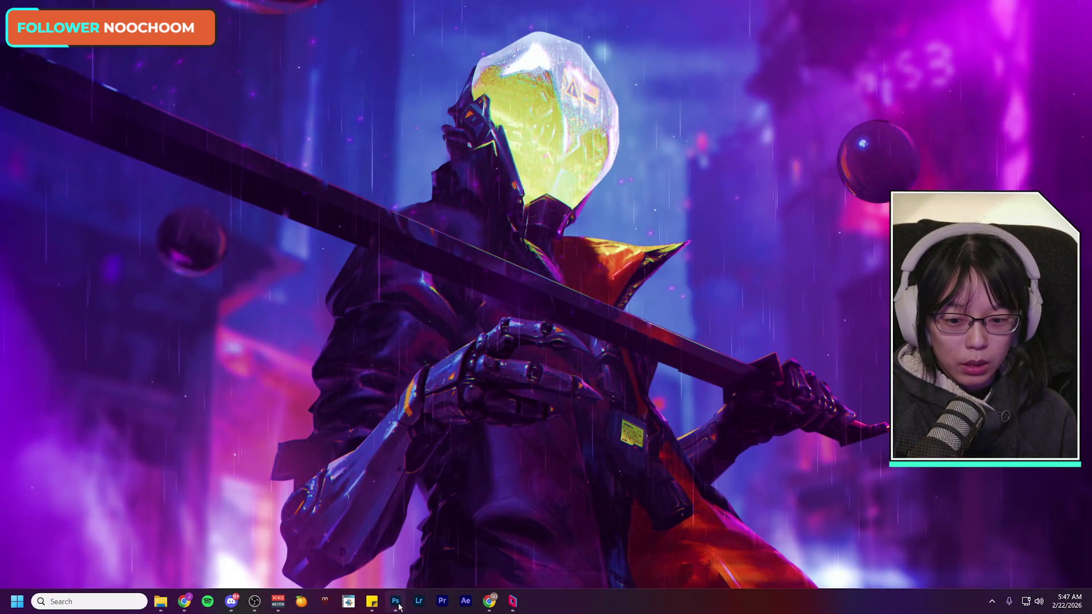
{"action": "left_click", "coordinate": [396, 604]}
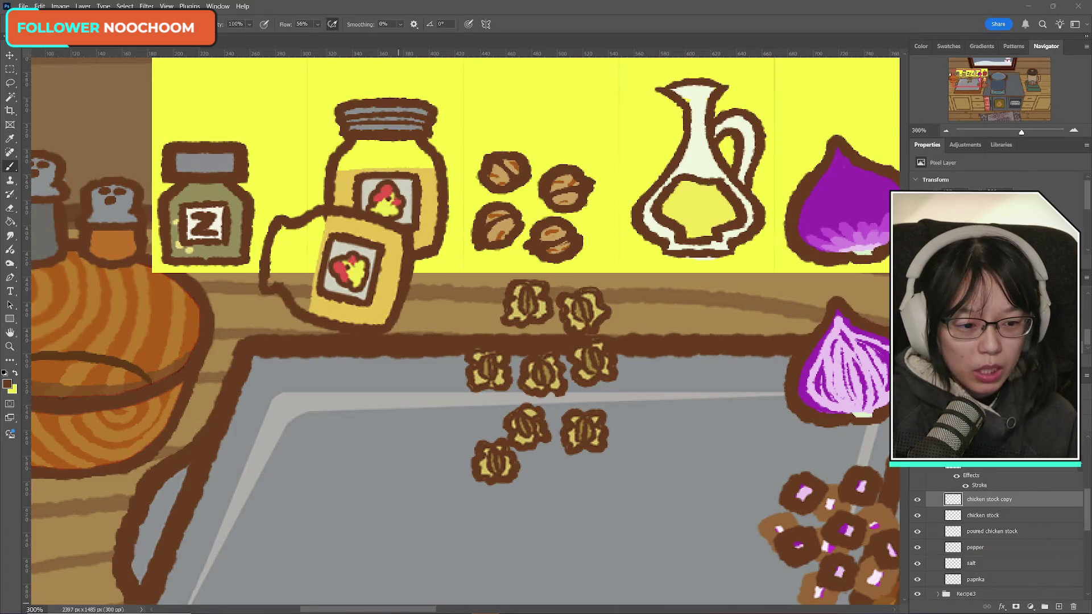
- Magic Wand select the inner area of the tilted chicken stock copy jar
{"action": "left_click", "coordinate": [979, 504]}
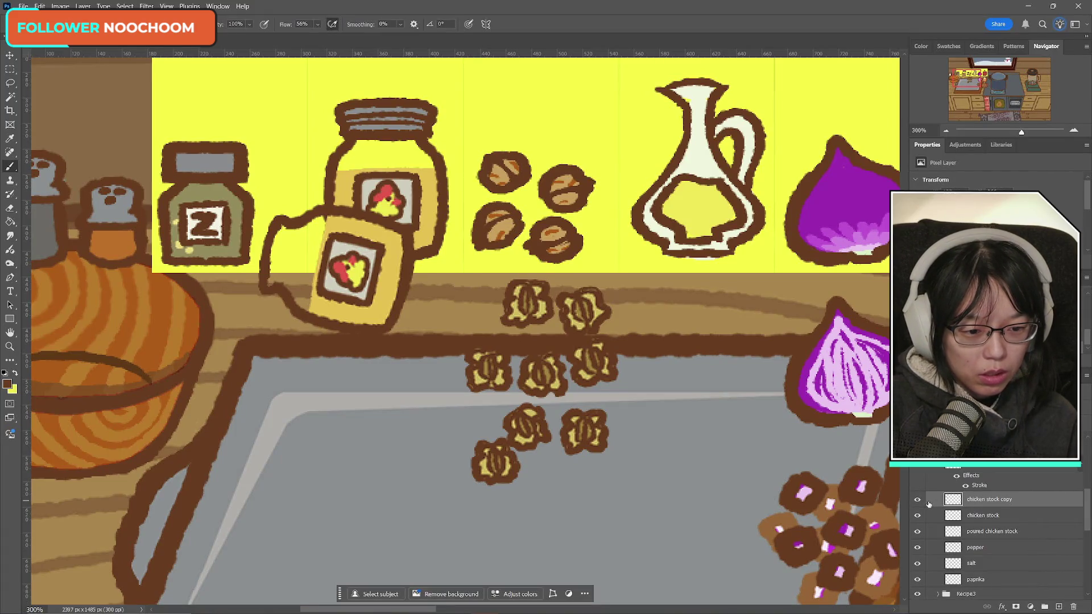
{"action": "left_click", "coordinate": [918, 500]}
{"action": "left_click", "coordinate": [917, 500]}
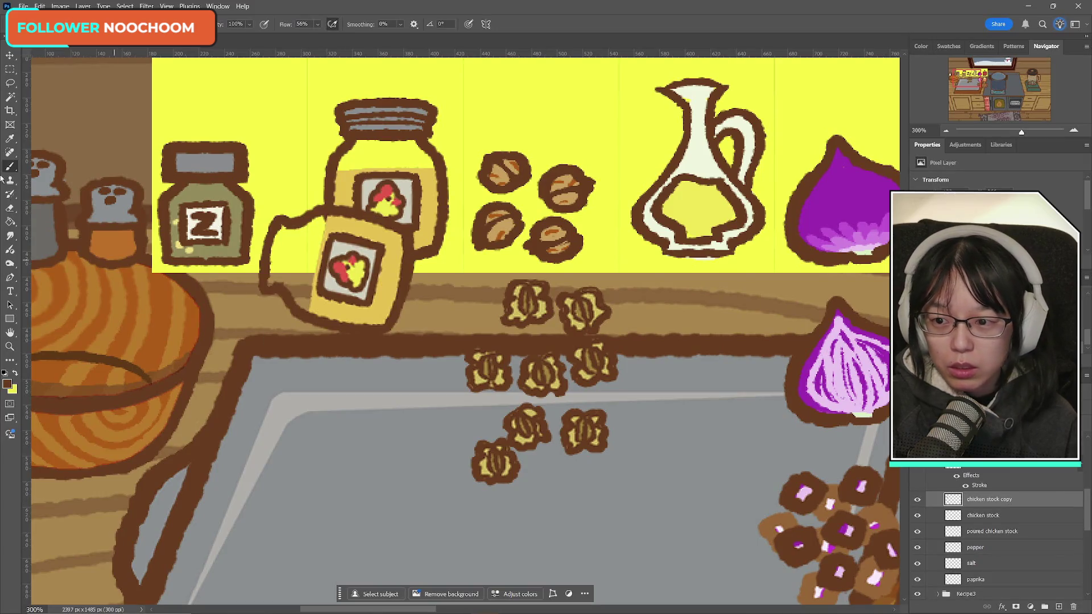
{"action": "left_click", "coordinate": [10, 97]}
{"action": "left_click", "coordinate": [383, 295]}
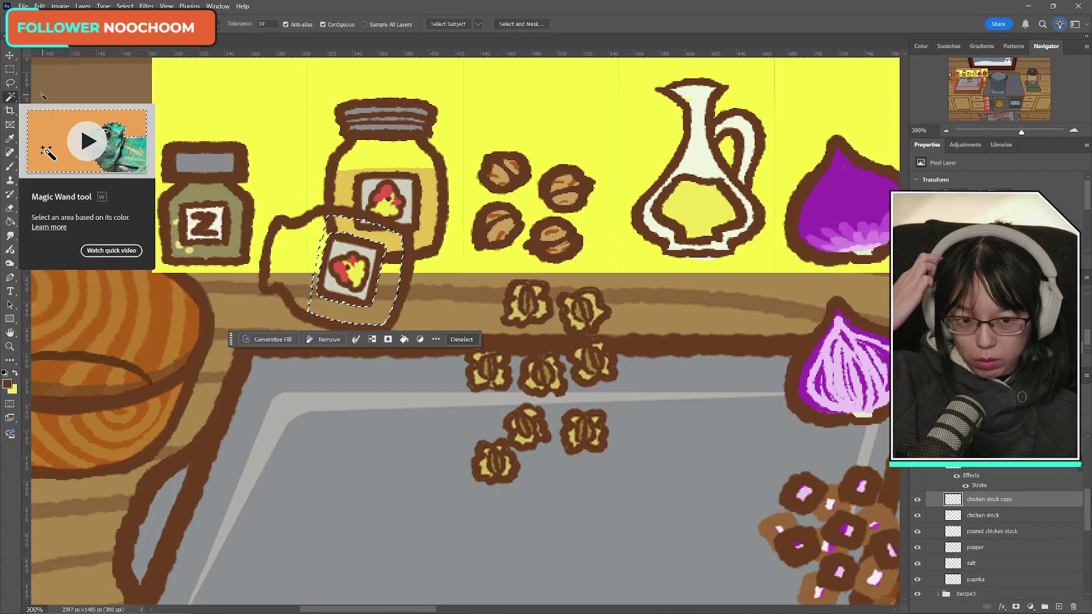
- Set the foreground colour to golden yellow f0c84c and deselect the jar label
{"action": "left_click", "coordinate": [15, 373]}
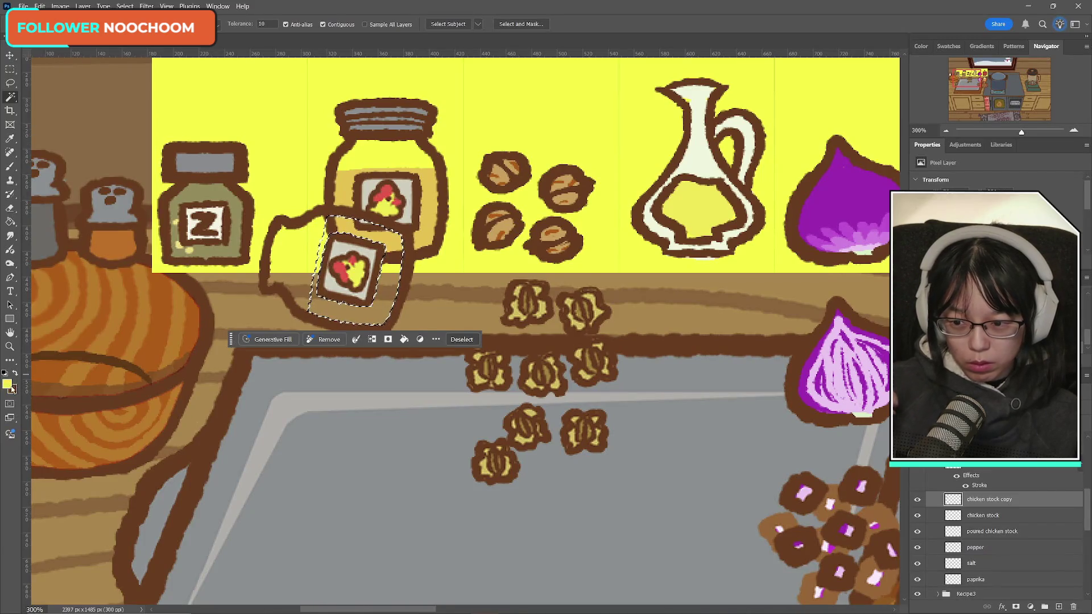
{"action": "left_click", "coordinate": [7, 384]}
{"action": "left_click", "coordinate": [518, 375]}
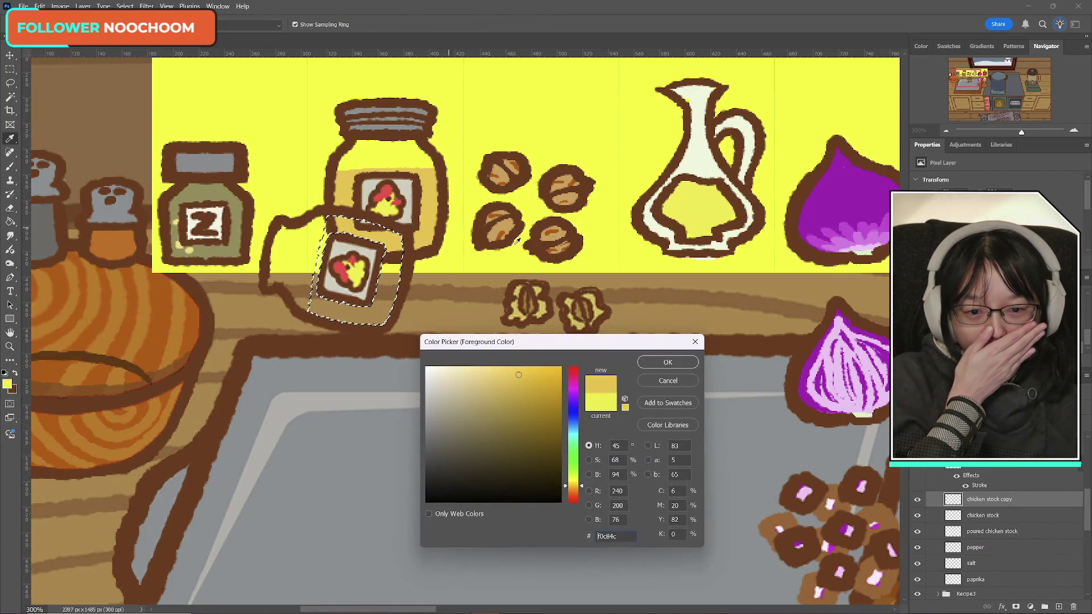
{"action": "left_click", "coordinate": [655, 367]}
{"action": "key", "text": "m"}
{"action": "key", "text": "ctrl+d"}
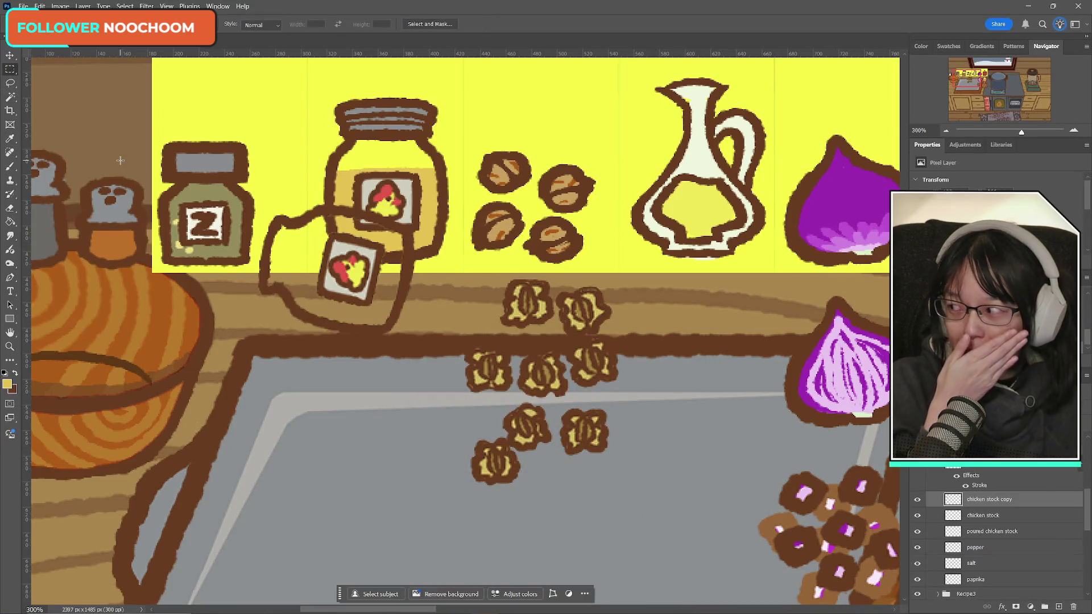
{"action": "left_click", "coordinate": [9, 166]}
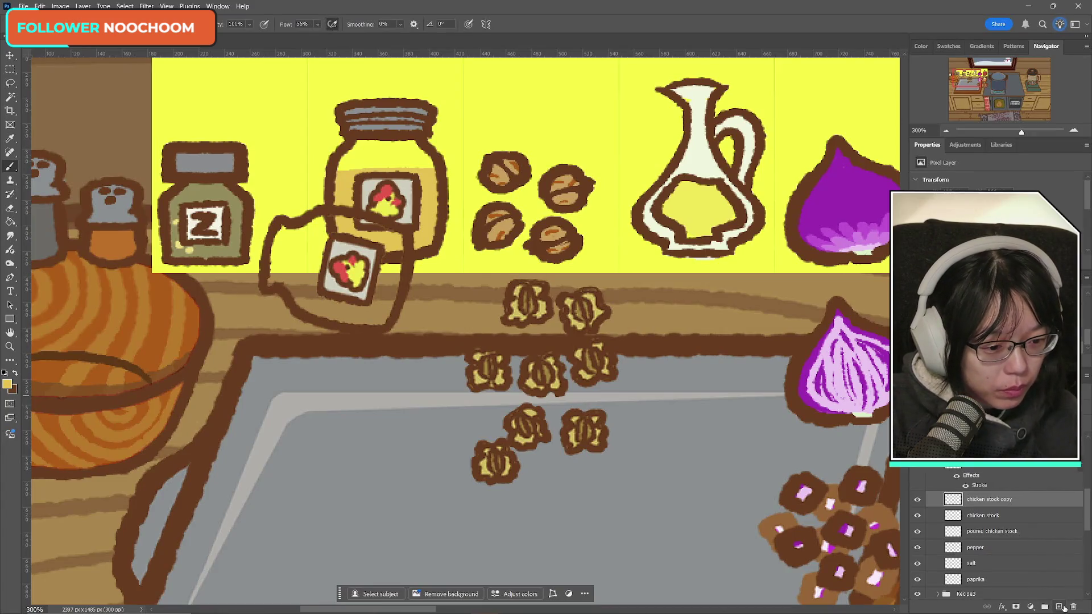
- Add Layer 17 below chicken stock copy and brush yellow liquid inside the bottle plus a pour stream
{"action": "left_click", "coordinate": [1058, 606]}
{"action": "left_click_drag", "start_coordinate": [988, 506], "coordinate": [990, 523]}
{"action": "mouse_move", "coordinate": [386, 226]}
{"action": "left_mouse_down"}
{"action": "mouse_move", "coordinate": [365, 245]}
{"action": "mouse_move", "coordinate": [261, 272]}
{"action": "mouse_move", "coordinate": [243, 339]}
{"action": "left_mouse_up"}
{"action": "mouse_move", "coordinate": [290, 283]}
{"action": "left_mouse_down"}
{"action": "mouse_move", "coordinate": [307, 307]}
{"action": "mouse_move", "coordinate": [282, 274]}
{"action": "mouse_move", "coordinate": [322, 278]}
{"action": "mouse_move", "coordinate": [316, 288]}
{"action": "mouse_move", "coordinate": [364, 316]}
{"action": "mouse_move", "coordinate": [383, 298]}
{"action": "mouse_move", "coordinate": [392, 267]}
{"action": "mouse_move", "coordinate": [383, 259]}
{"action": "left_mouse_up"}
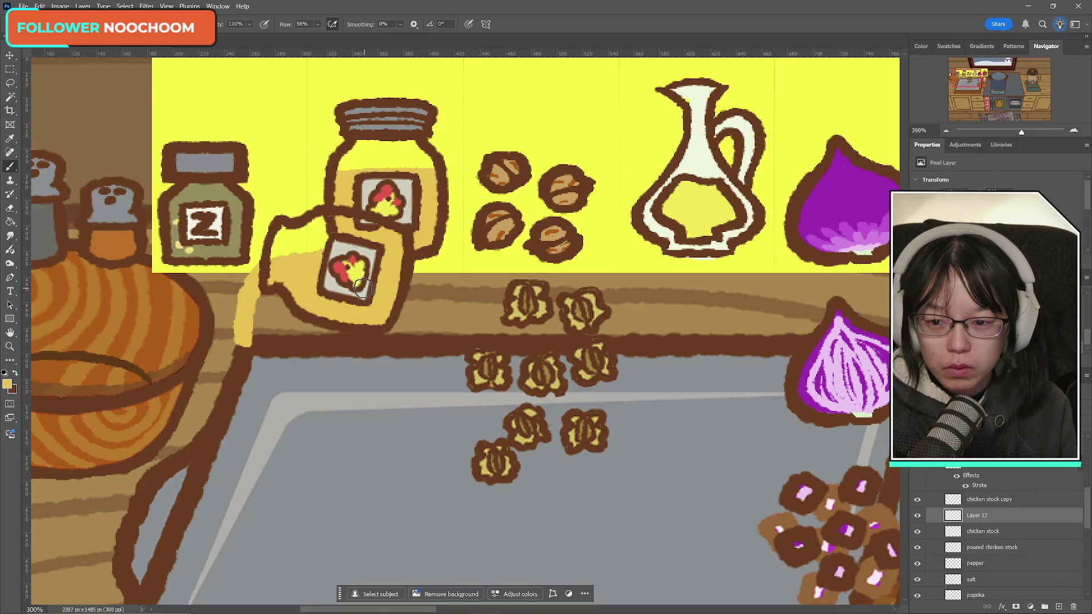
- Move the bottle and its liquid layer together down onto the grey tray
{"action": "left_click", "coordinate": [987, 499], "text": "ctrl"}
{"action": "key", "text": "ctrl+t"}
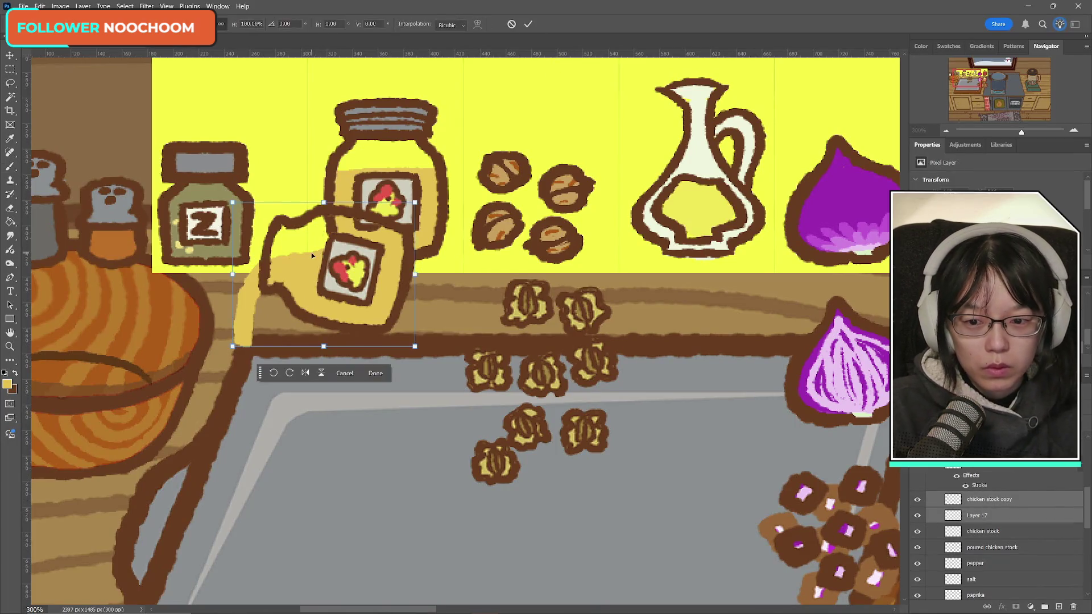
{"action": "mouse_move", "coordinate": [312, 252]}
{"action": "left_mouse_down"}
{"action": "mouse_move", "coordinate": [356, 410]}
{"action": "mouse_move", "coordinate": [370, 393]}
{"action": "left_mouse_up"}
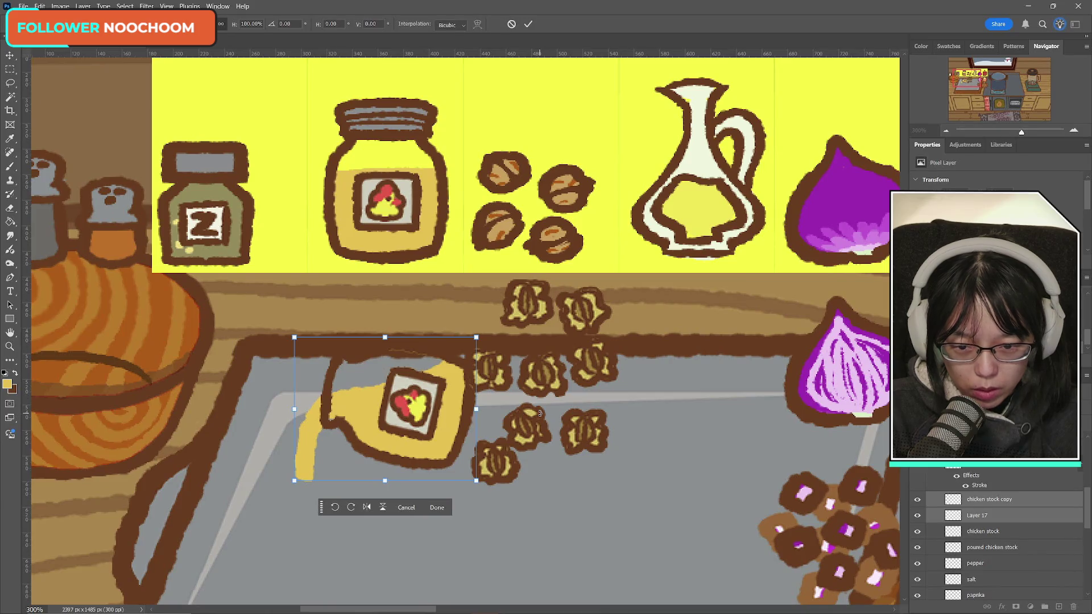
{"action": "key", "text": "Return"}
- Nudge Layer 17's yellow liquid down and rotate it 6.04° to sit inside the jar
{"action": "key", "text": "b"}
{"action": "left_click", "coordinate": [917, 499]}
{"action": "left_click", "coordinate": [917, 499]}
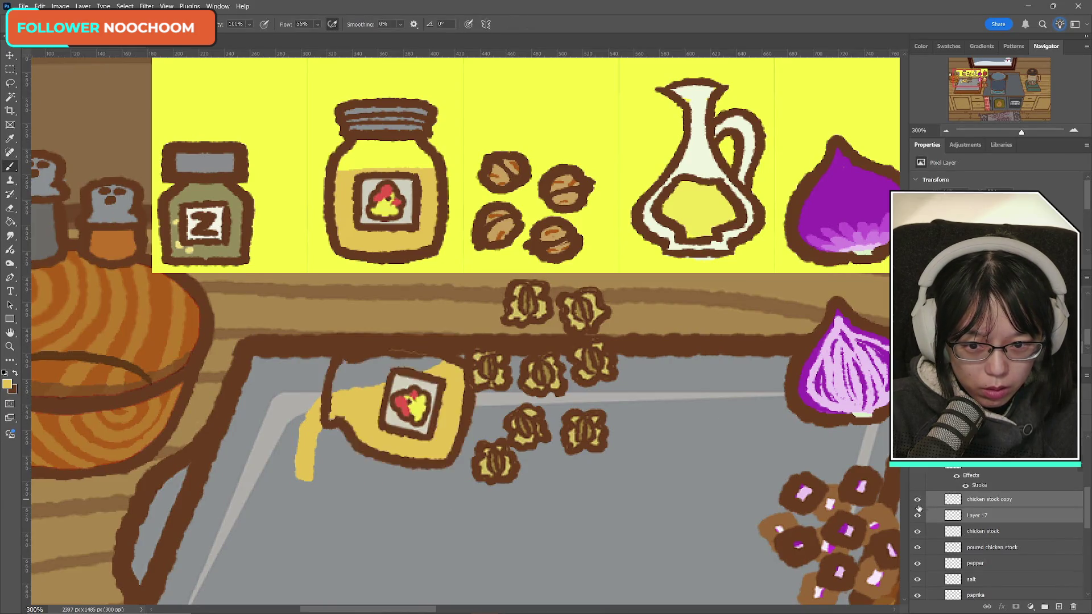
{"action": "left_click", "coordinate": [917, 516]}
{"action": "left_click", "coordinate": [917, 515]}
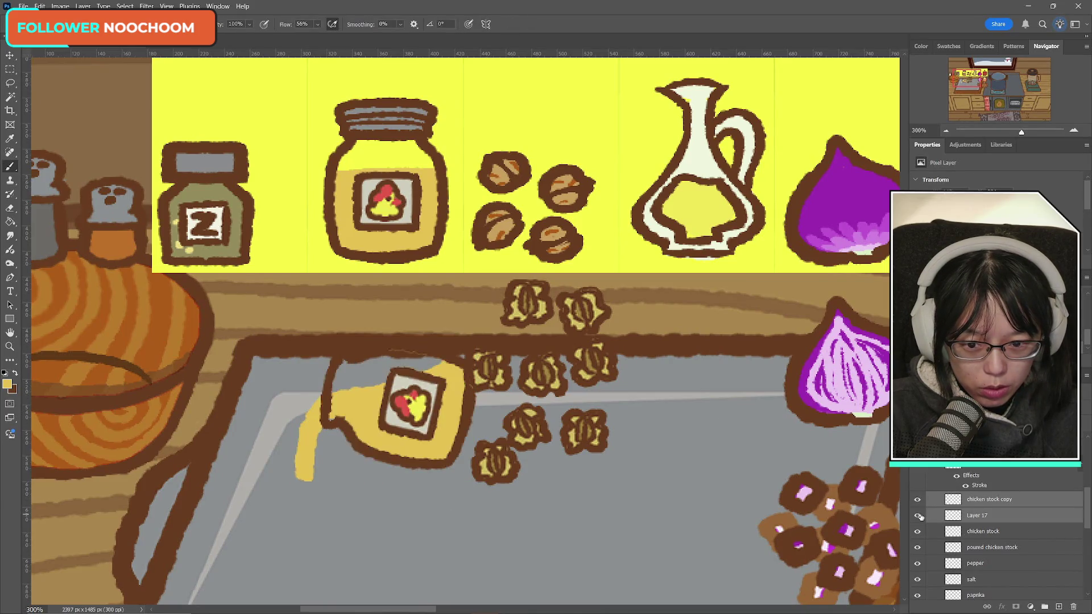
{"action": "left_click", "coordinate": [978, 516]}
{"action": "key", "text": "ctrl+t"}
{"action": "left_click_drag", "start_coordinate": [409, 416], "coordinate": [412, 428]}
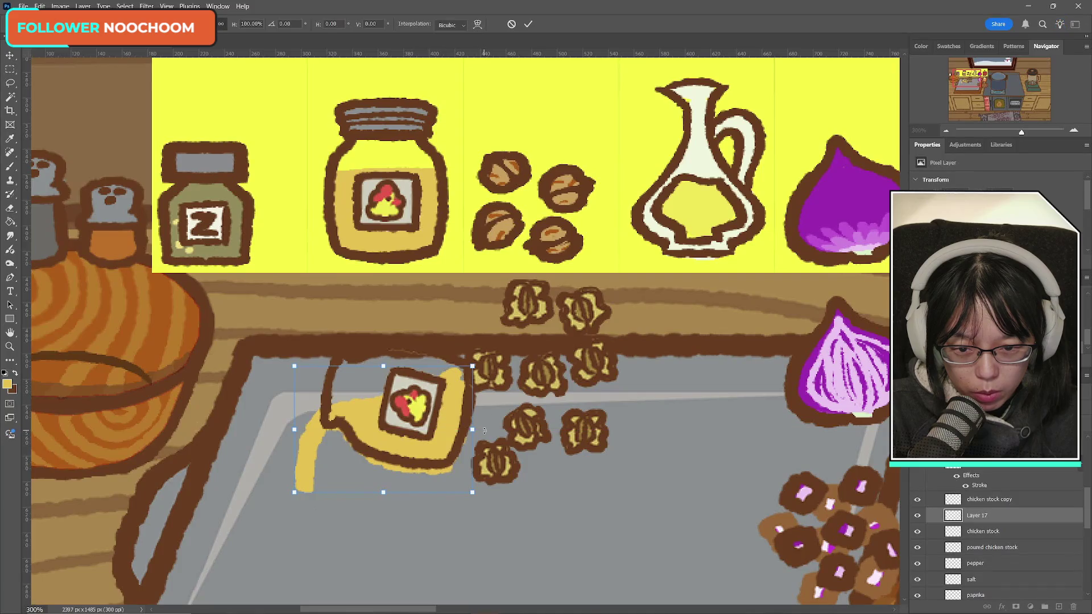
{"action": "mouse_move", "coordinate": [484, 430]}
{"action": "left_mouse_down"}
{"action": "mouse_move", "coordinate": [500, 431]}
{"action": "mouse_move", "coordinate": [450, 412]}
{"action": "left_mouse_up"}
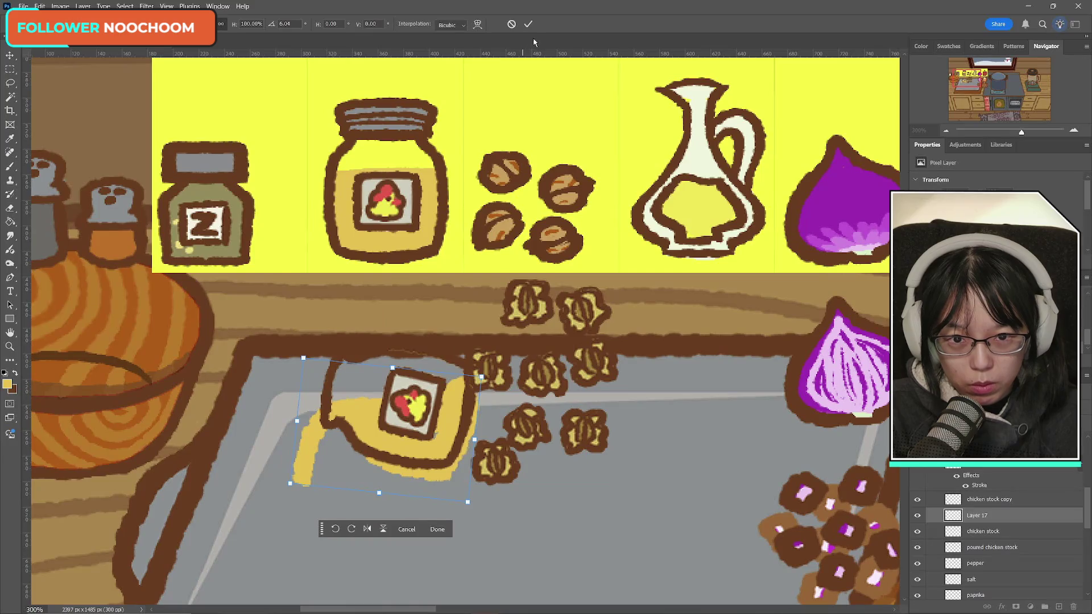
{"action": "left_click", "coordinate": [528, 24]}
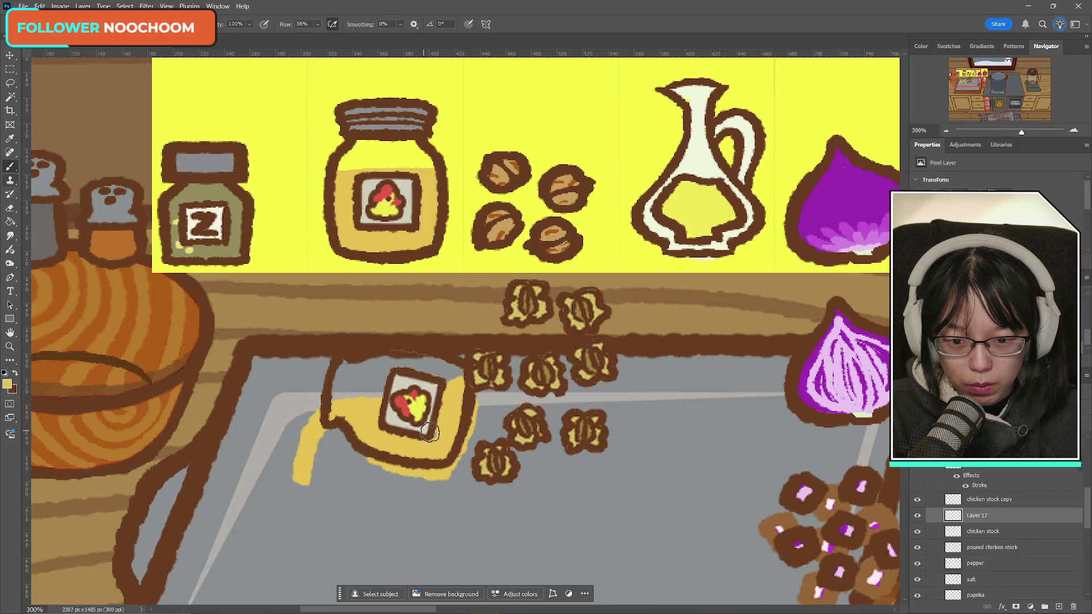
- Erase the yellow spill below the bottle and thicken the pouring drip with the brush
{"action": "left_click", "coordinate": [10, 209]}
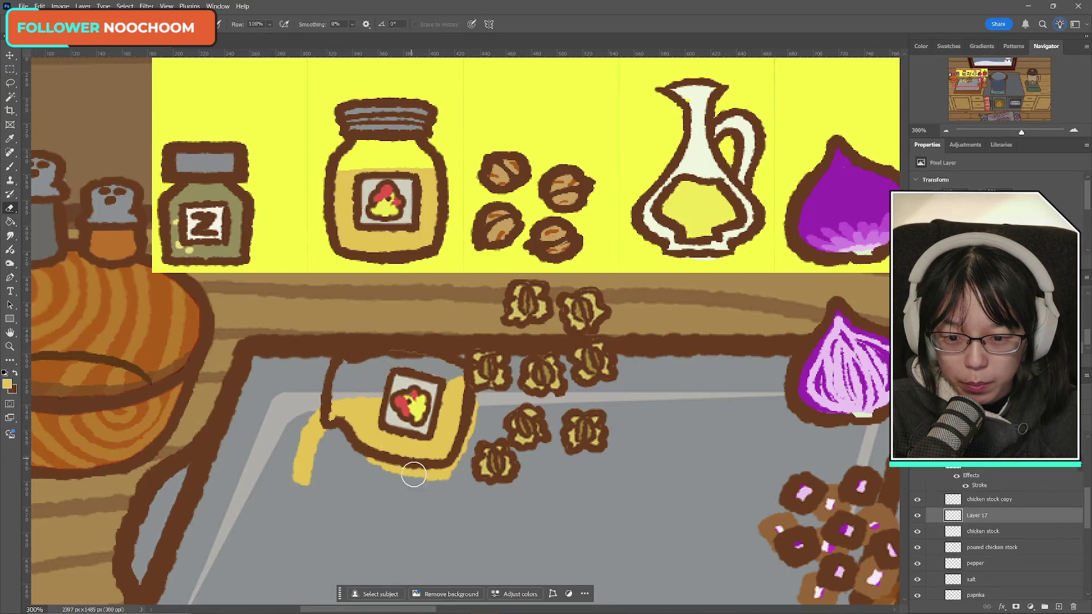
{"action": "mouse_move", "coordinate": [365, 458]}
{"action": "left_mouse_down"}
{"action": "mouse_move", "coordinate": [439, 475]}
{"action": "mouse_move", "coordinate": [467, 454]}
{"action": "left_mouse_up"}
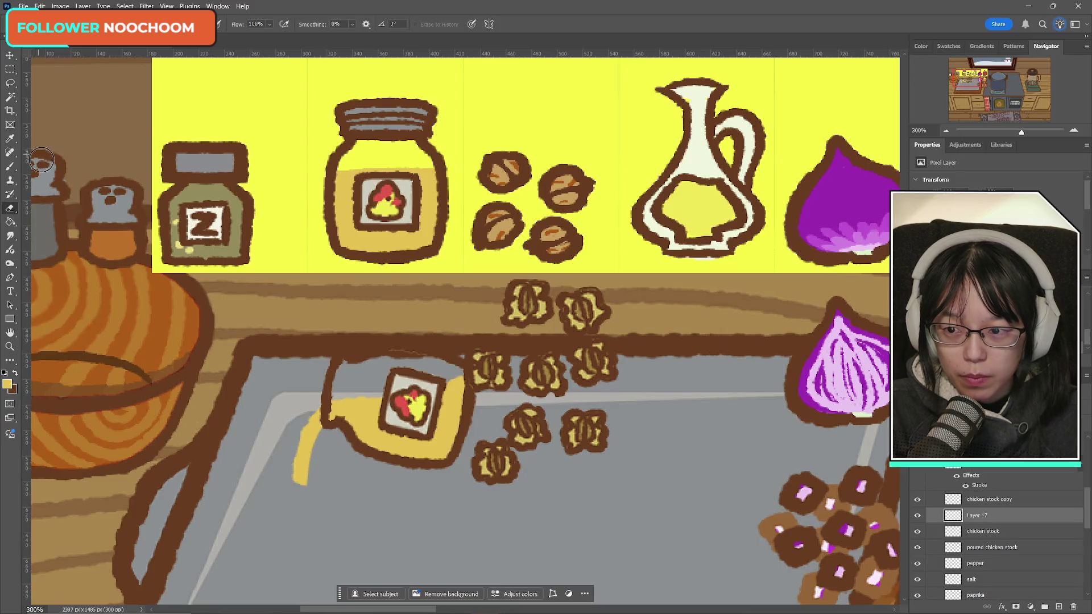
{"action": "left_click", "coordinate": [10, 166]}
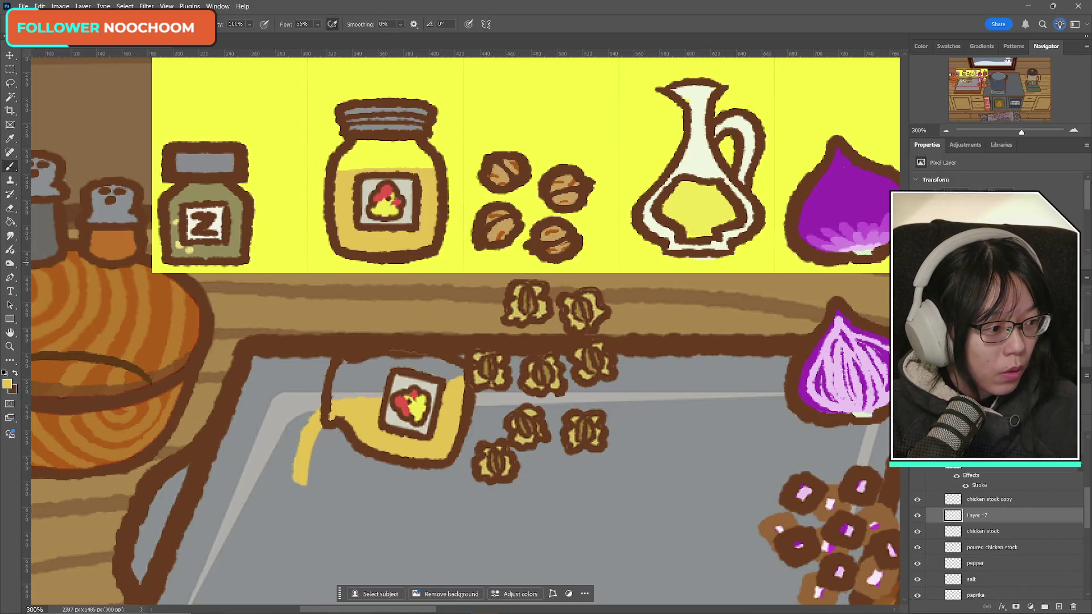
{"action": "left_click_drag", "start_coordinate": [317, 421], "coordinate": [307, 457]}
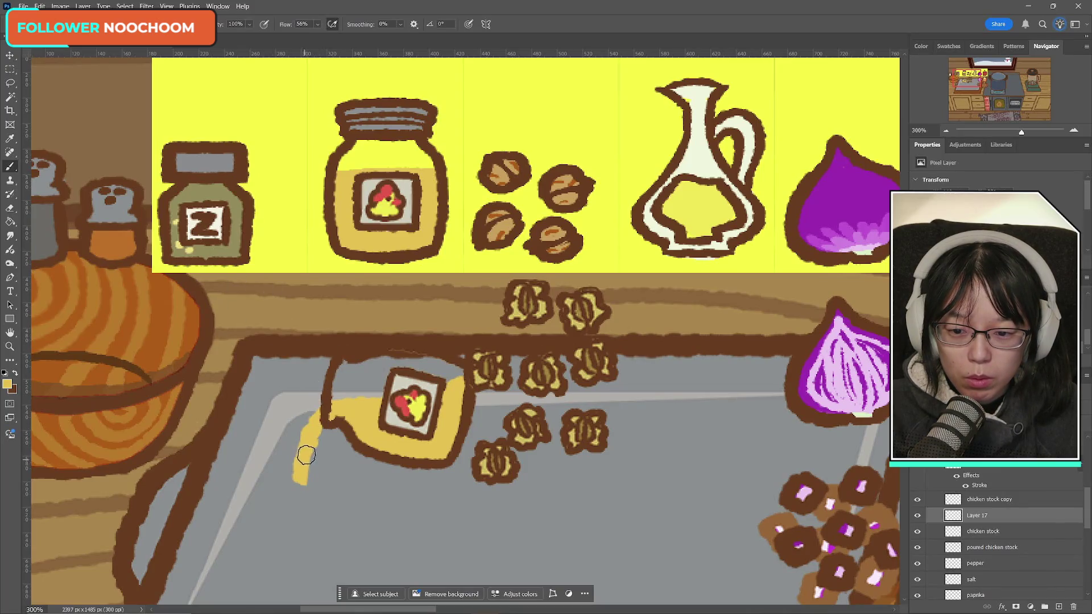
{"action": "mouse_move", "coordinate": [327, 418]}
{"action": "left_mouse_down"}
{"action": "mouse_move", "coordinate": [307, 467]}
{"action": "mouse_move", "coordinate": [321, 422]}
{"action": "mouse_move", "coordinate": [309, 446]}
{"action": "mouse_move", "coordinate": [312, 432]}
{"action": "left_mouse_up"}
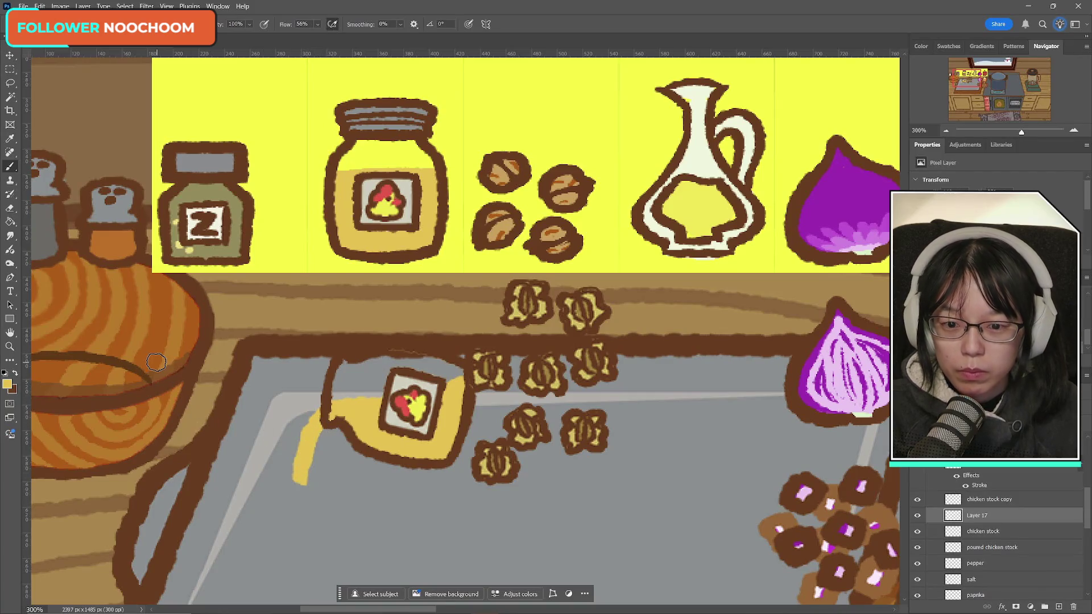
- Move the bottle and liquid together down and left on the tray
{"action": "left_click", "coordinate": [989, 499], "text": "ctrl"}
{"action": "key", "text": "ctrl+t"}
{"action": "mouse_move", "coordinate": [417, 426]}
{"action": "left_mouse_down"}
{"action": "mouse_move", "coordinate": [401, 495]}
{"action": "mouse_move", "coordinate": [331, 401]}
{"action": "mouse_move", "coordinate": [343, 403]}
{"action": "mouse_move", "coordinate": [317, 226]}
{"action": "mouse_move", "coordinate": [360, 509]}
{"action": "mouse_move", "coordinate": [382, 494]}
{"action": "left_mouse_up"}
{"action": "left_click", "coordinate": [528, 24]}
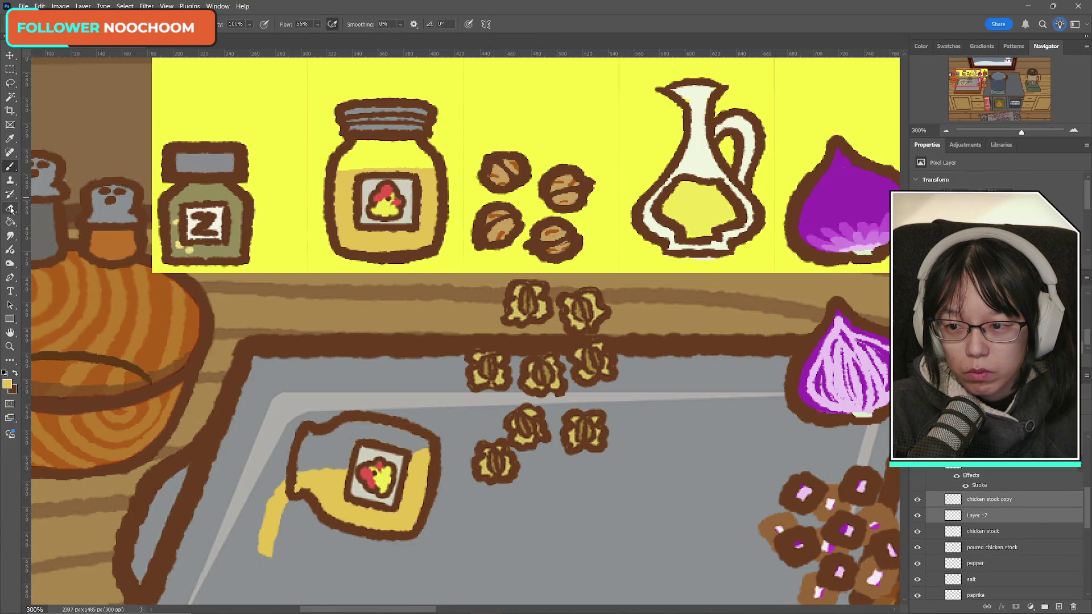
{"action": "left_click", "coordinate": [11, 210]}
{"action": "left_click", "coordinate": [916, 515]}
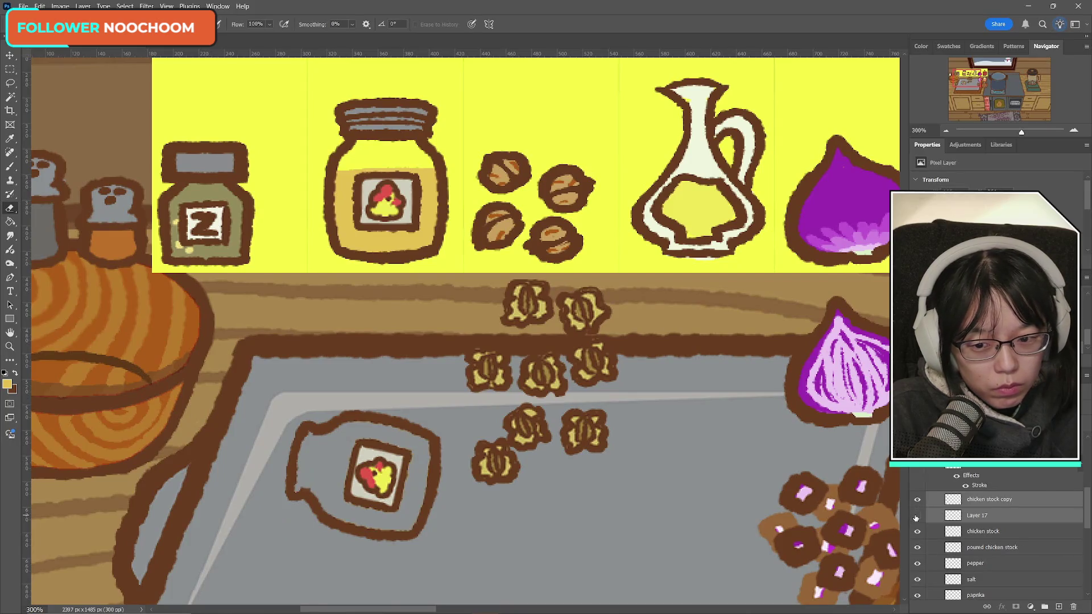
{"action": "left_click", "coordinate": [917, 516]}
{"action": "left_click", "coordinate": [917, 515]}
{"action": "left_click", "coordinate": [916, 515]}
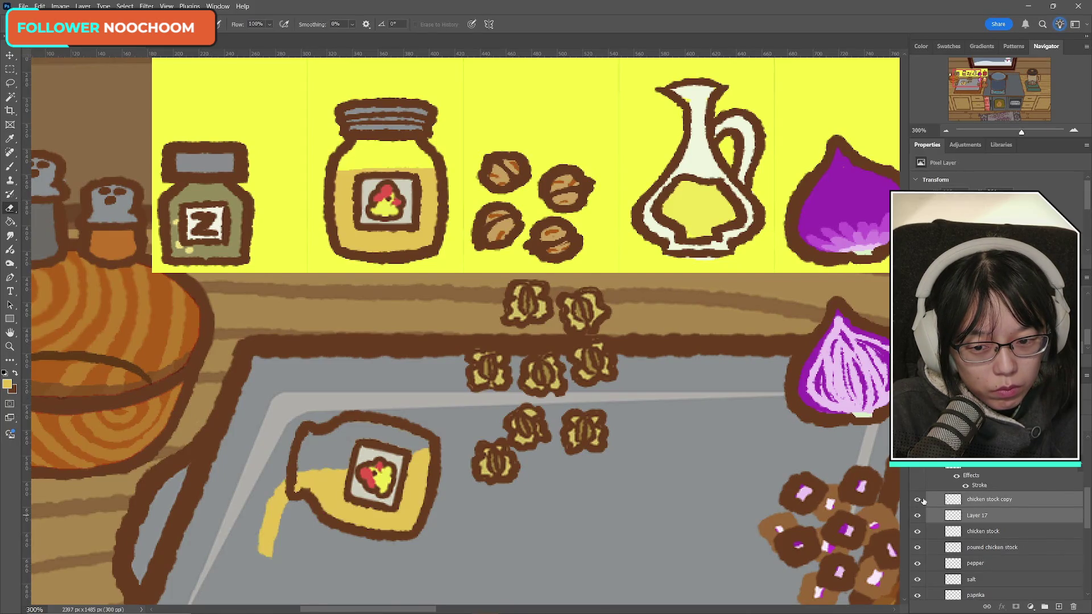
{"action": "left_click", "coordinate": [917, 499]}
{"action": "left_click", "coordinate": [917, 499]}
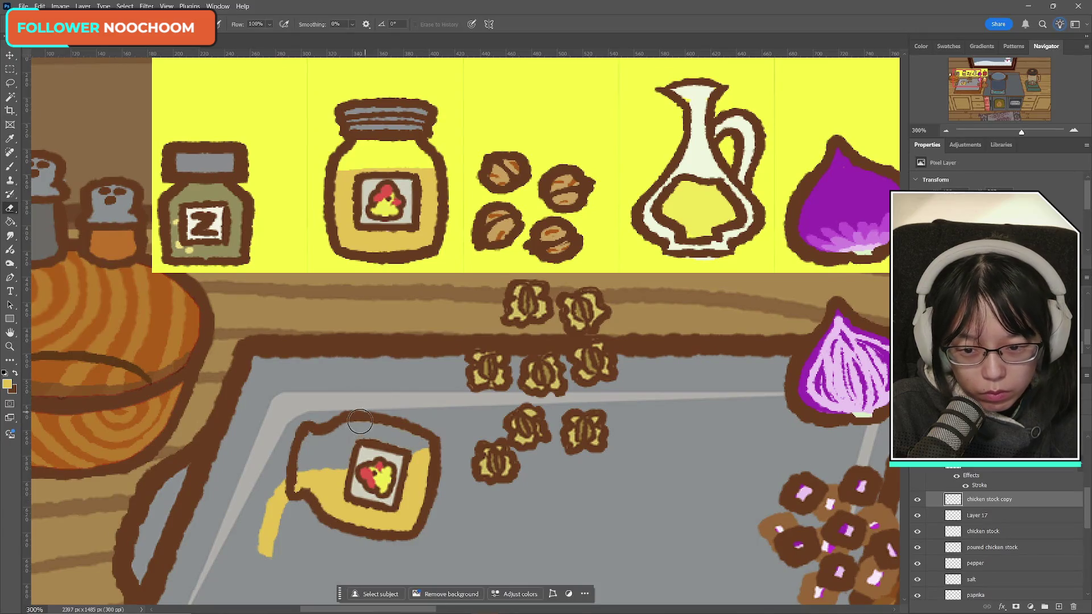
{"action": "right_click", "coordinate": [64, 60]}
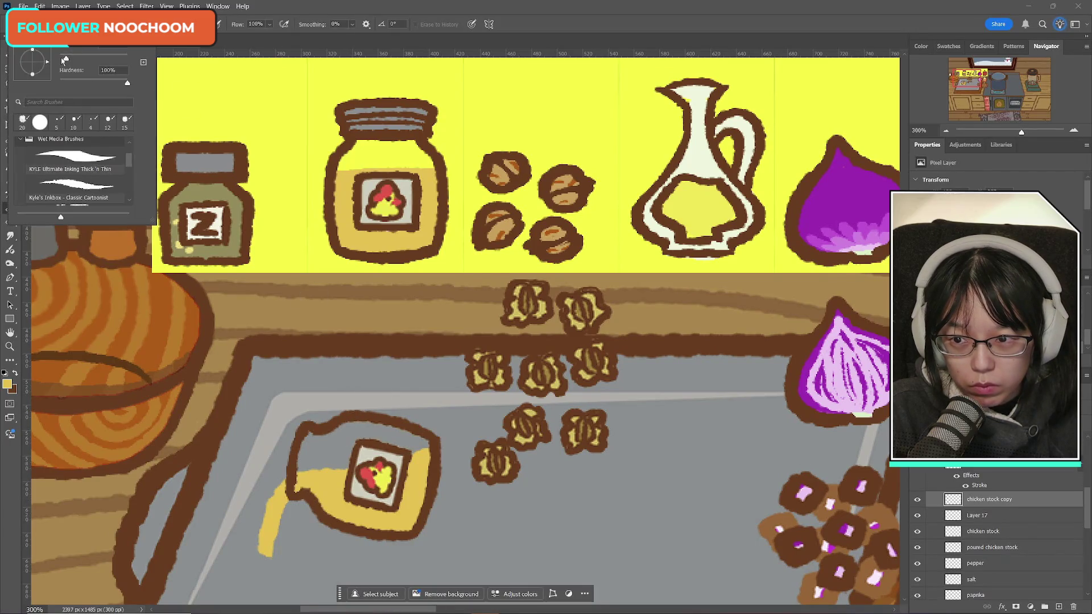
{"action": "left_click", "coordinate": [296, 8]}
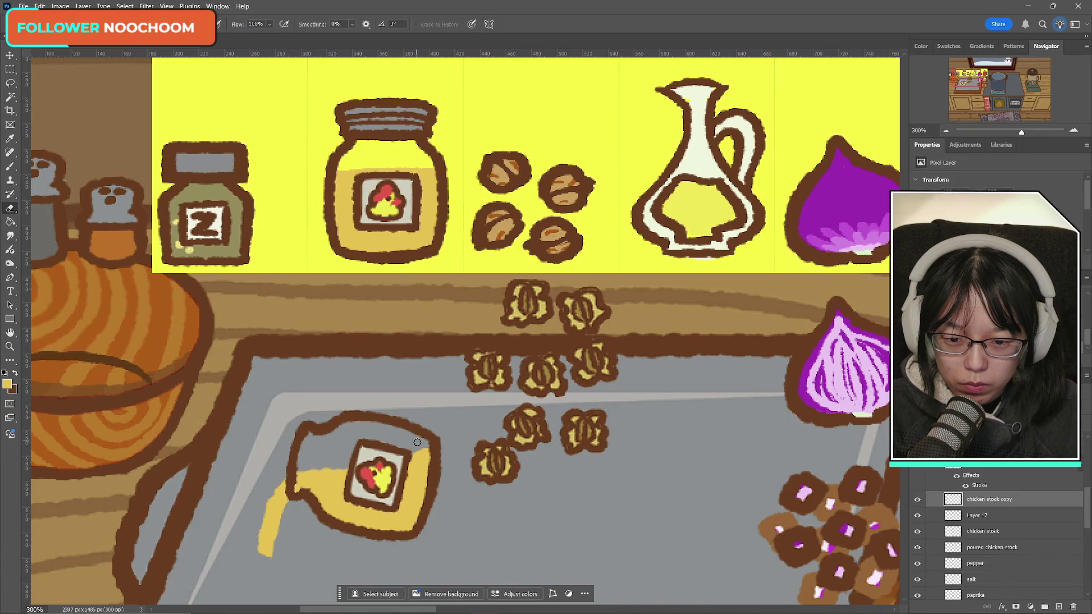
{"action": "key", "text": "b"}
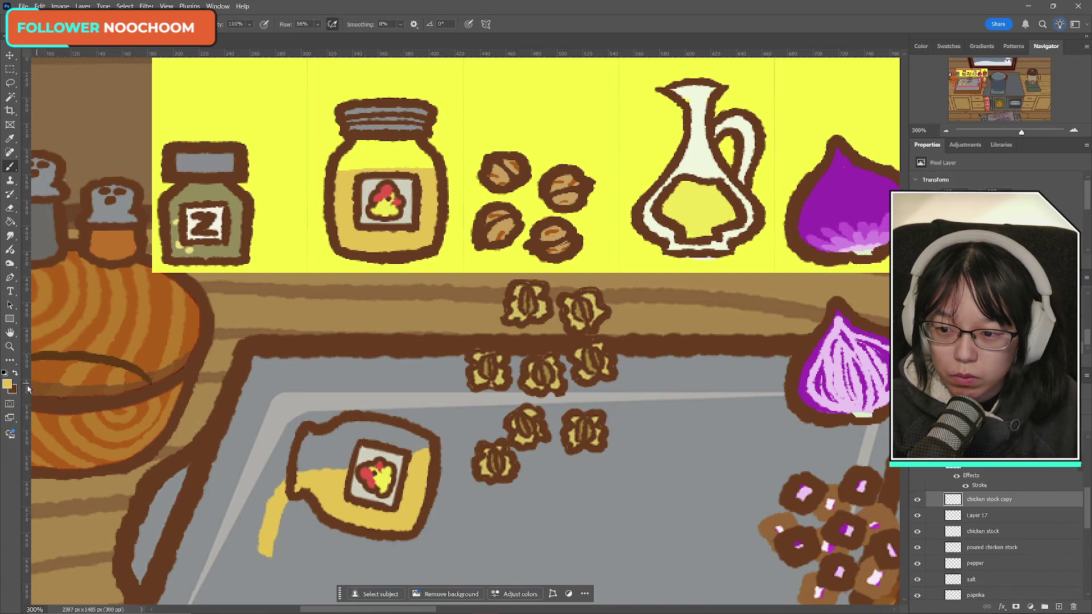
{"action": "left_click", "coordinate": [15, 373]}
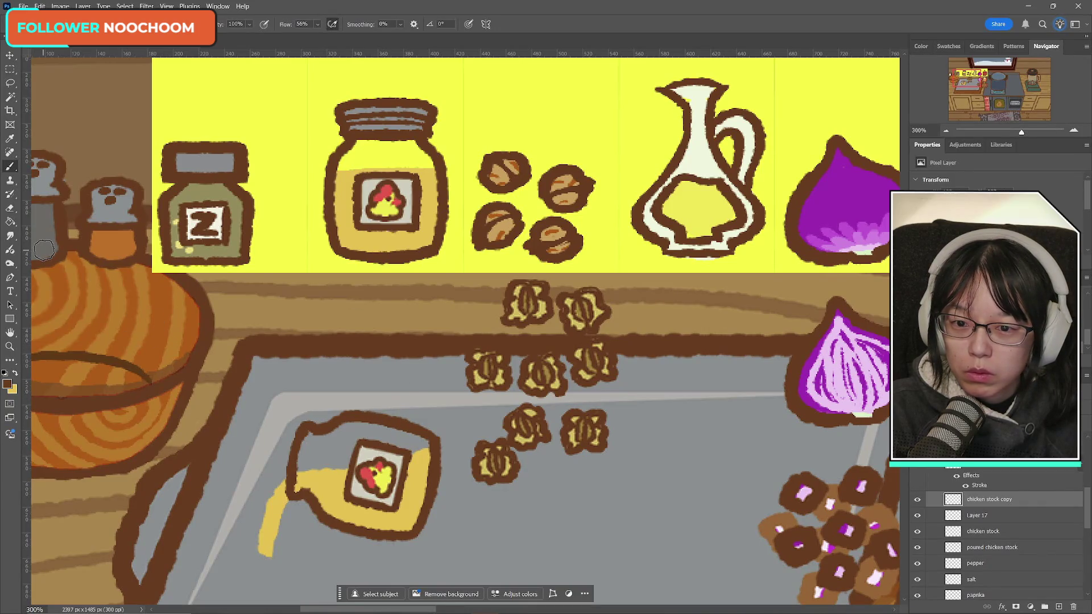
{"action": "key", "text": "z"}
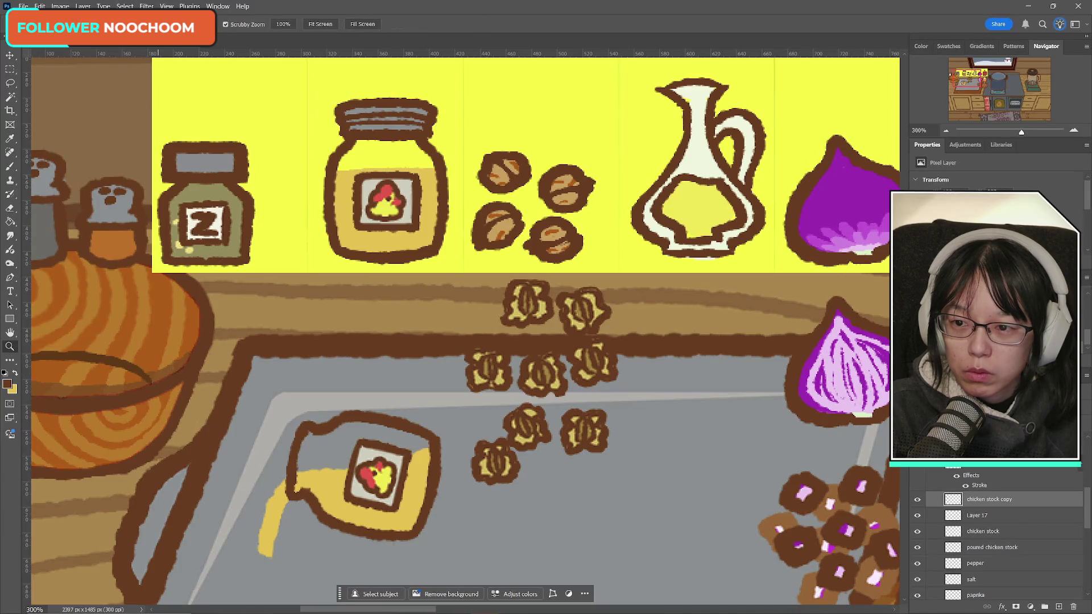
- Tilt the bottle and its pouring liquid about 12° together
{"action": "left_click", "coordinate": [422, 458], "text": "alt"}
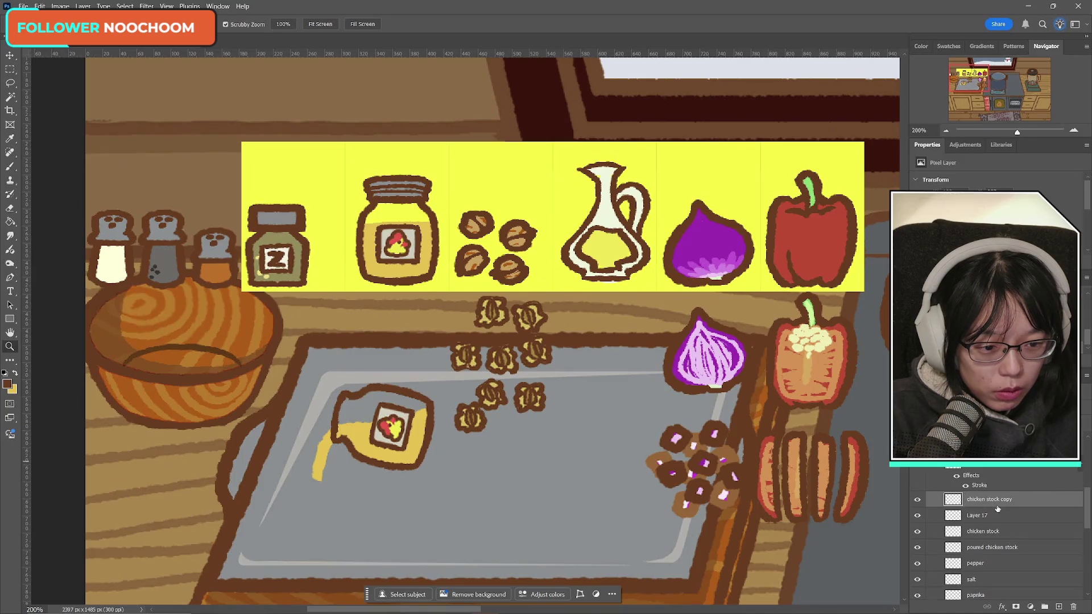
{"action": "left_click", "coordinate": [997, 512], "text": "shift"}
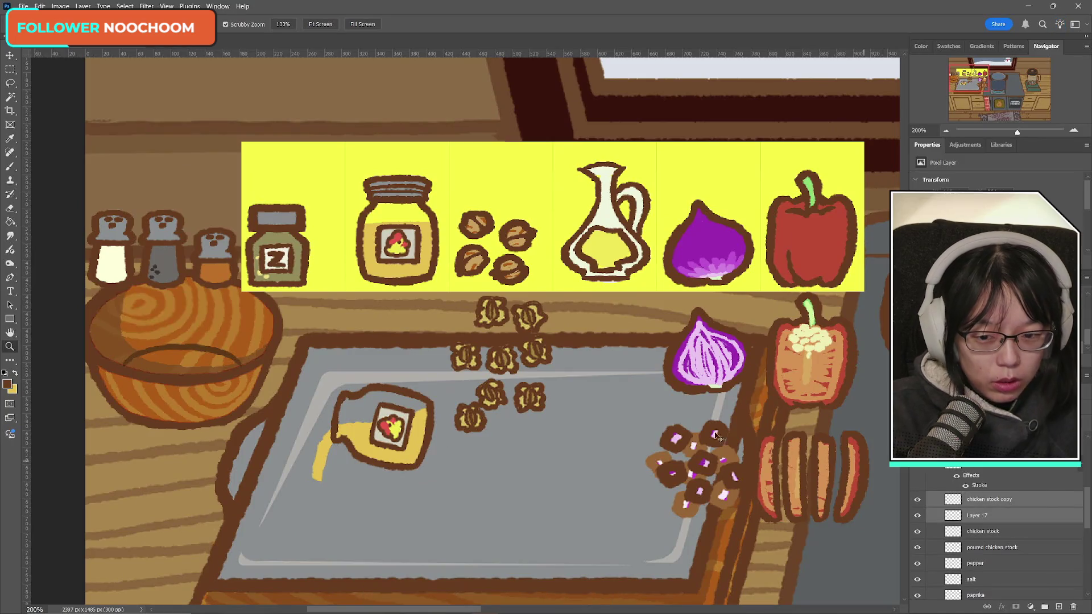
{"action": "key", "text": "ctrl+t"}
{"action": "mouse_move", "coordinate": [487, 433]}
{"action": "left_mouse_down"}
{"action": "mouse_move", "coordinate": [485, 414]}
{"action": "mouse_move", "coordinate": [465, 431]}
{"action": "left_mouse_up"}
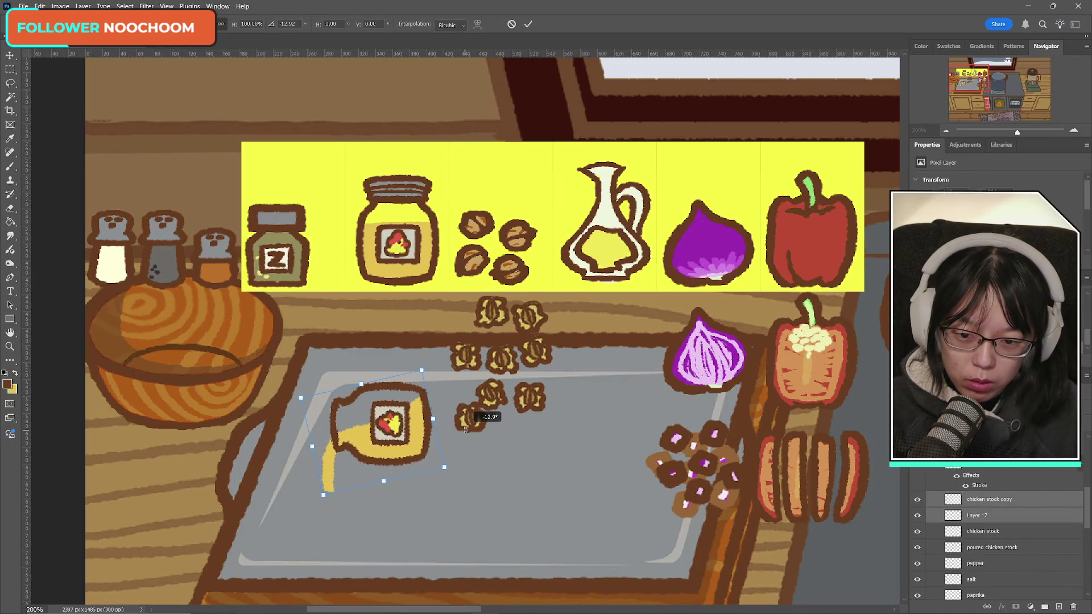
{"action": "left_click", "coordinate": [529, 24]}
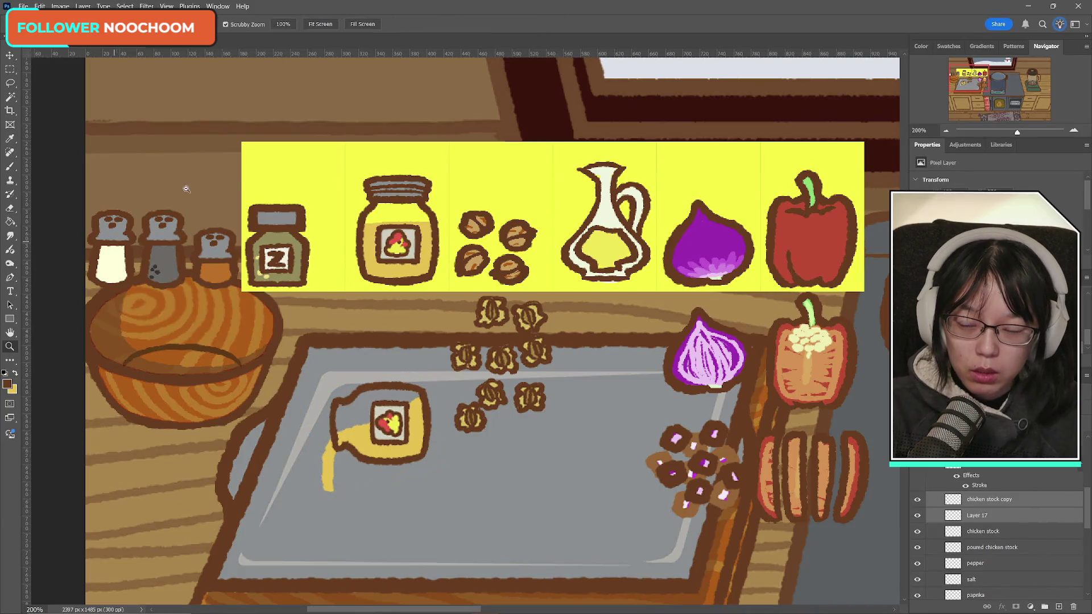
- Make yellow the brush colour, select chicken stock copy, and toggle Layer 17 to compare the pour
{"action": "left_click", "coordinate": [10, 166]}
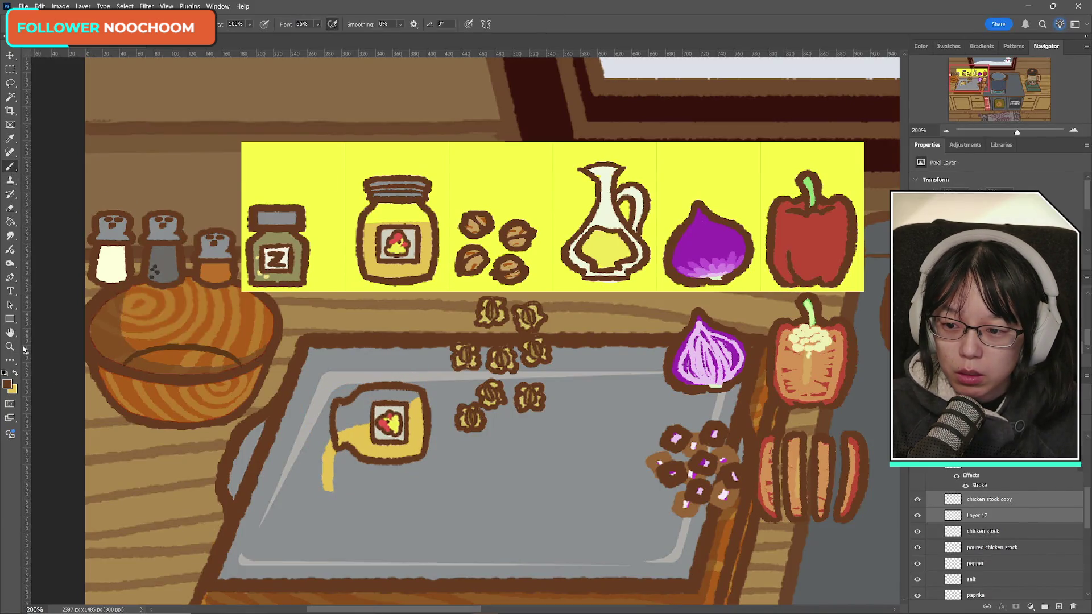
{"action": "left_click", "coordinate": [15, 372]}
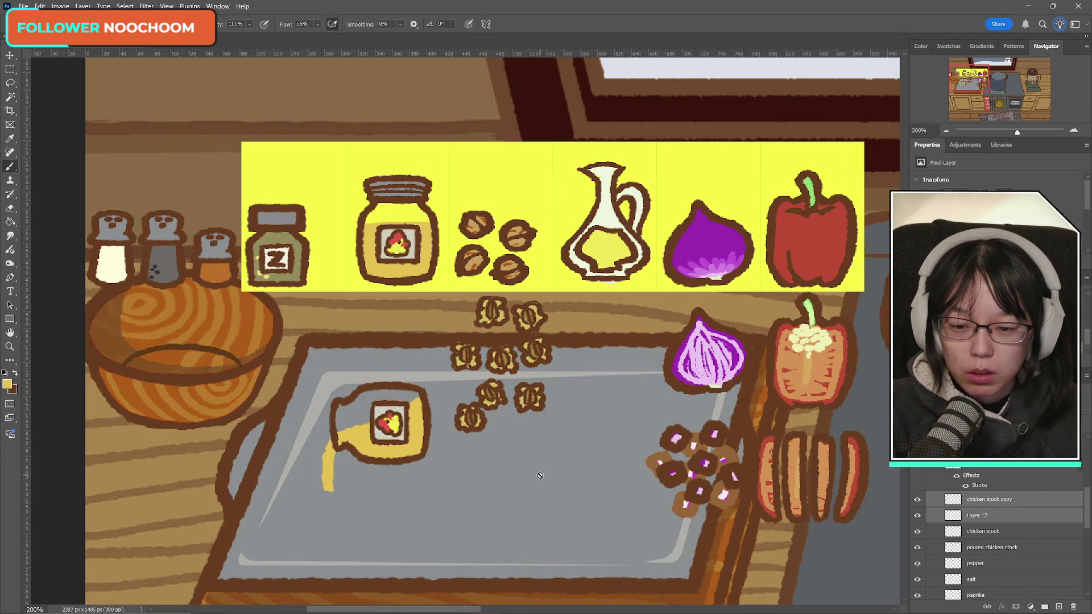
{"action": "left_click", "coordinate": [992, 503]}
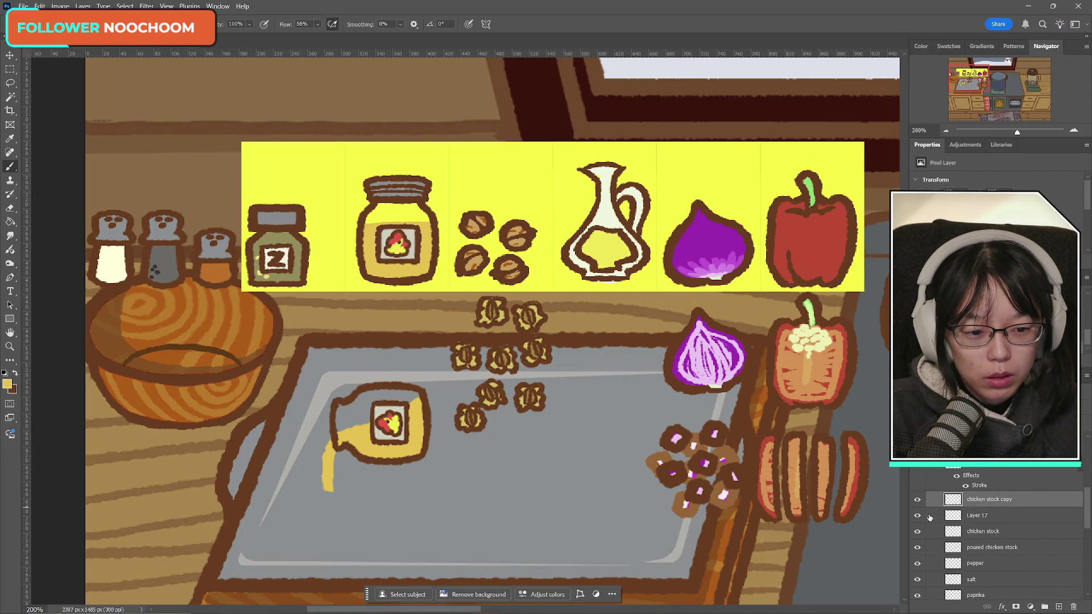
{"action": "left_click", "coordinate": [915, 516]}
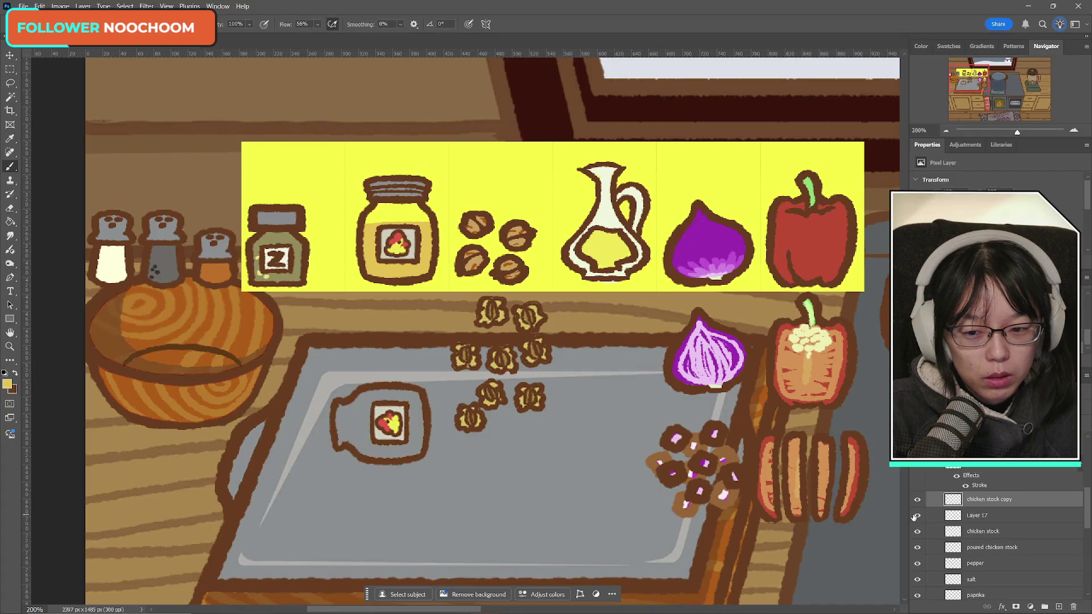
{"action": "left_click", "coordinate": [916, 515]}
{"action": "left_click", "coordinate": [916, 515]}
{"action": "left_click", "coordinate": [916, 515]}
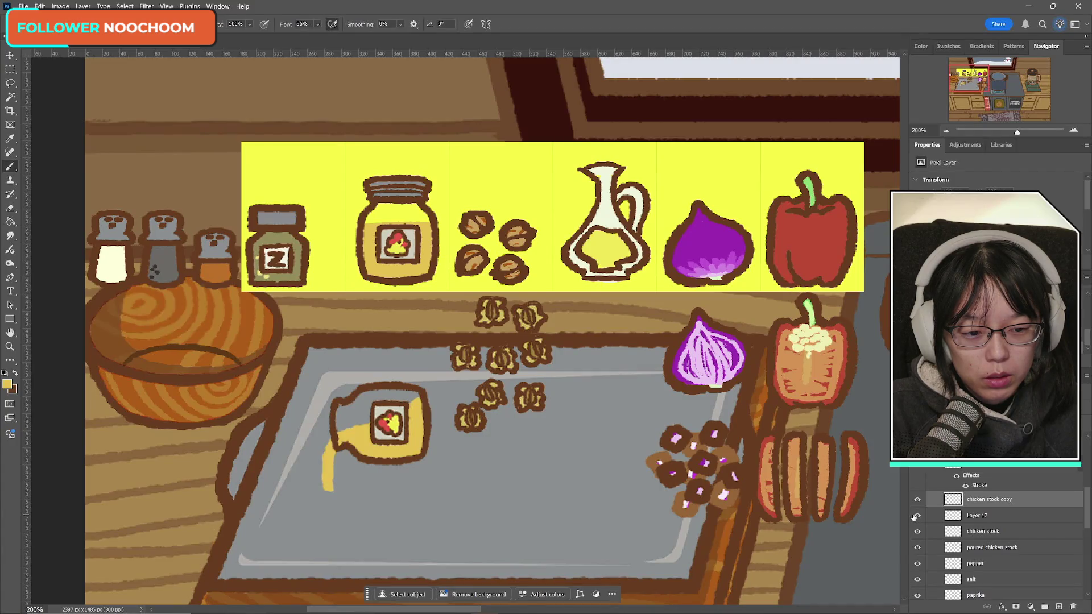
{"action": "left_click", "coordinate": [915, 515]}
{"action": "left_click", "coordinate": [915, 516]}
- Add a new layer and name it 'chicken stock pour'
{"action": "left_click", "coordinate": [990, 531]}
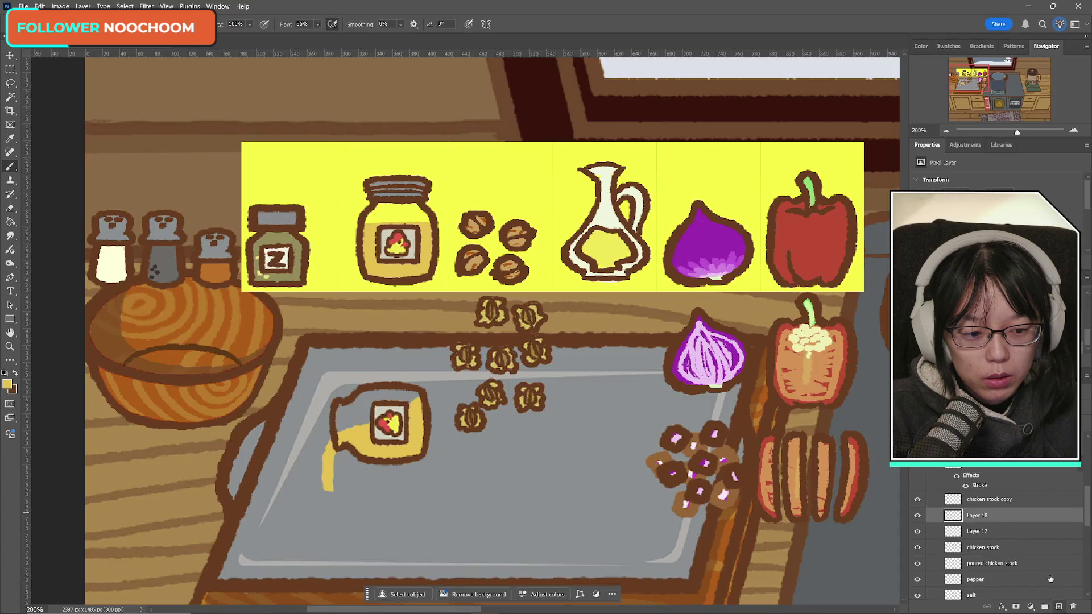
{"action": "key", "text": "ctrl+shift+alt+n"}
{"action": "double_click", "coordinate": [977, 531]}
{"action": "type", "text": "chicken sto"}
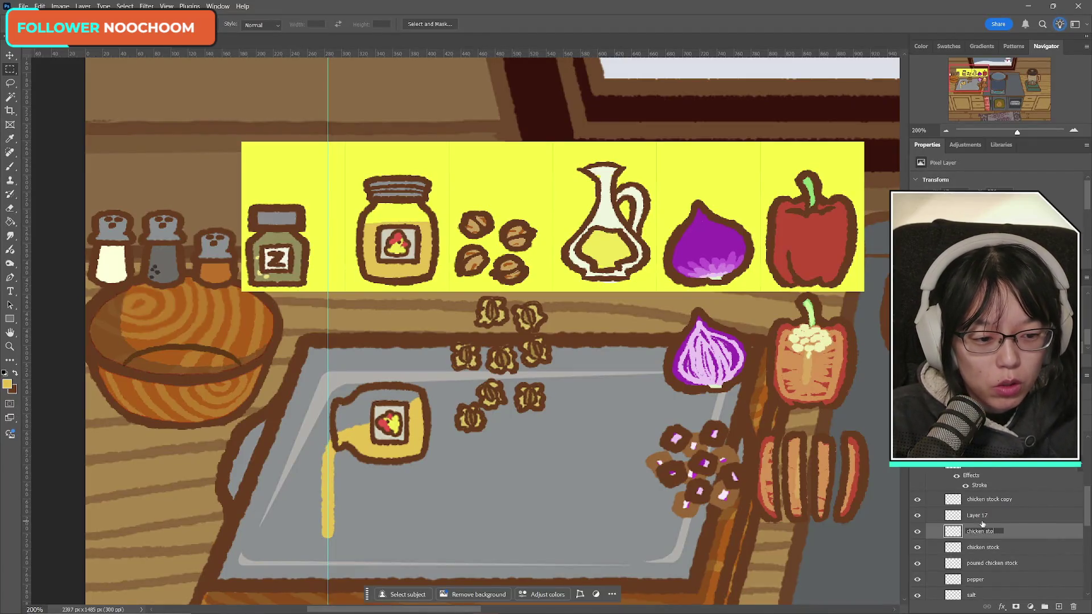
{"action": "type", "text": "ck pou"}
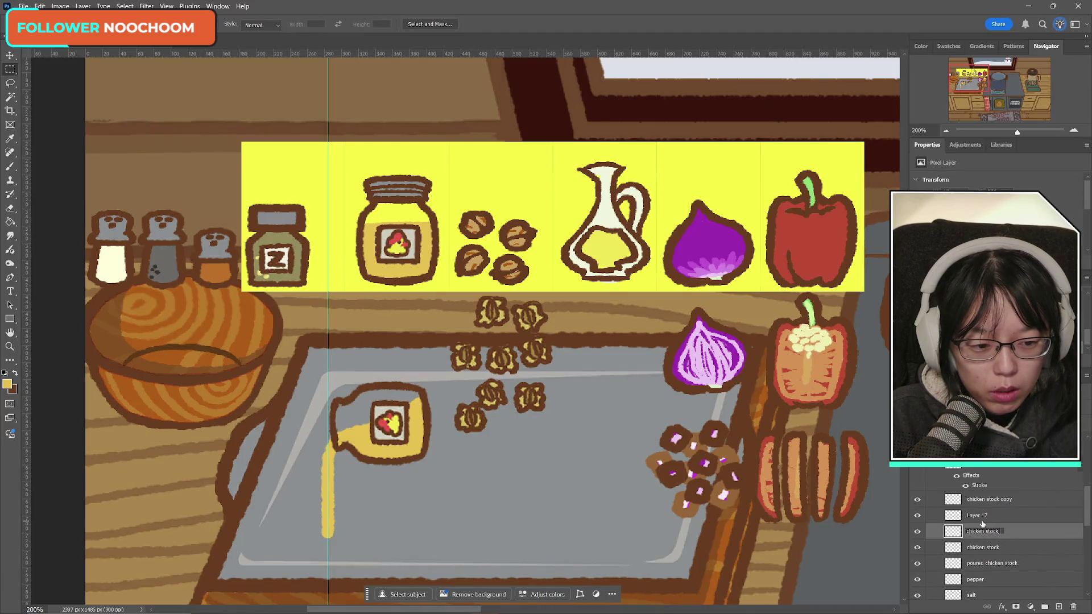
{"action": "type", "text": "r"}
{"action": "key", "text": "Return"}
- Rename Layer 17 to 'poured chicken stock' and delete its duplicate layer
{"action": "left_click", "coordinate": [916, 517]}
{"action": "left_click", "coordinate": [987, 519]}
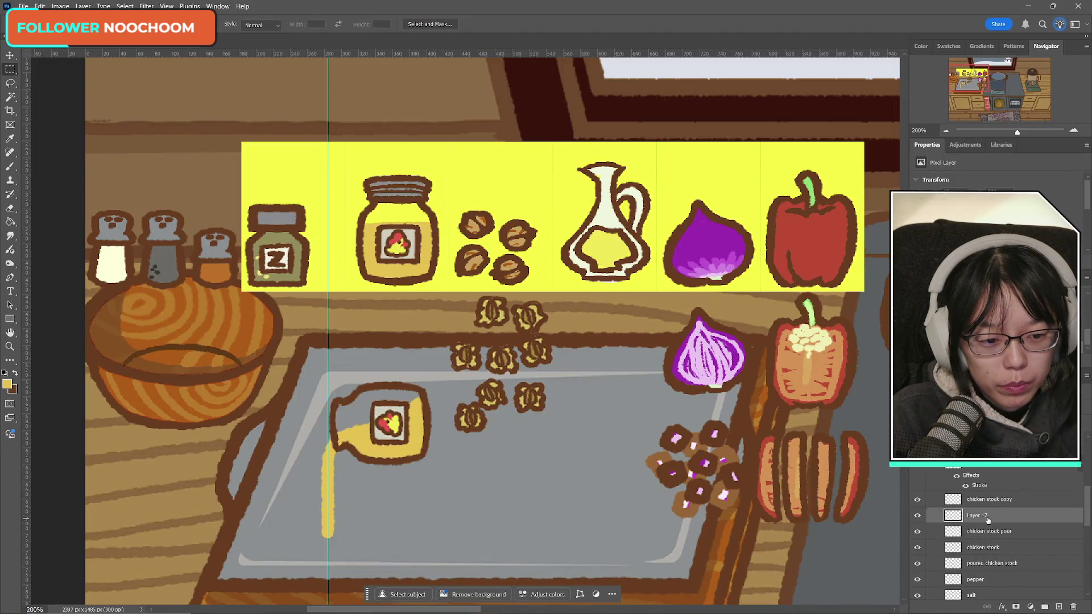
{"action": "double_click", "coordinate": [975, 515]}
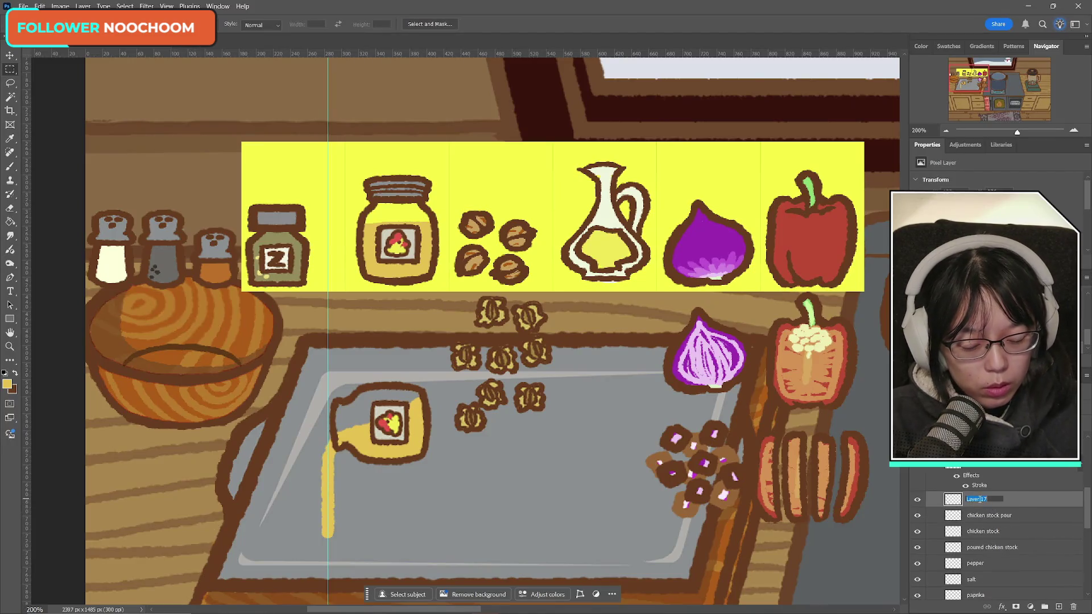
{"action": "type", "text": "stic"}
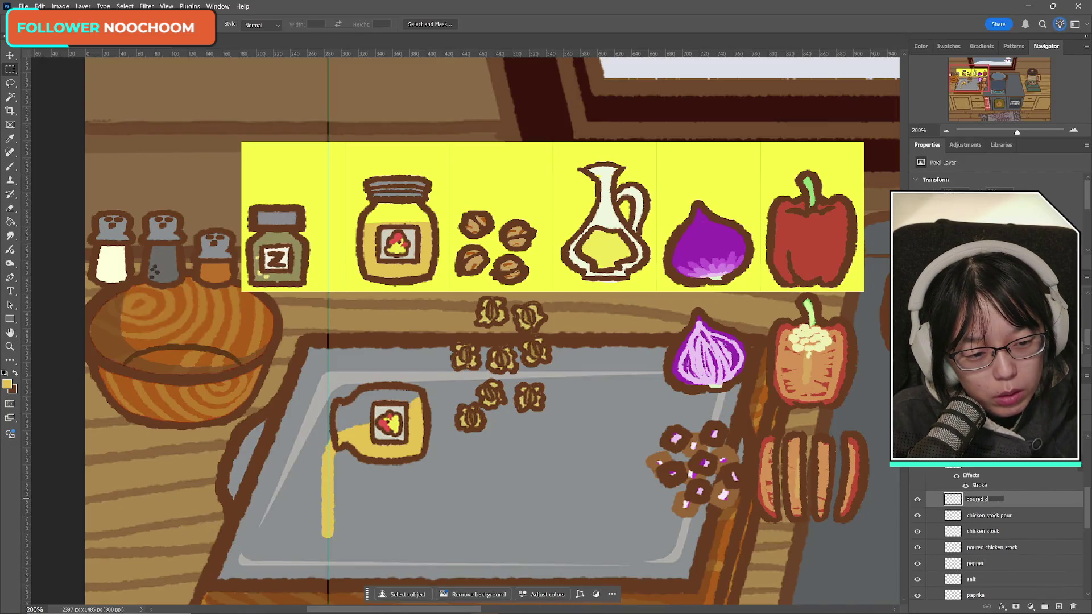
{"action": "type", "text": "ock"}
{"action": "key", "text": "Return"}
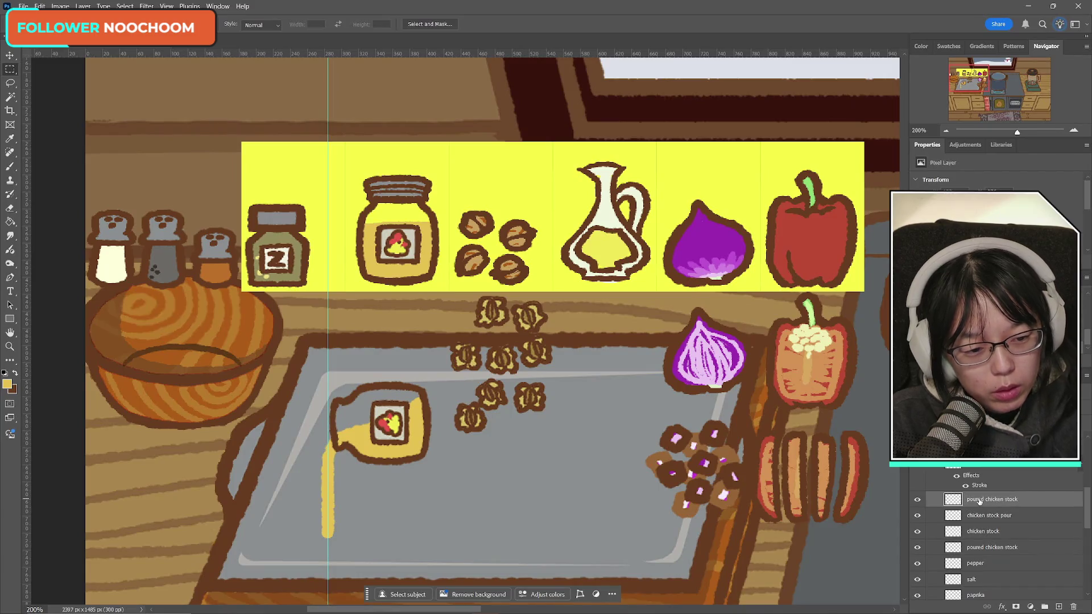
{"action": "left_click", "coordinate": [996, 548]}
{"action": "key", "text": "Delete"}
- Rename the 'chicken stock pour' layer to 'chicken stock out of jar'
{"action": "left_click", "coordinate": [1009, 516]}
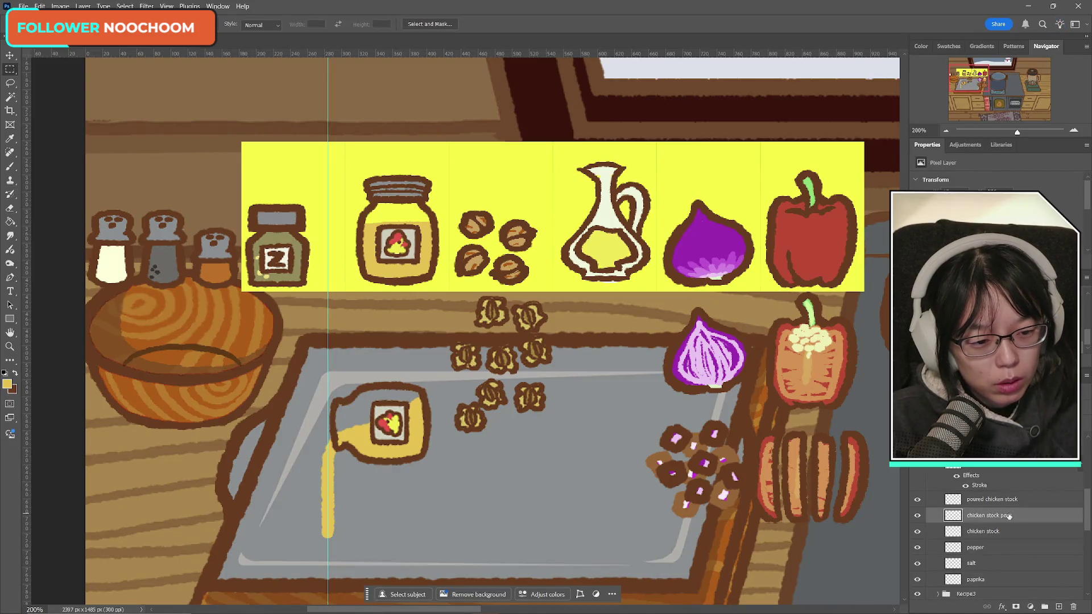
{"action": "double_click", "coordinate": [994, 515]}
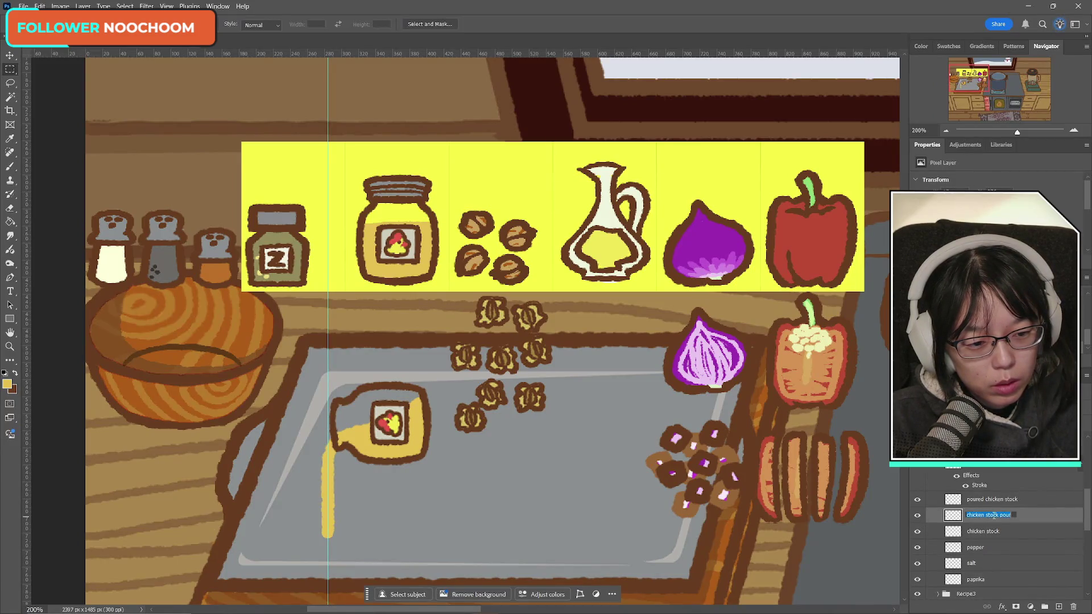
{"action": "type", "text": "cken stock"}
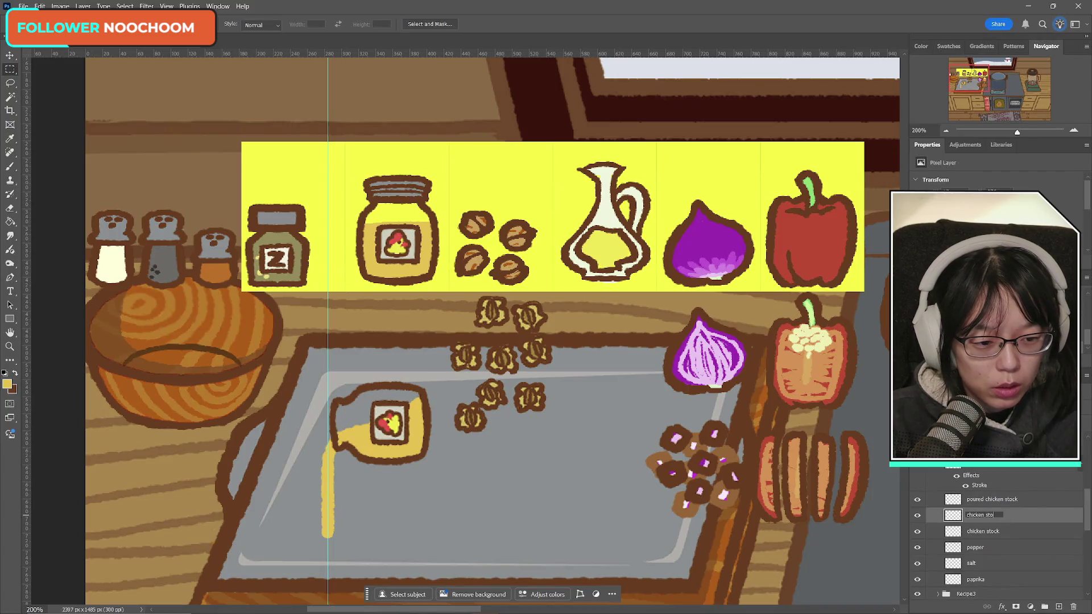
{"action": "type", "text": " out of jar"}
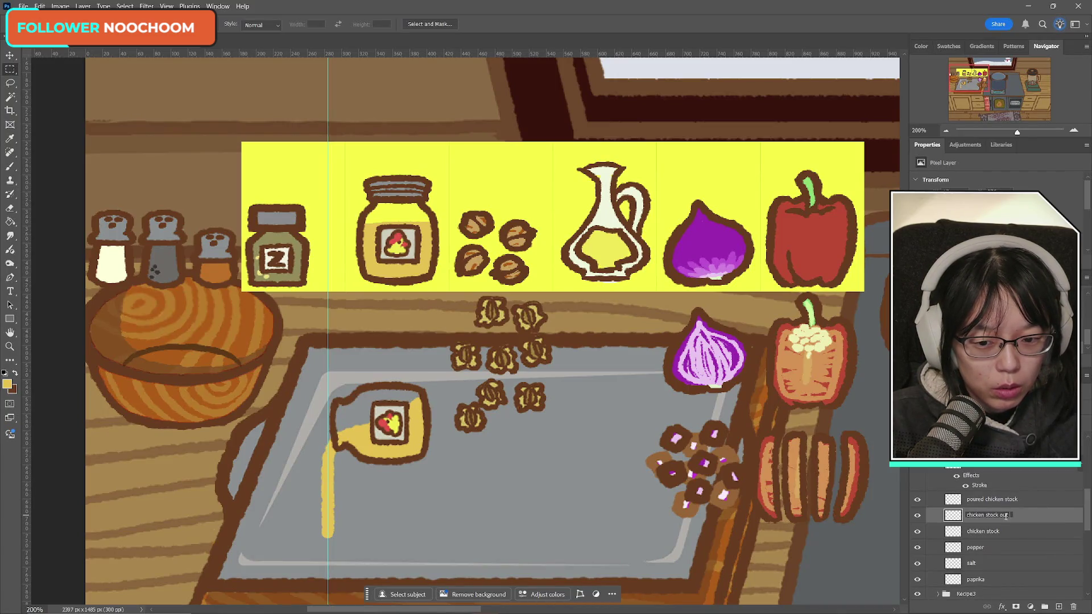
{"action": "key", "text": "Return"}
- Toggle the chicken stock jar layer's visibility repeatedly to compare the scene
{"action": "left_click", "coordinate": [917, 531]}
{"action": "left_click", "coordinate": [917, 532]}
{"action": "left_click", "coordinate": [917, 532]}
{"action": "left_click", "coordinate": [917, 532]}
{"action": "left_click", "coordinate": [917, 531]}
{"action": "left_click", "coordinate": [917, 534]}
{"action": "left_click", "coordinate": [917, 532]}
{"action": "left_click", "coordinate": [917, 531]}
{"action": "left_click", "coordinate": [917, 533]}
{"action": "left_click", "coordinate": [917, 533]}
{"action": "scroll", "coordinate": [967, 577], "scroll_direction": "down", "scroll_amount": 5}
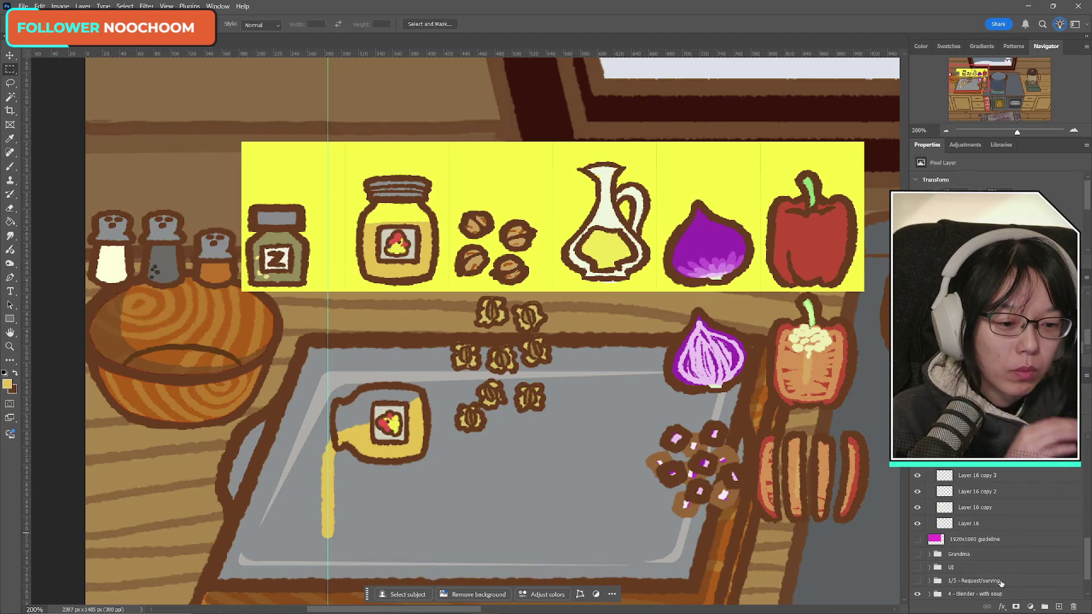
- Collapse the ingredients dimensions group and hide it
{"action": "scroll", "coordinate": [958, 527], "scroll_direction": "up", "scroll_amount": 2}
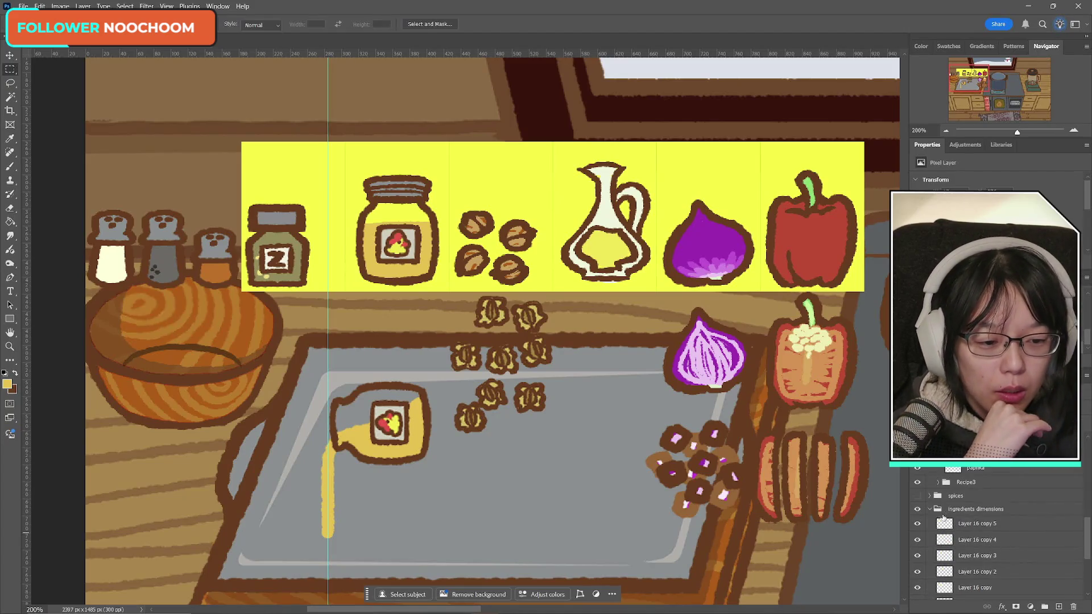
{"action": "left_click", "coordinate": [929, 509]}
{"action": "left_click", "coordinate": [918, 510]}
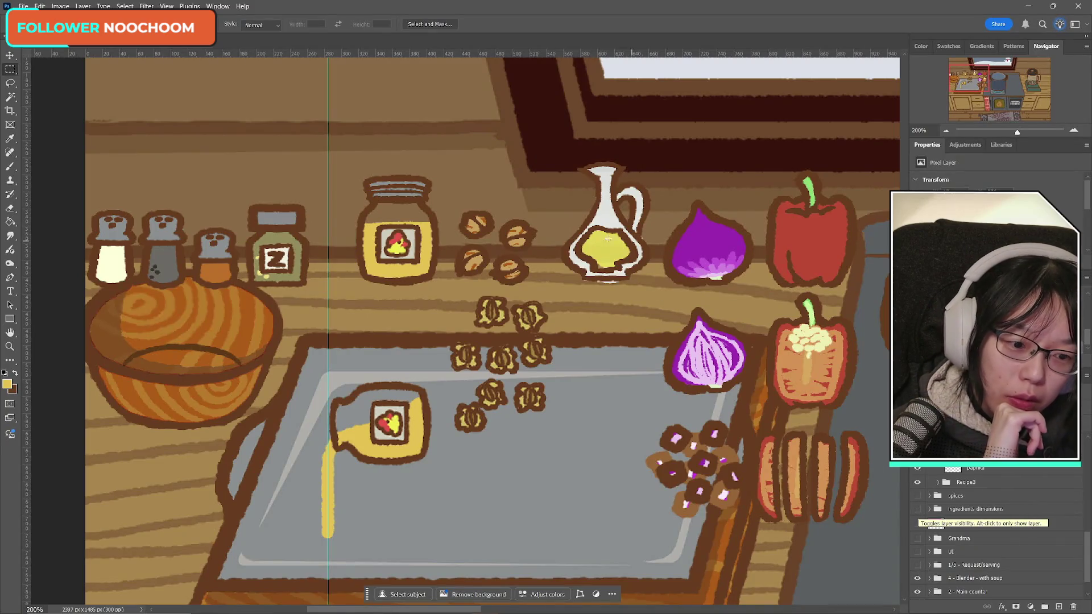
{"action": "scroll", "coordinate": [978, 540], "scroll_direction": "up", "scroll_amount": 3}
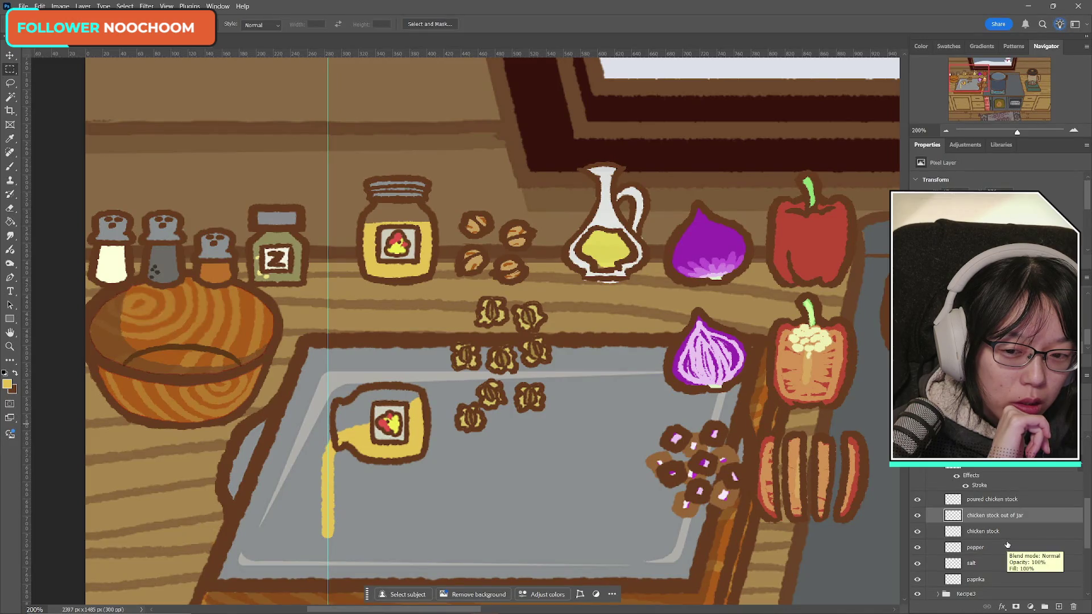
- With the Move tool, hide the guide and select the chicken stock, zaatar and oil layers in turn
{"action": "key", "text": "v"}
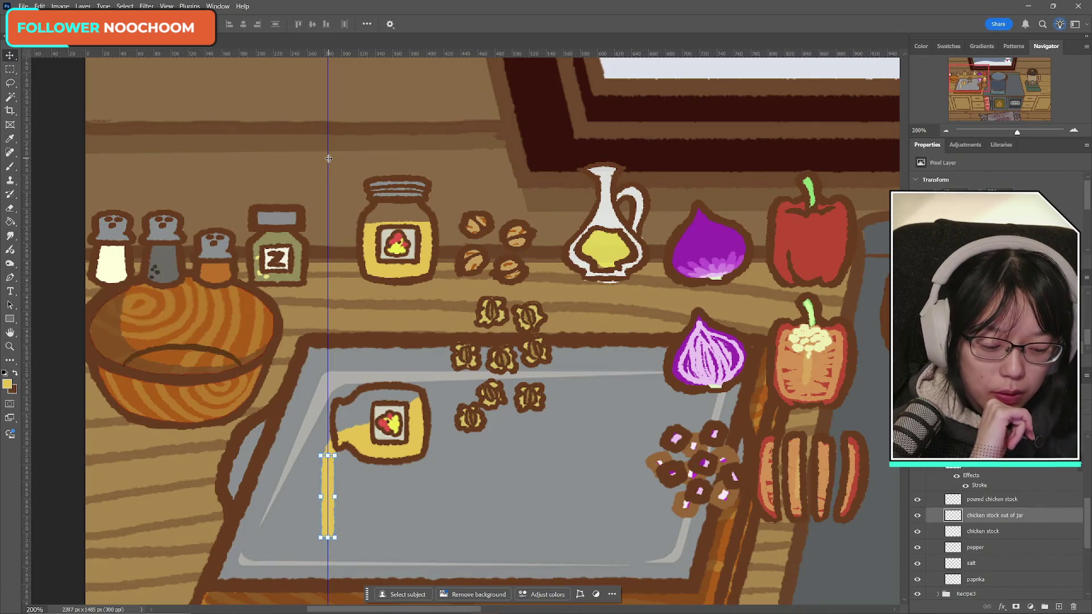
{"action": "key", "text": "XF86AudioMute"}
{"action": "key", "text": "XF86AudioMute"}
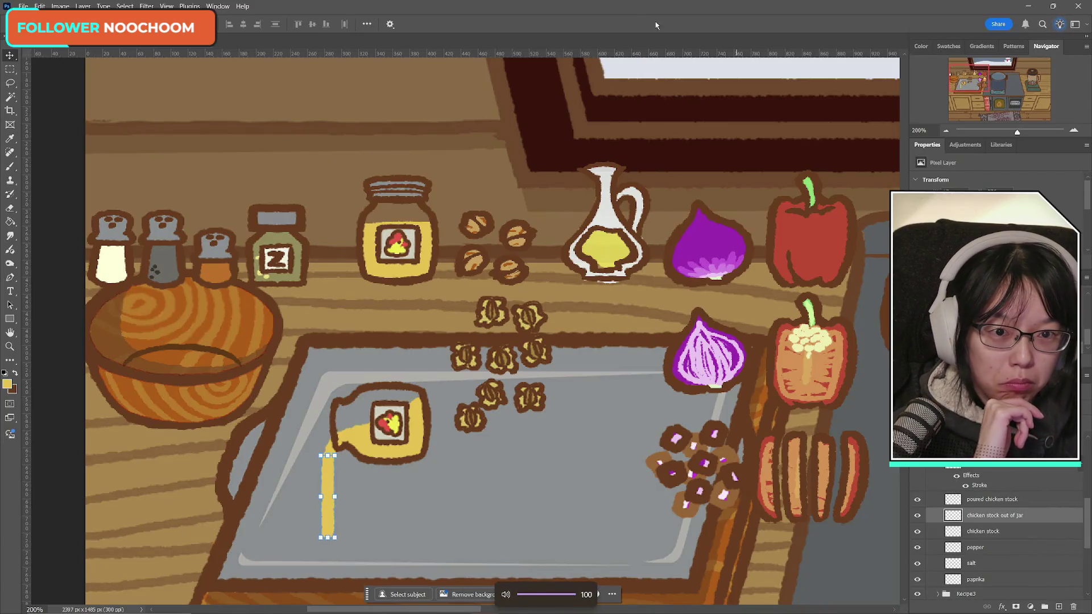
{"action": "left_click", "coordinate": [1006, 531]}
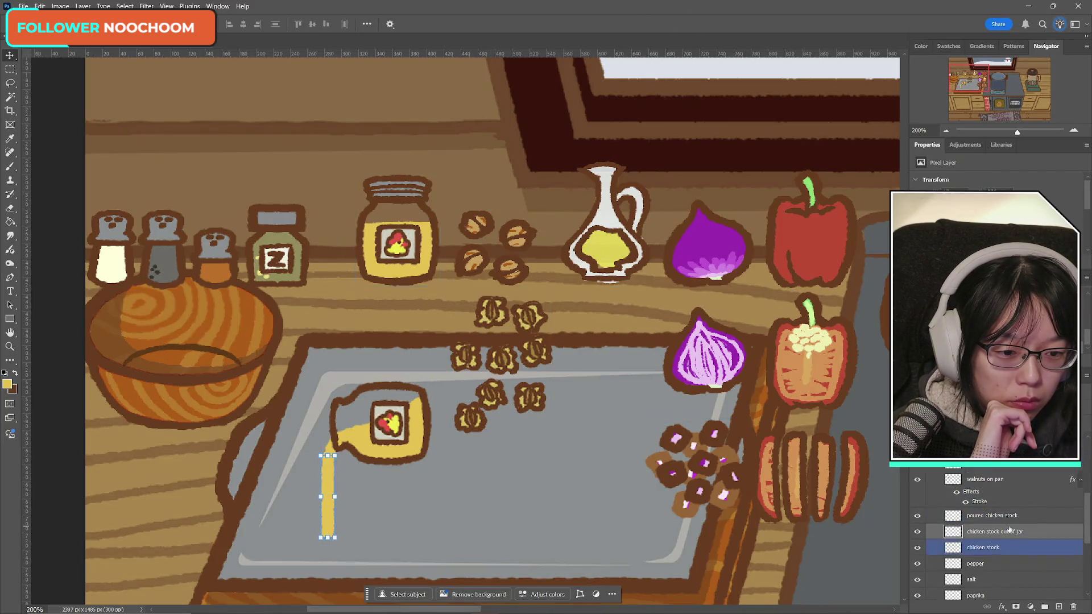
{"action": "scroll", "coordinate": [1008, 530], "scroll_direction": "up", "scroll_amount": 3}
{"action": "scroll", "coordinate": [1006, 537], "scroll_direction": "up", "scroll_amount": 3}
{"action": "left_click", "coordinate": [1005, 544]}
{"action": "scroll", "coordinate": [1005, 545], "scroll_direction": "up", "scroll_amount": 1}
{"action": "left_click", "coordinate": [986, 543]}
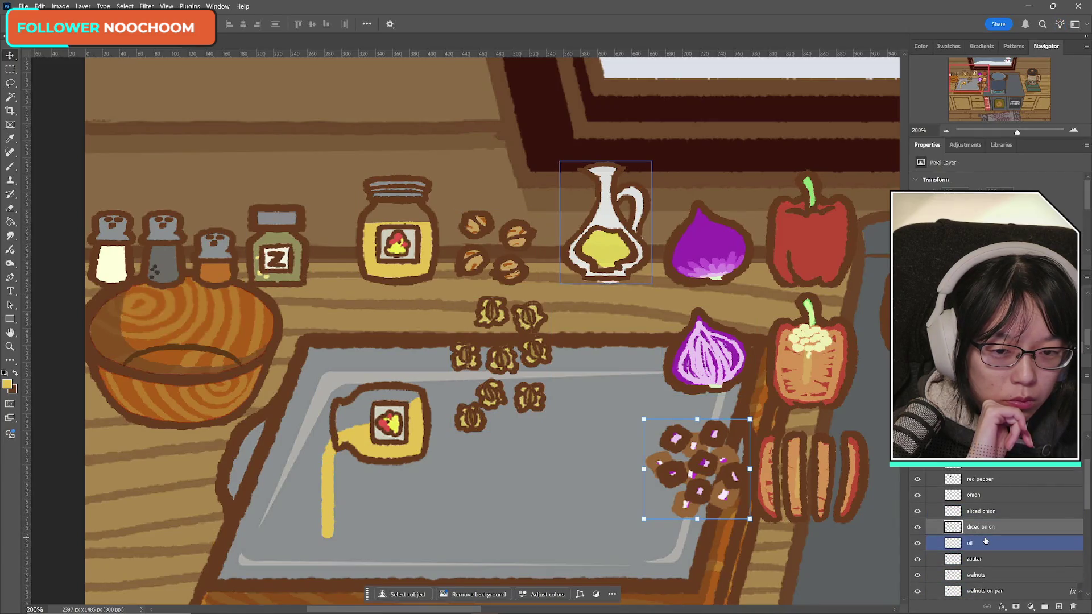
{"action": "left_click", "coordinate": [12, 99]}
- Magic Wand select the empty areas around the diced onion and the oil bottle on the oil layer
{"action": "left_click", "coordinate": [606, 290]}
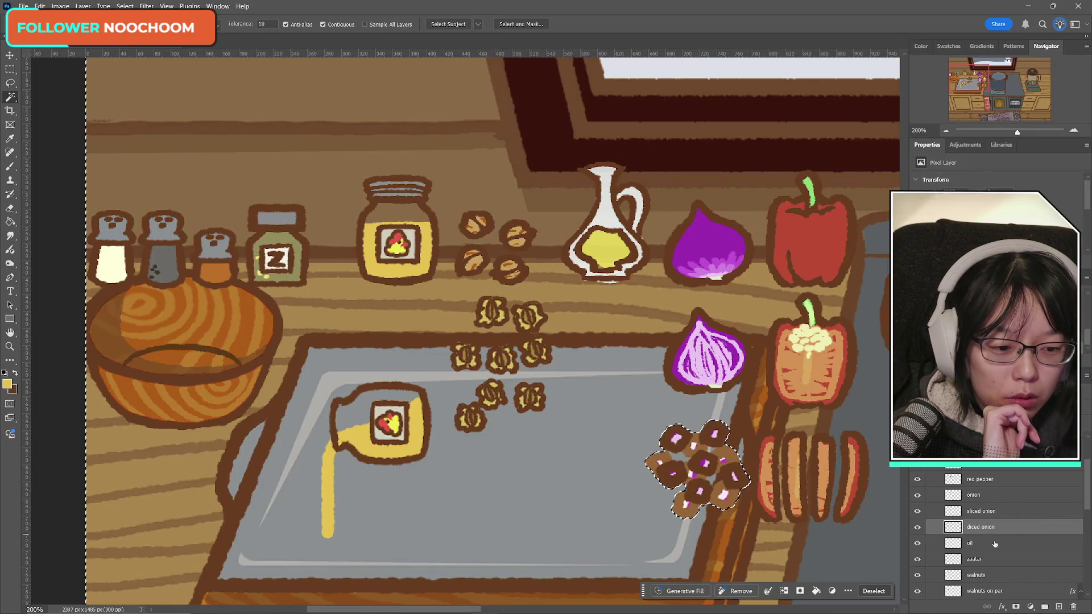
{"action": "key", "text": "alt+bracketleft"}
{"action": "key", "text": "ctrl+d"}
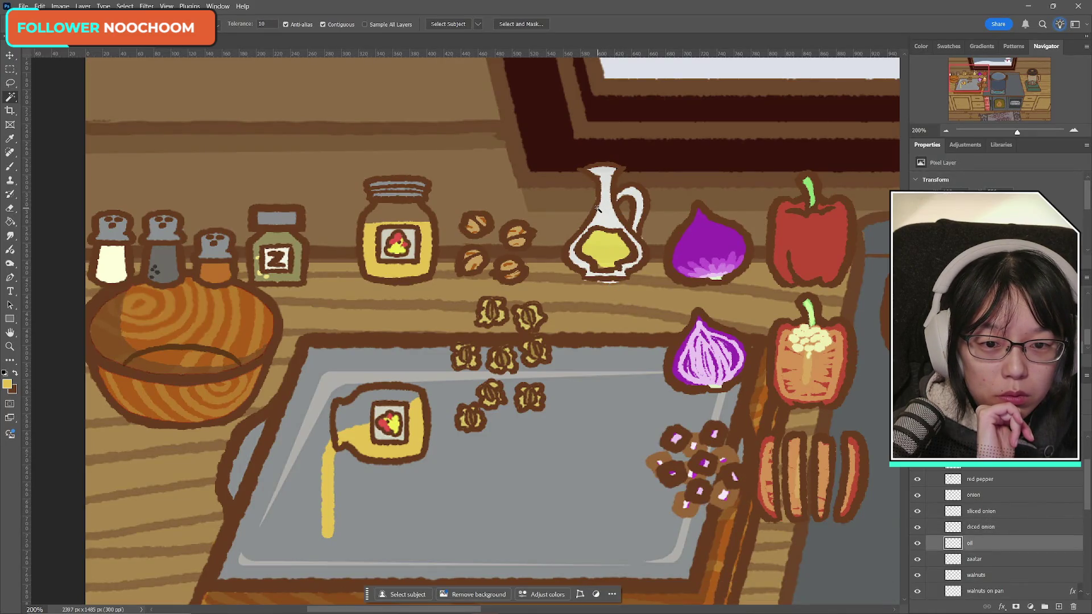
{"action": "left_click", "coordinate": [648, 239]}
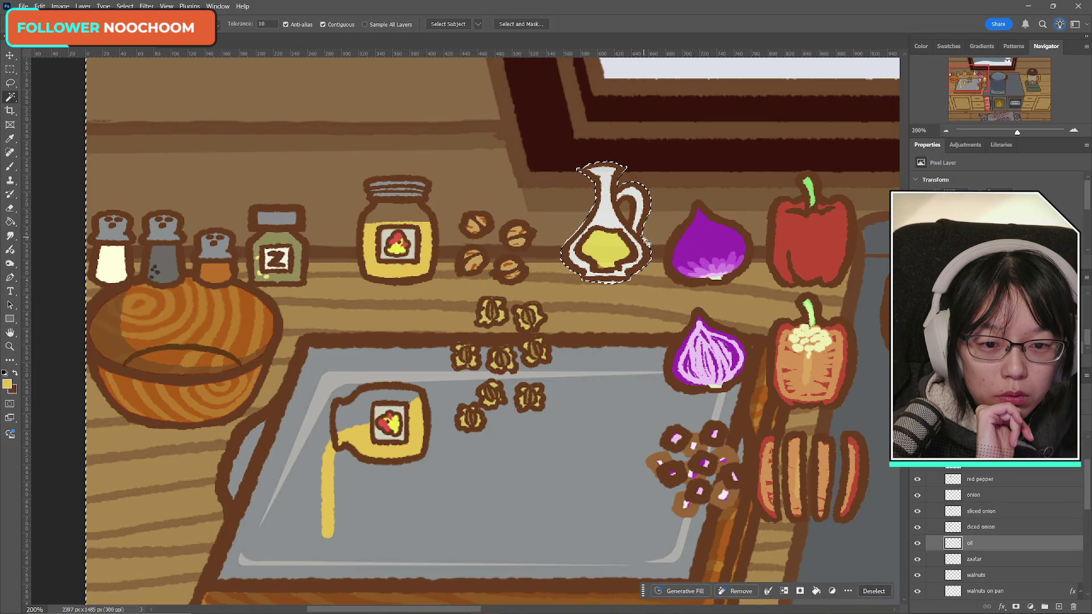
{"action": "left_click", "coordinate": [607, 284]}
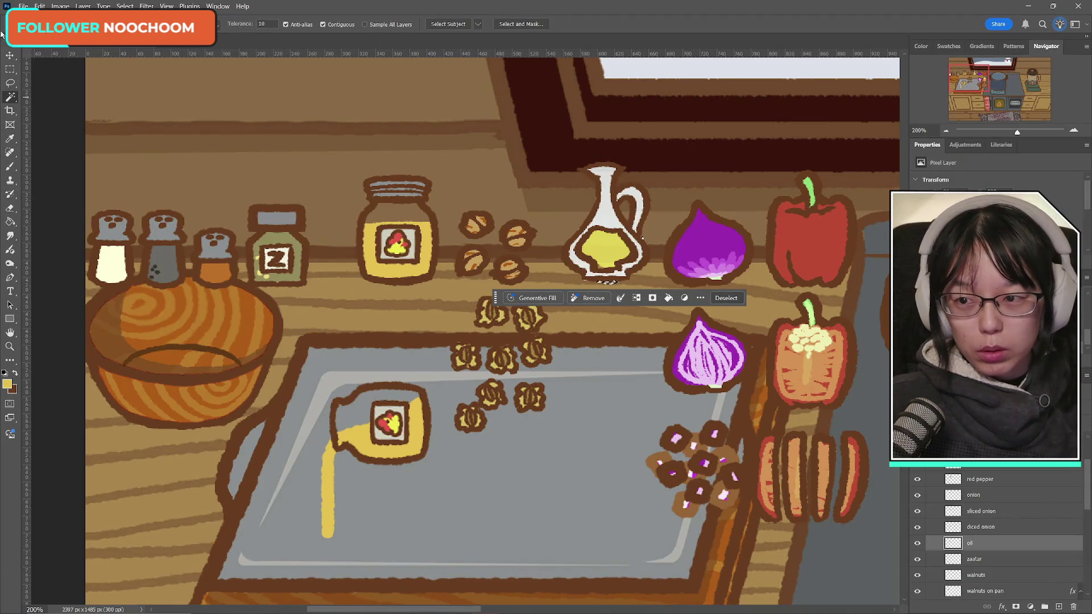
- Drop the oil selection, take the Eraser, and scroll the Layers panel to 'poured chicken stock'
{"action": "left_click", "coordinate": [10, 68]}
{"action": "left_click", "coordinate": [219, 111]}
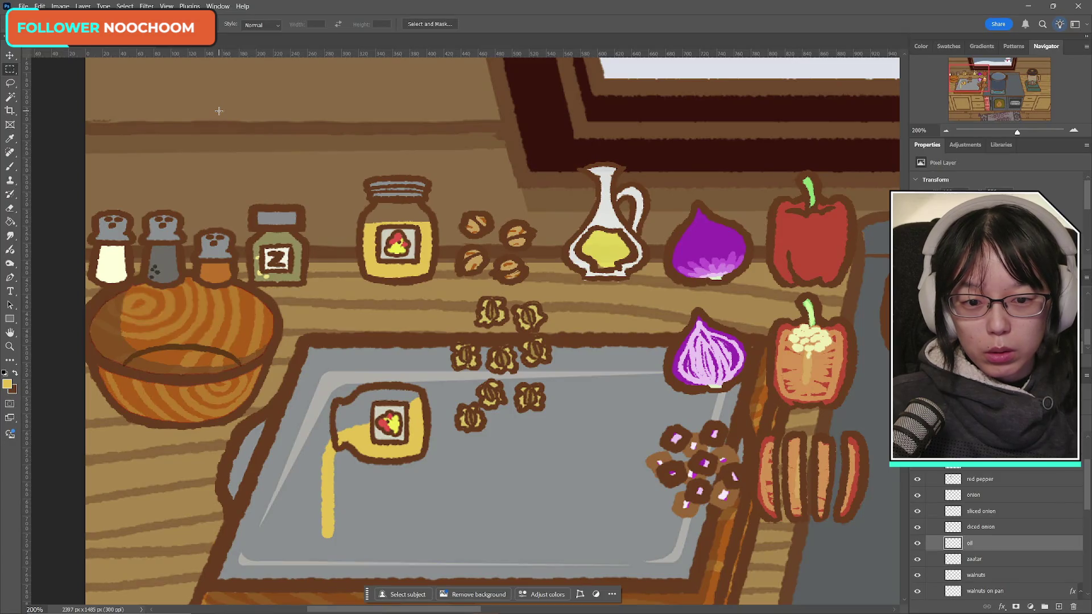
{"action": "left_click", "coordinate": [10, 209]}
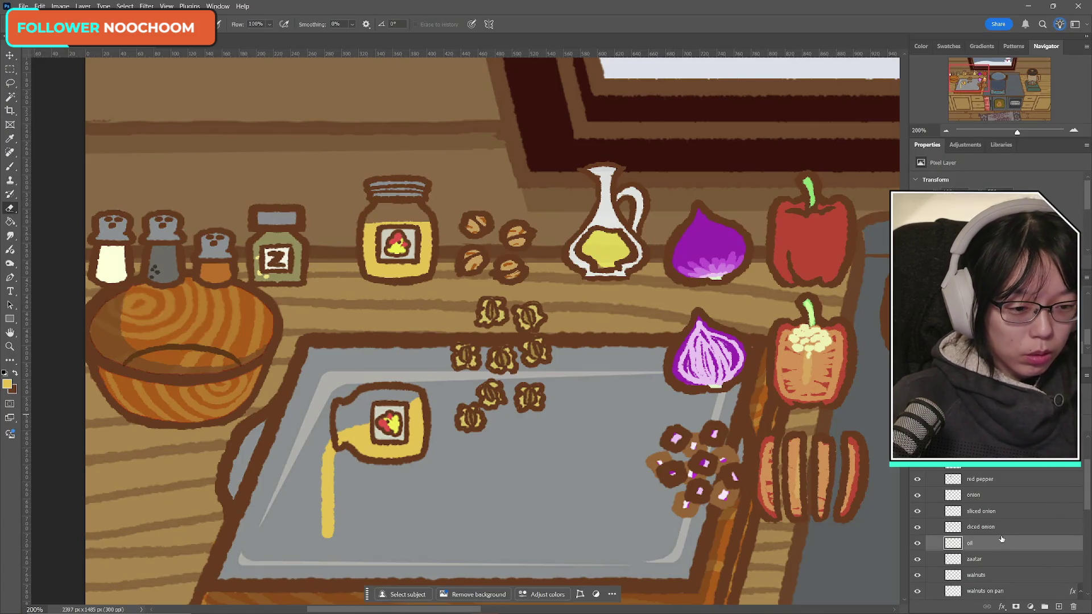
{"action": "scroll", "coordinate": [1041, 572], "scroll_direction": "down", "scroll_amount": 3}
{"action": "scroll", "coordinate": [1021, 565], "scroll_direction": "down", "scroll_amount": 2}
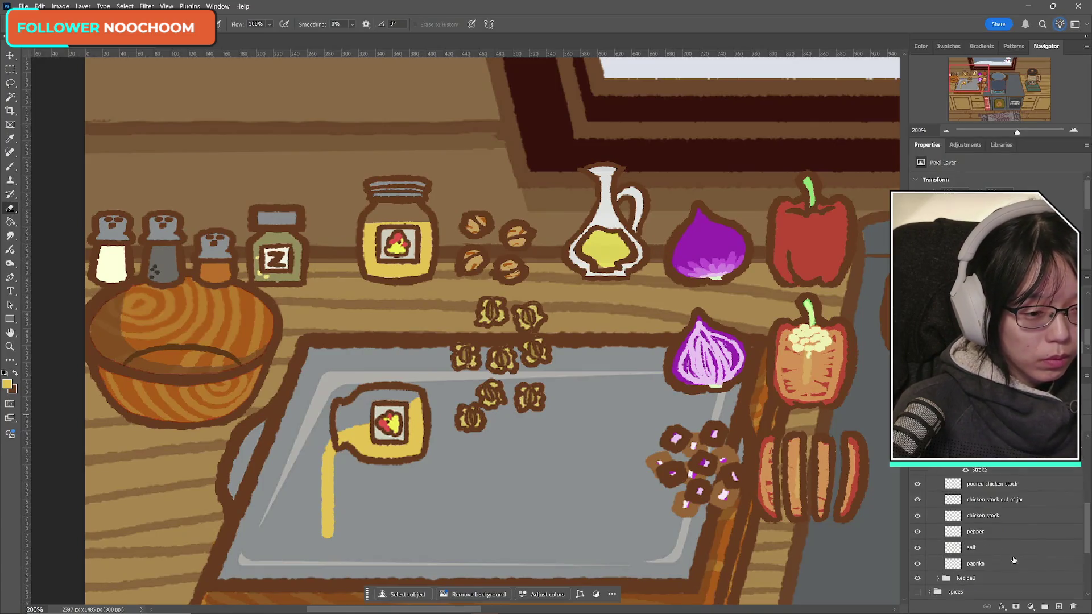
{"action": "scroll", "coordinate": [1015, 560], "scroll_direction": "up", "scroll_amount": 1}
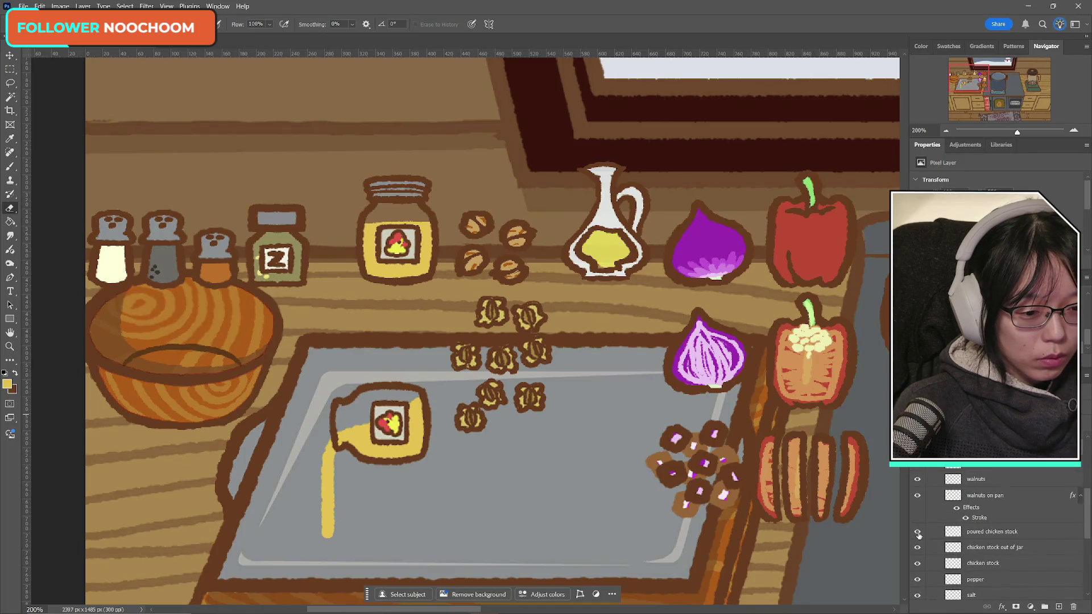
- Make 'poured chicken stock' active and Magic Wand select the jar's upper-left patch
{"action": "left_click", "coordinate": [918, 534]}
{"action": "left_click", "coordinate": [918, 534]}
{"action": "left_click", "coordinate": [919, 534]}
{"action": "left_click", "coordinate": [918, 535]}
{"action": "left_click", "coordinate": [943, 532]}
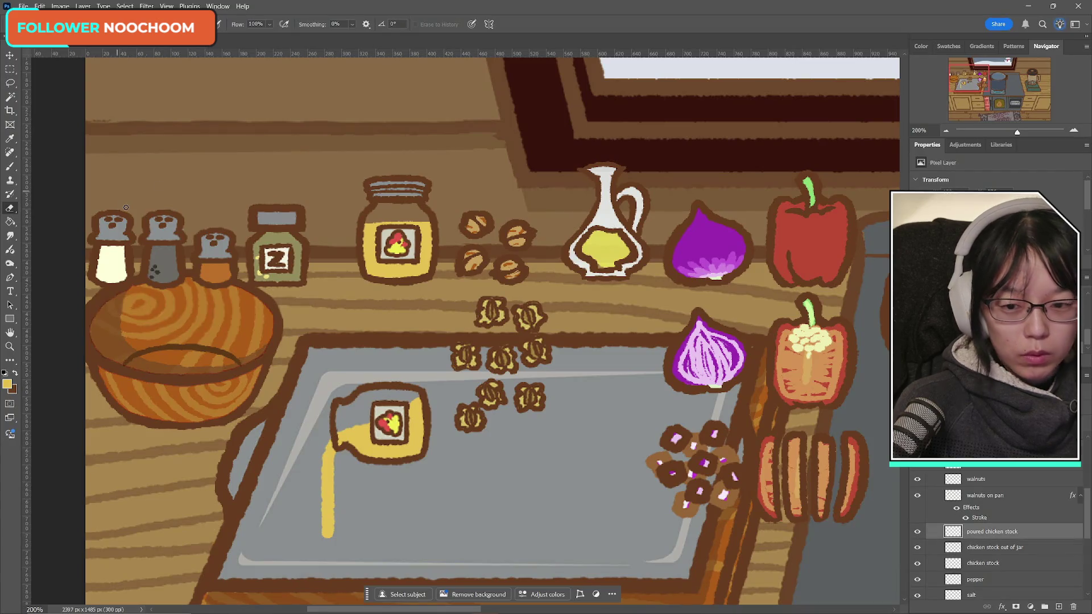
{"action": "left_click", "coordinate": [9, 97]}
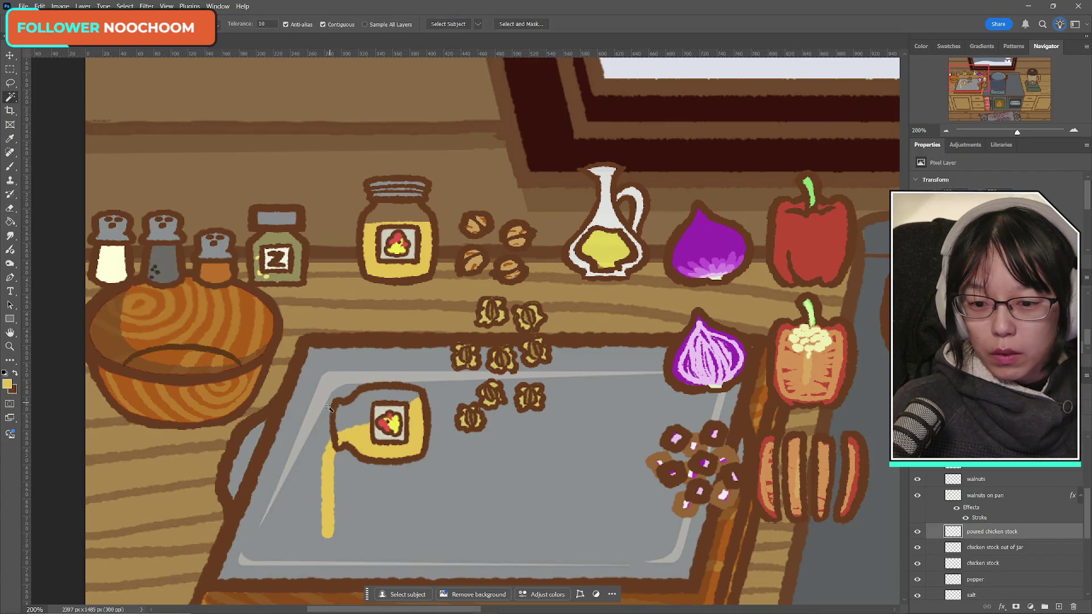
{"action": "left_click", "coordinate": [348, 417]}
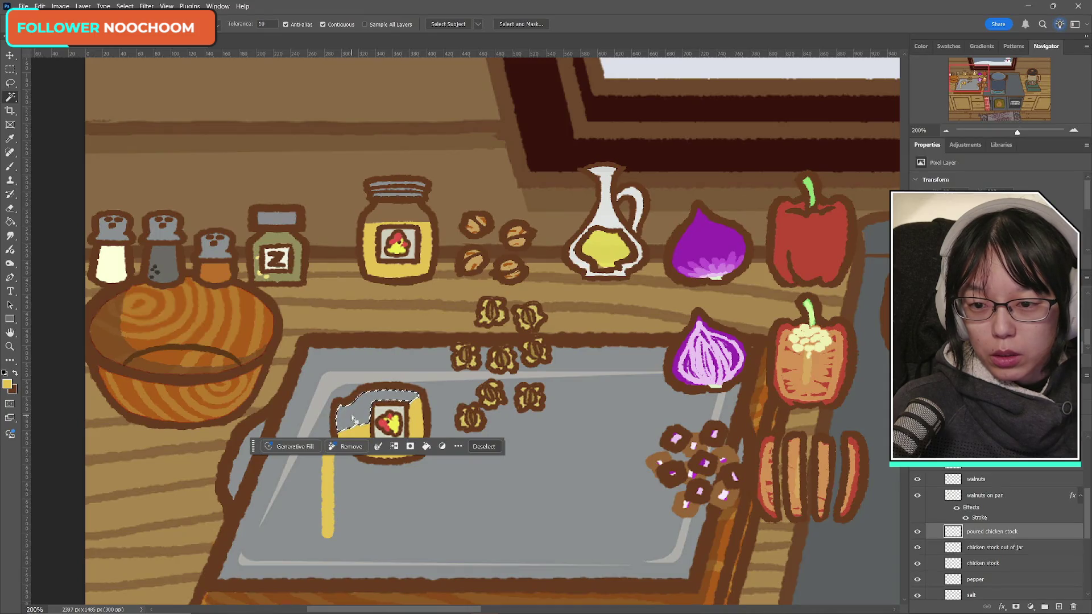
- Fill the selected patch with near-white #fffcf2 and add a new empty layer above
{"action": "left_click", "coordinate": [6, 385]}
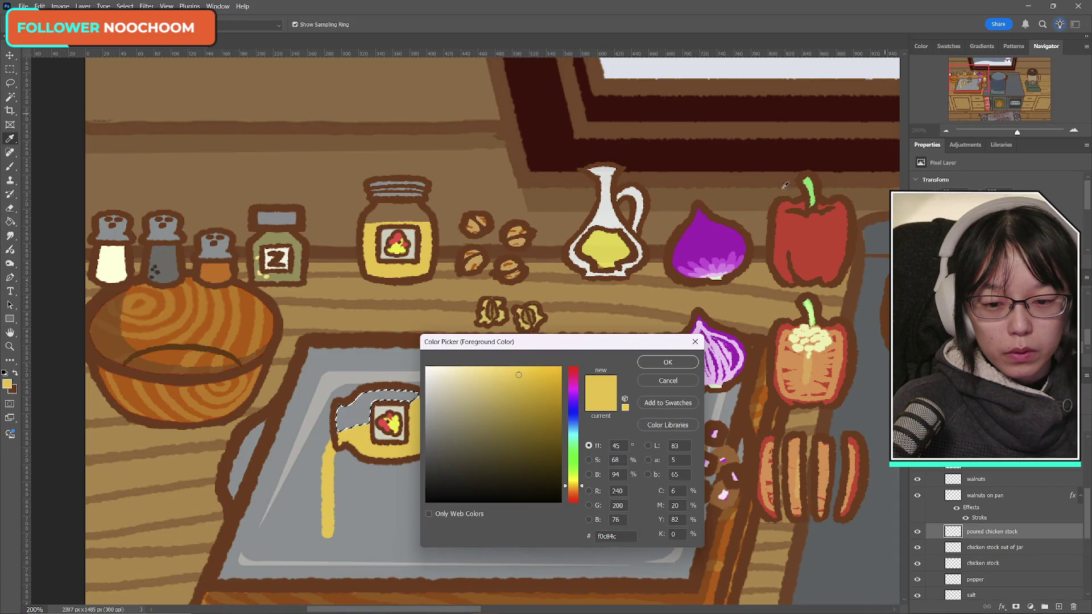
{"action": "left_click", "coordinate": [432, 365]}
{"action": "left_click", "coordinate": [652, 361]}
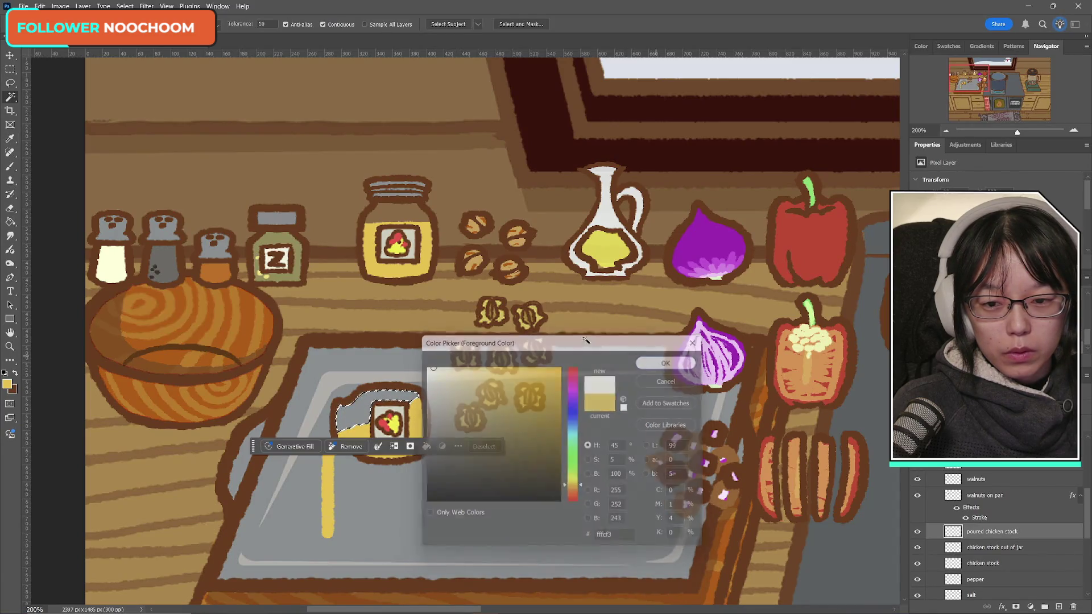
{"action": "left_click", "coordinate": [10, 221]}
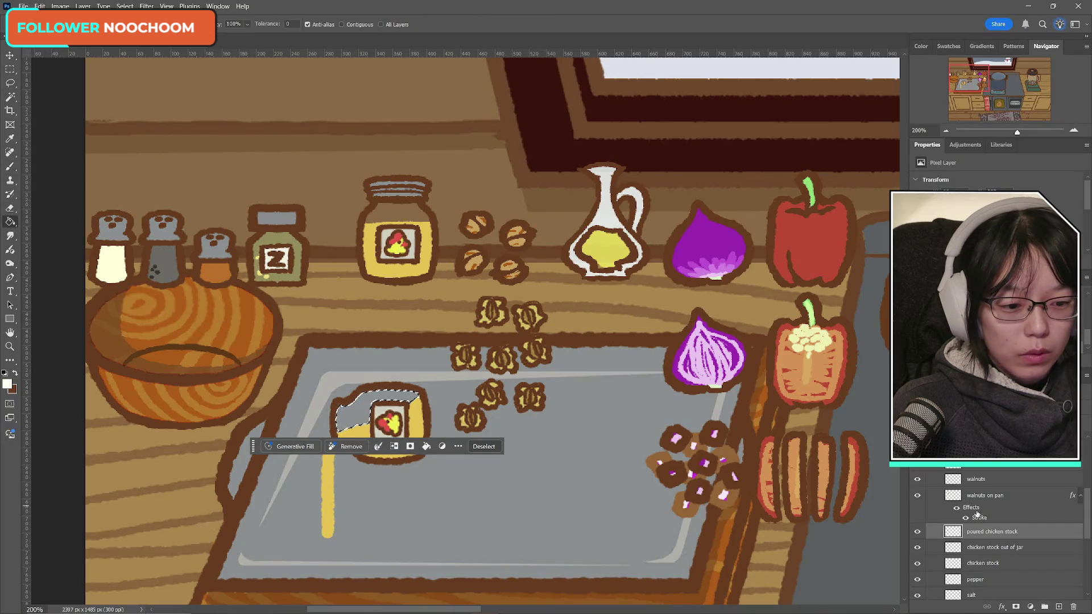
{"action": "left_click", "coordinate": [363, 412]}
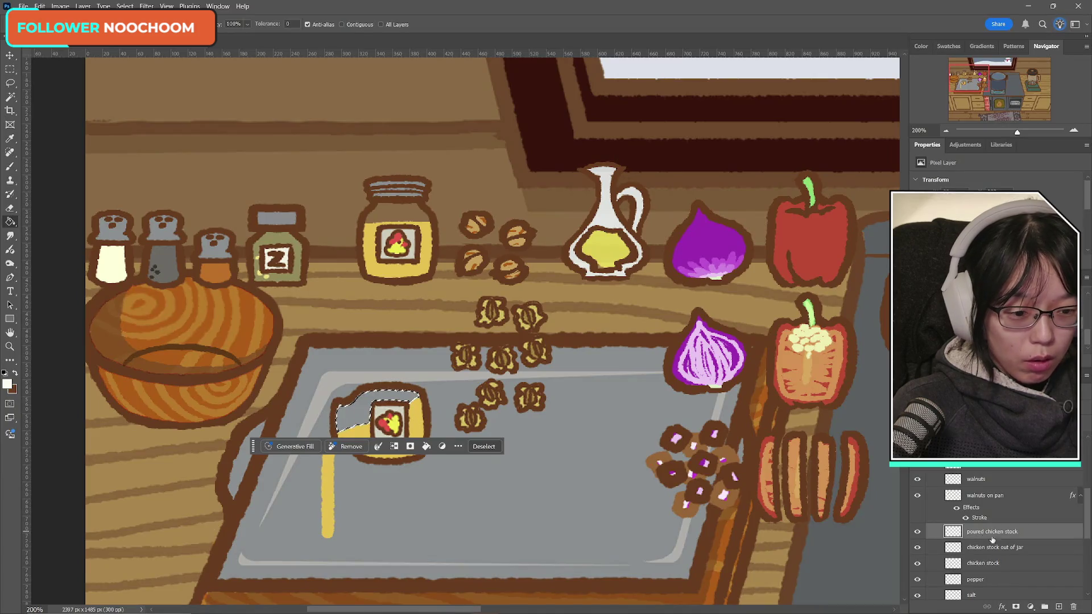
{"action": "left_click", "coordinate": [1053, 608]}
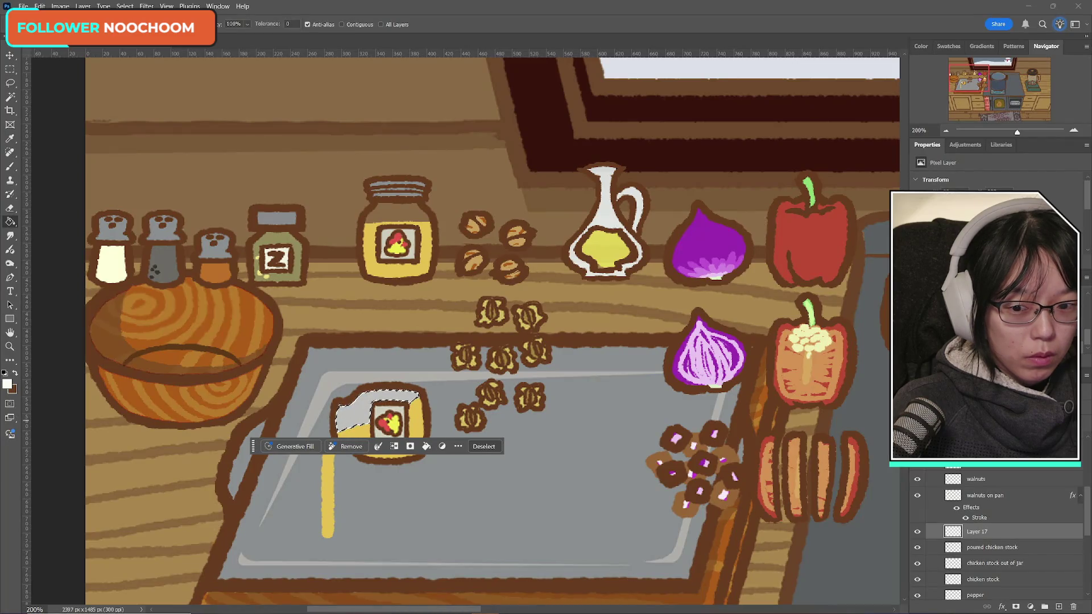
- Zoom out to 66.67% to show the whole kitchen scene, then deselect the jar
{"action": "key", "text": "z"}
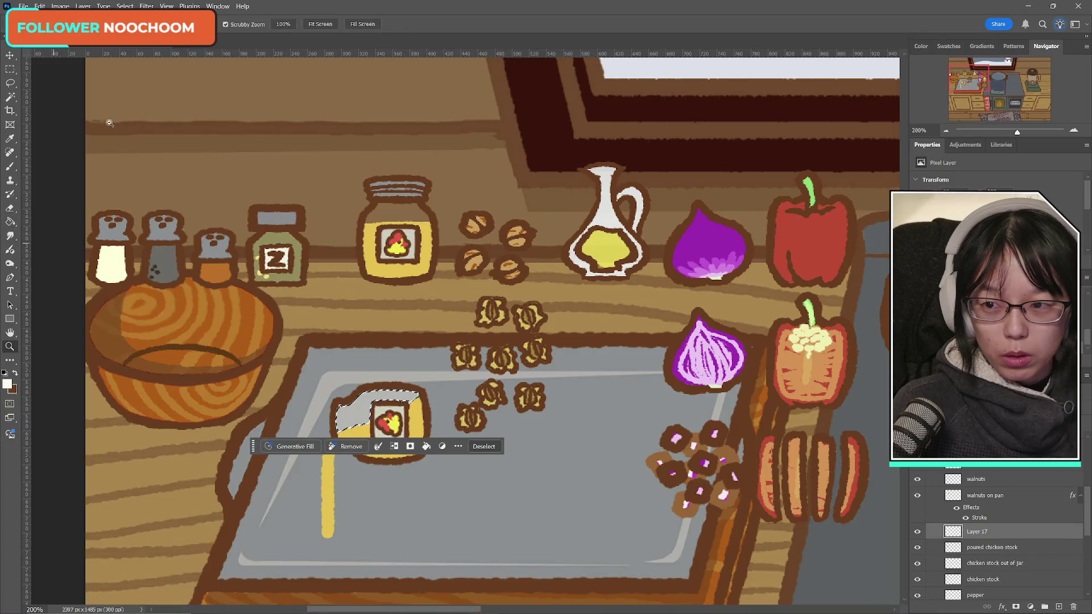
{"action": "left_click", "coordinate": [595, 368], "text": "alt"}
{"action": "left_click", "coordinate": [595, 368], "text": "alt"}
{"action": "left_click_drag", "start_coordinate": [507, 609], "coordinate": [576, 612]}
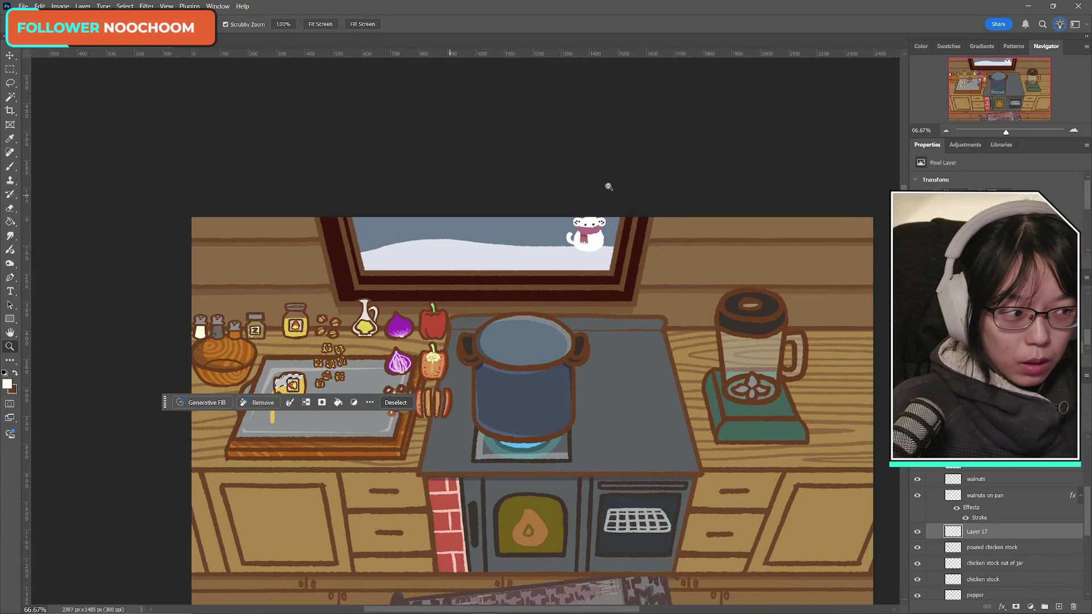
{"action": "left_click", "coordinate": [10, 69]}
{"action": "left_click", "coordinate": [181, 129]}
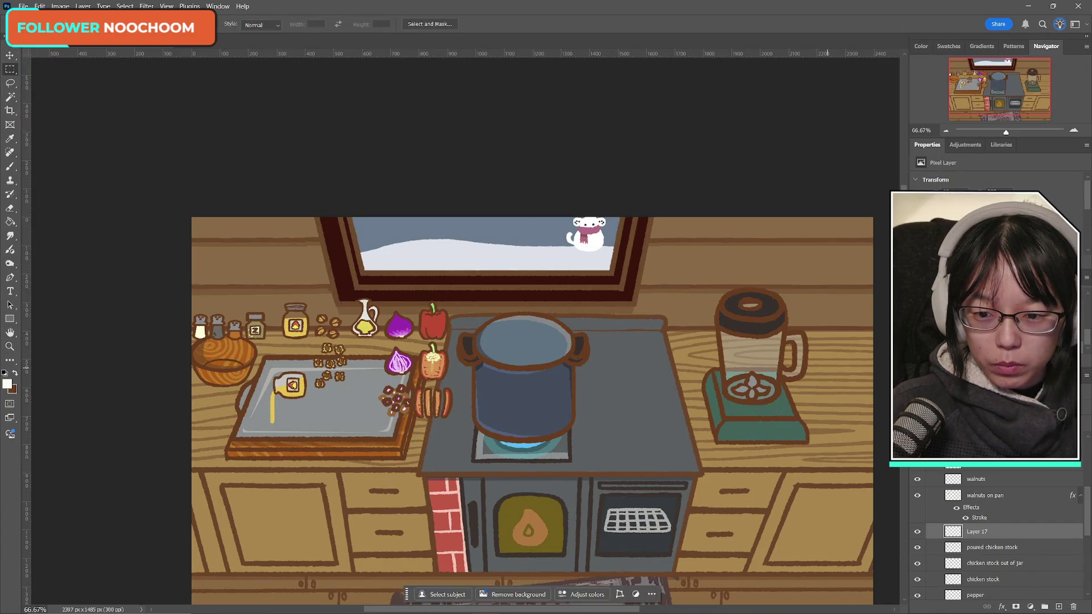
- Merge Layer 17 into poured chicken stock and Magic Wand-select the chicken stock jar
{"action": "key", "text": "ctrl+e"}
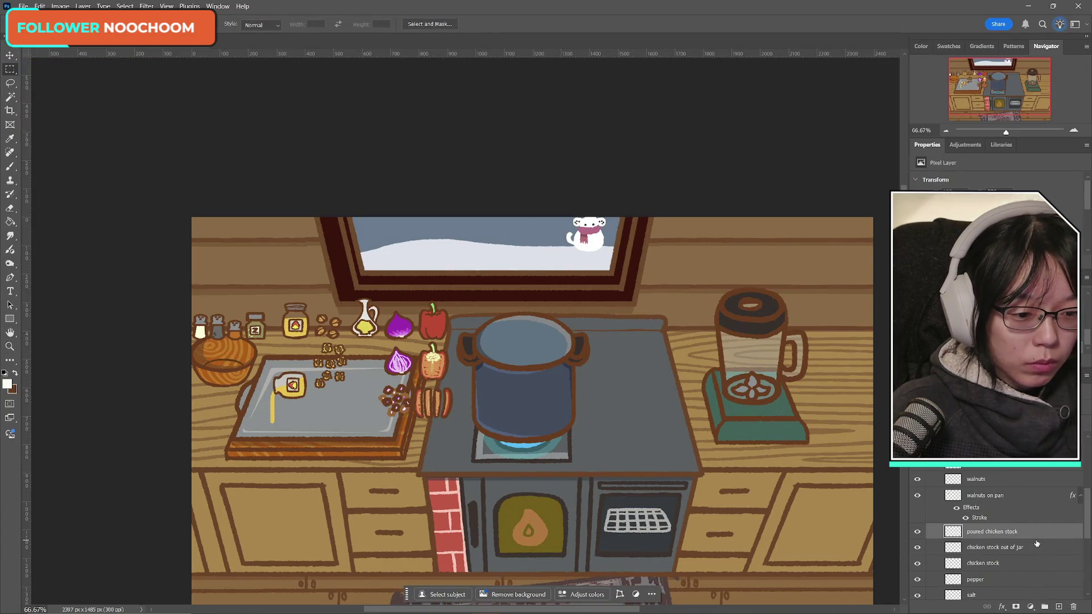
{"action": "left_click", "coordinate": [1017, 564]}
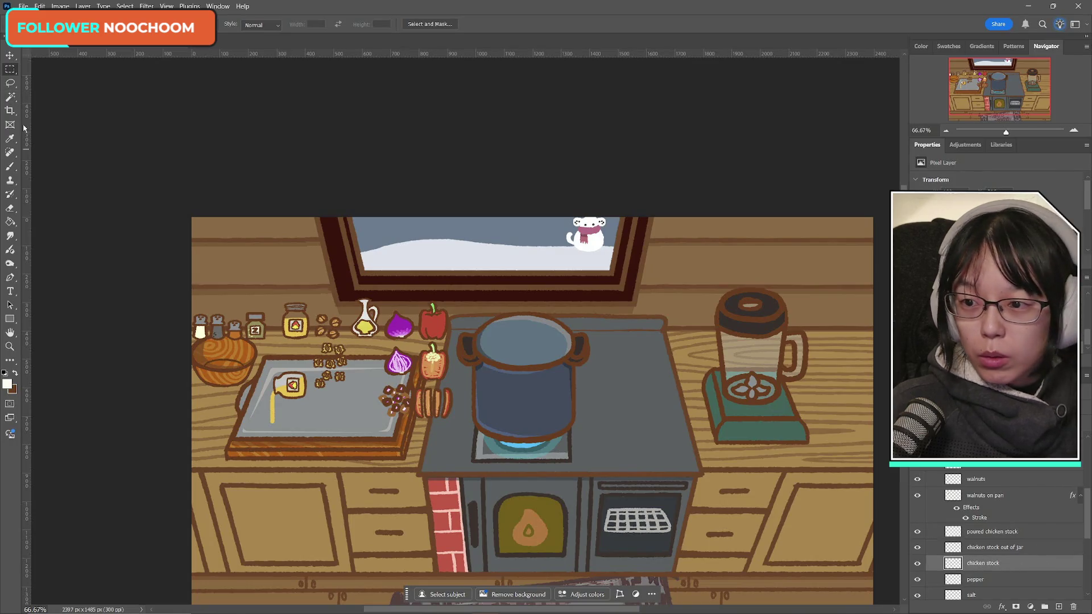
{"action": "left_click", "coordinate": [12, 97]}
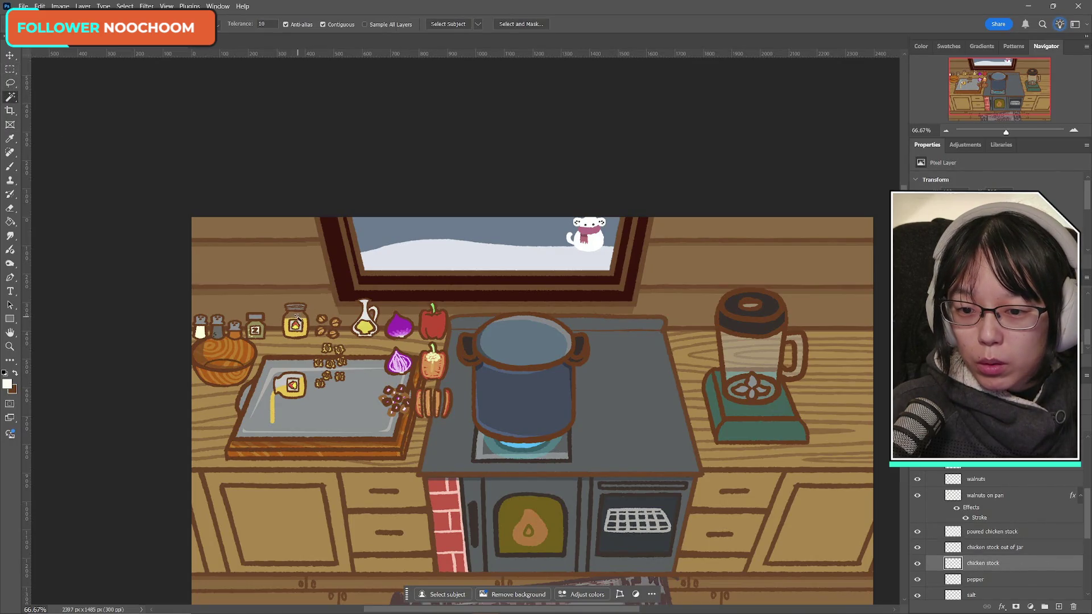
{"action": "left_click", "coordinate": [298, 318]}
- Paint-fill the jar selection on a new layer, deselect, and merge it into chicken stock
{"action": "left_click", "coordinate": [1058, 607]}
{"action": "left_click", "coordinate": [10, 222]}
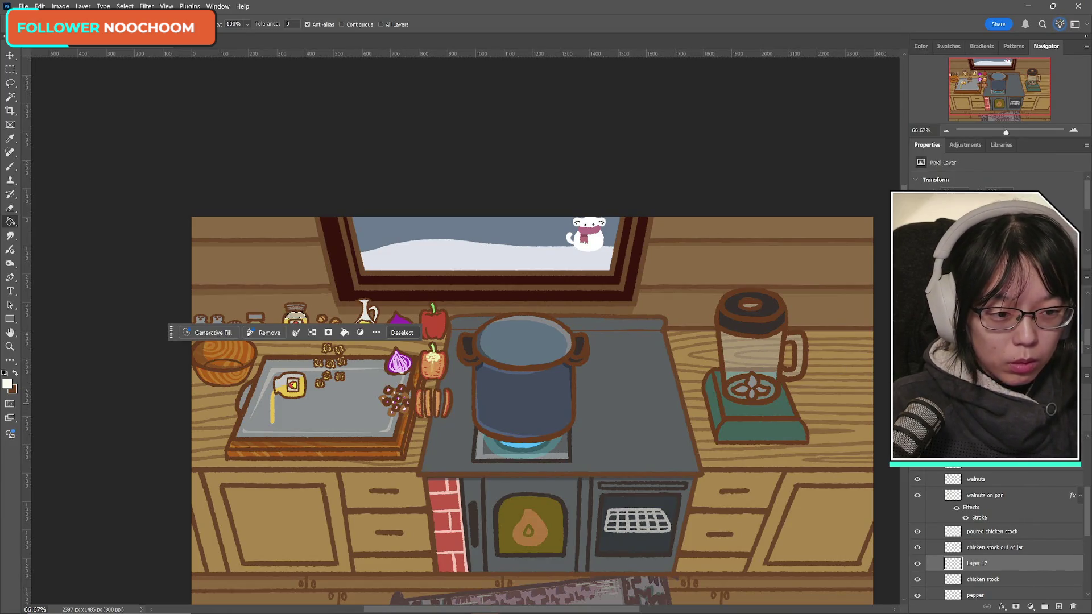
{"action": "left_click", "coordinate": [11, 69]}
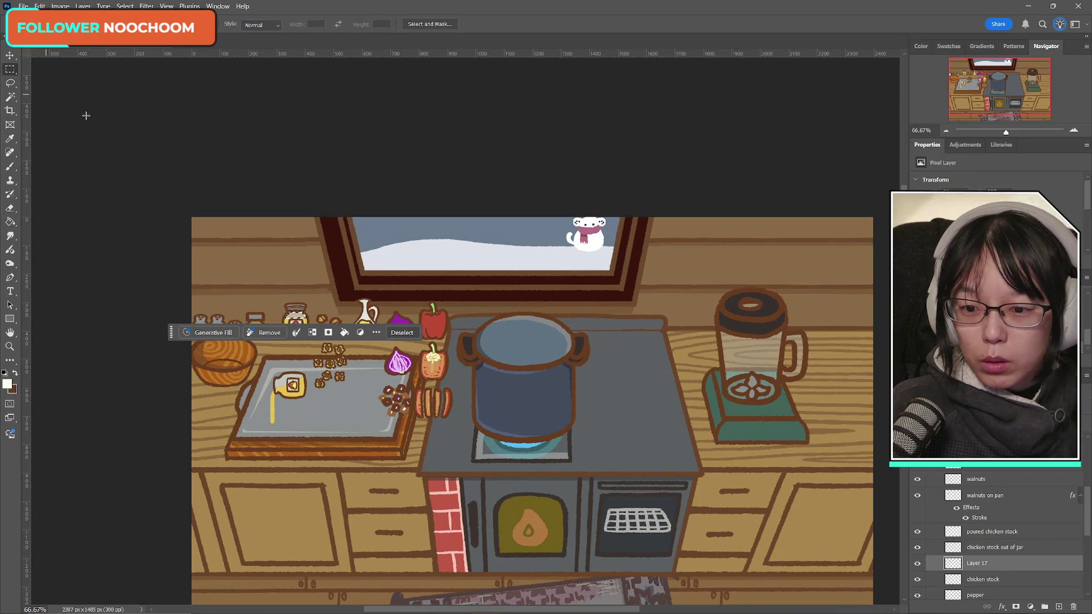
{"action": "key", "text": "ctrl+d"}
{"action": "key", "text": "ctrl+e"}
- Toggle the 'chicken stock out of jar' layer to compare, leaving the yellow pour streak visible
{"action": "left_click", "coordinate": [918, 548]}
{"action": "left_click", "coordinate": [918, 548]}
{"action": "left_click", "coordinate": [918, 547]}
{"action": "left_click", "coordinate": [918, 548]}
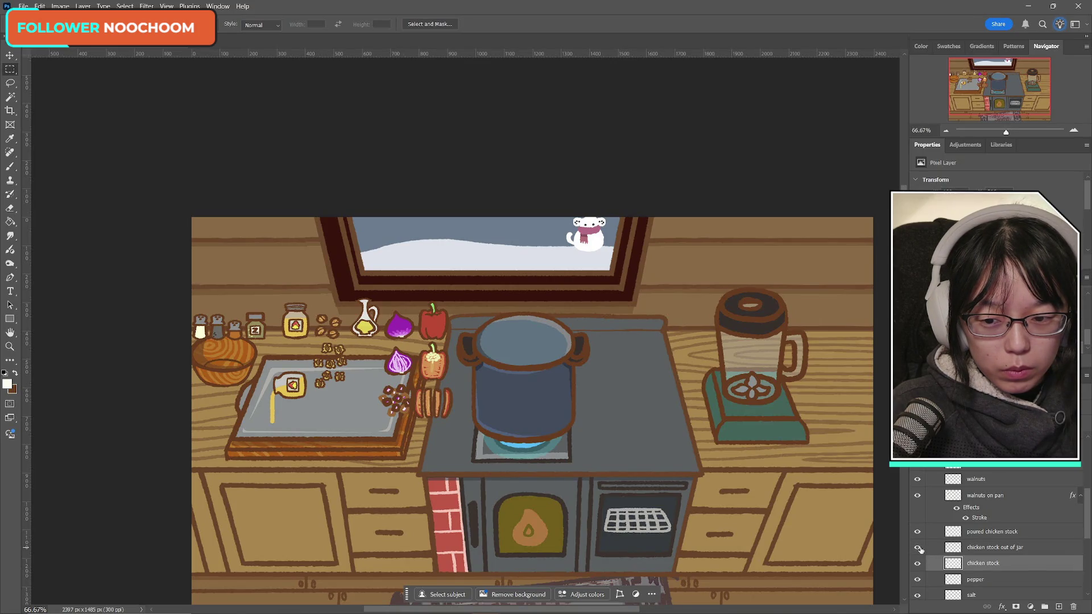
{"action": "left_click", "coordinate": [918, 548]}
{"action": "left_click", "coordinate": [918, 547]}
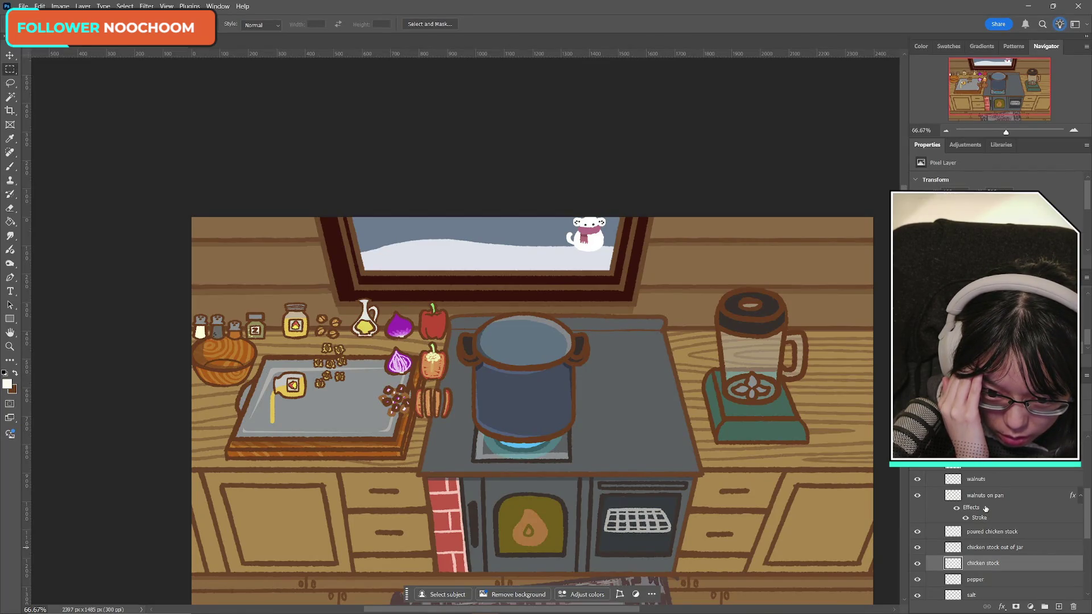
- Hide the 'poured chicken stock' and 'chicken stock out of jar' layers, leaving the tray empty
{"action": "left_click", "coordinate": [918, 548]}
{"action": "left_click", "coordinate": [919, 549]}
{"action": "left_click", "coordinate": [918, 548]}
{"action": "left_click", "coordinate": [917, 547]}
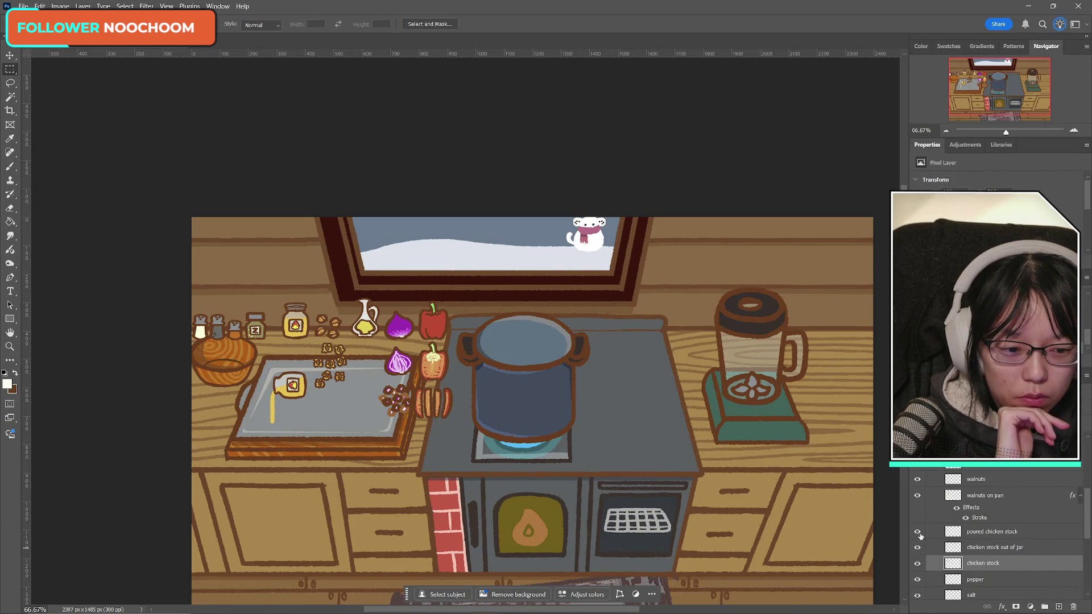
{"action": "left_click", "coordinate": [917, 531]}
{"action": "left_click", "coordinate": [918, 531]}
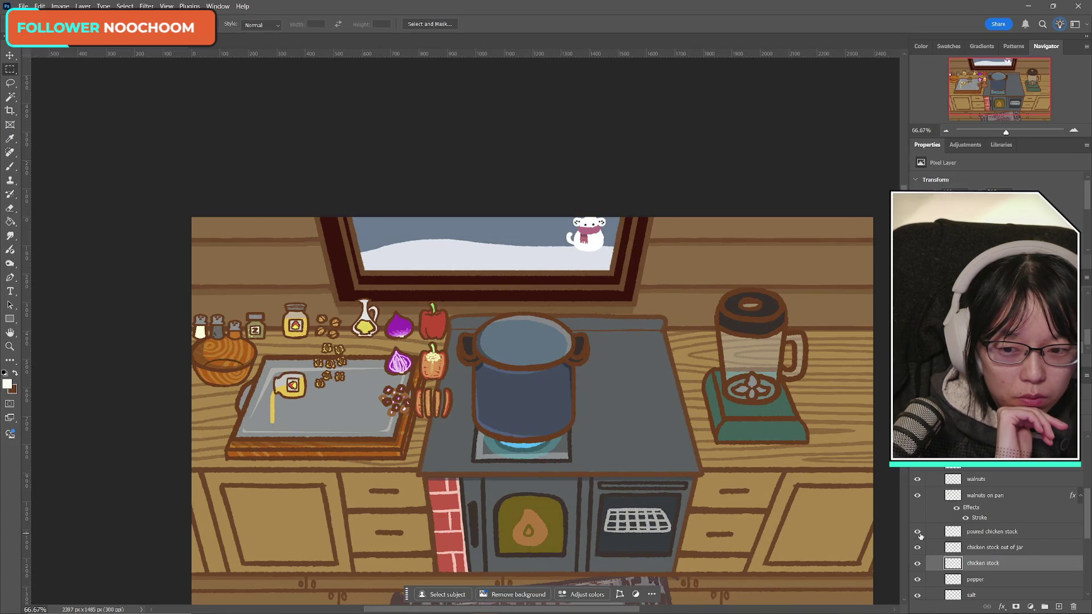
{"action": "left_click", "coordinate": [917, 532]}
{"action": "left_click", "coordinate": [916, 548]}
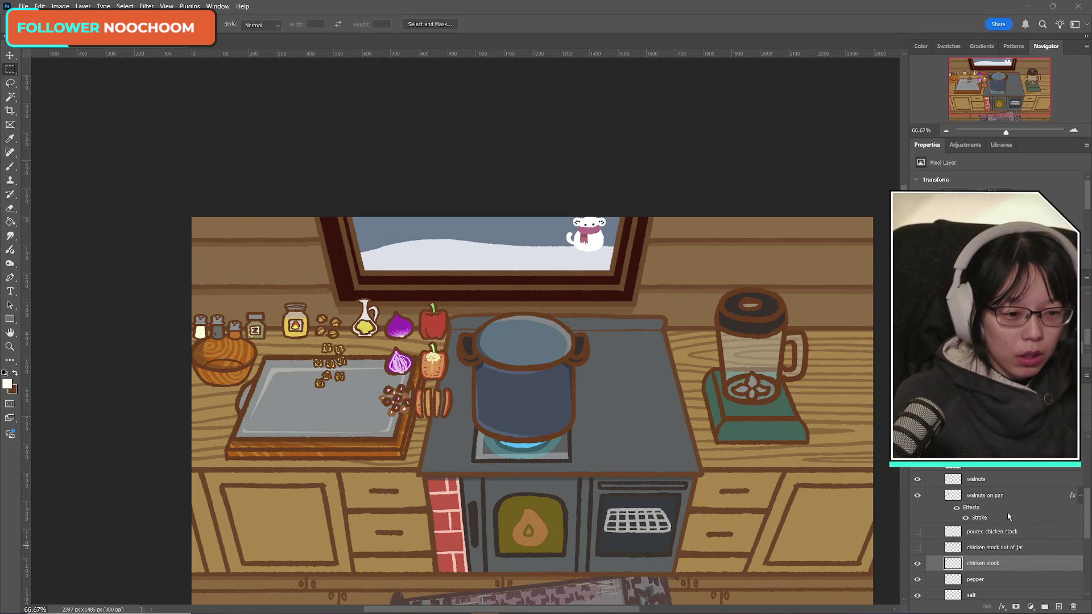
{"action": "scroll", "coordinate": [1021, 541], "scroll_direction": "up", "scroll_amount": 5}
{"action": "scroll", "coordinate": [1023, 546], "scroll_direction": "up", "scroll_amount": 1}
- Select the seeds layer and check the pepper seeds by hiding and showing them
{"action": "left_click", "coordinate": [975, 480]}
{"action": "left_click", "coordinate": [917, 481]}
{"action": "left_click", "coordinate": [915, 481]}
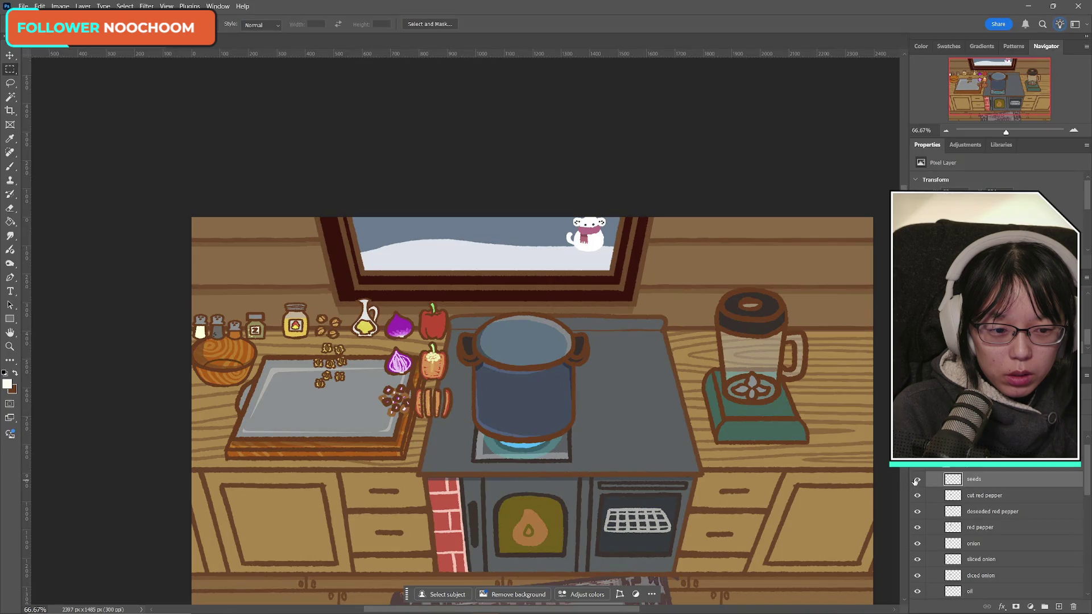
{"action": "left_click", "coordinate": [916, 481]}
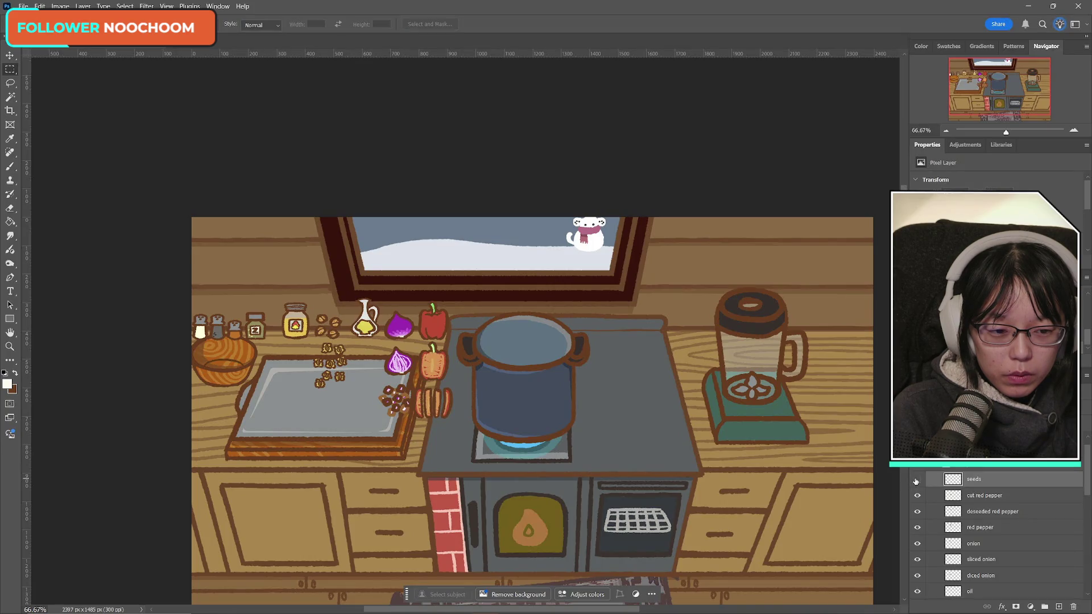
{"action": "left_click", "coordinate": [916, 481]}
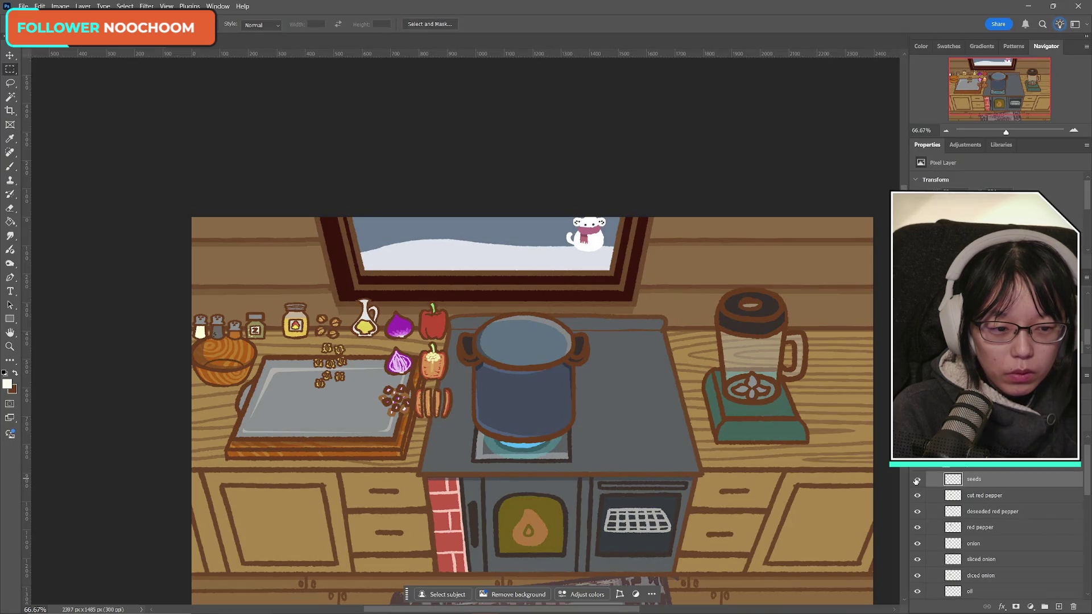
- Create a 53 x 42 px document from the Clipboard preset and paste the copied image
{"action": "key", "text": "ctrl+a"}
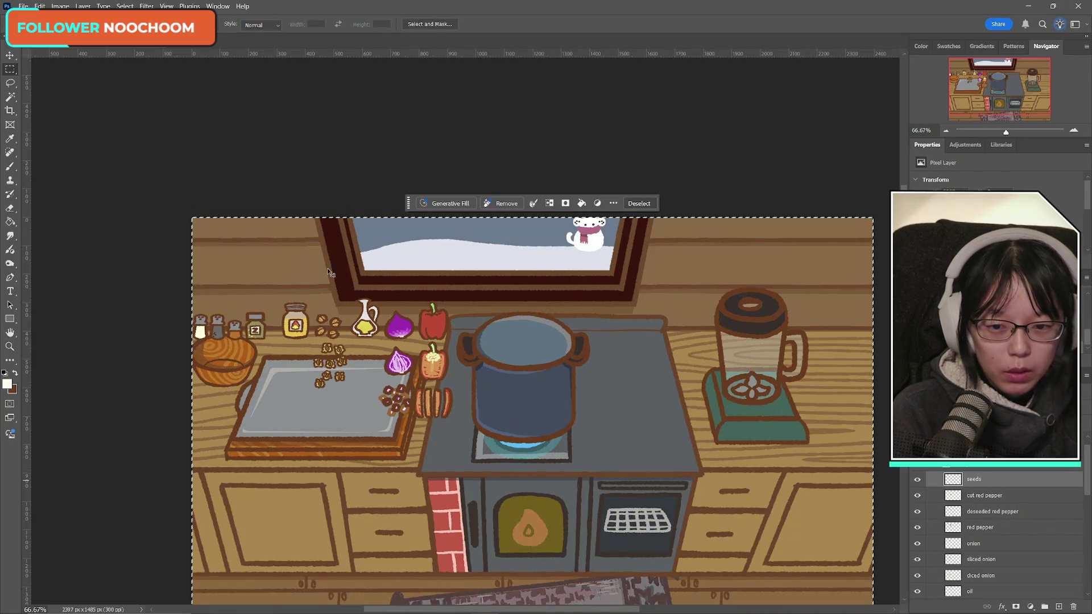
{"action": "left_click", "coordinate": [24, 6]}
{"action": "left_click", "coordinate": [43, 18]}
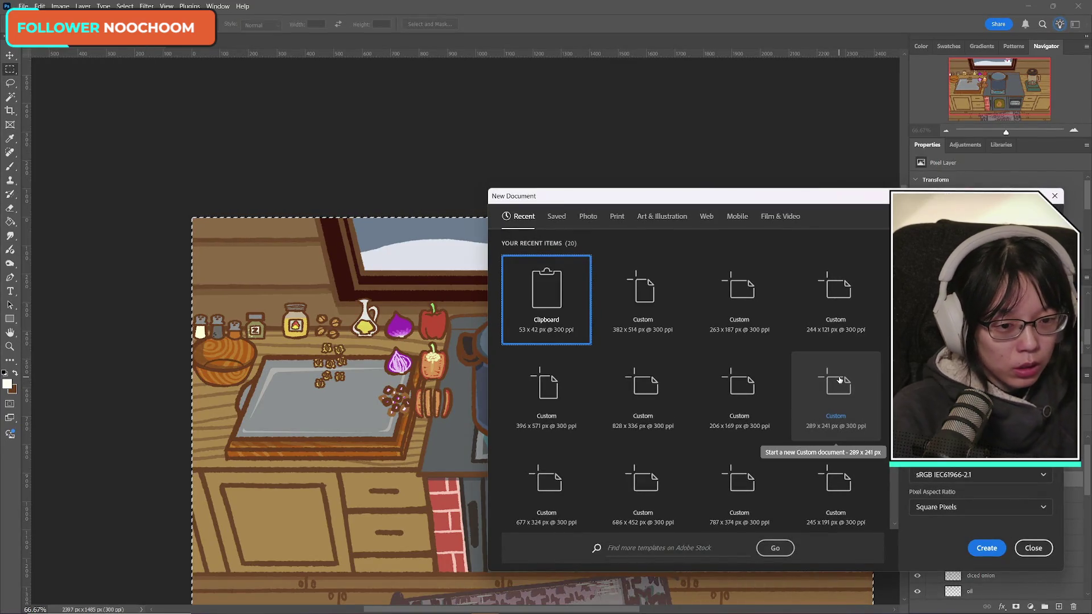
{"action": "left_click", "coordinate": [987, 547]}
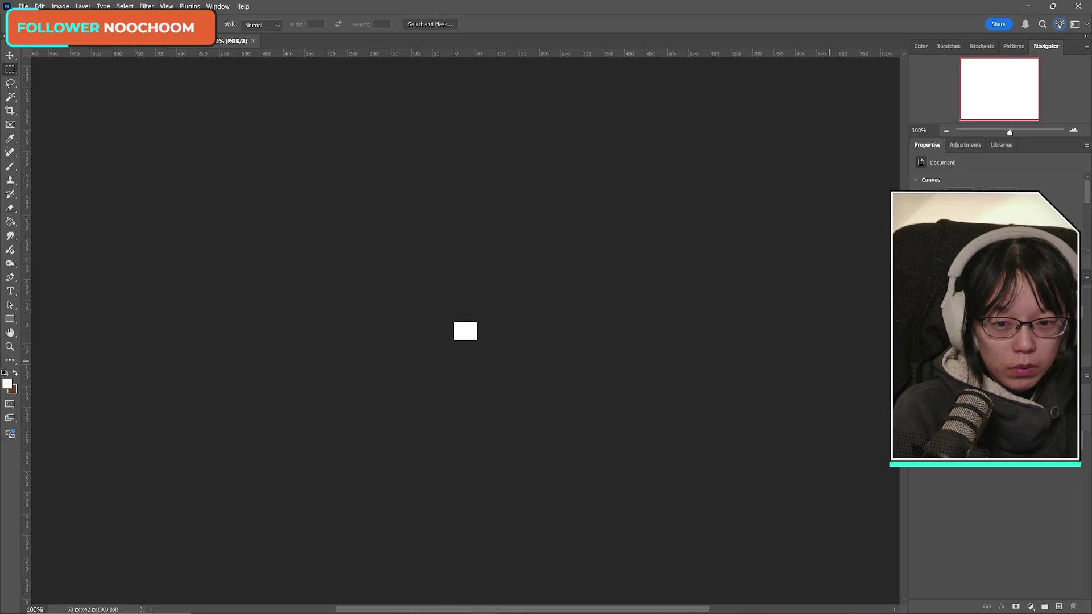
{"action": "key", "text": "ctrl+v"}
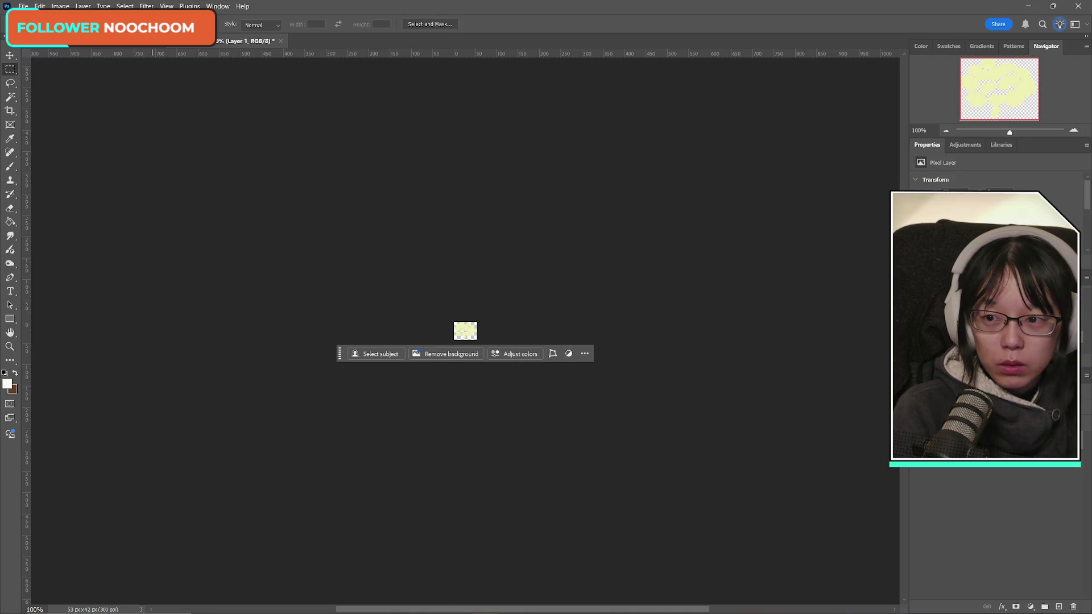
{"action": "left_click", "coordinate": [24, 6]}
- Start a PNG copy and create a new Recipe2 folder inside the UI folder
{"action": "left_click", "coordinate": [68, 141]}
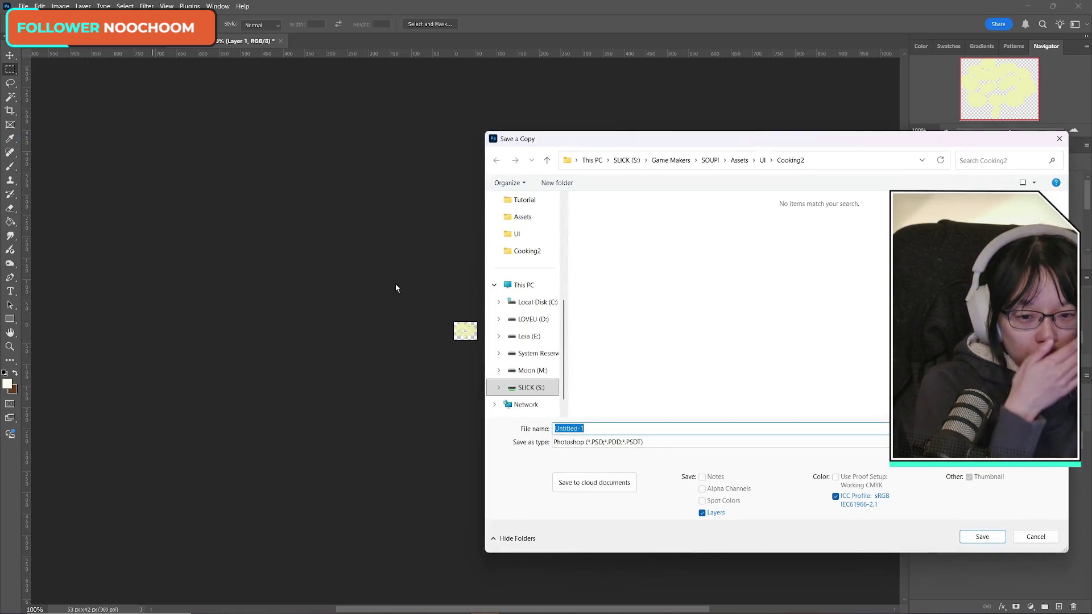
{"action": "left_click", "coordinate": [645, 447]}
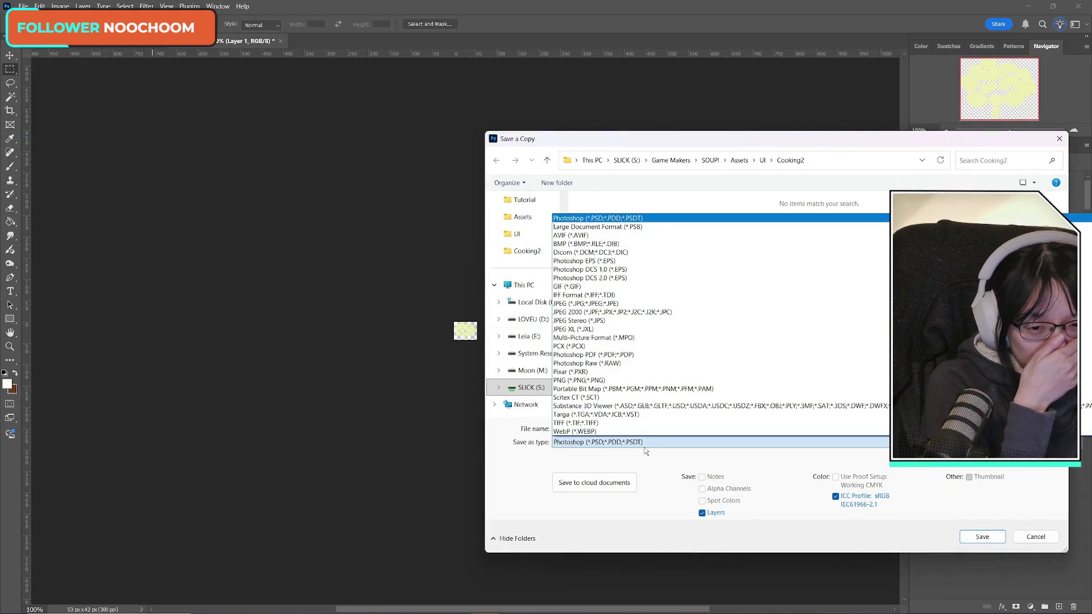
{"action": "left_click", "coordinate": [642, 379]}
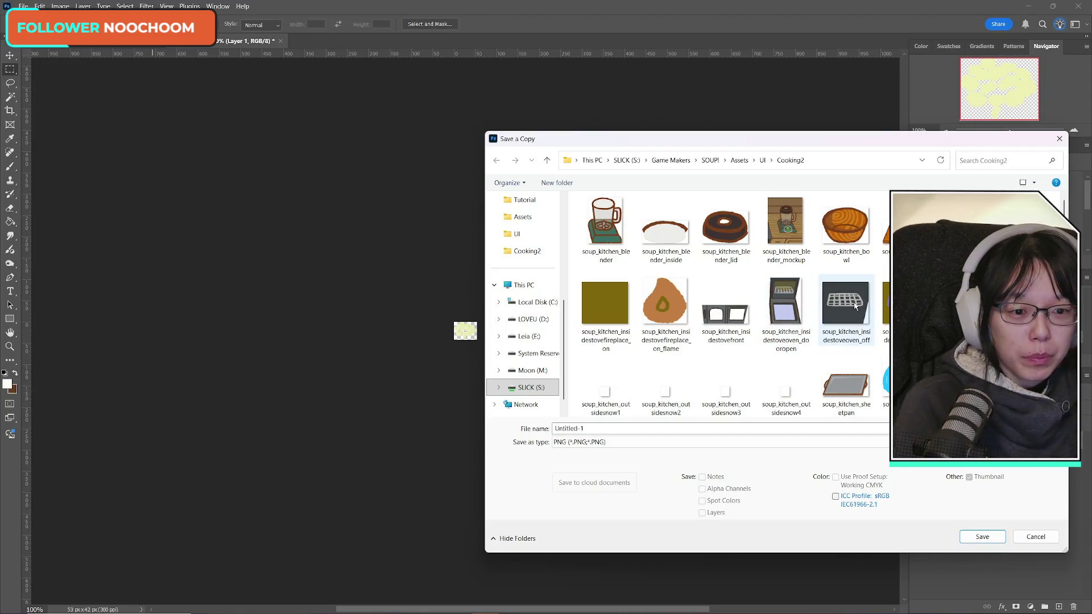
{"action": "left_click", "coordinate": [762, 161]}
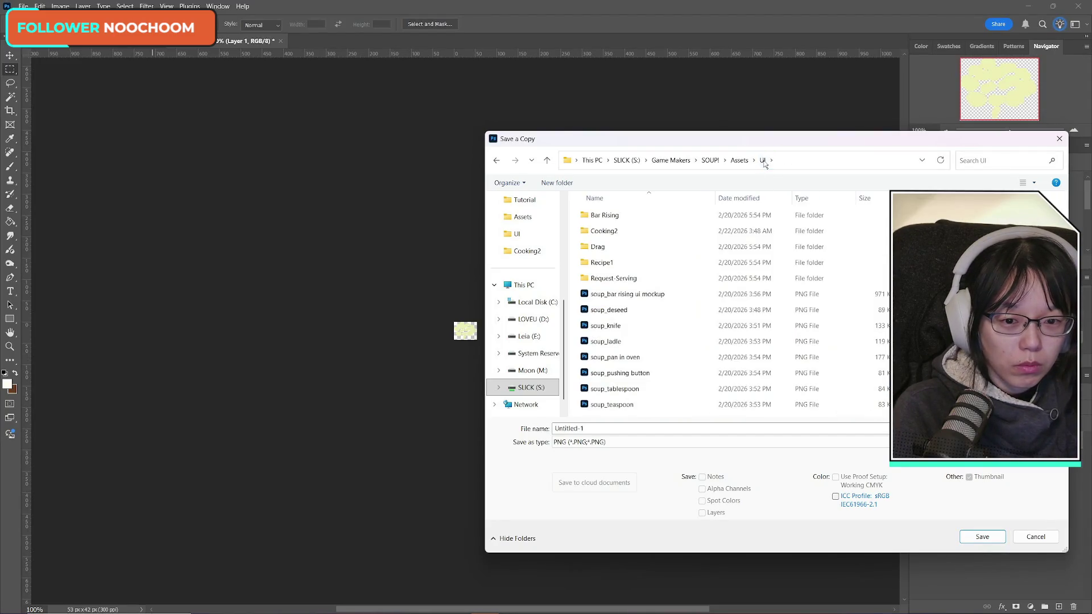
{"action": "double_click", "coordinate": [618, 263]}
{"action": "left_click", "coordinate": [637, 216]}
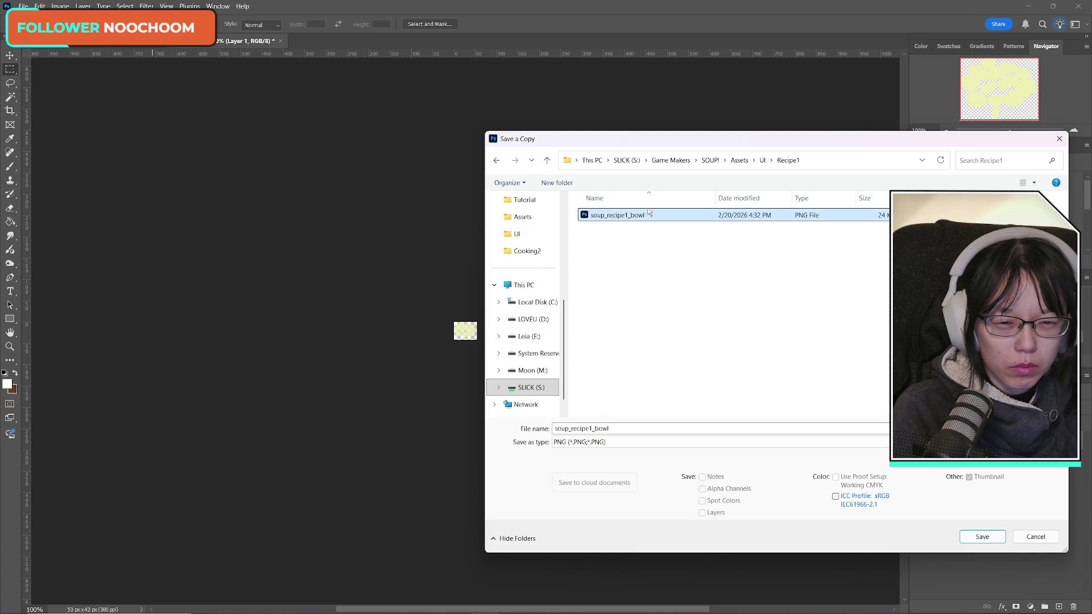
{"action": "left_click", "coordinate": [762, 160]}
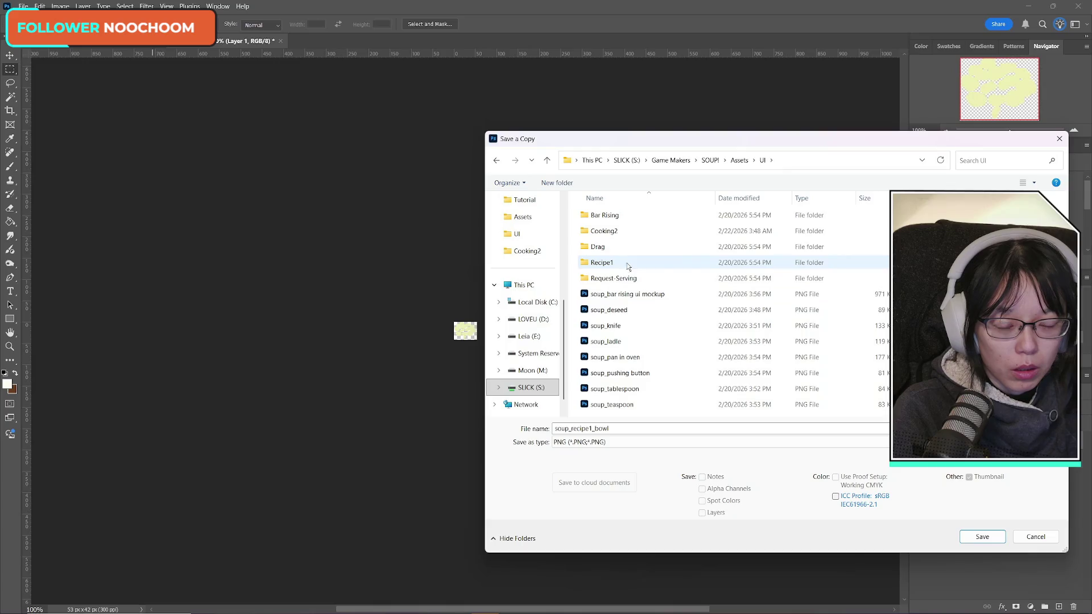
{"action": "right_click", "coordinate": [978, 319]}
{"action": "mouse_move", "coordinate": [989, 420]}
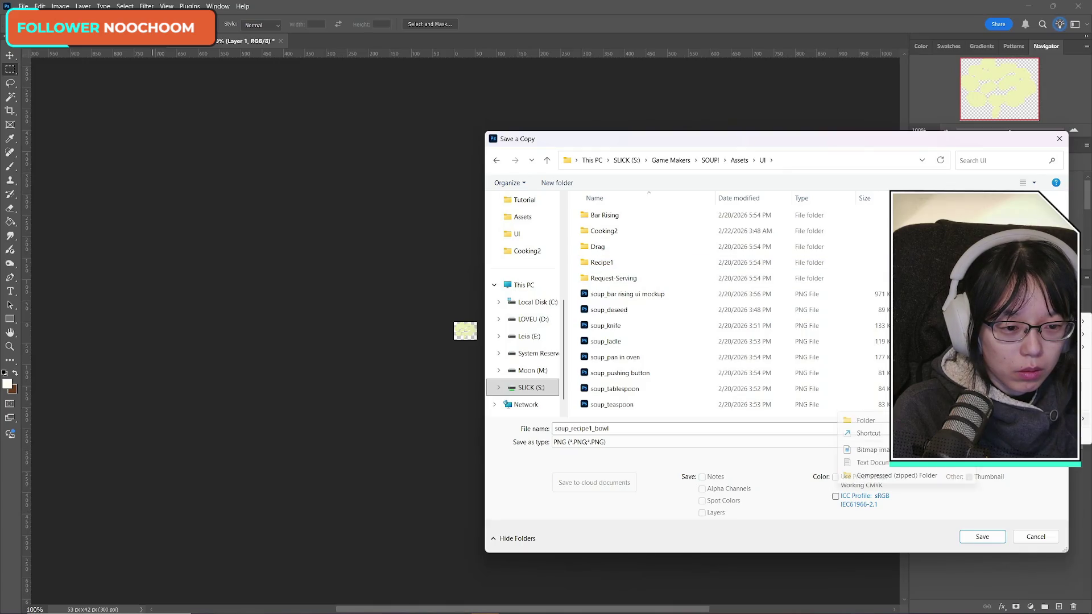
{"action": "left_click", "coordinate": [888, 421]}
{"action": "type", "text": "Recipe2"}
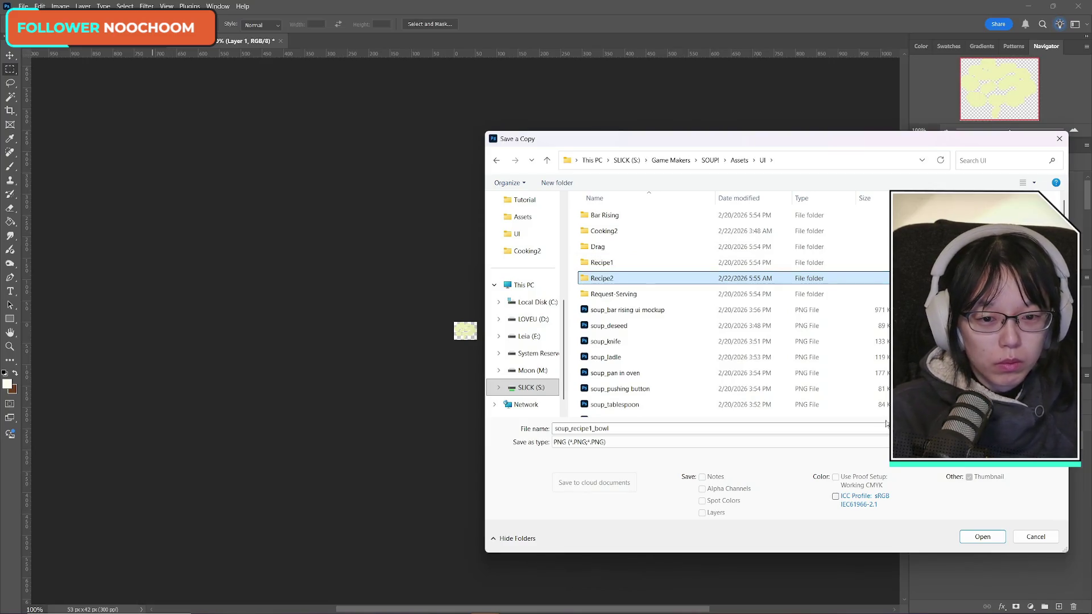
- Delete the soup_recipe1_bowl file from the Recipe1 folder
{"action": "double_click", "coordinate": [605, 265]}
{"action": "right_click", "coordinate": [666, 272]}
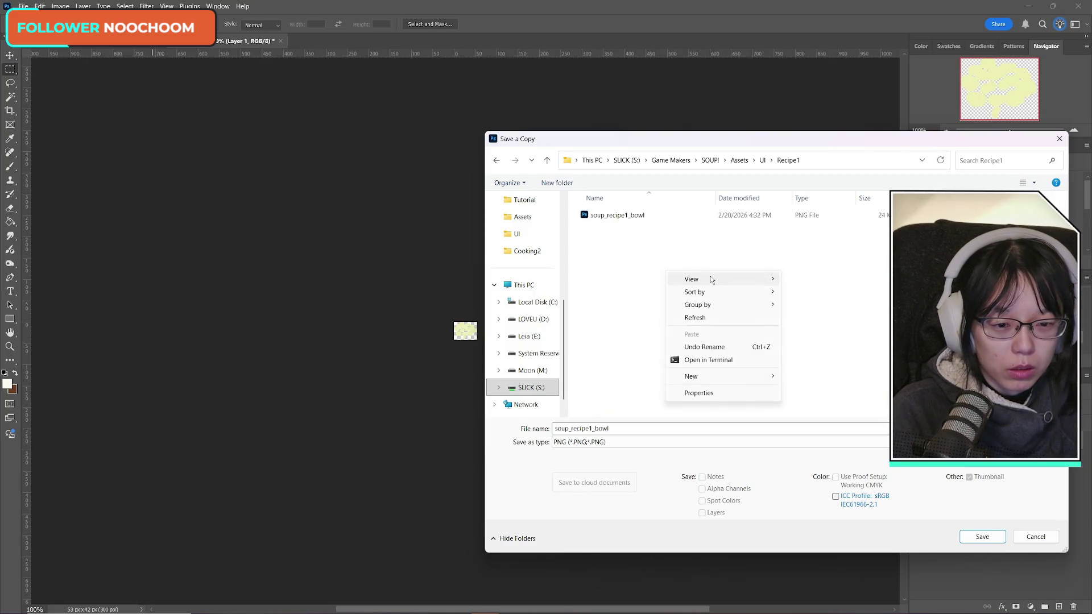
{"action": "mouse_move", "coordinate": [699, 278]}
{"action": "left_click", "coordinate": [823, 292]}
{"action": "left_click", "coordinate": [609, 238]}
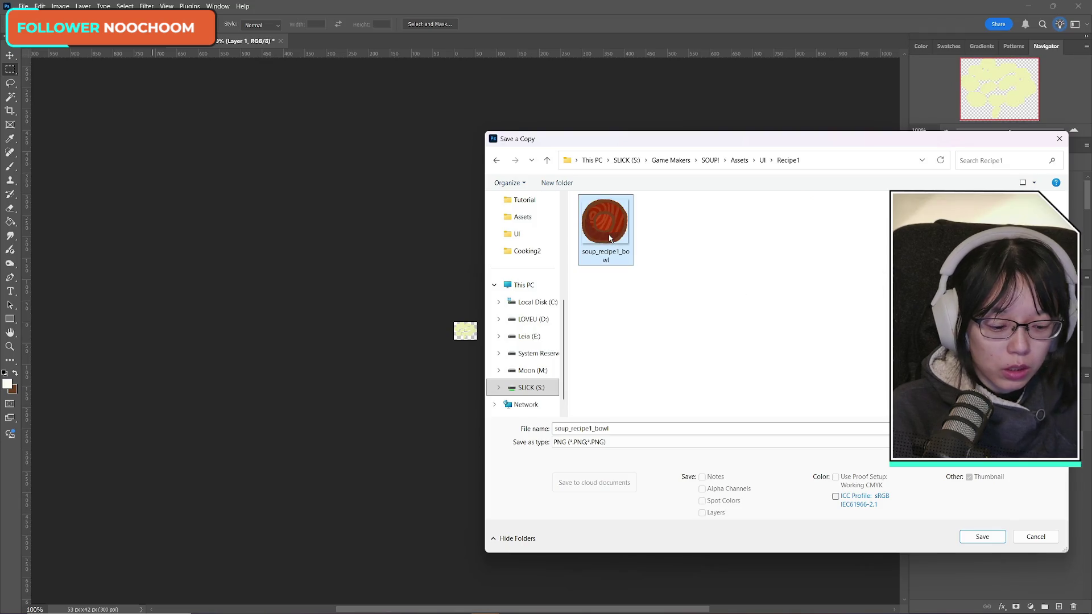
{"action": "key", "text": "Delete"}
{"action": "key", "text": "Return"}
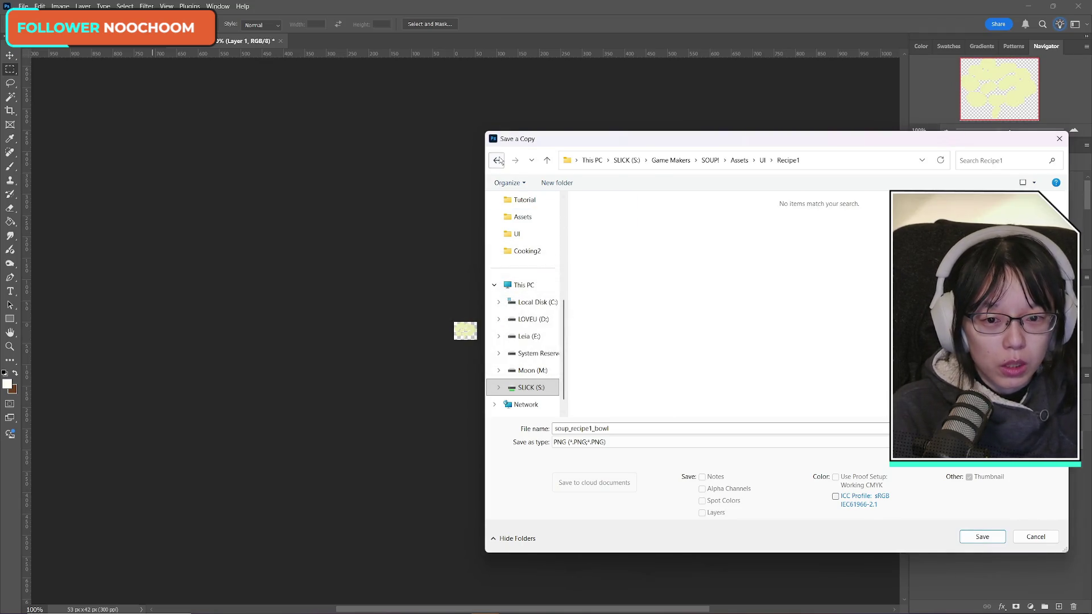
- Save the PNG copy as soup_recipe2_redpepper_seeds in the Recipe2 folder
{"action": "left_click", "coordinate": [496, 160]}
{"action": "double_click", "coordinate": [633, 278]}
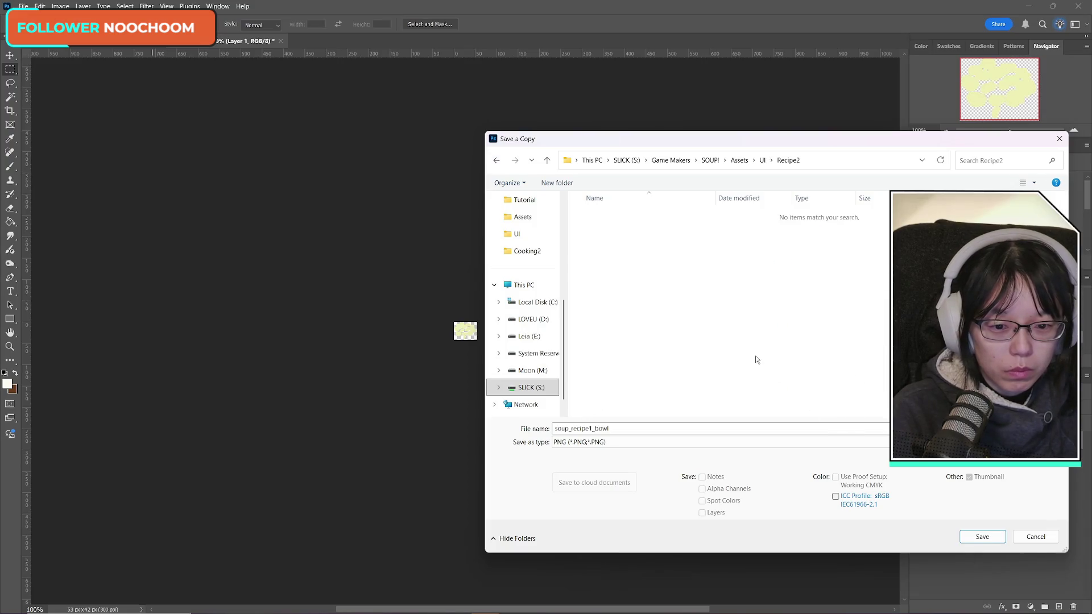
{"action": "left_click", "coordinate": [646, 428]}
{"action": "key", "text": "End"}
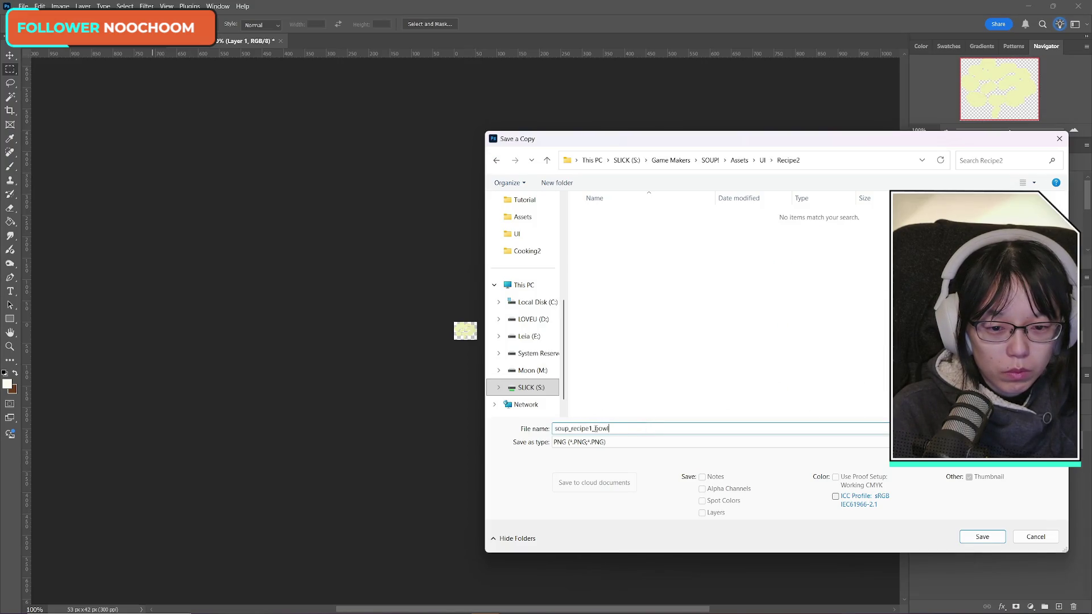
{"action": "key", "text": "BackSpace"}
{"action": "type", "text": "2"}
{"action": "key", "text": "End"}
{"action": "key", "text": "BackSpace"}
{"action": "key", "text": "BackSpace"}
{"action": "key", "text": "BackSpace"}
{"action": "type", "text": "red"}
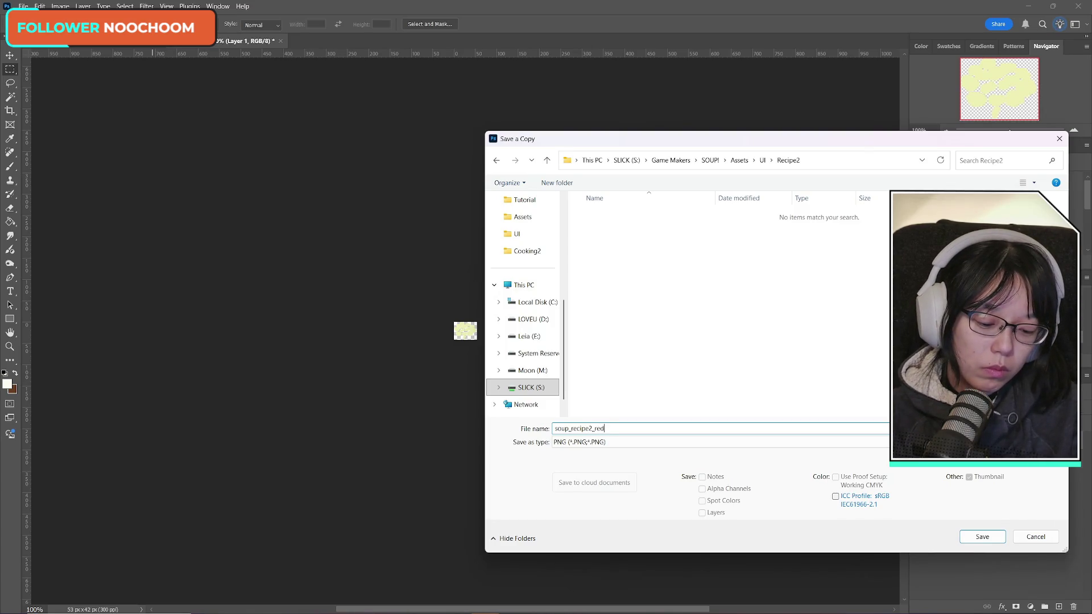
{"action": "type", "text": "pepper_"}
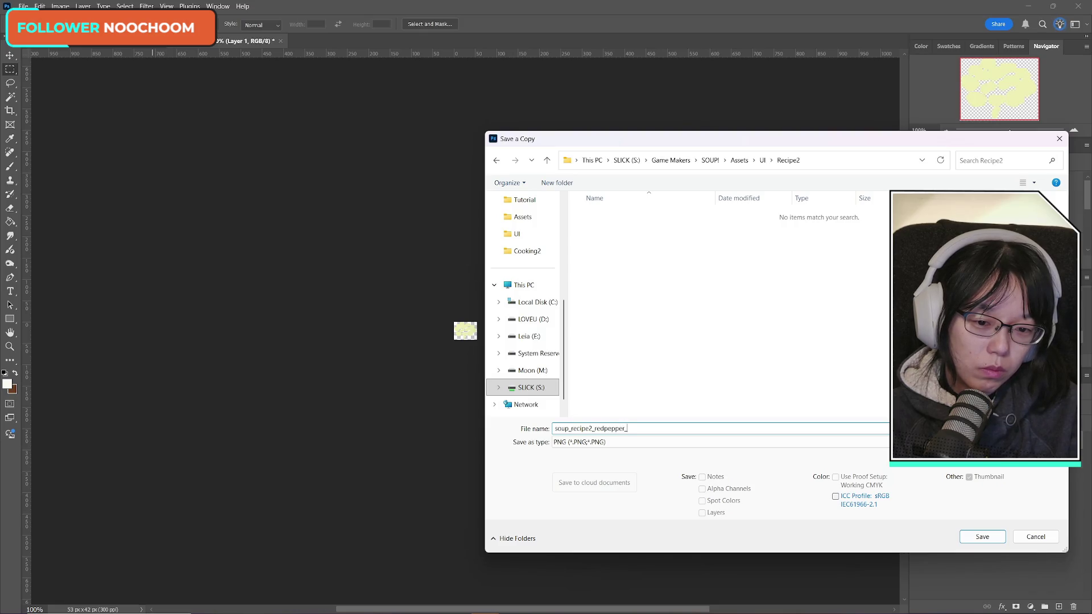
{"action": "type", "text": "seeds"}
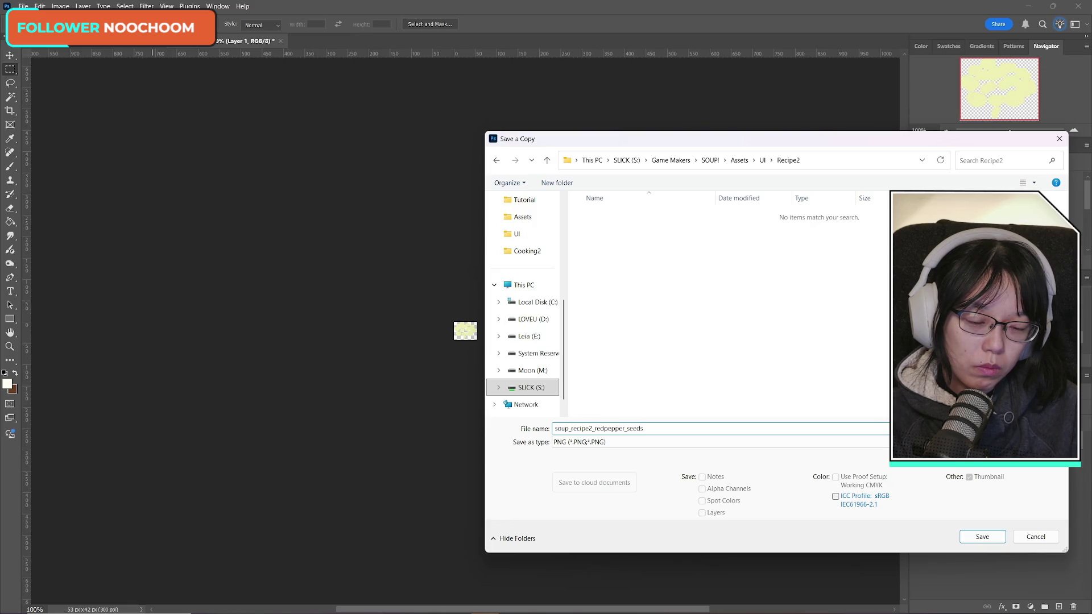
{"action": "key", "text": "Return"}
{"action": "key", "text": "Return"}
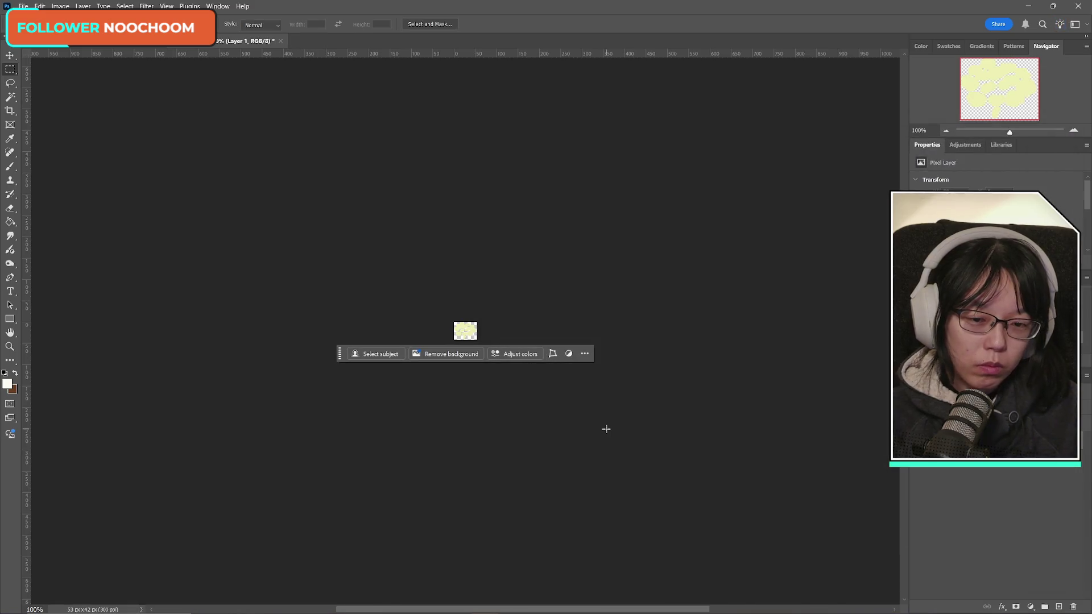
- Copy the sausage slices and paste them into a new 141 x 111 px clipboard document
{"action": "key", "text": "ctrl+z"}
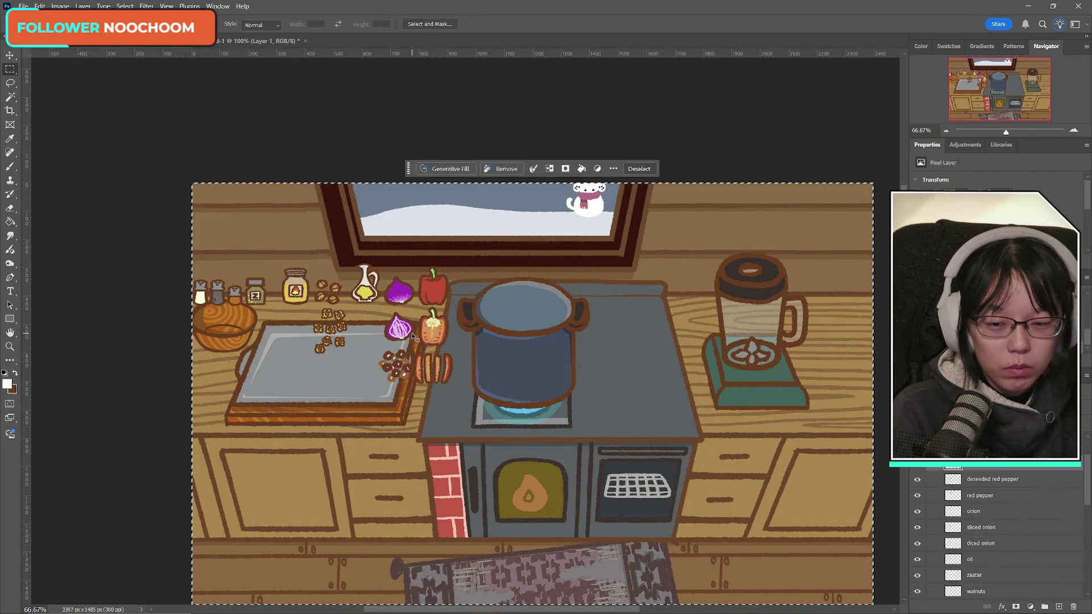
{"action": "left_click", "coordinate": [39, 7]}
{"action": "left_click", "coordinate": [34, 66]}
{"action": "key", "text": "ctrl+n"}
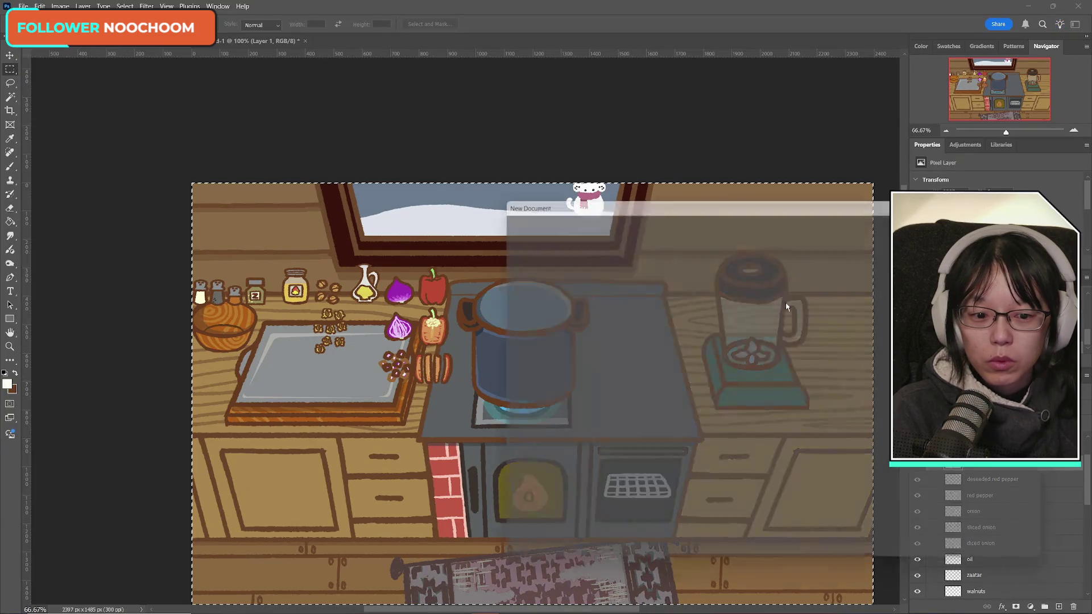
{"action": "left_click", "coordinate": [987, 548]}
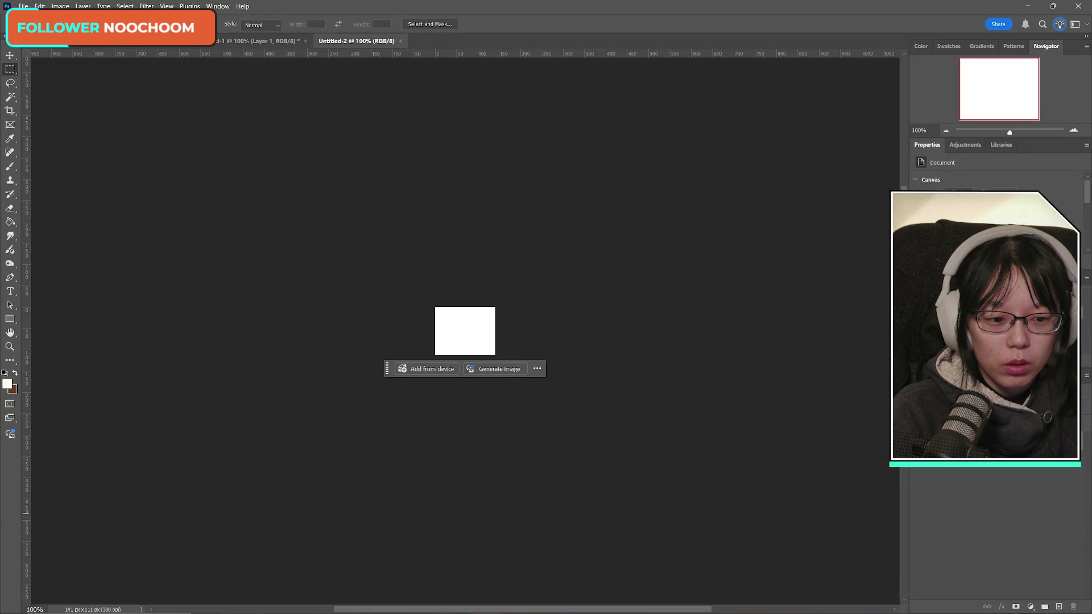
{"action": "key", "text": "ctrl+v"}
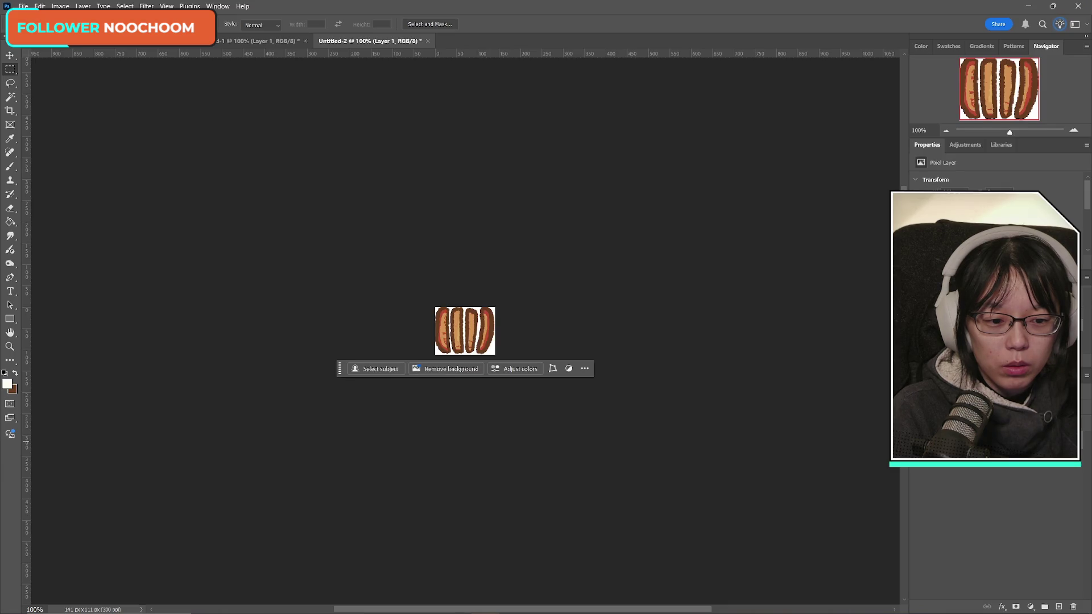
{"action": "left_click", "coordinate": [23, 6]}
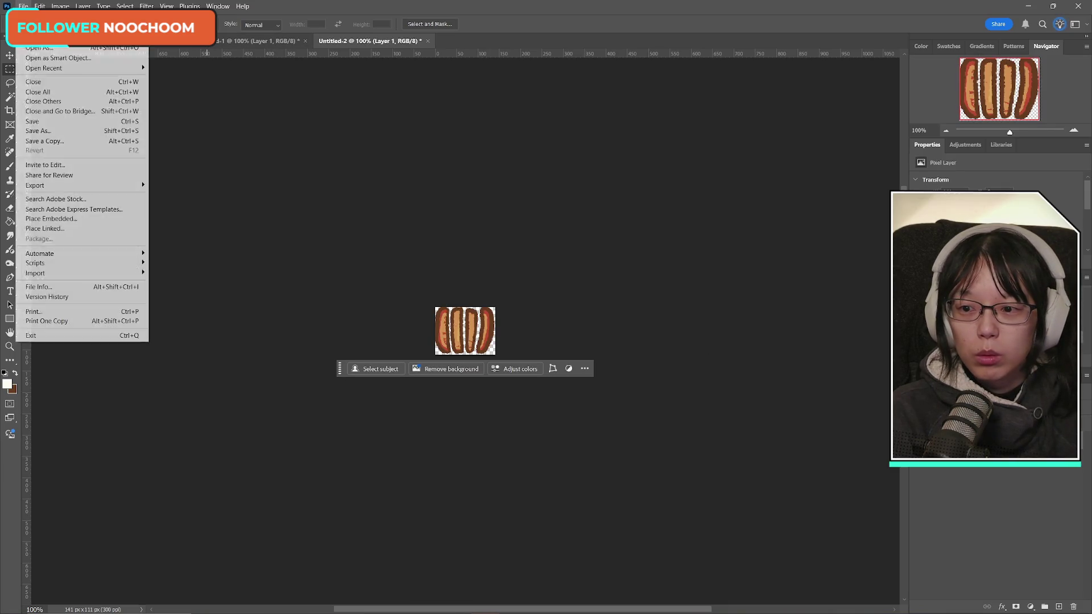
{"action": "left_click", "coordinate": [523, 13]}
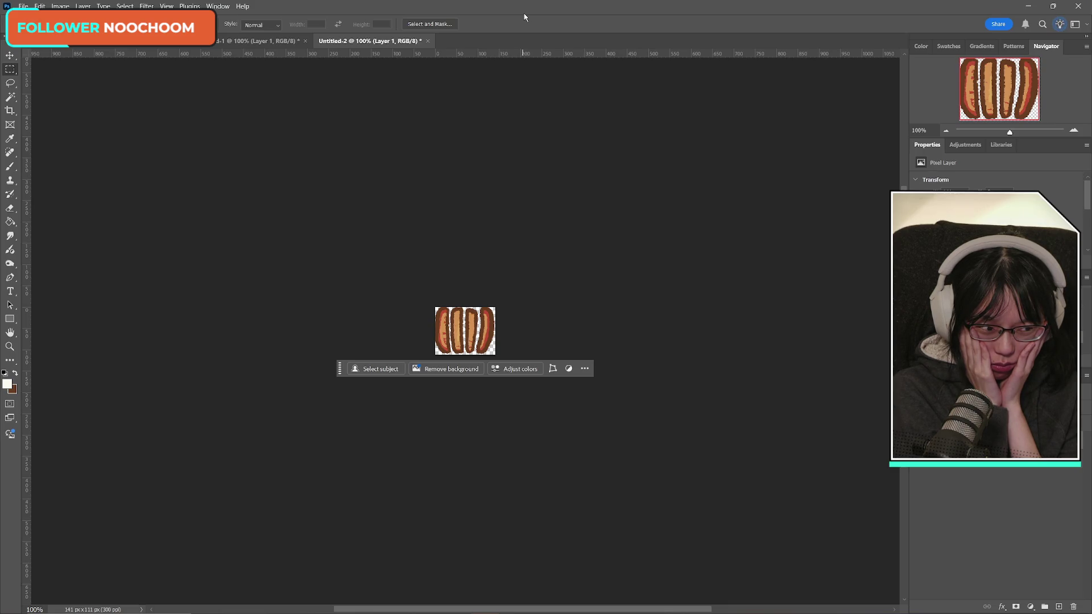
- Return to the kitchen scene and make the spices group visible
{"action": "left_click", "coordinate": [83, 43]}
{"action": "scroll", "coordinate": [1021, 530], "scroll_direction": "down", "scroll_amount": 3}
{"action": "left_click", "coordinate": [917, 512]}
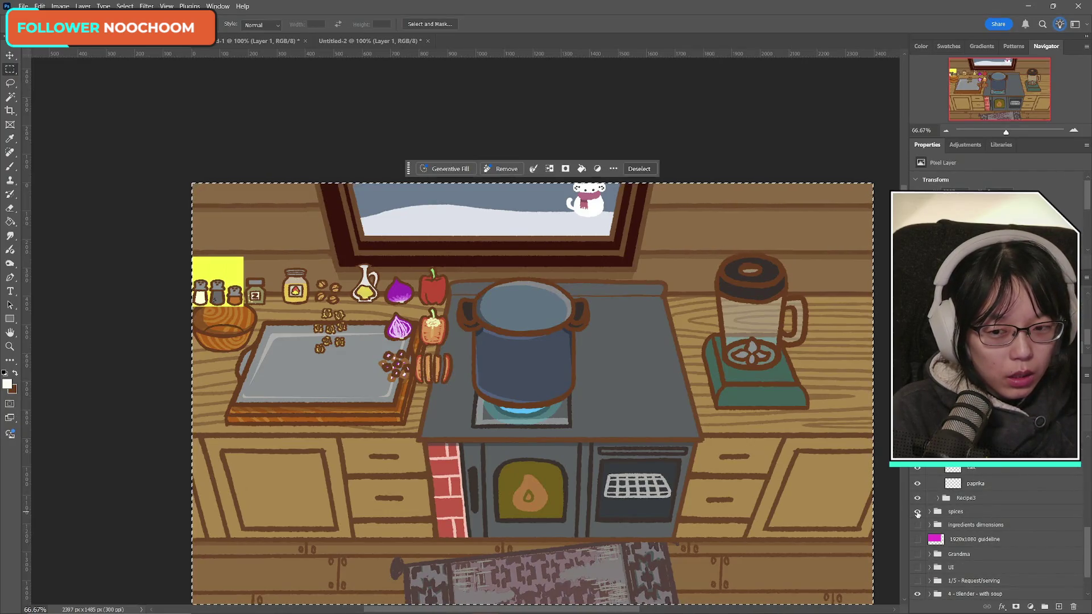
- Hide the spices group, show and expand ingredients dimensions, and select Layer 16
{"action": "left_click", "coordinate": [917, 512]}
{"action": "left_click", "coordinate": [917, 526]}
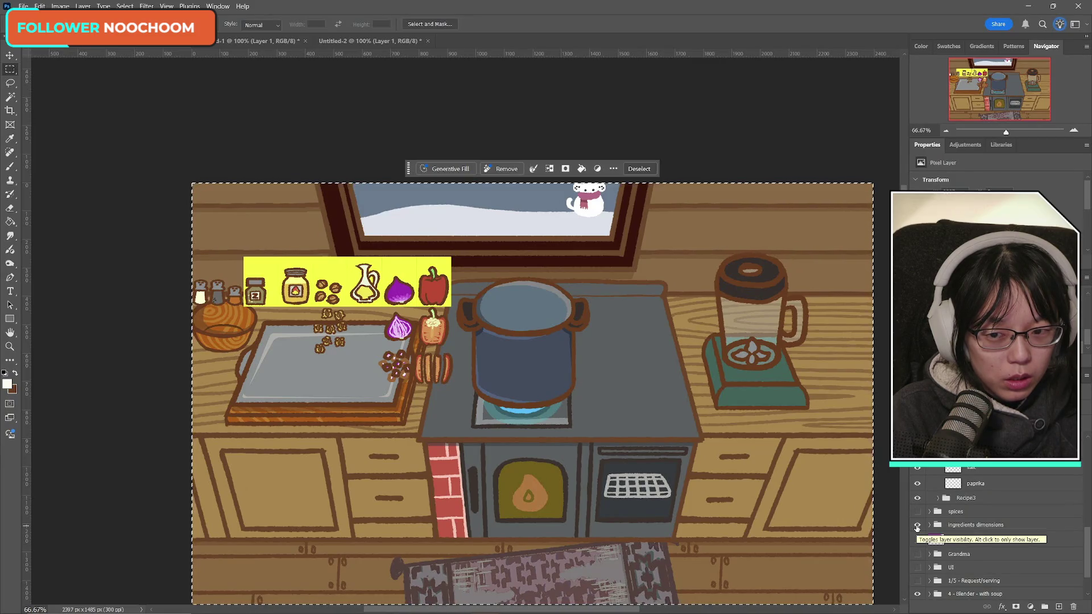
{"action": "left_click", "coordinate": [930, 525]}
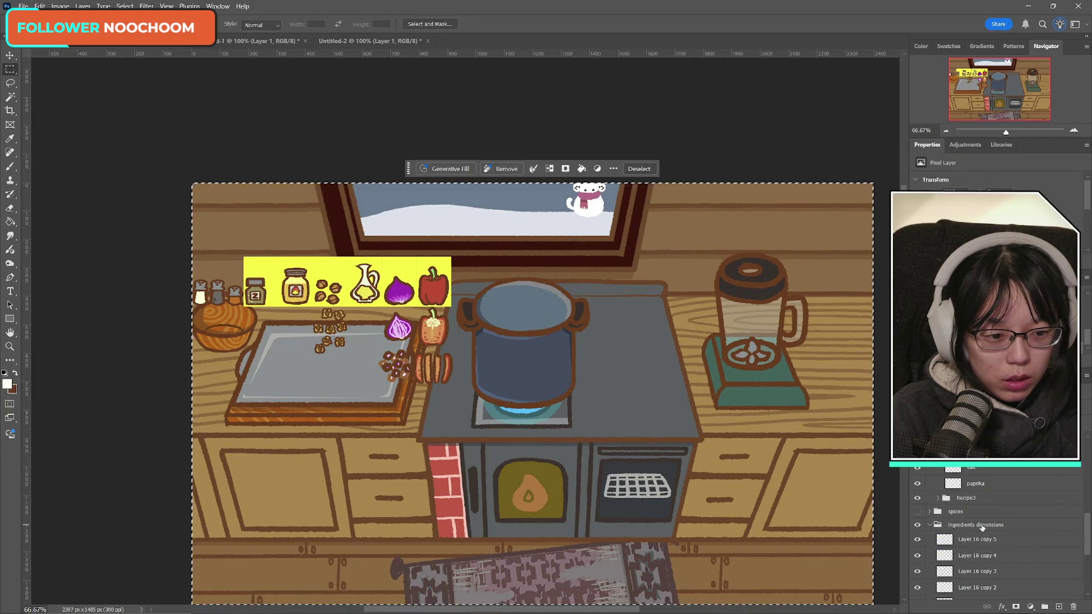
{"action": "scroll", "coordinate": [981, 528], "scroll_direction": "down", "scroll_amount": 3}
{"action": "left_click", "coordinate": [984, 556]}
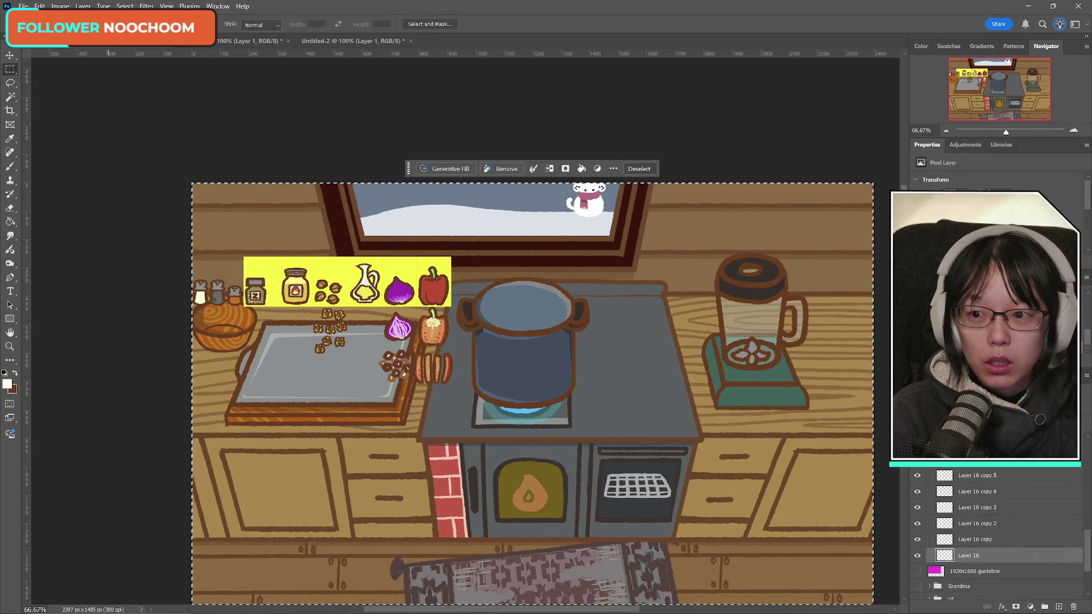
- Create a 122 x 176 px clipboard document and hide its yellow fill and white background layers
{"action": "key", "text": "ctrl+n"}
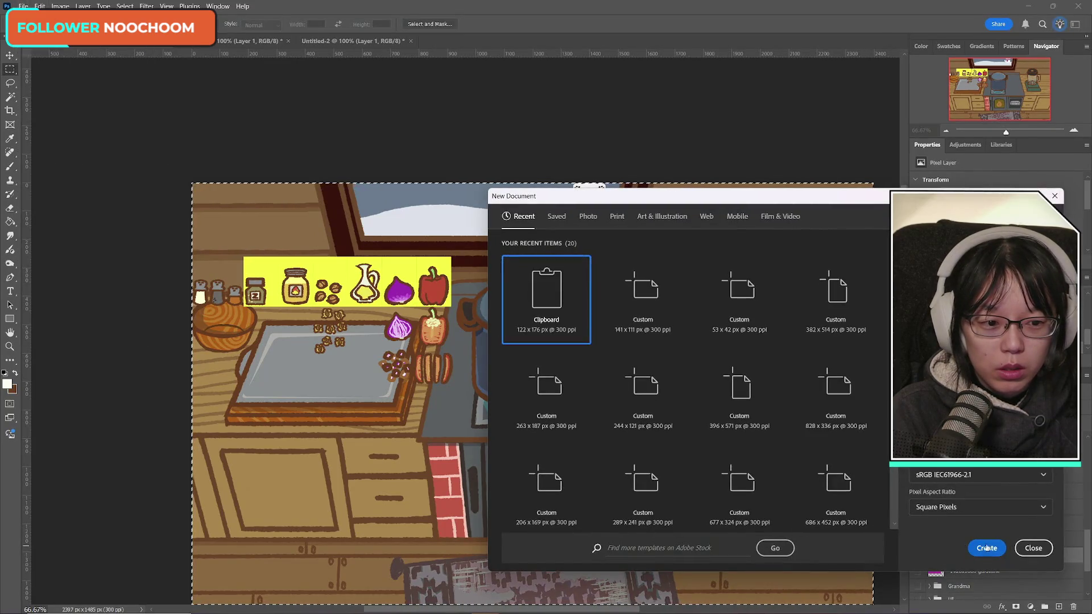
{"action": "left_click", "coordinate": [987, 548]}
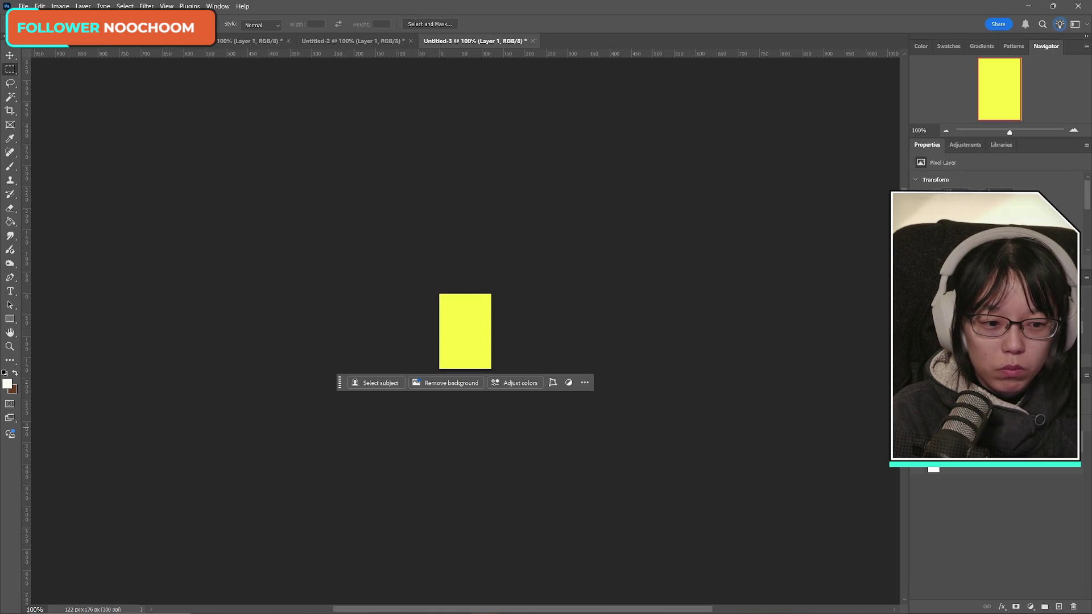
{"action": "left_click", "coordinate": [920, 469]}
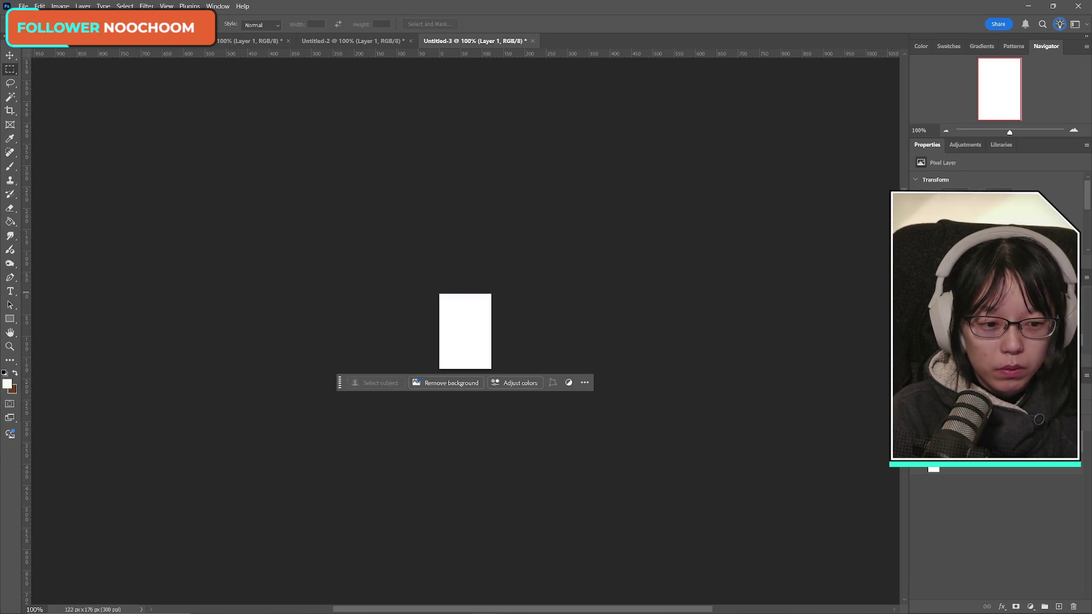
{"action": "left_click", "coordinate": [933, 469]}
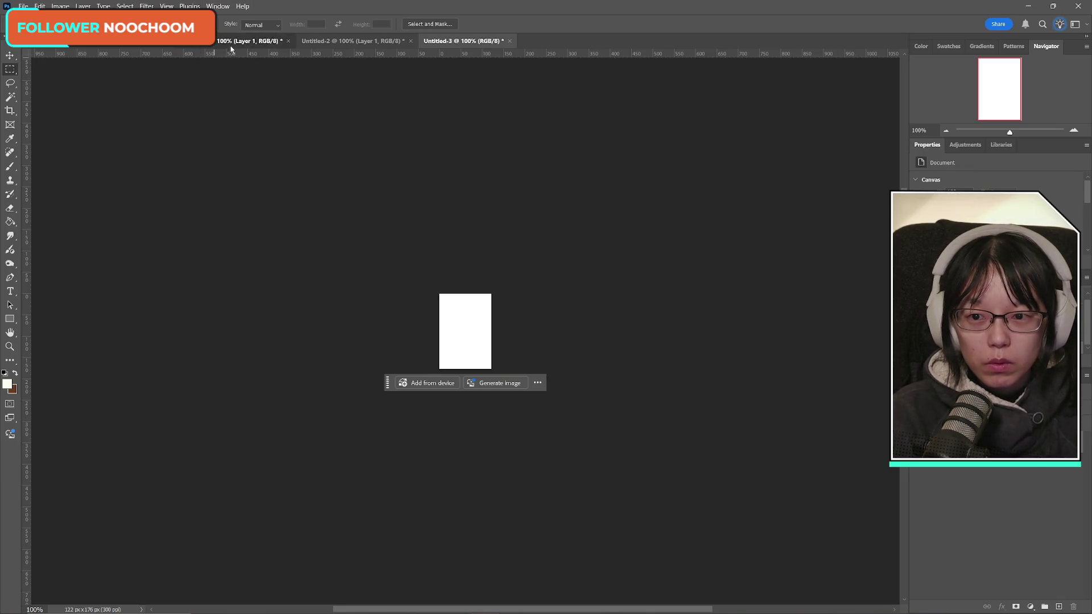
{"action": "left_click", "coordinate": [251, 41]}
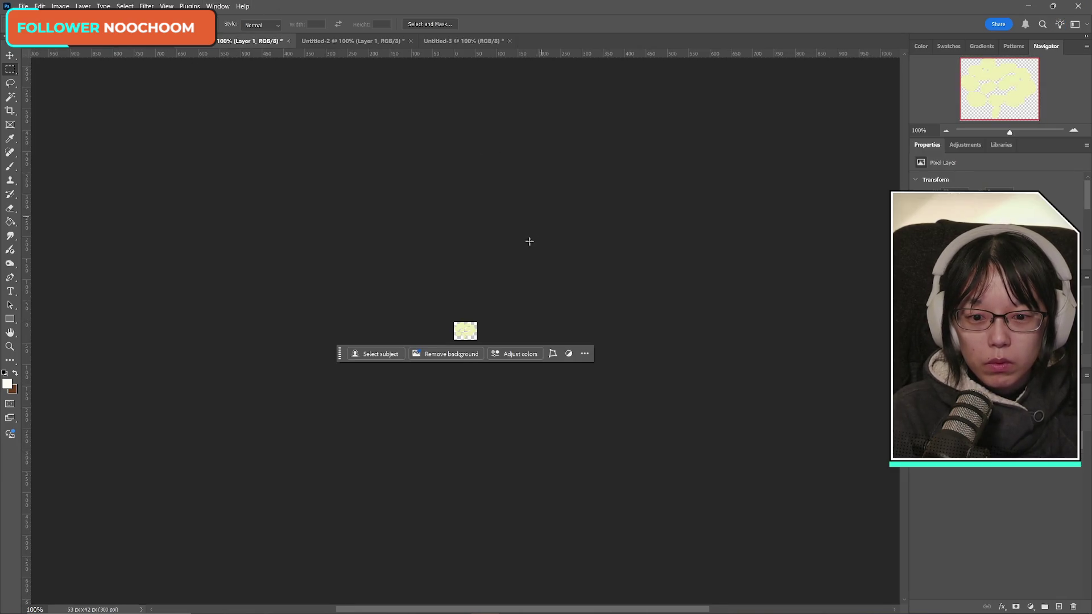
{"action": "left_click", "coordinate": [500, 41]}
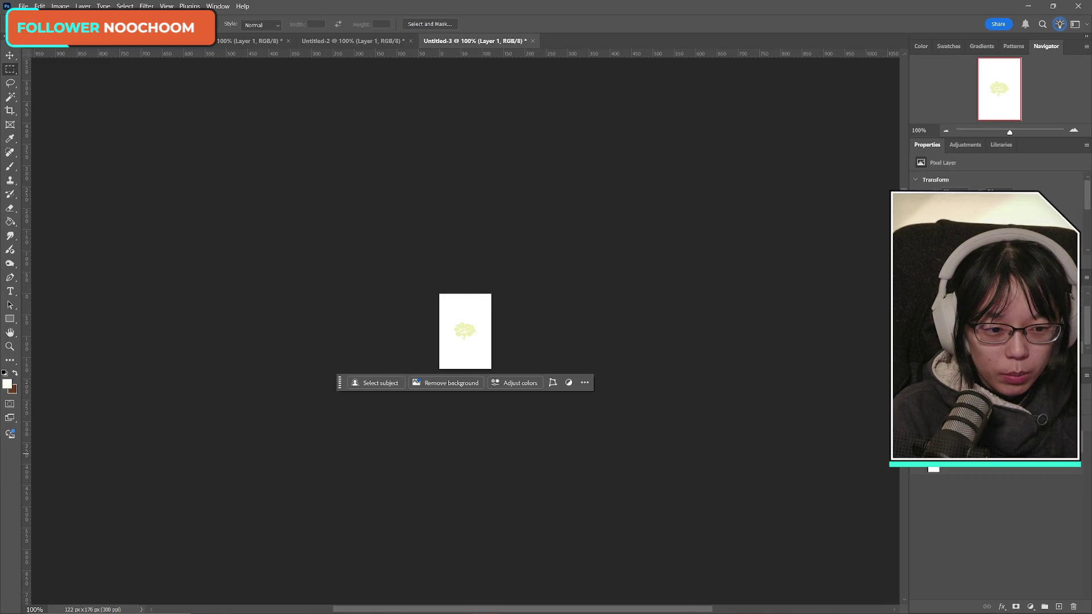
{"action": "left_click", "coordinate": [918, 471]}
{"action": "left_click", "coordinate": [24, 6]}
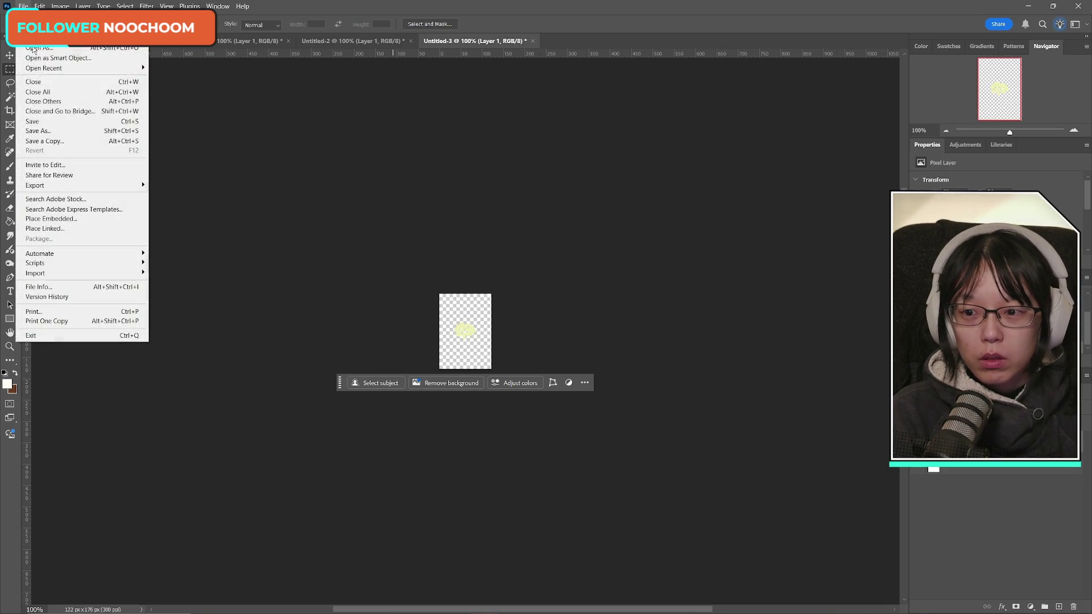
- Save a PNG copy replacing soup_recipe2_redpepper_seeds.png in Recipe2, accepting the PNG options
{"action": "left_click", "coordinate": [57, 141]}
{"action": "left_click", "coordinate": [644, 442]}
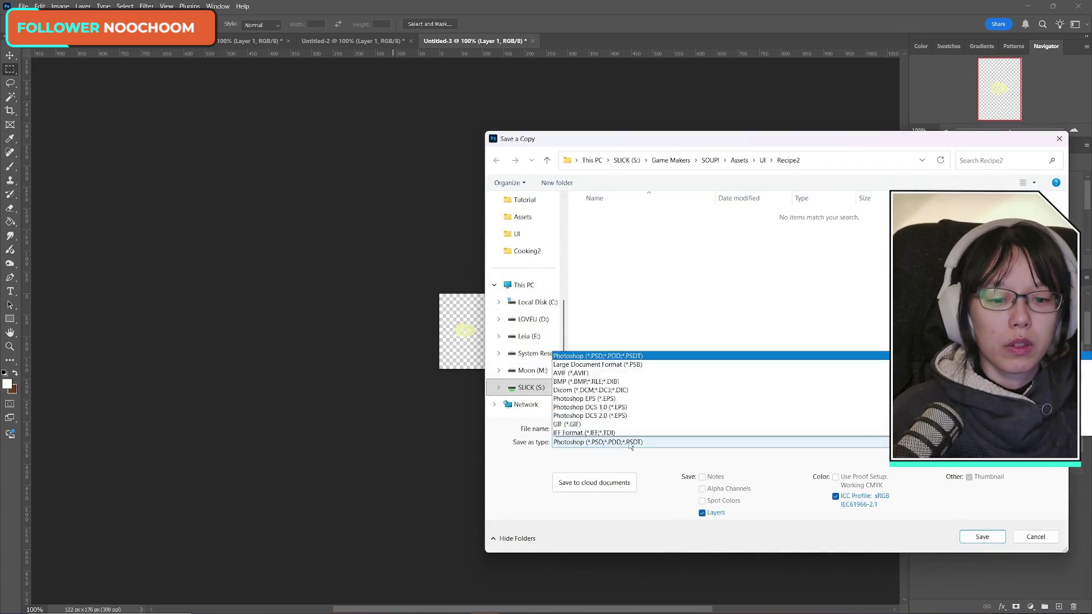
{"action": "left_click", "coordinate": [610, 380]}
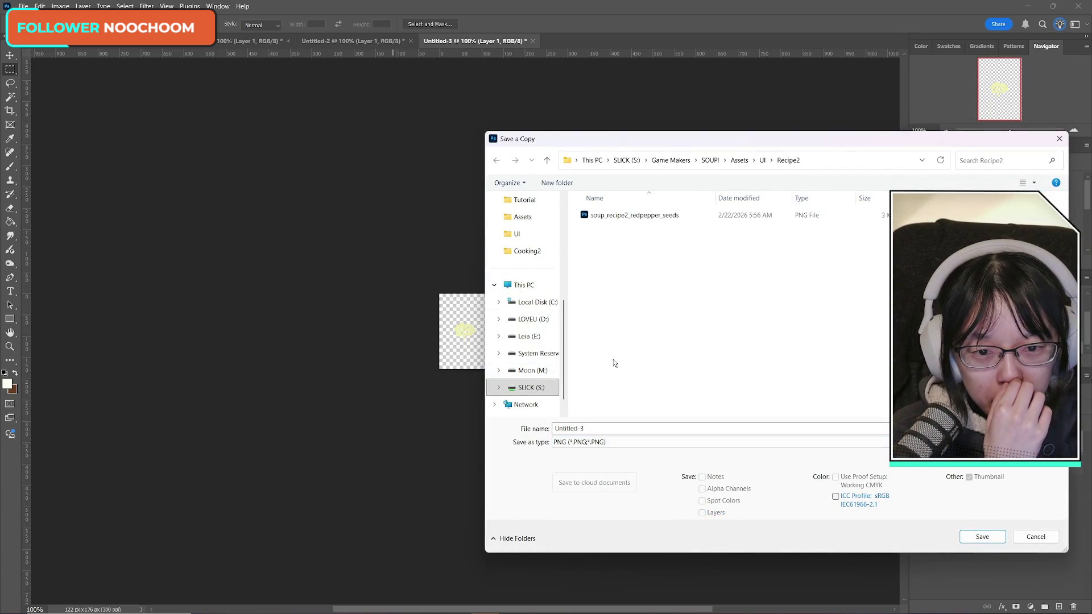
{"action": "left_click", "coordinate": [665, 216]}
{"action": "left_click", "coordinate": [987, 535]}
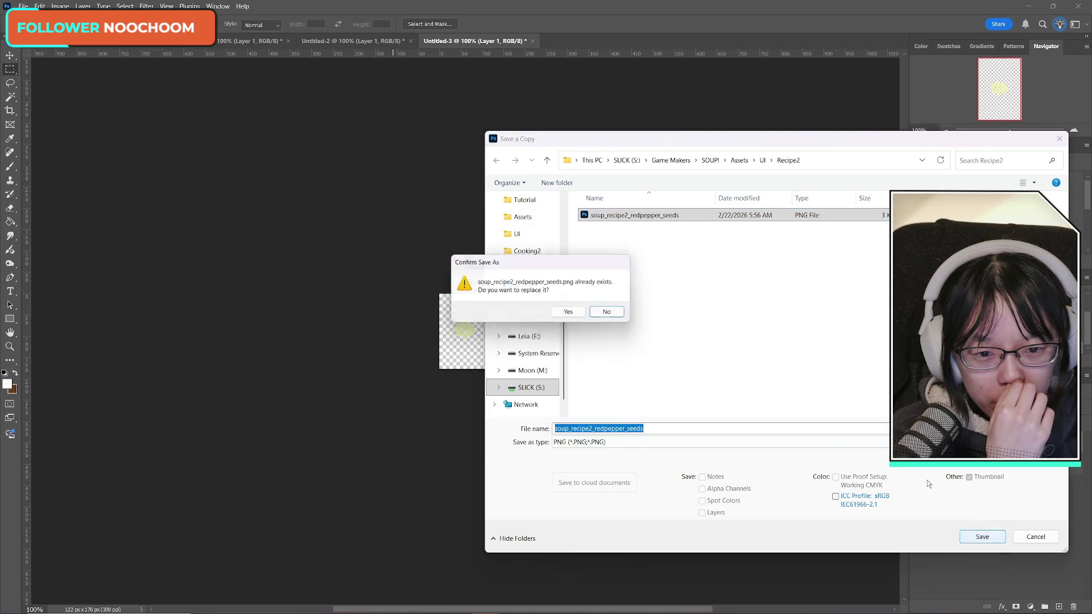
{"action": "left_click", "coordinate": [579, 310]}
{"action": "left_click", "coordinate": [663, 324]}
{"action": "left_click", "coordinate": [358, 41]}
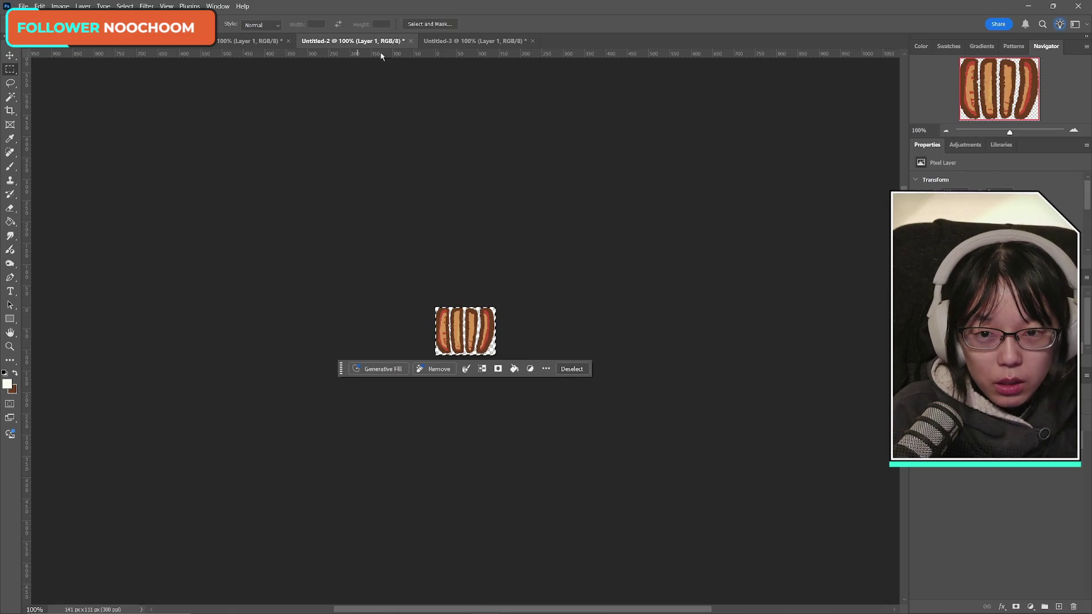
- Paste the sausage slices into Untitled-3 and zoom in to 300%
{"action": "left_click", "coordinate": [473, 42]}
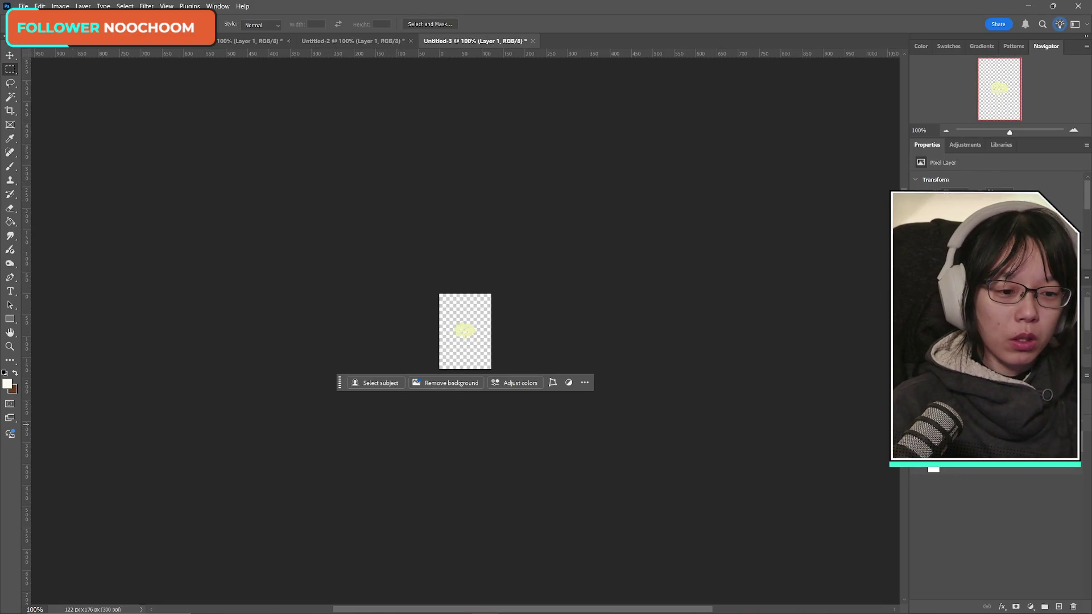
{"action": "key", "text": "ctrl+v"}
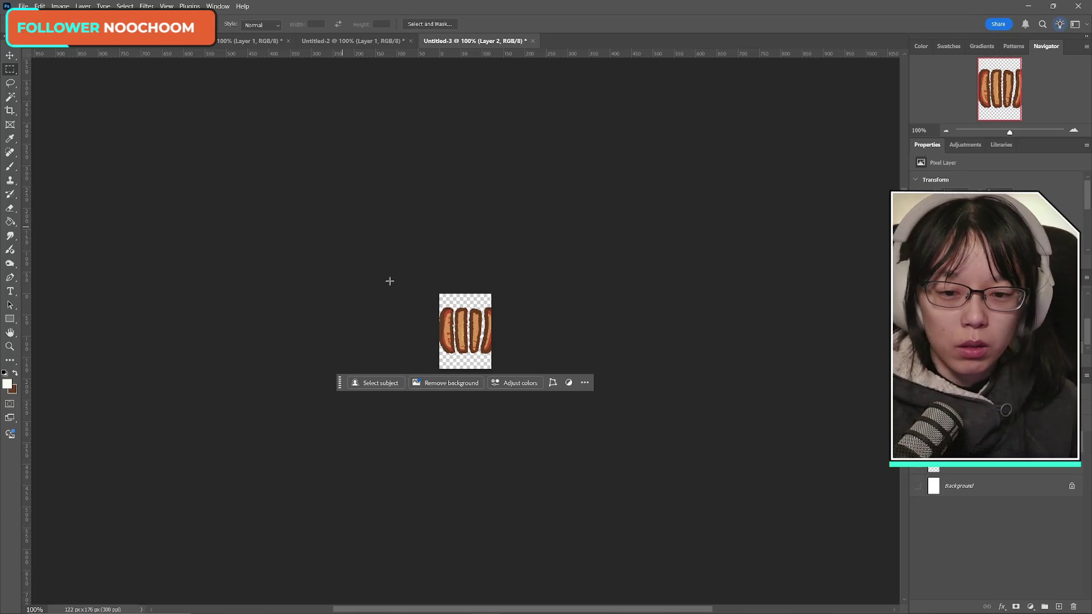
{"action": "left_click", "coordinate": [110, 47]}
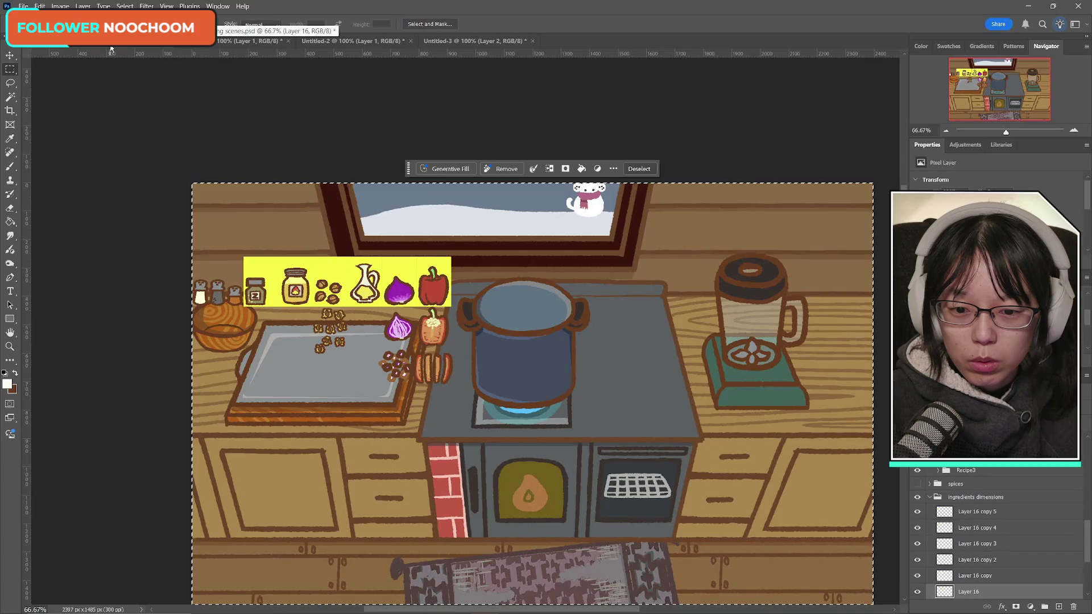
{"action": "left_click", "coordinate": [228, 41]}
{"action": "left_click", "coordinate": [358, 41]}
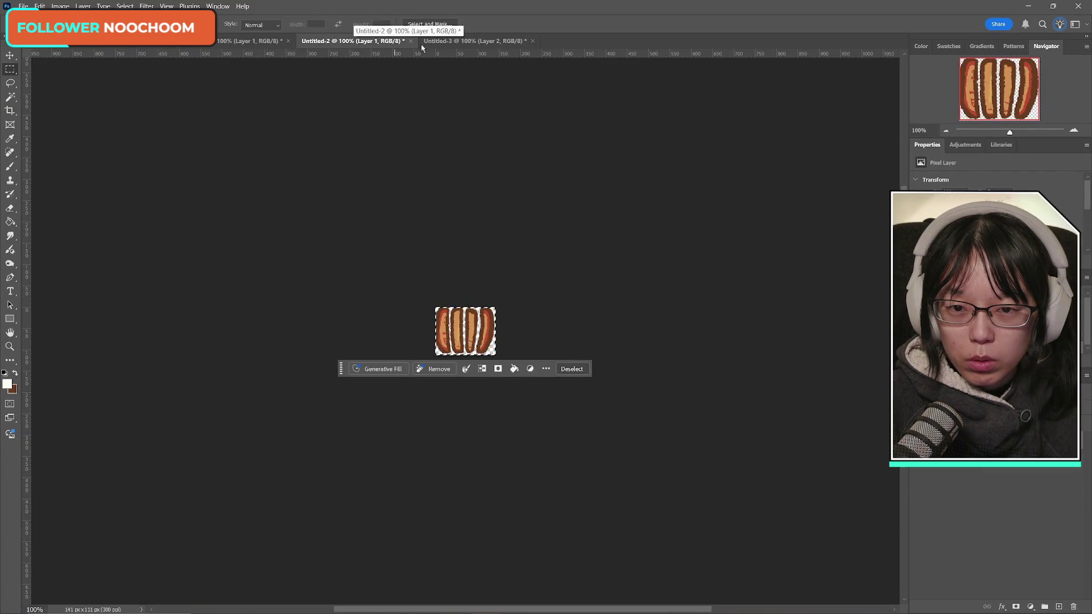
{"action": "left_click", "coordinate": [438, 41]}
{"action": "left_click", "coordinate": [11, 347]}
{"action": "left_click", "coordinate": [479, 303]}
{"action": "left_click", "coordinate": [479, 304]}
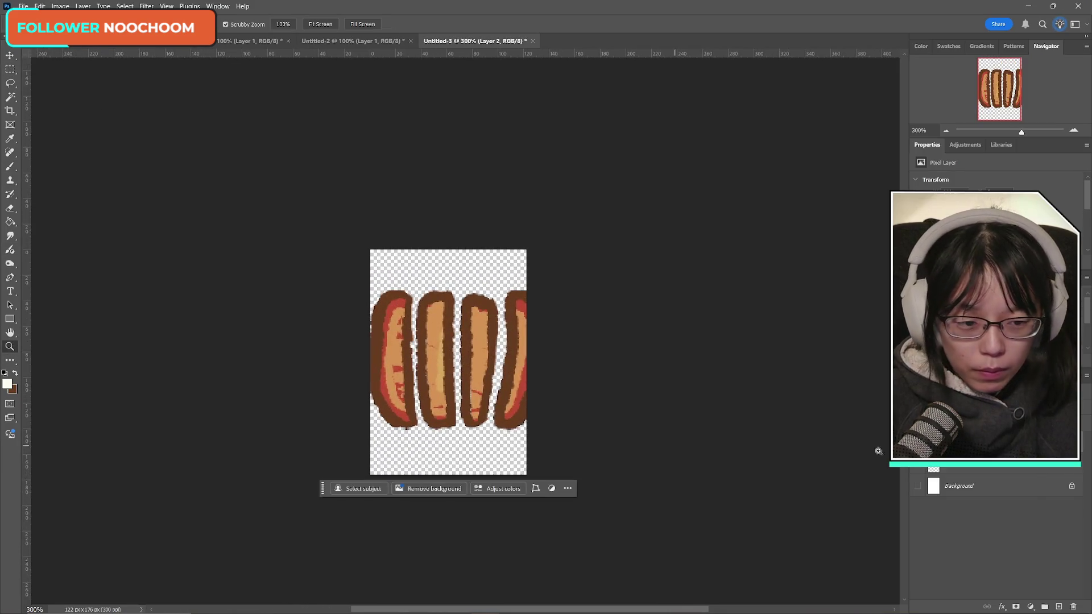
- Move the sausage slices up toward the top and tilt them slightly clockwise
{"action": "key", "text": "ctrl+t"}
{"action": "left_click_drag", "start_coordinate": [392, 356], "coordinate": [397, 327]}
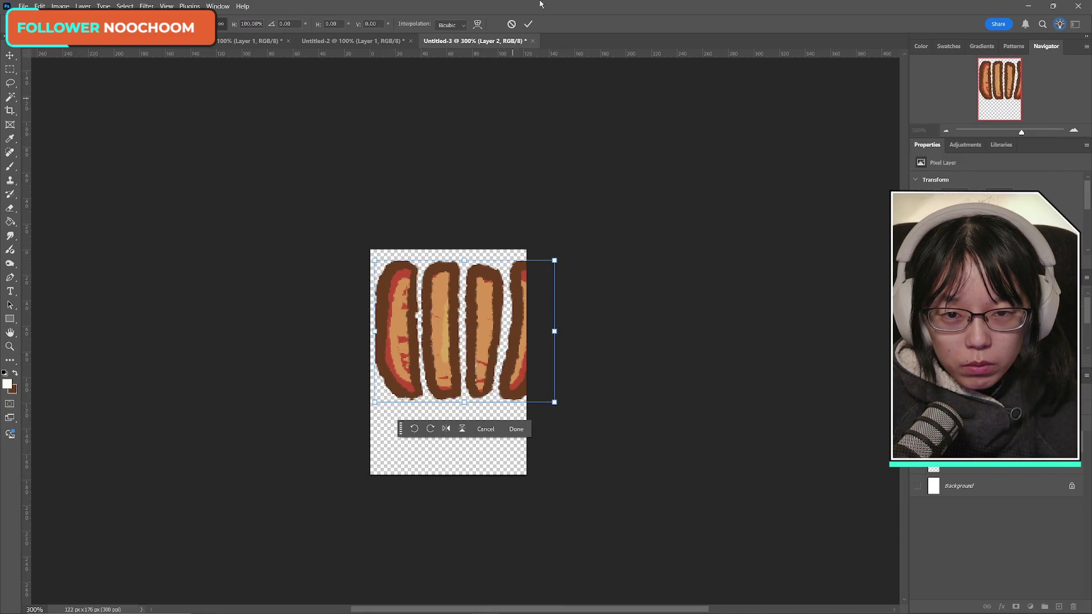
{"action": "left_click", "coordinate": [528, 25]}
{"action": "key", "text": "ctrl+t"}
{"action": "left_click_drag", "start_coordinate": [587, 241], "coordinate": [595, 256]}
{"action": "left_click_drag", "start_coordinate": [457, 328], "coordinate": [456, 328]}
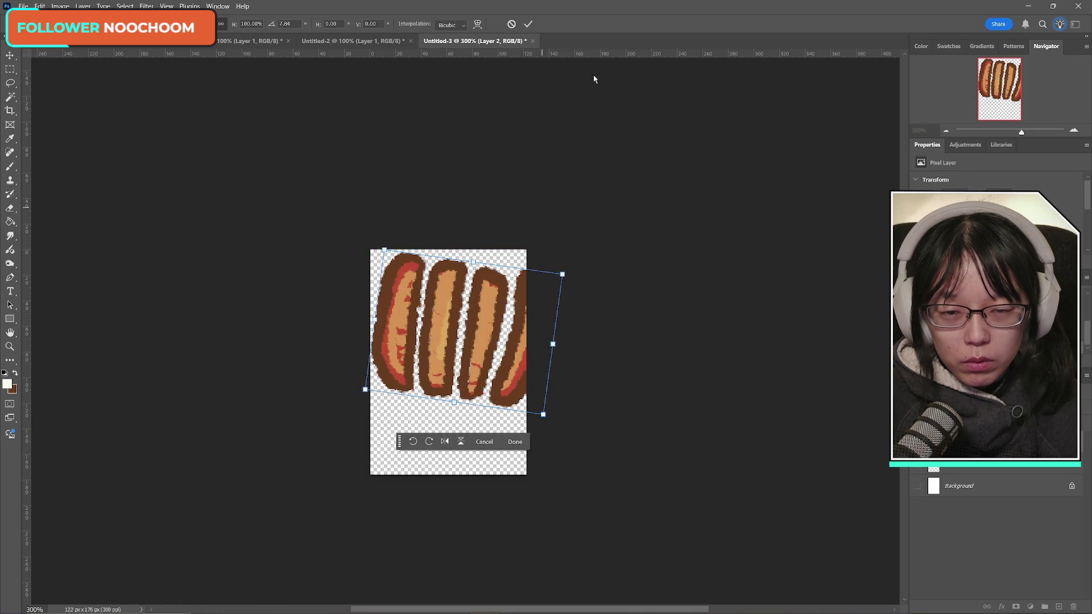
{"action": "left_click", "coordinate": [527, 26]}
{"action": "key", "text": "z"}
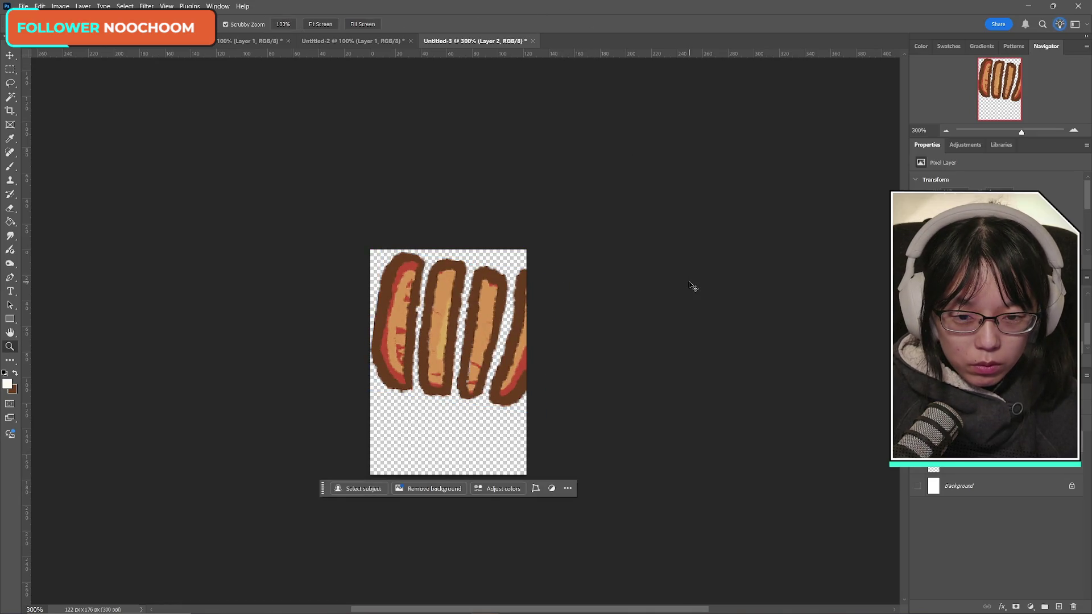
- Duplicate the sausage slices, moving the copy lower and tilting it about 8° clockwise
{"action": "key", "text": "ctrl+alt+t"}
{"action": "left_click_drag", "start_coordinate": [499, 389], "coordinate": [461, 400]}
{"action": "left_click_drag", "start_coordinate": [463, 424], "coordinate": [458, 422]}
{"action": "mouse_move", "coordinate": [586, 313]}
{"action": "left_mouse_down"}
{"action": "mouse_move", "coordinate": [602, 331]}
{"action": "mouse_move", "coordinate": [575, 300]}
{"action": "mouse_move", "coordinate": [572, 319]}
{"action": "mouse_move", "coordinate": [593, 325]}
{"action": "mouse_move", "coordinate": [576, 306]}
{"action": "left_mouse_up"}
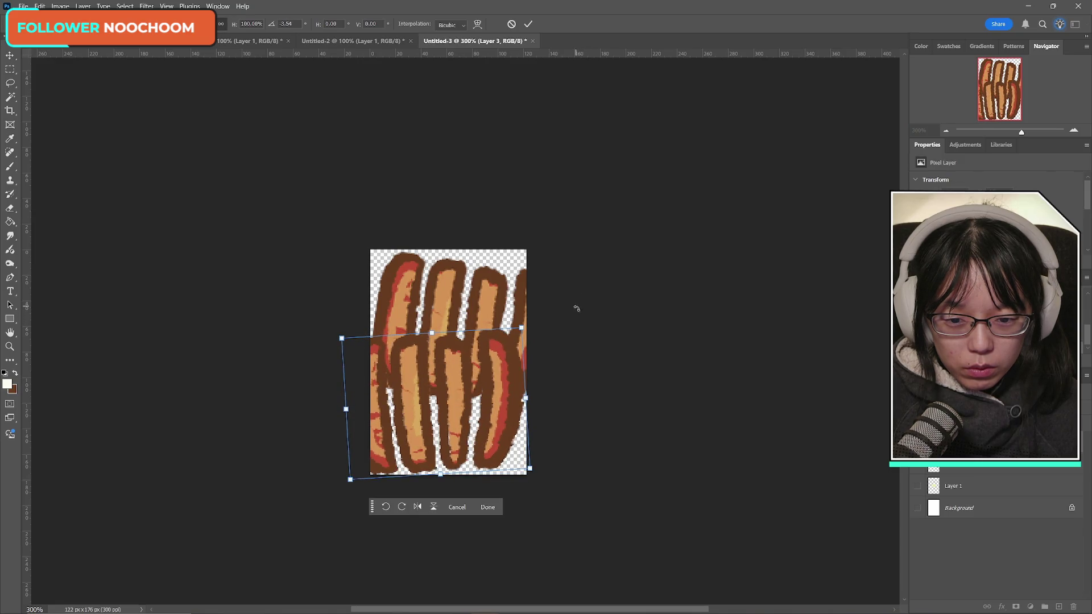
{"action": "left_click", "coordinate": [525, 24]}
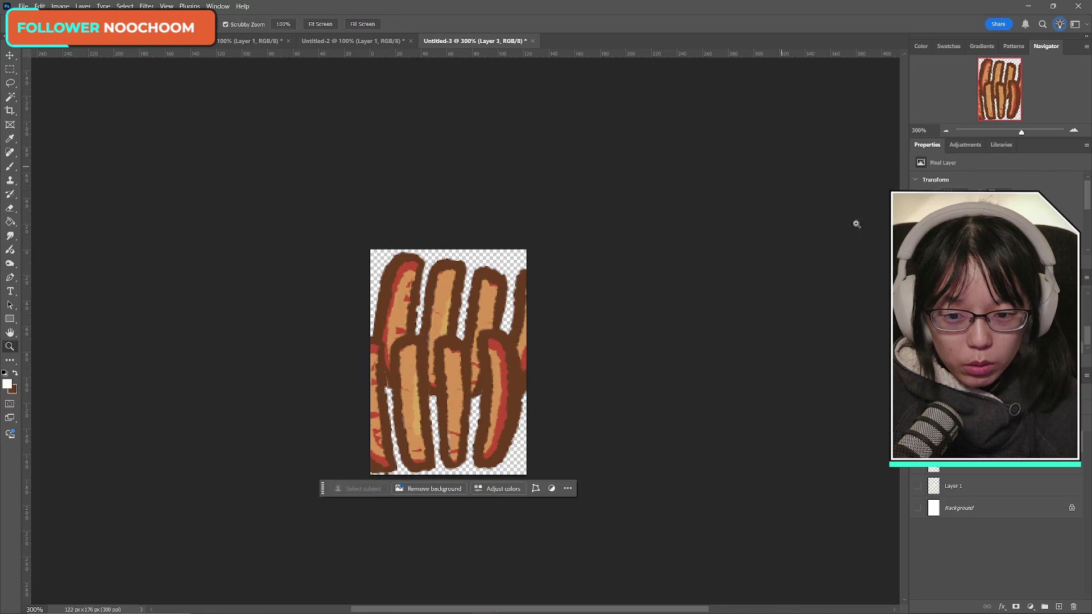
- On Layer 2, outline the overlapping lower slices with Marquee and Lasso selections to clear them
{"action": "left_click", "coordinate": [957, 467]}
{"action": "left_click", "coordinate": [11, 69]}
{"action": "left_click_drag", "start_coordinate": [347, 311], "coordinate": [431, 514]}
{"action": "left_click", "coordinate": [10, 84]}
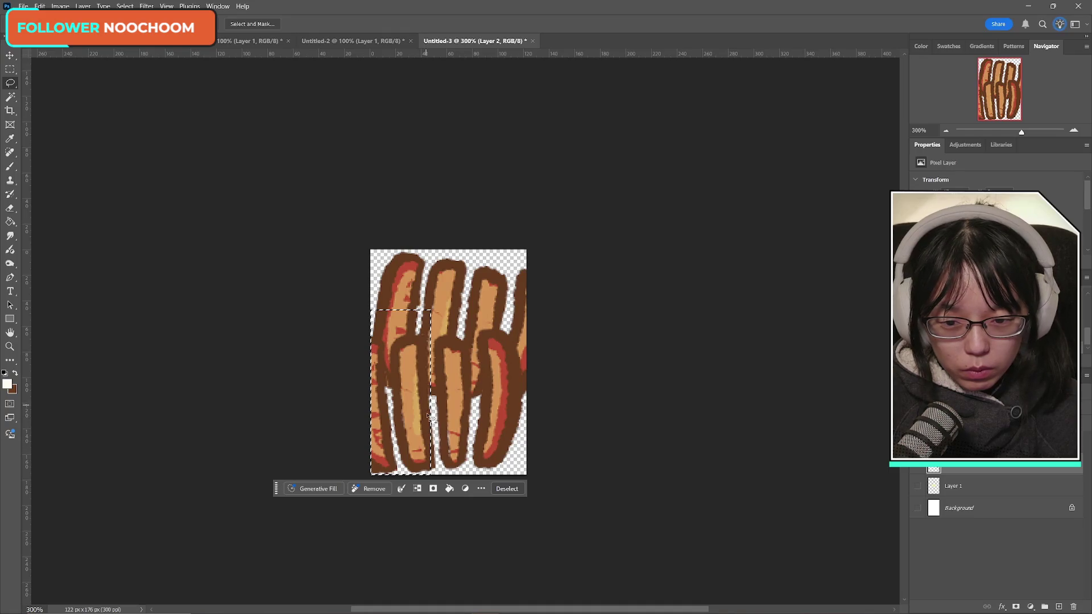
{"action": "left_click_drag", "start_coordinate": [427, 413], "coordinate": [437, 424]}
{"action": "mouse_move", "coordinate": [381, 474]}
{"action": "left_mouse_down"}
{"action": "mouse_move", "coordinate": [414, 414]}
{"action": "mouse_move", "coordinate": [436, 421]}
{"action": "mouse_move", "coordinate": [433, 438]}
{"action": "mouse_move", "coordinate": [431, 392]}
{"action": "left_mouse_up"}
{"action": "key", "text": "ctrl+j"}
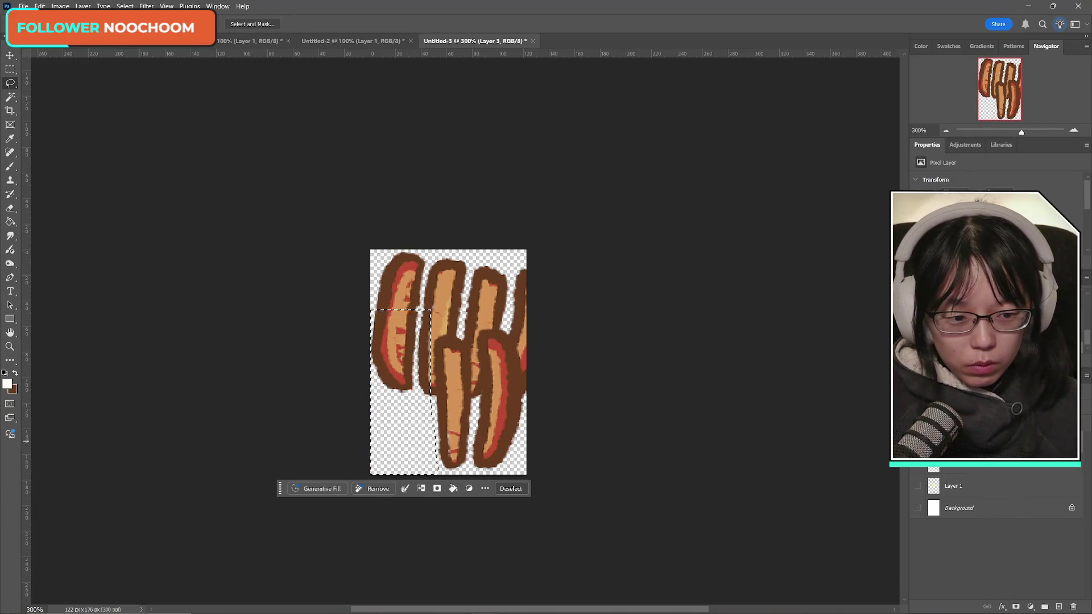
{"action": "key", "text": "ctrl+z"}
{"action": "left_click_drag", "start_coordinate": [502, 257], "coordinate": [482, 260]}
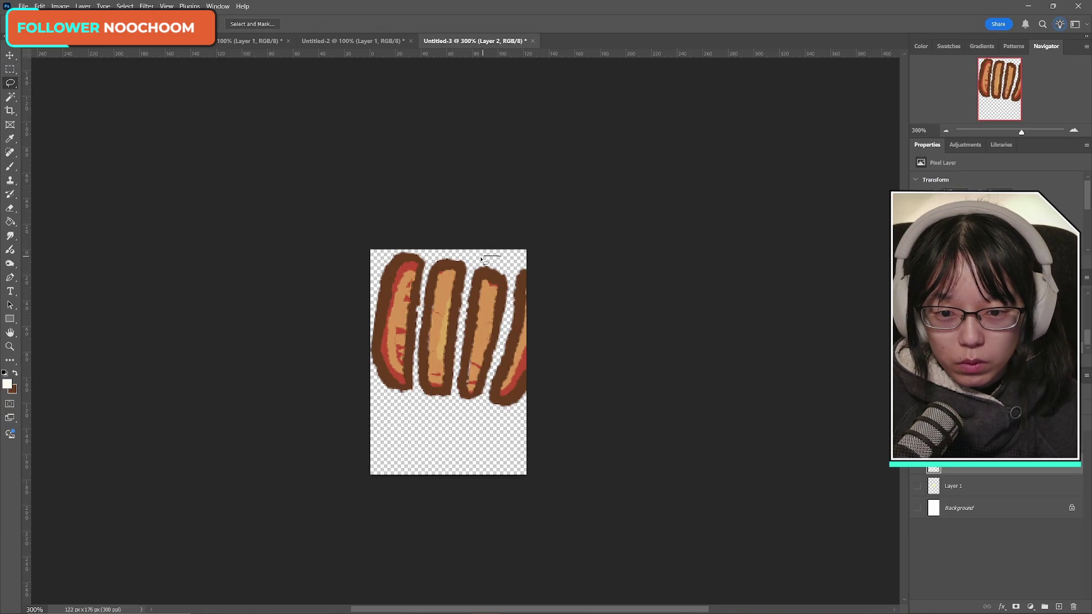
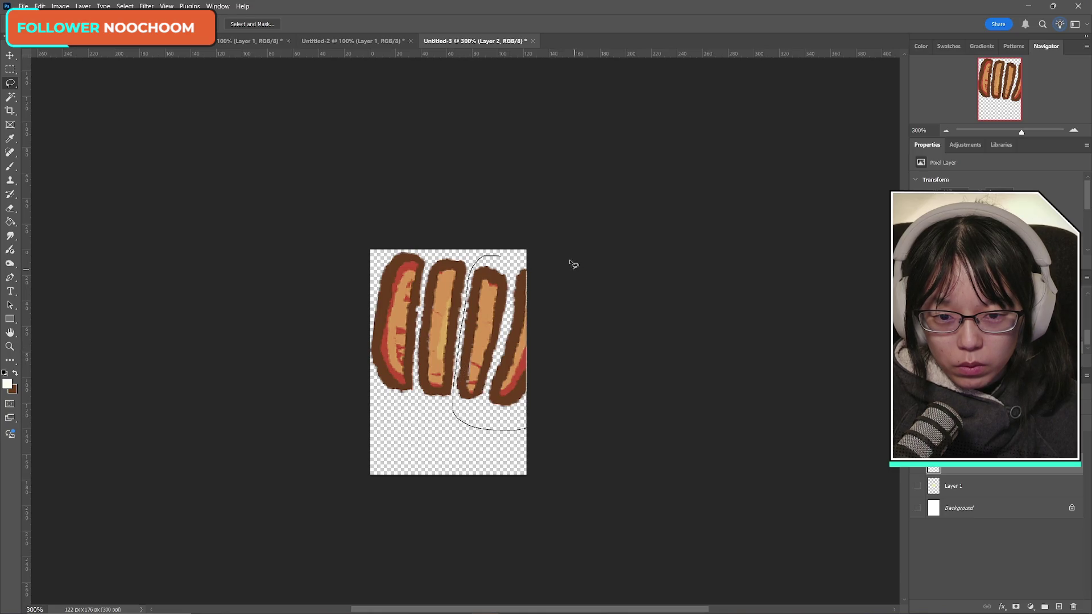
- Cut the two right fry strokes, paste them onto a new layer, and tilt them slightly clockwise
{"action": "left_click_drag", "start_coordinate": [574, 266], "coordinate": [561, 253]}
{"action": "key", "text": "Delete"}
{"action": "key", "text": "ctrl+d"}
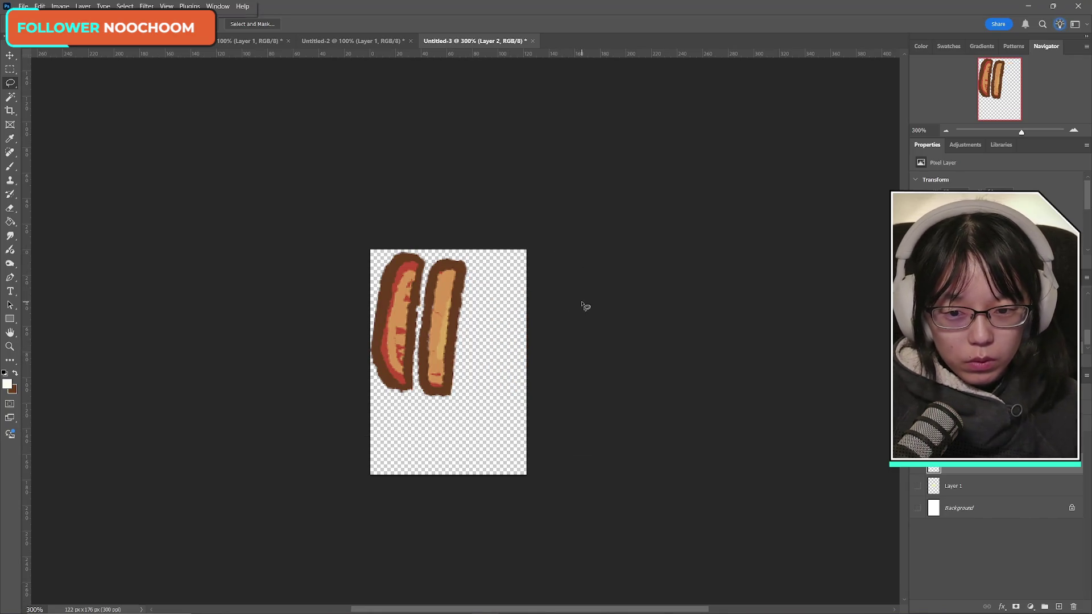
{"action": "key", "text": "ctrl+v"}
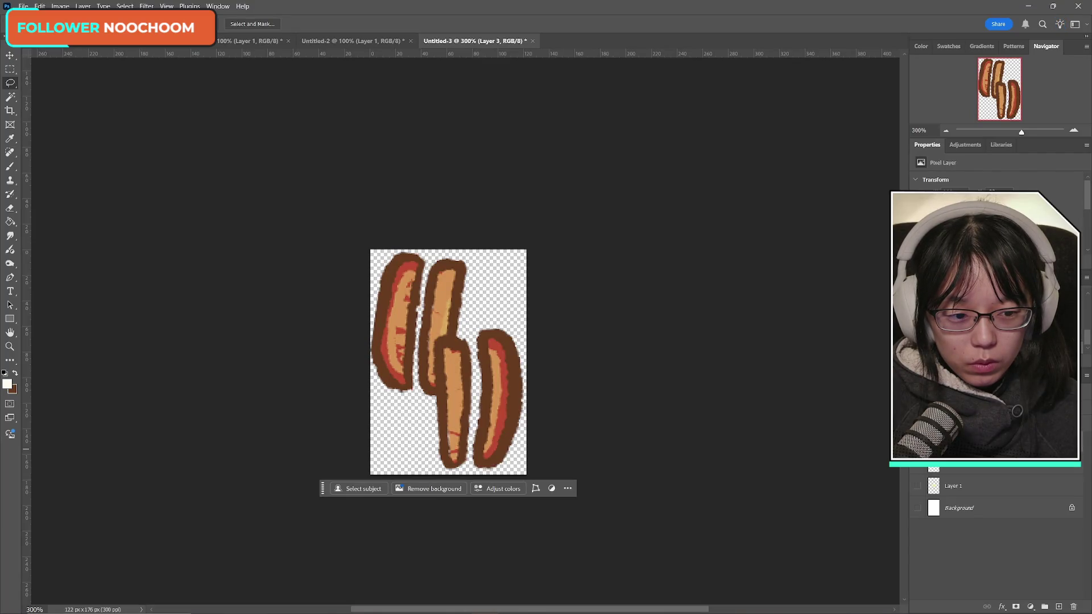
{"action": "key", "text": "ctrl+z"}
{"action": "key", "text": "ctrl+shift+z"}
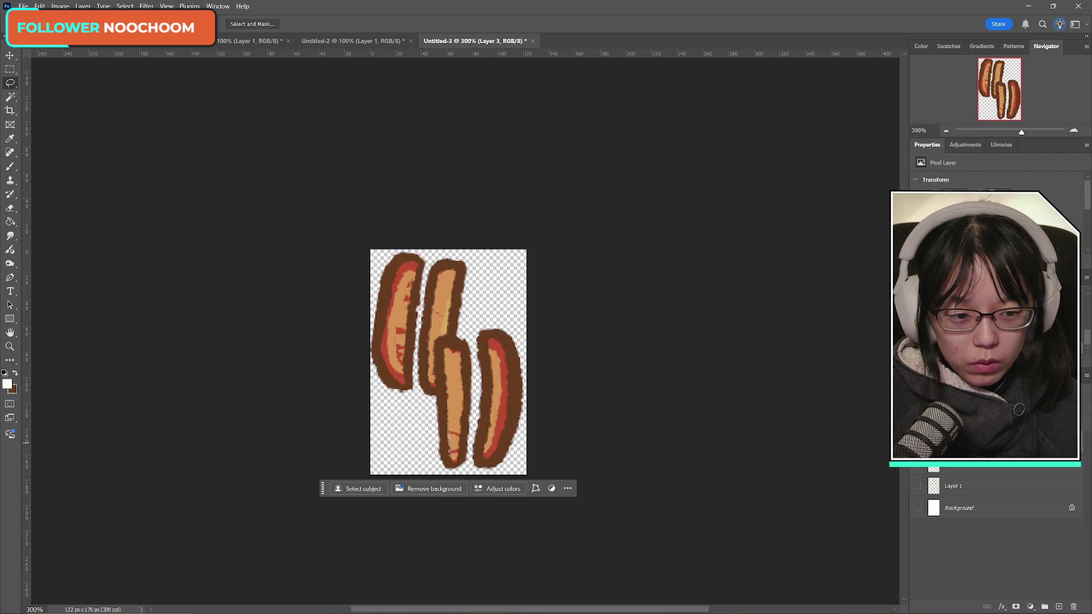
{"action": "key", "text": "ctrl+t"}
{"action": "mouse_move", "coordinate": [591, 320]}
{"action": "left_mouse_down"}
{"action": "mouse_move", "coordinate": [594, 339]}
{"action": "mouse_move", "coordinate": [586, 317]}
{"action": "left_mouse_up"}
{"action": "left_click", "coordinate": [528, 24]}
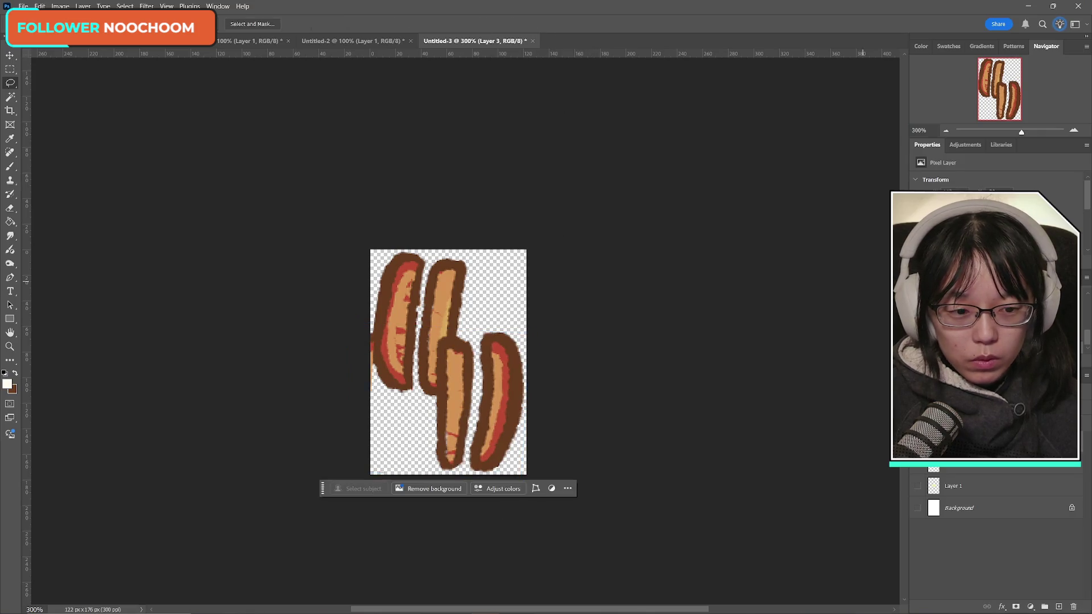
- Move the left strokes' layer down about 30 px
{"action": "left_click", "coordinate": [417, 267], "text": "ctrl"}
{"action": "key", "text": "ctrl+t"}
{"action": "left_click_drag", "start_coordinate": [412, 306], "coordinate": [418, 324]}
{"action": "left_click", "coordinate": [528, 24]}
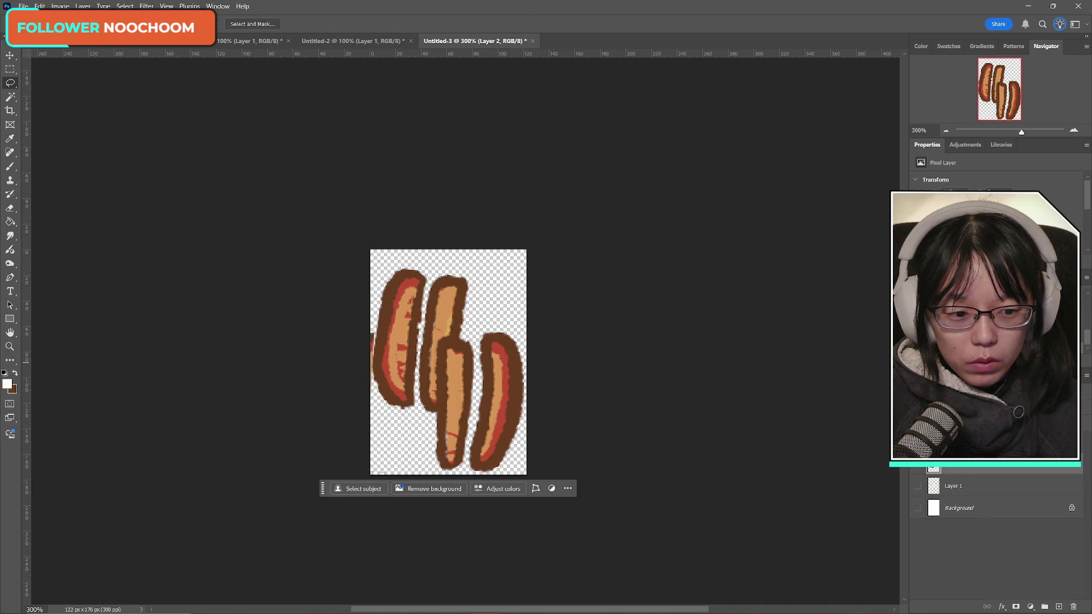
- On the pasted layer, make a rectangular selection along the canvas's left edge and then deselect
{"action": "left_click", "coordinate": [1001, 441]}
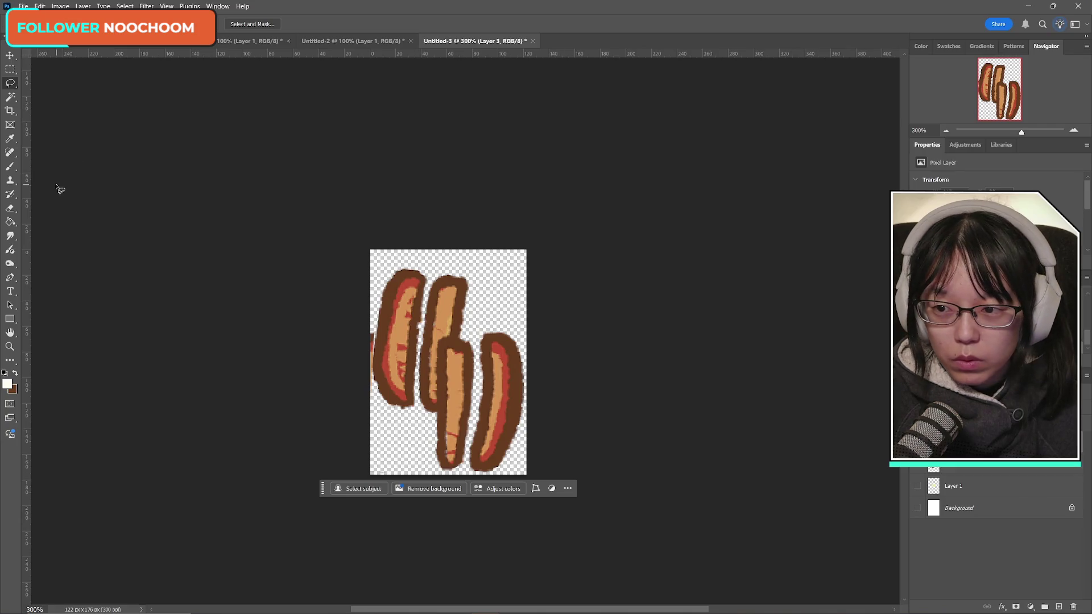
{"action": "left_click", "coordinate": [9, 70]}
{"action": "left_click_drag", "start_coordinate": [357, 288], "coordinate": [385, 480]}
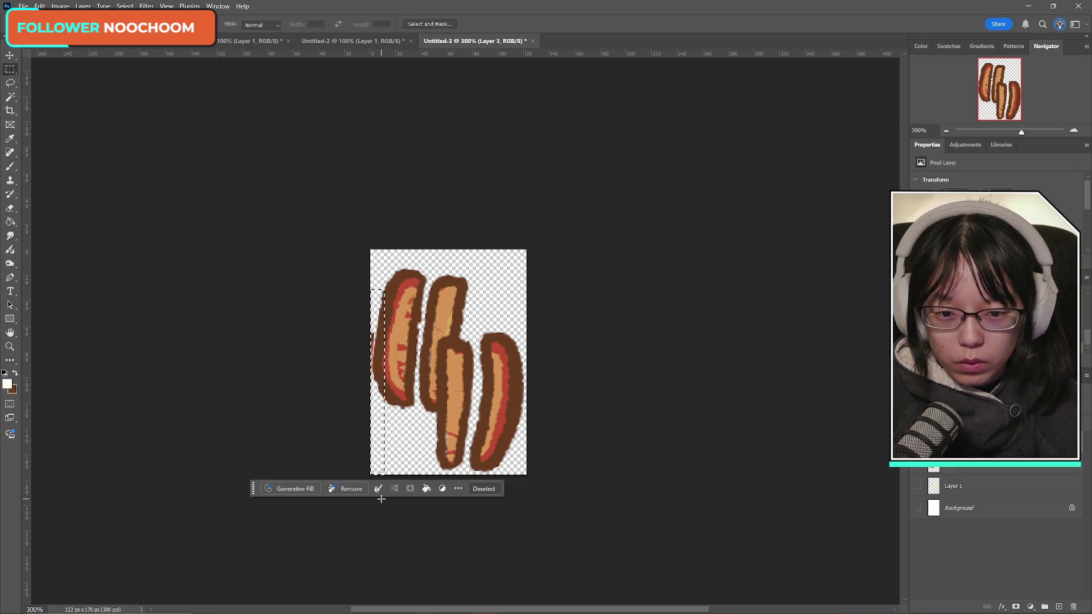
{"action": "left_click", "coordinate": [648, 411]}
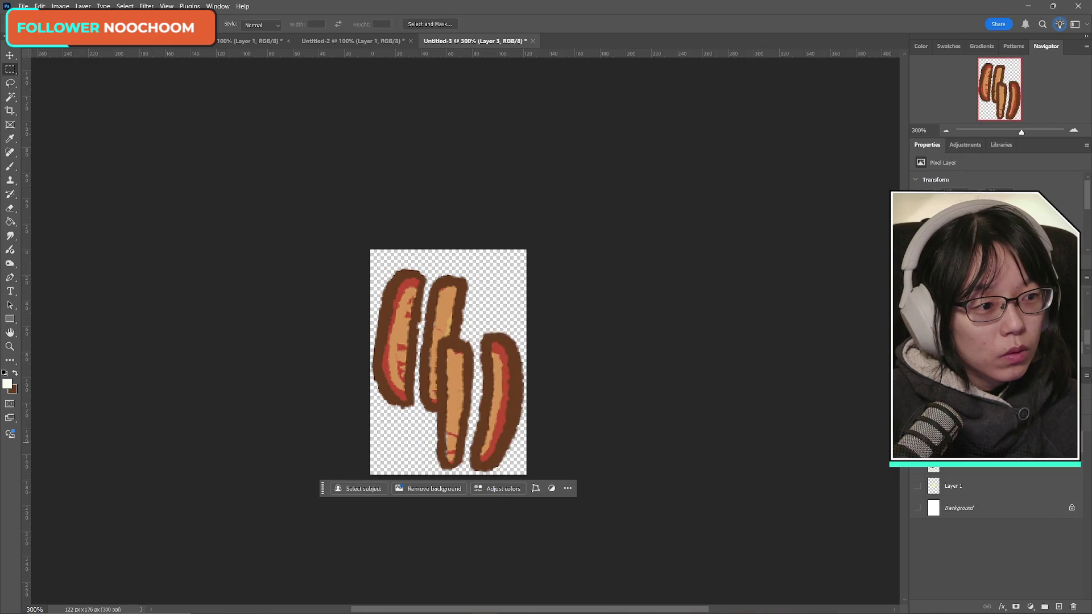
{"action": "key", "text": "ctrl+z"}
{"action": "key", "text": "ctrl+shift+z"}
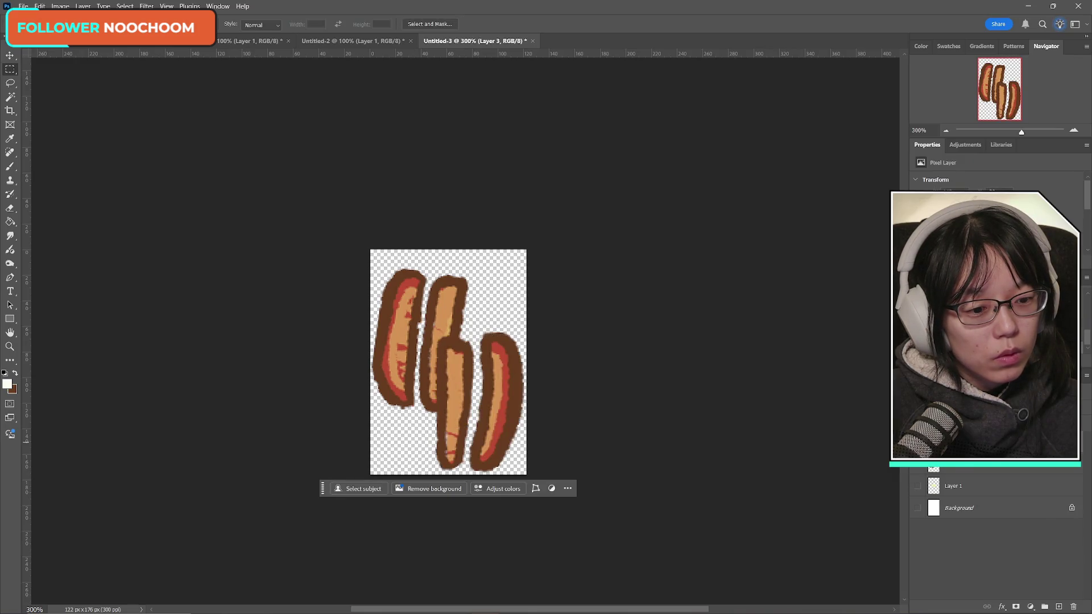
- Lasso one fry on the left-strokes layer and rotate it about 9° with a small nudge
{"action": "left_click", "coordinate": [964, 469]}
{"action": "left_click", "coordinate": [10, 83]}
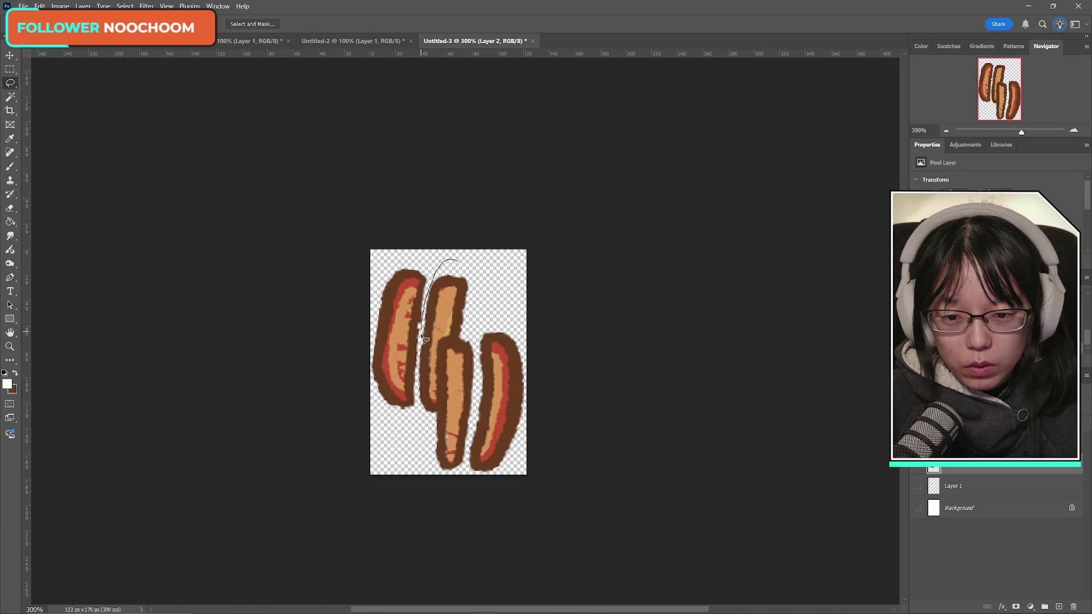
{"action": "left_click_drag", "start_coordinate": [473, 283], "coordinate": [470, 268]}
{"action": "key", "text": "ctrl+t"}
{"action": "left_click_drag", "start_coordinate": [526, 244], "coordinate": [537, 265]}
{"action": "left_click_drag", "start_coordinate": [455, 282], "coordinate": [461, 290]}
{"action": "key", "text": "Return"}
{"action": "key", "text": "ctrl+d"}
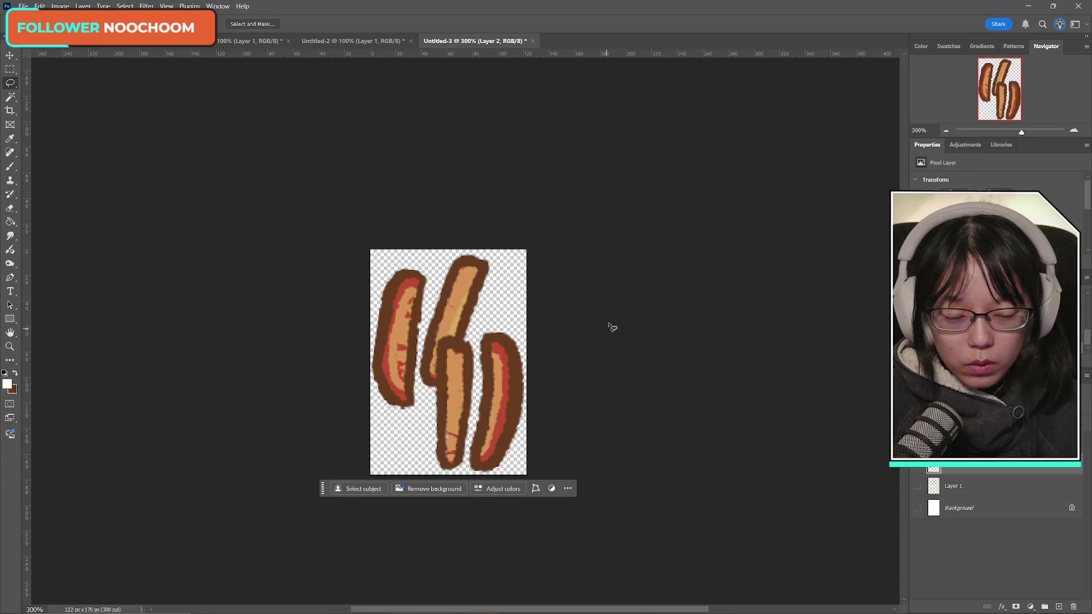
- On the layer above, lasso another fry piece to tilt it left
{"action": "key", "text": "ctrl+shift+alt+n"}
{"action": "left_click_drag", "start_coordinate": [475, 335], "coordinate": [480, 352]}
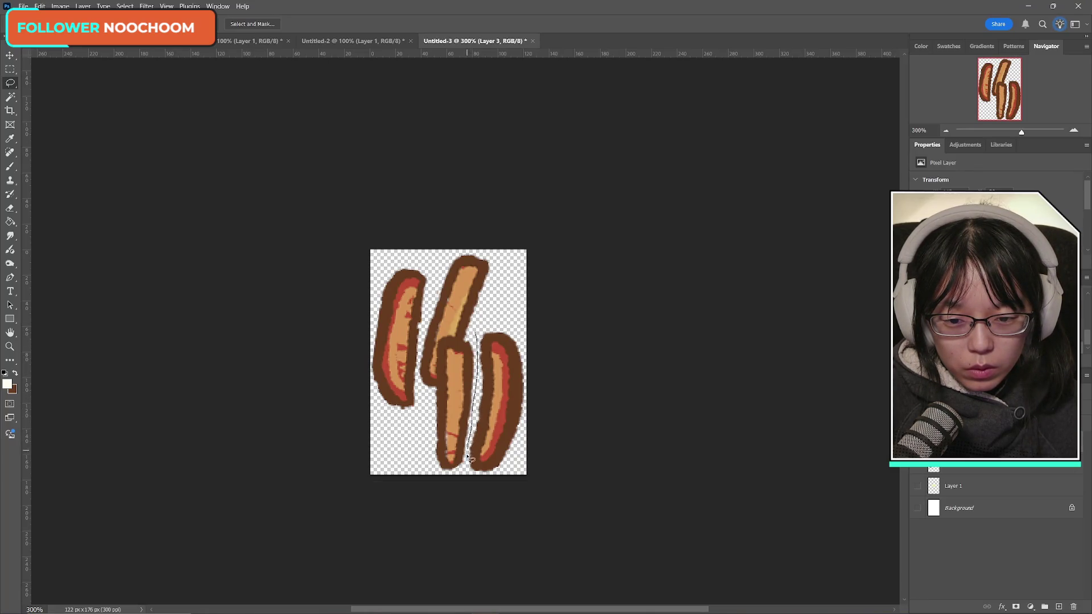
{"action": "left_click_drag", "start_coordinate": [469, 331], "coordinate": [519, 307]}
- Settle the selected fry piece at about a 4° tilt, shifted 10 px right
{"action": "key", "text": "ctrl+t"}
{"action": "left_click_drag", "start_coordinate": [448, 409], "coordinate": [446, 364]}
{"action": "mouse_move", "coordinate": [518, 324]}
{"action": "left_mouse_down"}
{"action": "mouse_move", "coordinate": [536, 348]}
{"action": "mouse_move", "coordinate": [539, 339]}
{"action": "left_mouse_up"}
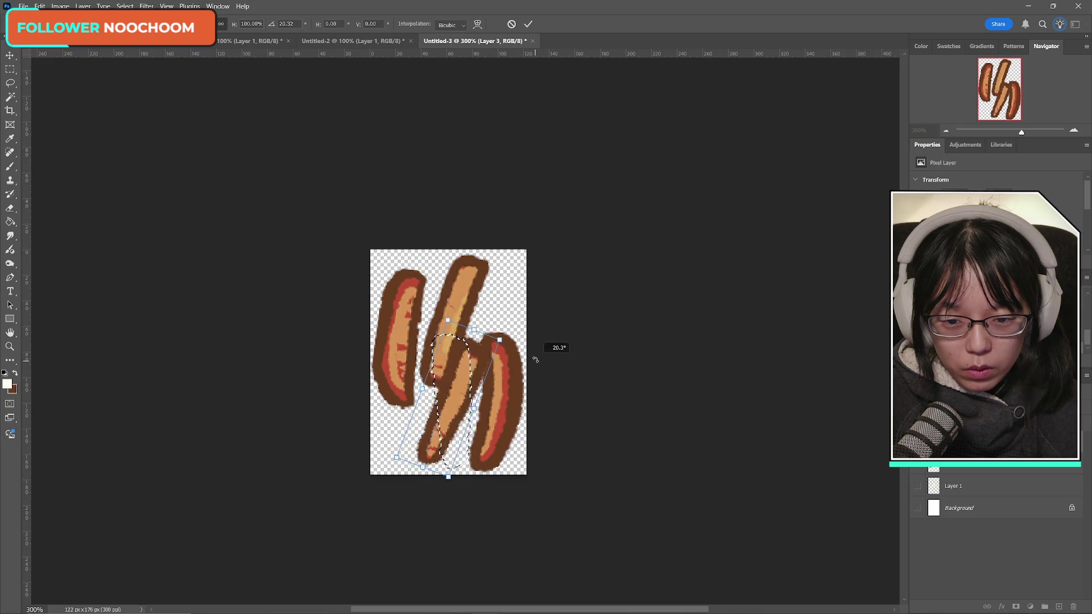
{"action": "left_click_drag", "start_coordinate": [431, 407], "coordinate": [439, 408]}
{"action": "left_click_drag", "start_coordinate": [546, 358], "coordinate": [545, 336]}
{"action": "left_click_drag", "start_coordinate": [442, 404], "coordinate": [449, 403]}
{"action": "key", "text": "Return"}
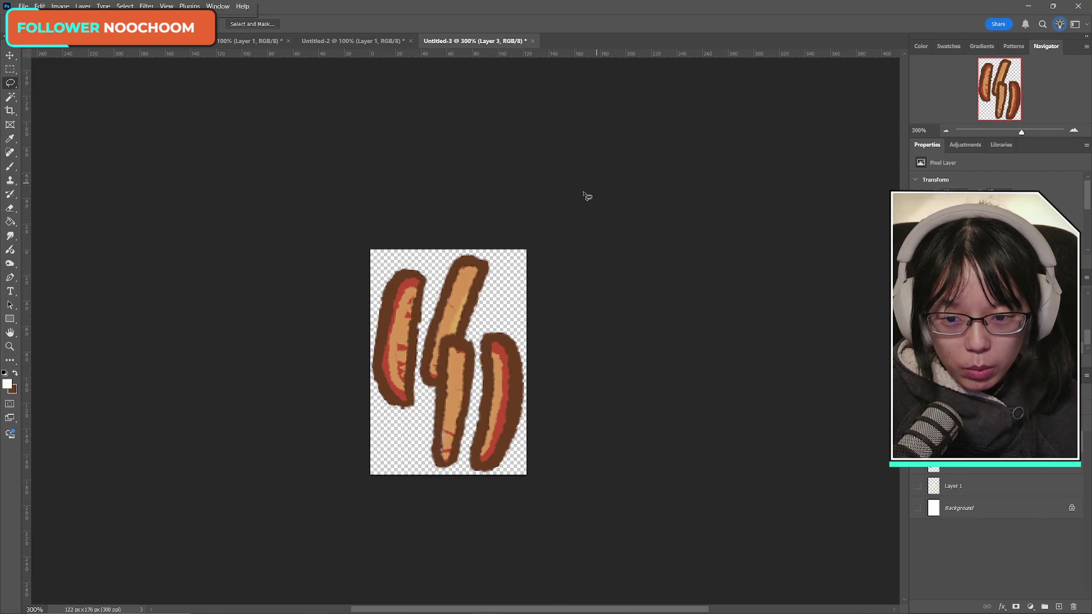
{"action": "key", "text": "ctrl+d"}
- Dismiss the no-pixels warning, then lasso and transform the right fry
{"action": "key", "text": "ctrl+j"}
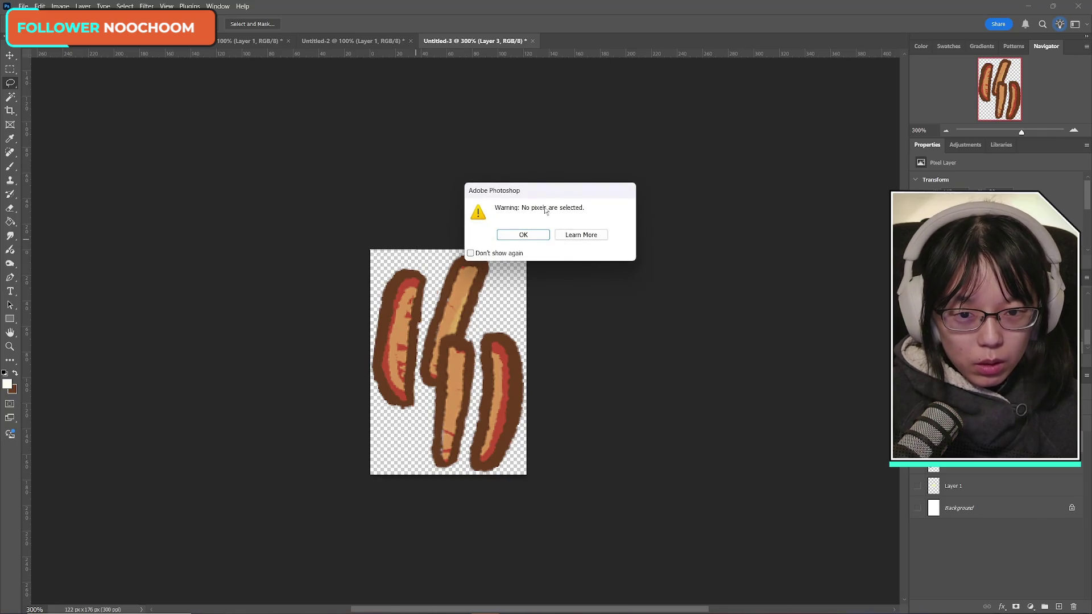
{"action": "left_click", "coordinate": [547, 234]}
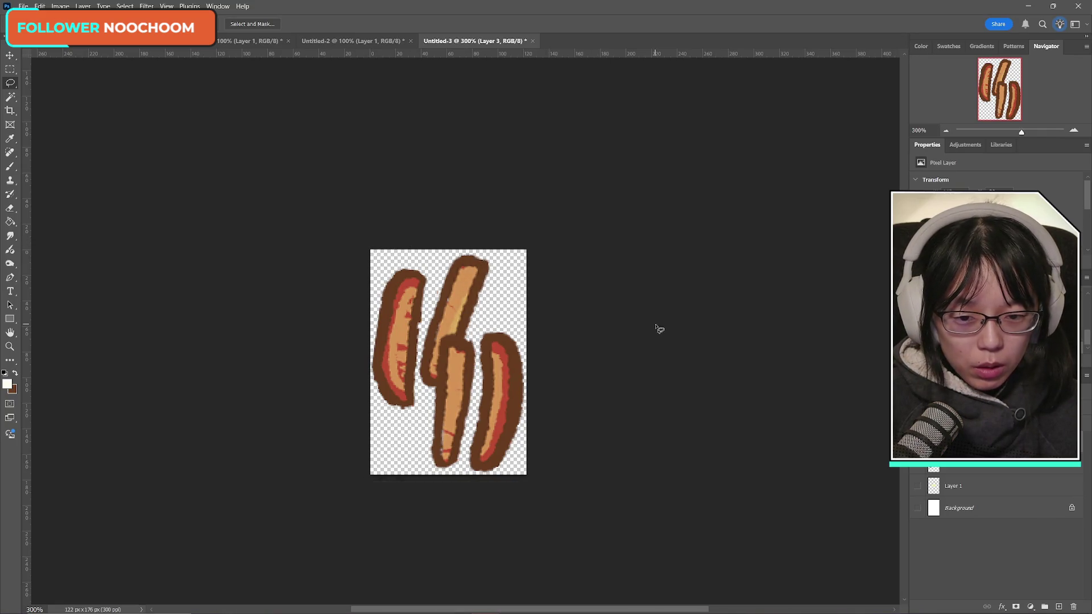
{"action": "left_click_drag", "start_coordinate": [509, 308], "coordinate": [481, 325]}
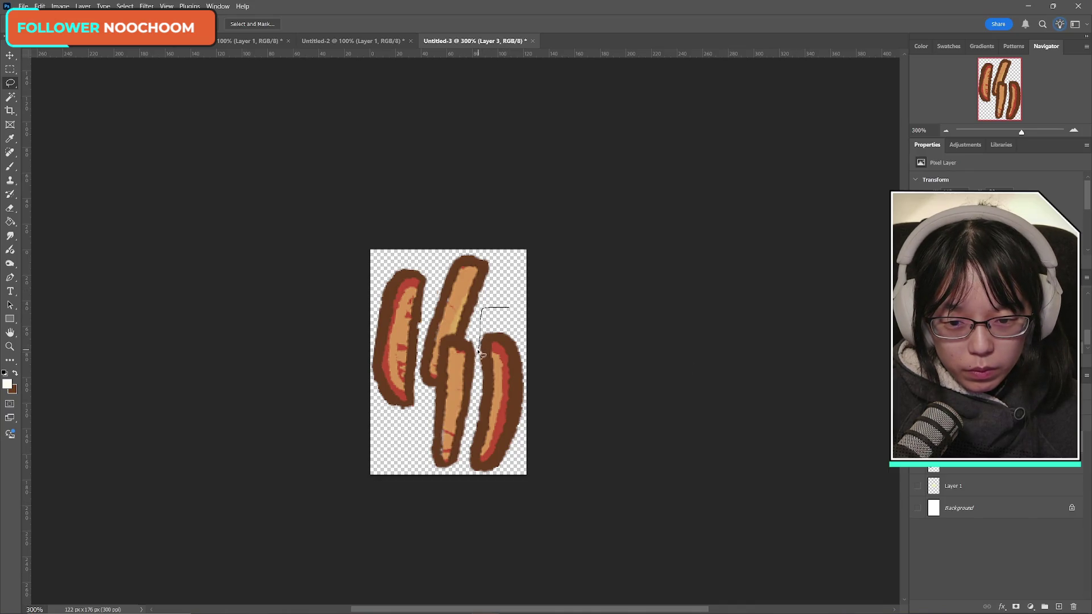
{"action": "mouse_move", "coordinate": [559, 441]}
{"action": "left_mouse_down"}
{"action": "mouse_move", "coordinate": [563, 307]}
{"action": "mouse_move", "coordinate": [583, 218]}
{"action": "left_mouse_up"}
{"action": "key", "text": "ctrl+t"}
{"action": "left_click", "coordinate": [528, 24]}
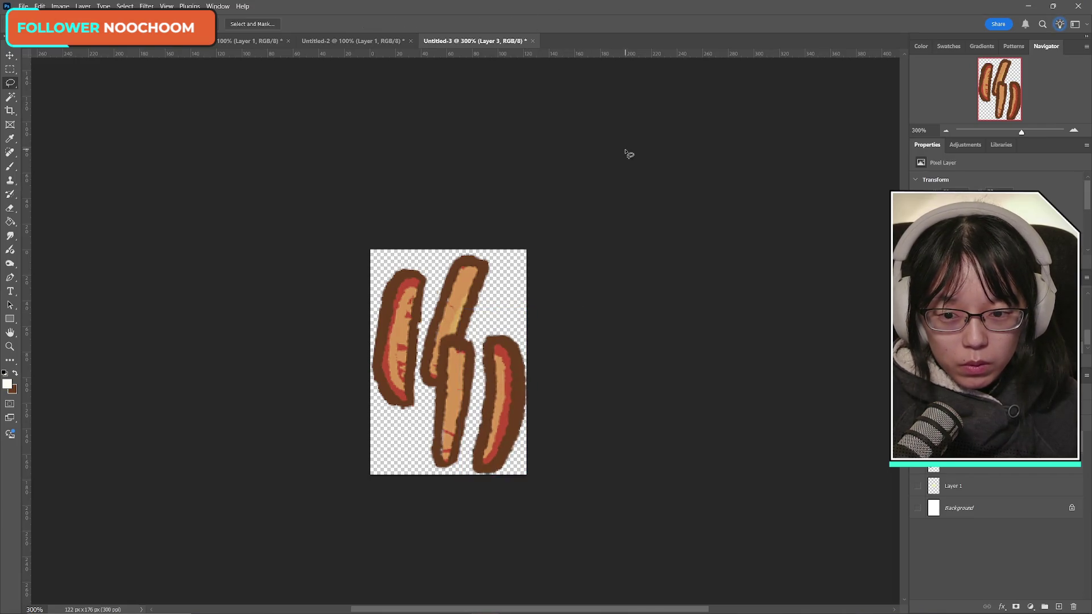
{"action": "key", "text": "ctrl+d"}
- Tilt the left fry on the left-fries layer by about 1.4°
{"action": "left_click", "coordinate": [961, 463]}
{"action": "left_click_drag", "start_coordinate": [439, 263], "coordinate": [426, 315]}
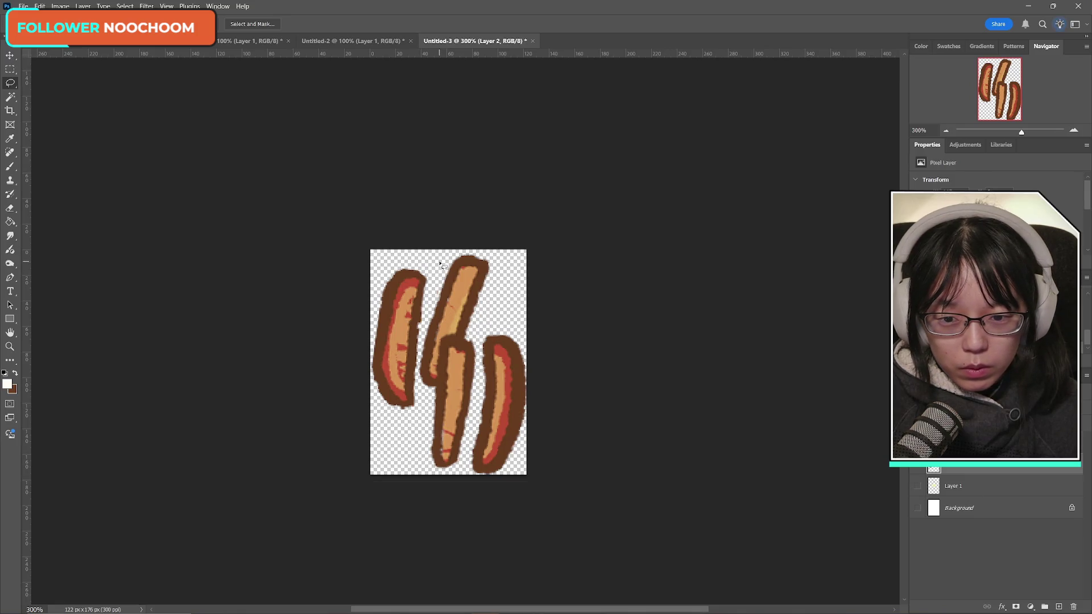
{"action": "left_click_drag", "start_coordinate": [418, 422], "coordinate": [409, 219]}
{"action": "key", "text": "ctrl+t"}
{"action": "left_click_drag", "start_coordinate": [494, 229], "coordinate": [494, 240]}
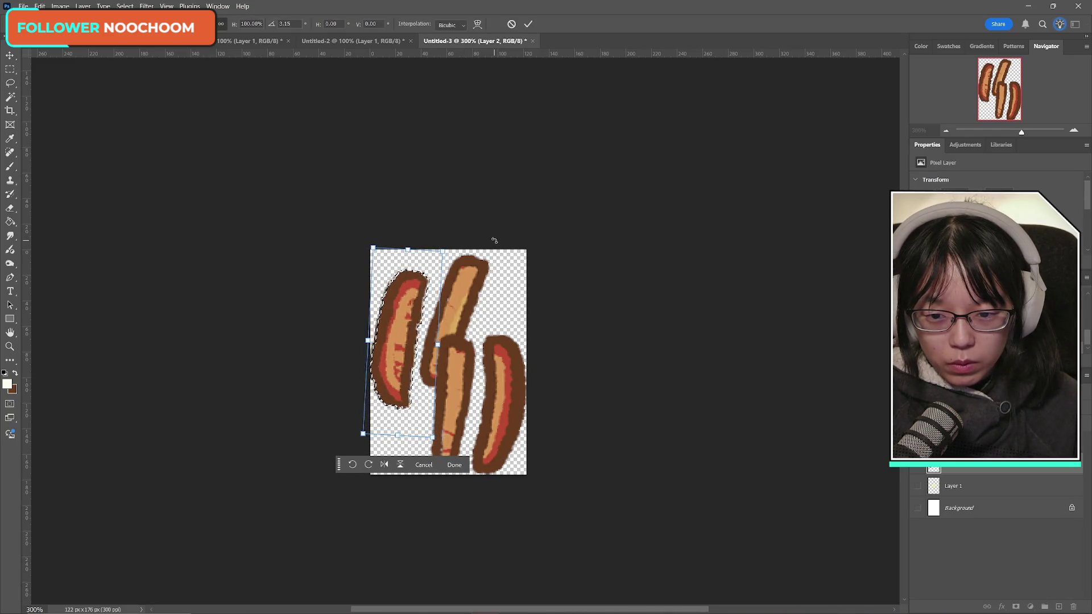
{"action": "left_click", "coordinate": [529, 24]}
{"action": "key", "text": "ctrl+d"}
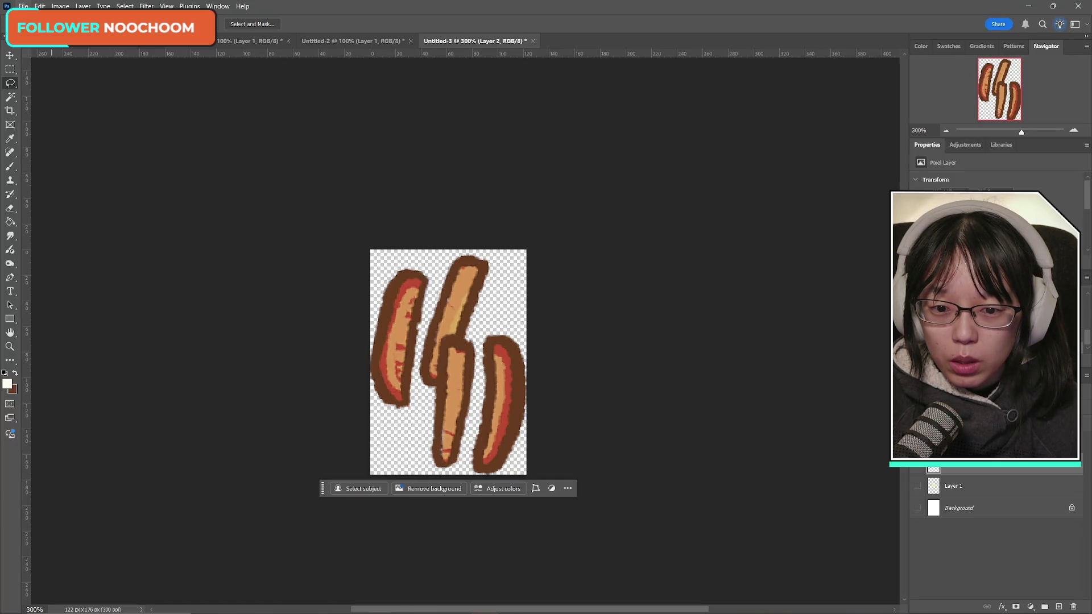
- Start a Save a Copy of the image, cancel it, and begin again
{"action": "left_click", "coordinate": [24, 6]}
{"action": "left_click", "coordinate": [51, 141]}
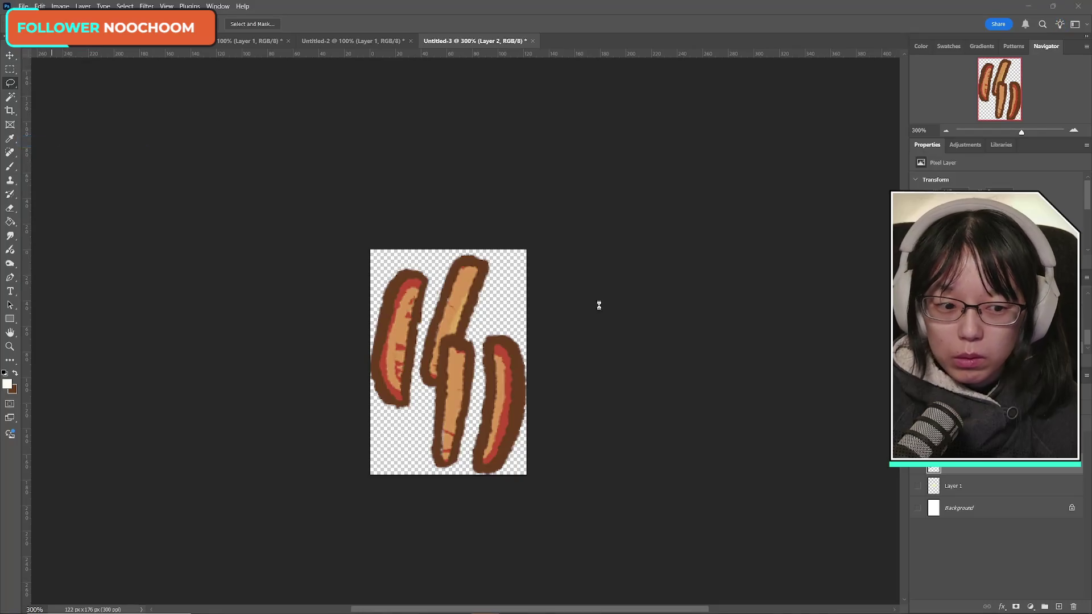
{"action": "left_click", "coordinate": [1041, 537]}
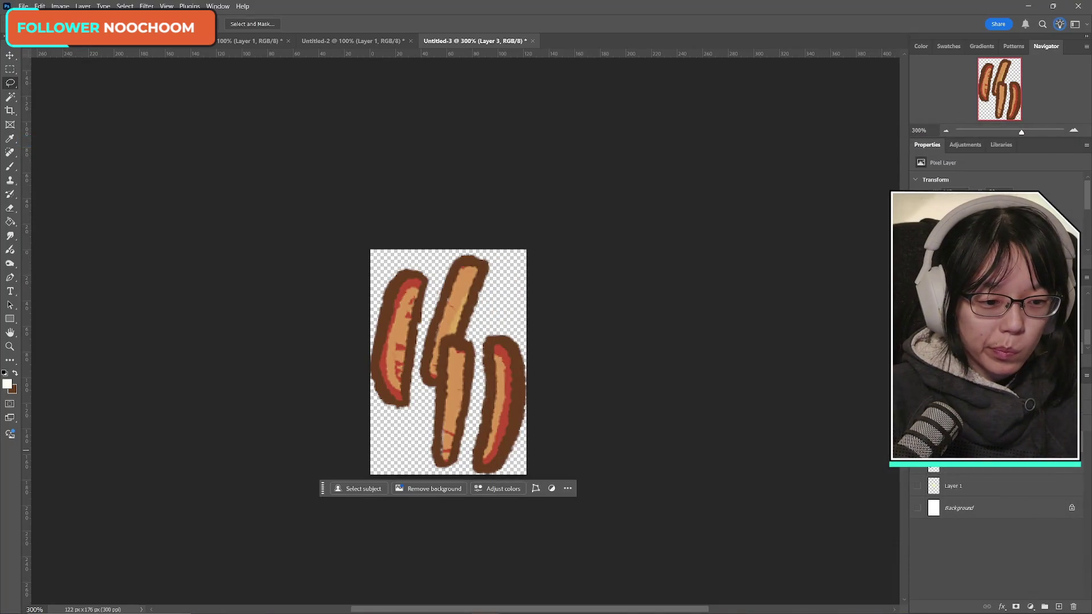
{"action": "left_click", "coordinate": [23, 6]}
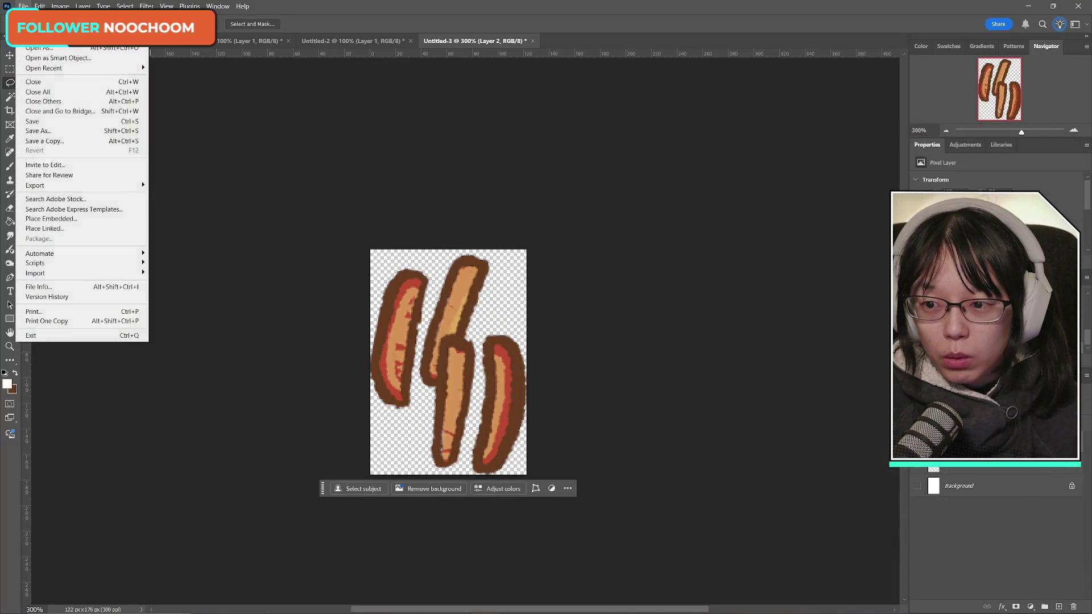
- Save the fry pile as PNG 'soup_recipe2_redpepper_cut' in Recipe2, then show Untitled-2
{"action": "left_click", "coordinate": [51, 140]}
{"action": "left_click", "coordinate": [569, 442]}
{"action": "left_click", "coordinate": [597, 406]}
{"action": "left_click", "coordinate": [658, 213]}
{"action": "left_click", "coordinate": [673, 429]}
{"action": "key", "text": "BackSpace"}
{"action": "key", "text": "BackSpace"}
{"action": "type", "text": "cut"}
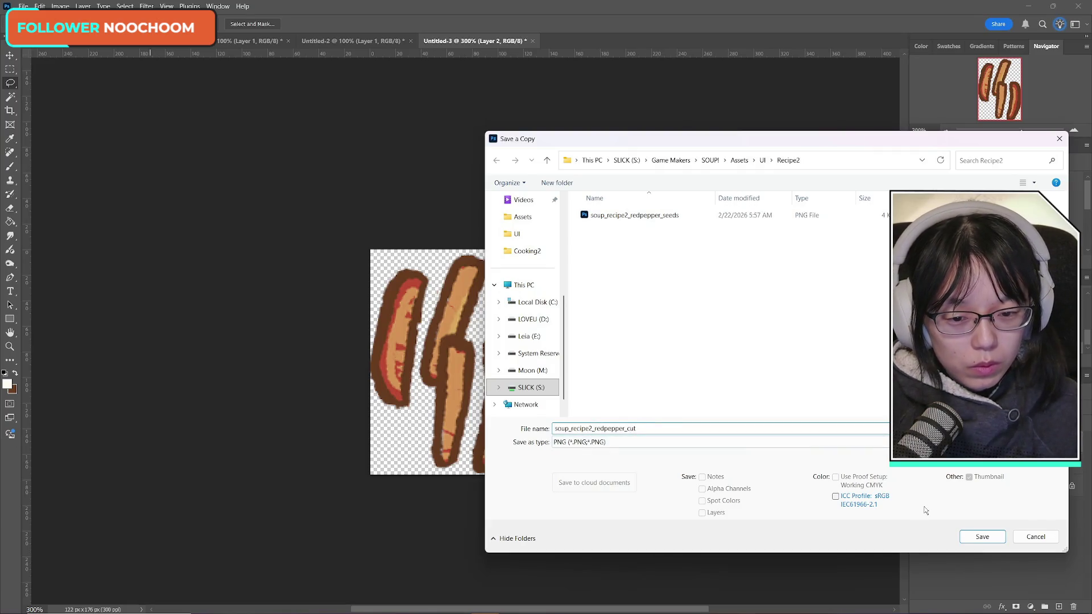
{"action": "left_click", "coordinate": [979, 536]}
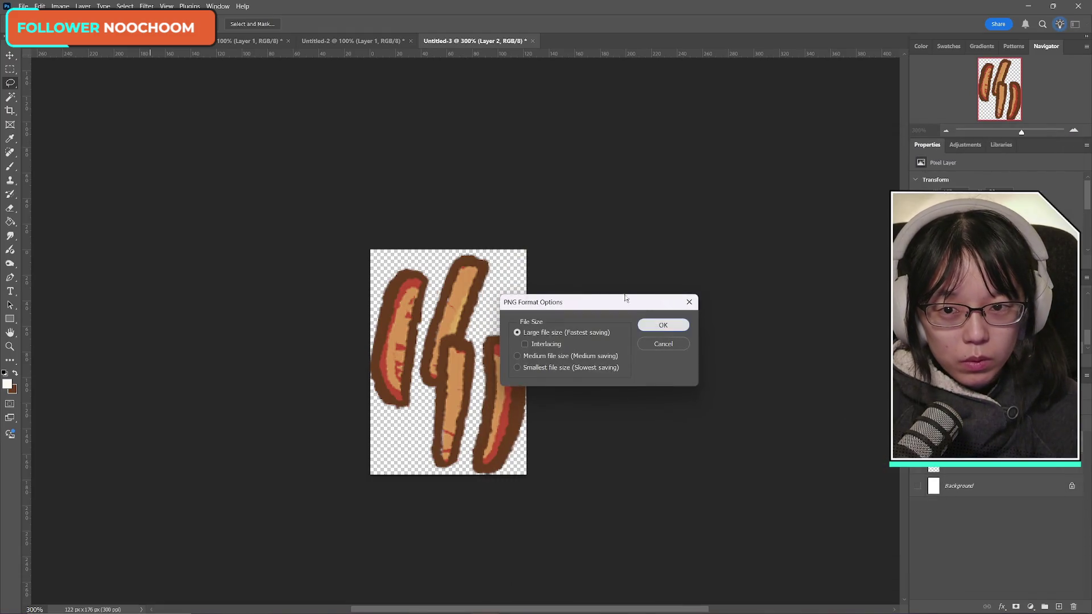
{"action": "left_click", "coordinate": [664, 323]}
{"action": "left_click", "coordinate": [322, 37]}
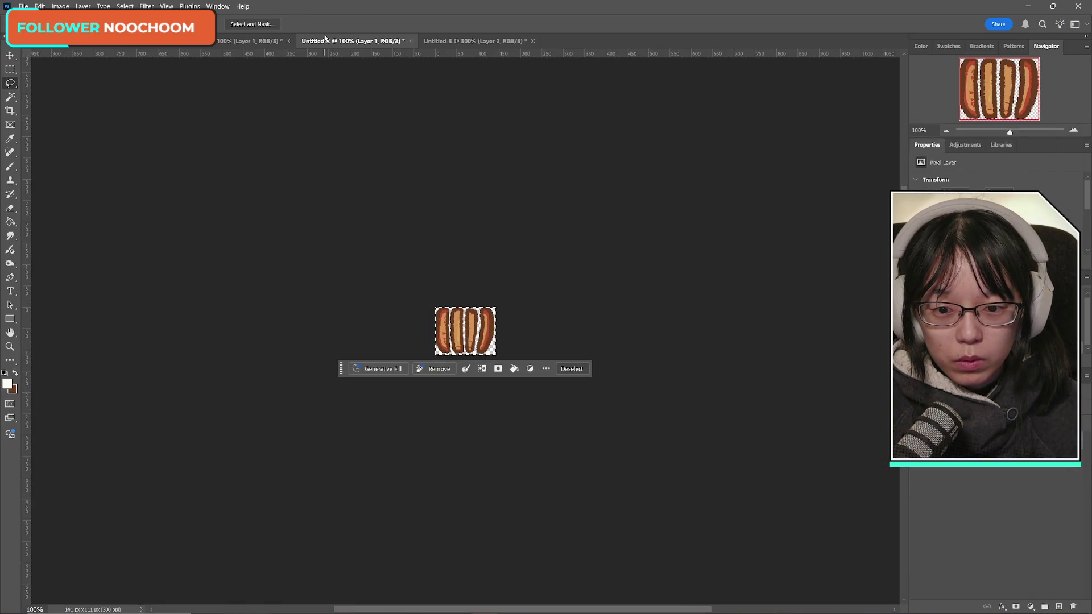
- Close Untitled-2 and Untitled-1 without saving changes
{"action": "left_click", "coordinate": [411, 41]}
{"action": "left_click", "coordinate": [561, 236]}
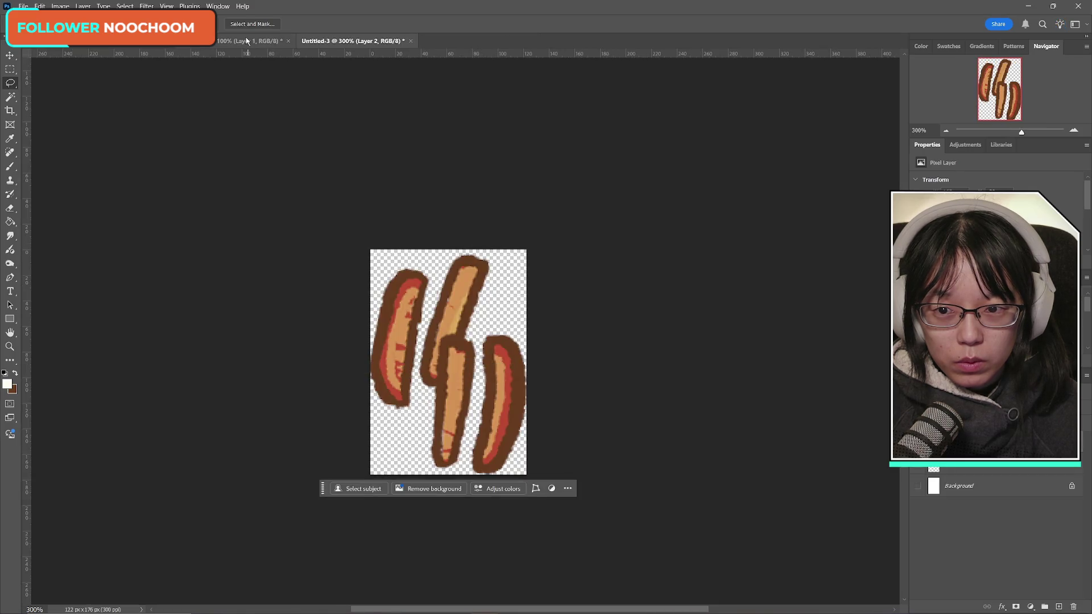
{"action": "key", "text": "ctrl+w"}
{"action": "left_click", "coordinate": [566, 240]}
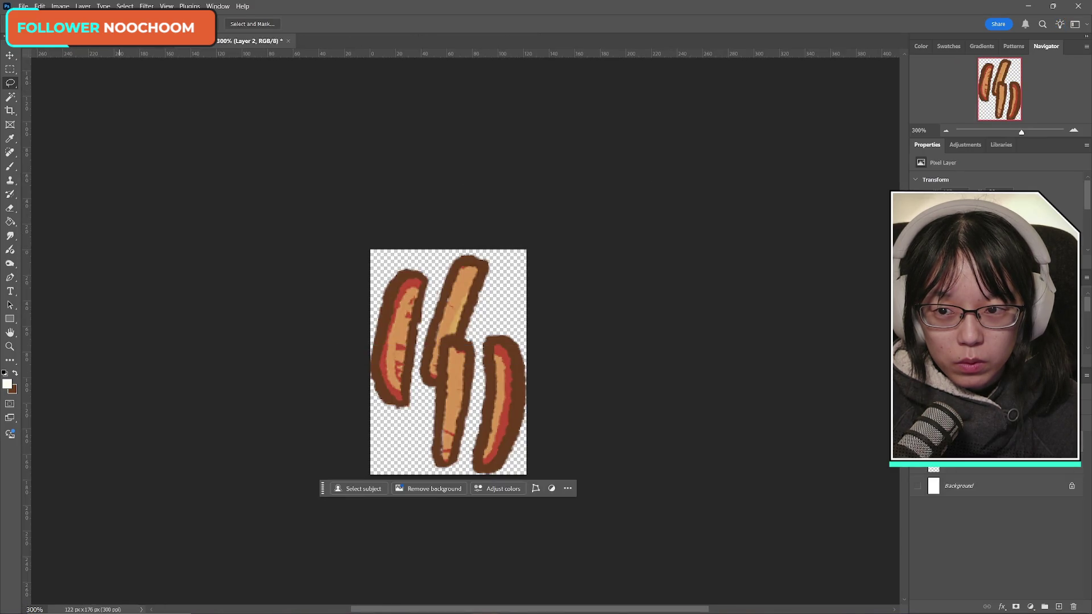
- Pick the 'deseeded red pepper' layer in the kitchen scene and paste it into the sprite document
{"action": "left_click", "coordinate": [142, 42]}
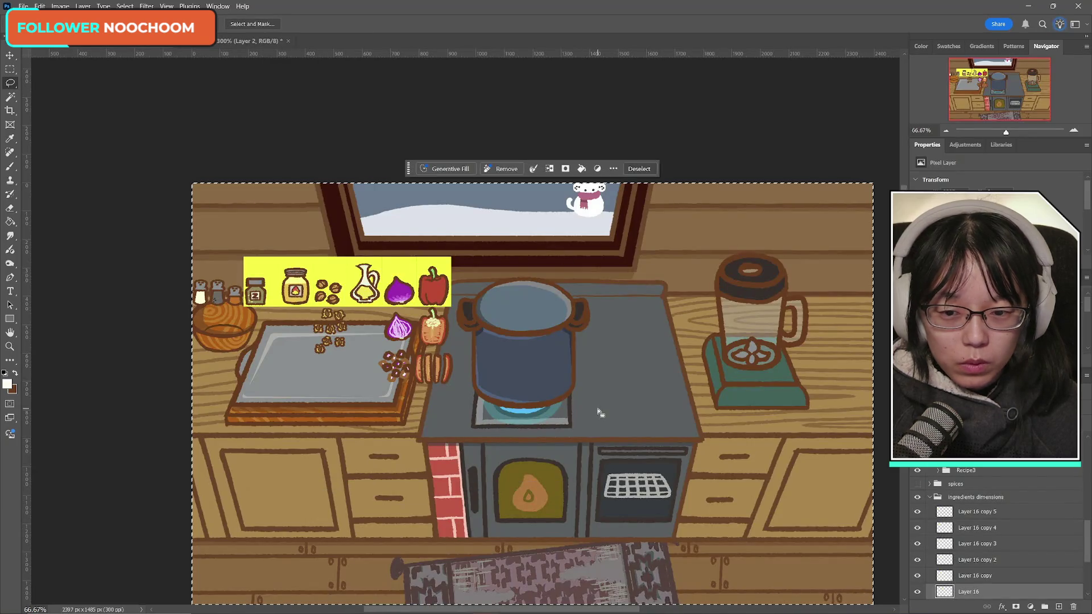
{"action": "scroll", "coordinate": [983, 523], "scroll_direction": "down", "scroll_amount": 3}
{"action": "scroll", "coordinate": [966, 512], "scroll_direction": "up", "scroll_amount": 2}
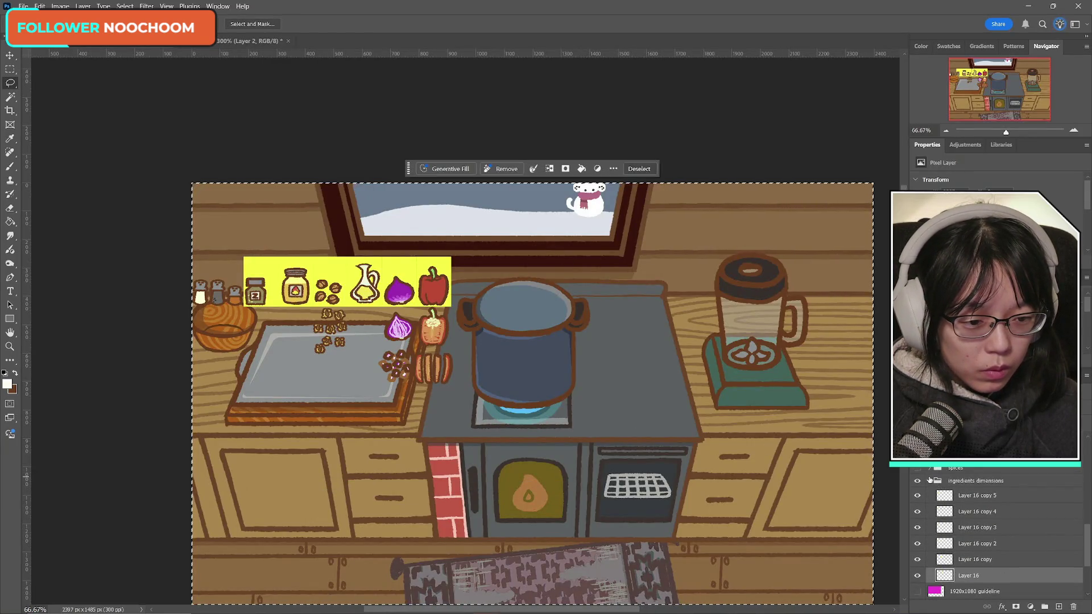
{"action": "left_click", "coordinate": [930, 482]}
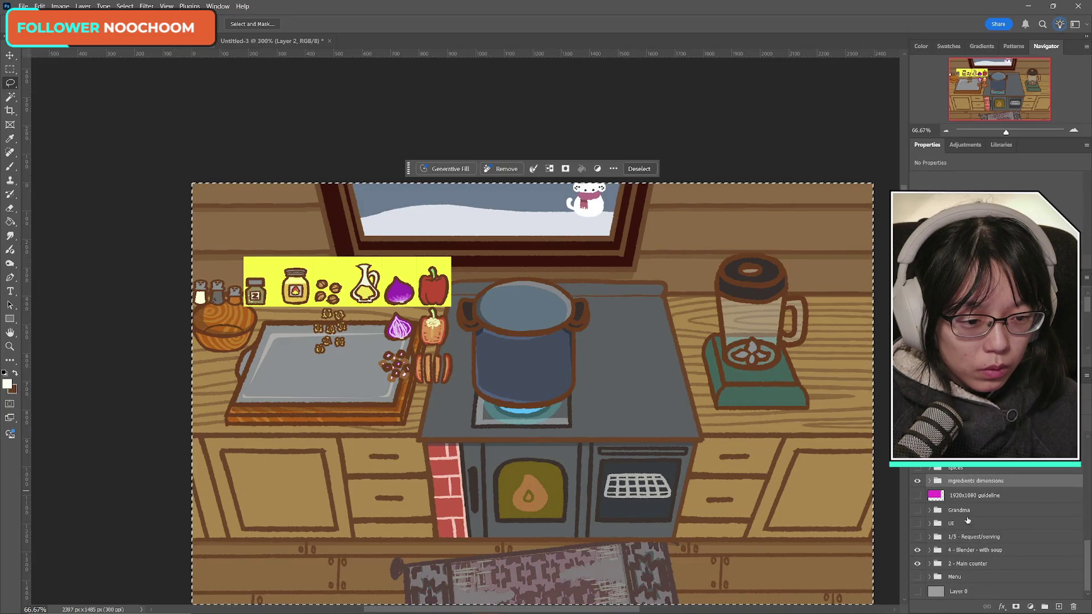
{"action": "scroll", "coordinate": [988, 539], "scroll_direction": "up", "scroll_amount": 2}
{"action": "scroll", "coordinate": [989, 540], "scroll_direction": "up", "scroll_amount": 5}
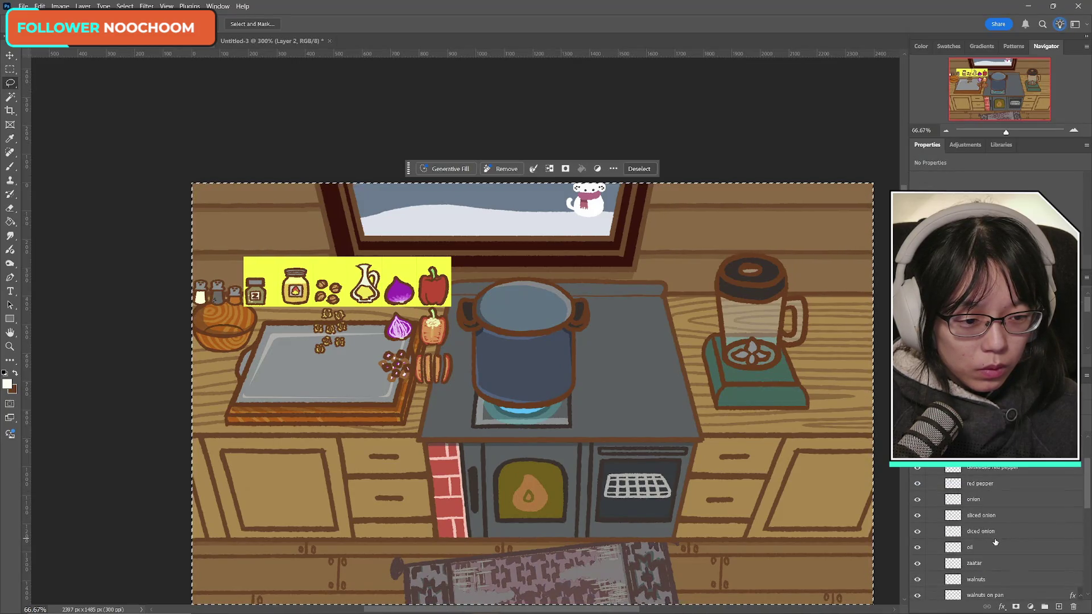
{"action": "left_click", "coordinate": [998, 530]}
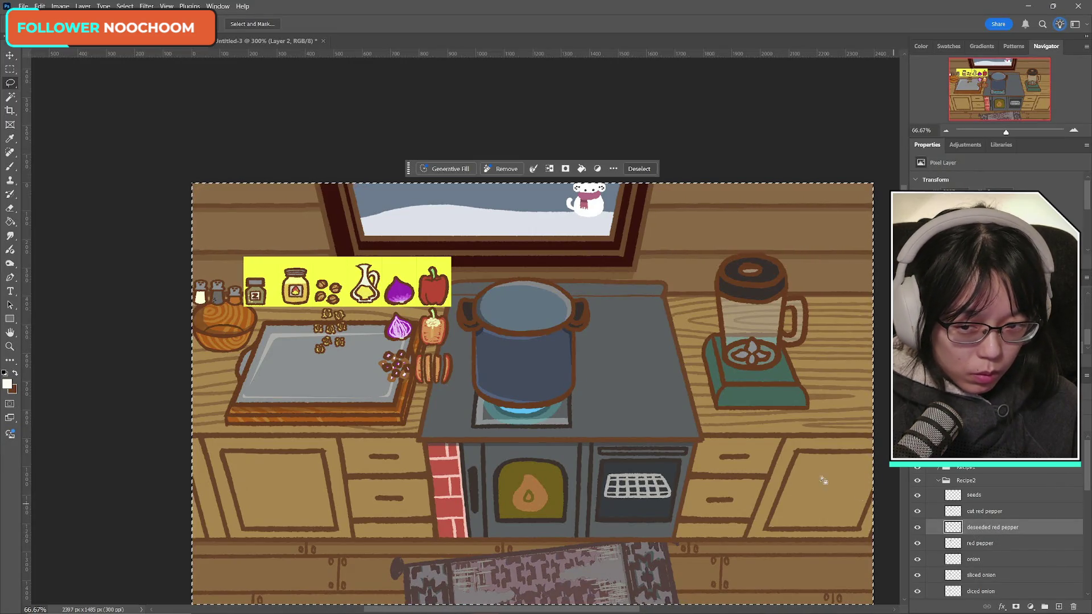
{"action": "left_click", "coordinate": [267, 41]}
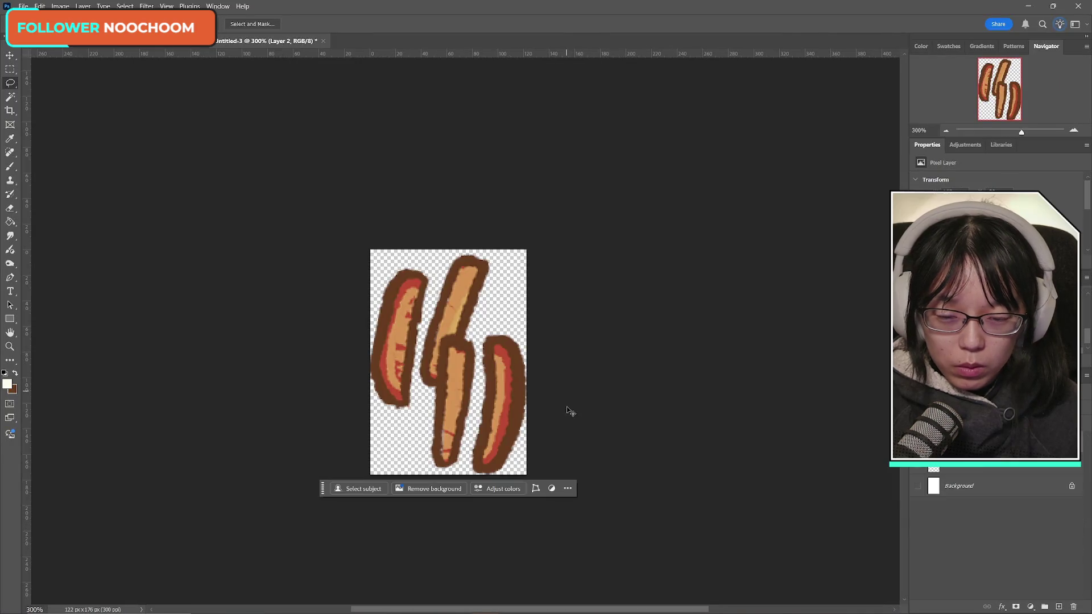
{"action": "key", "text": "ctrl+v"}
- Remove stray strokes and save the pepper as PNG 'soup_recipe2_redpepper_deseeded'
{"action": "key", "text": "Delete"}
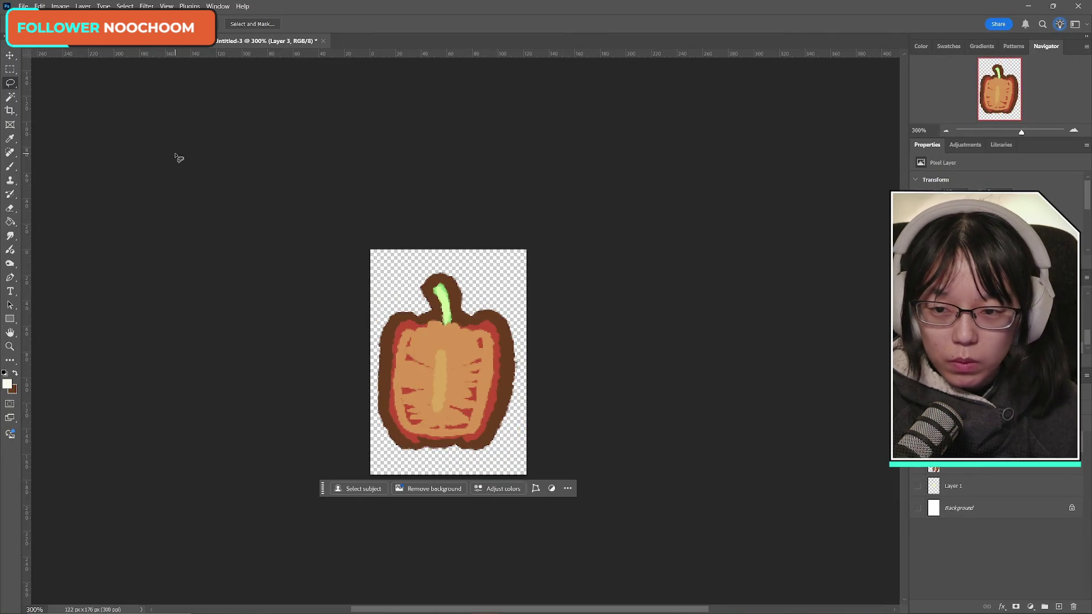
{"action": "left_click", "coordinate": [23, 6]}
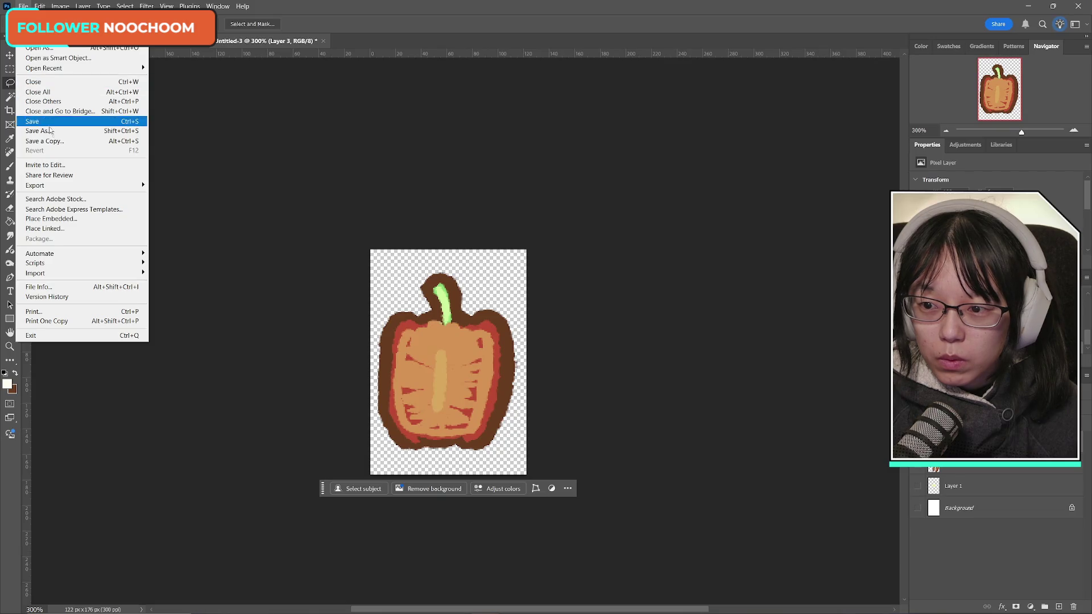
{"action": "left_click", "coordinate": [68, 141]}
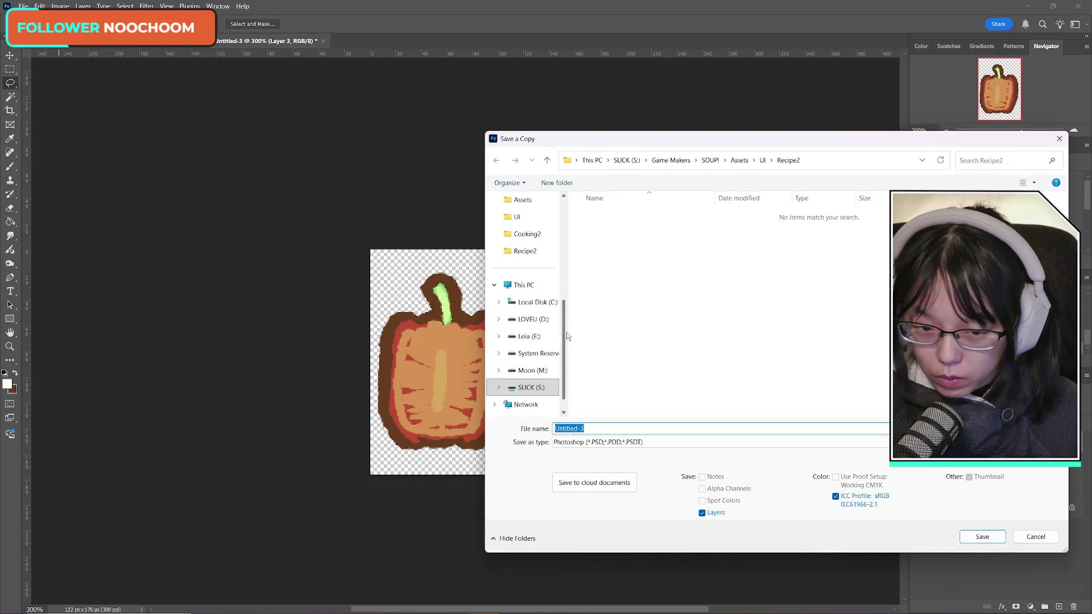
{"action": "left_click", "coordinate": [617, 442]}
{"action": "left_click", "coordinate": [612, 380]}
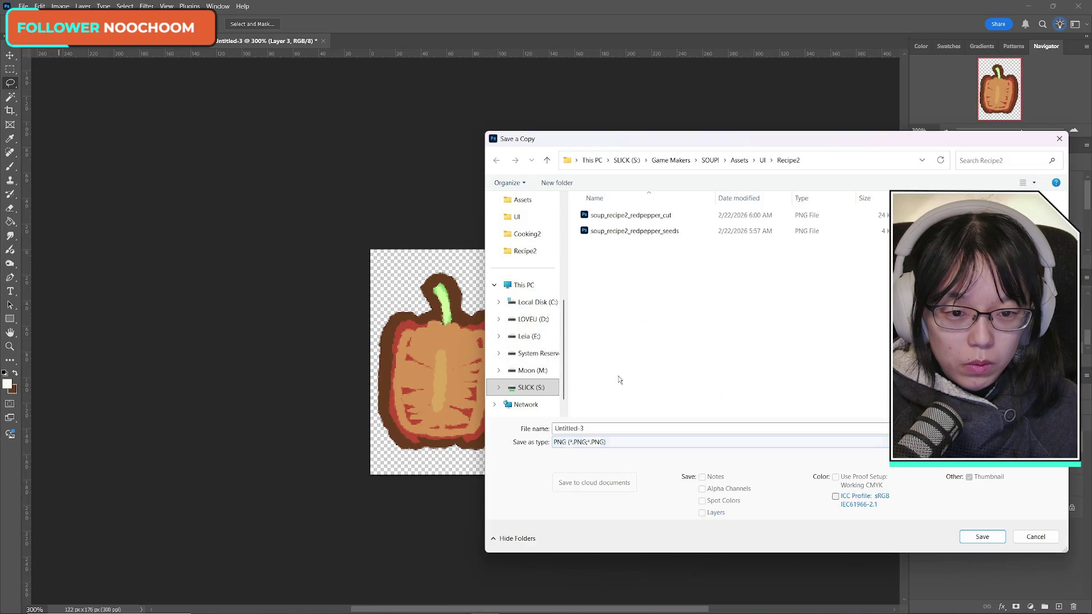
{"action": "left_click", "coordinate": [647, 234]}
{"action": "left_click", "coordinate": [645, 428]}
{"action": "left_click", "coordinate": [665, 429]}
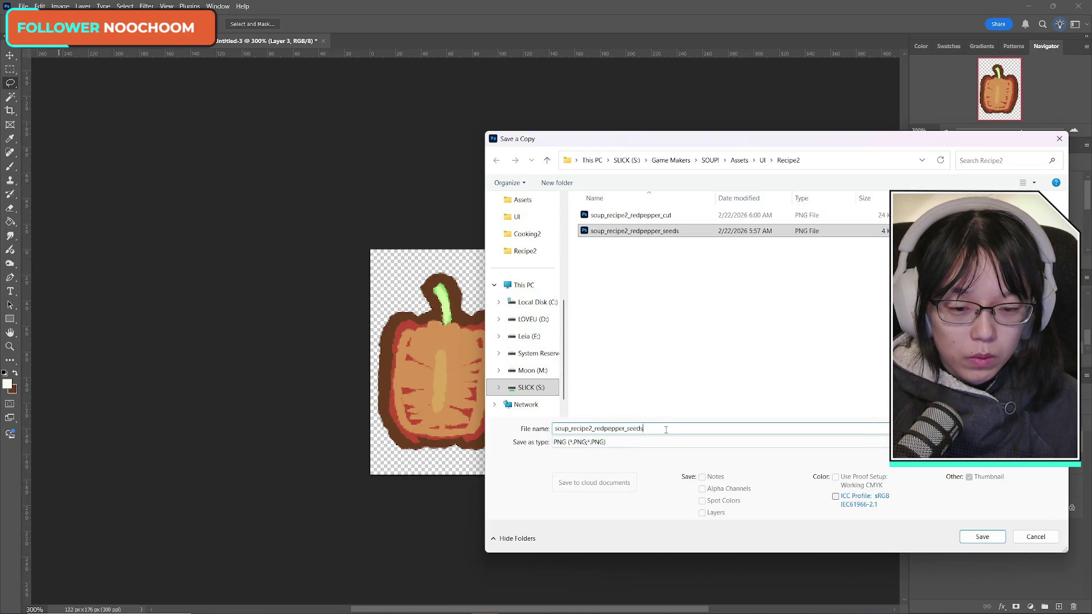
{"action": "key", "text": "BackSpace"}
{"action": "key", "text": "BackSpace"}
{"action": "key", "text": "BackSpace"}
{"action": "key", "text": "BackSpace"}
{"action": "key", "text": "BackSpace"}
{"action": "type", "text": "de"}
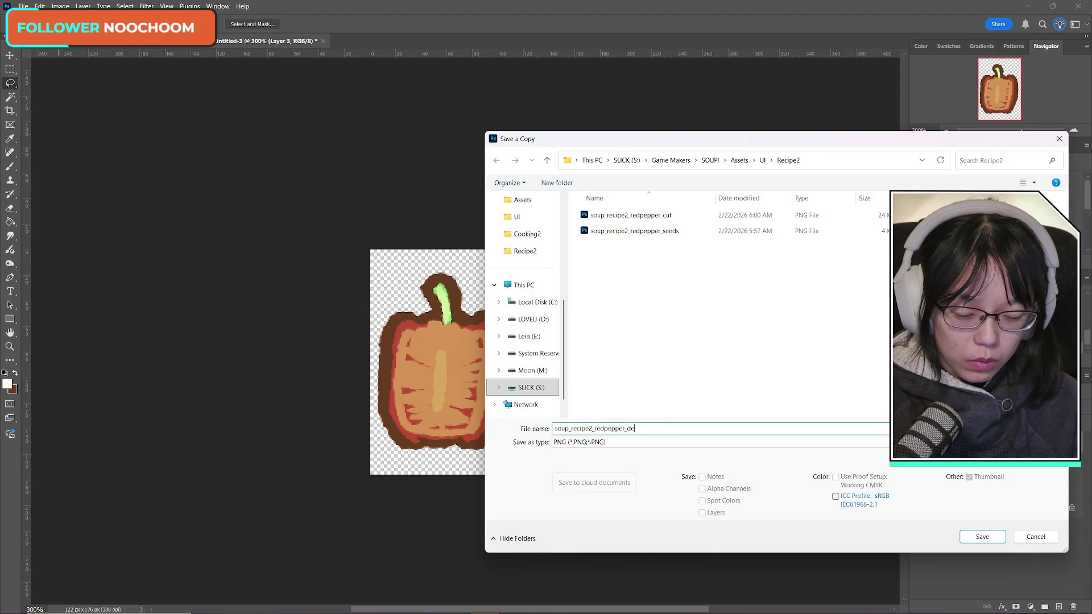
{"action": "key", "text": "Return"}
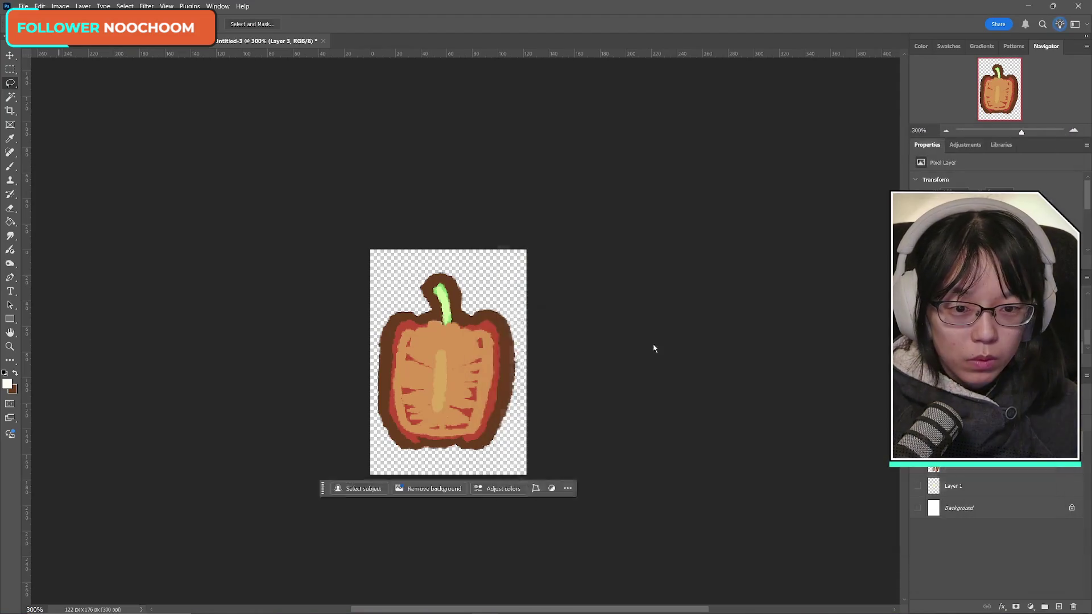
{"action": "left_click", "coordinate": [648, 325]}
- Bring the whole red pepper layer from the kitchen scene into the sprite document
{"action": "key", "text": "ctrl+Tab"}
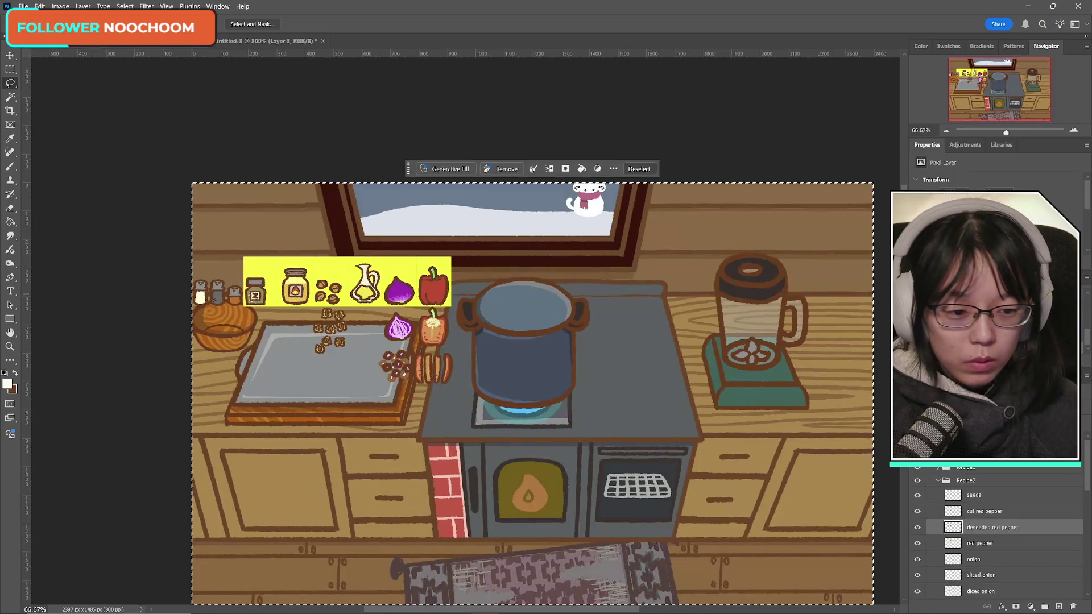
{"action": "key", "text": "alt+bracketleft"}
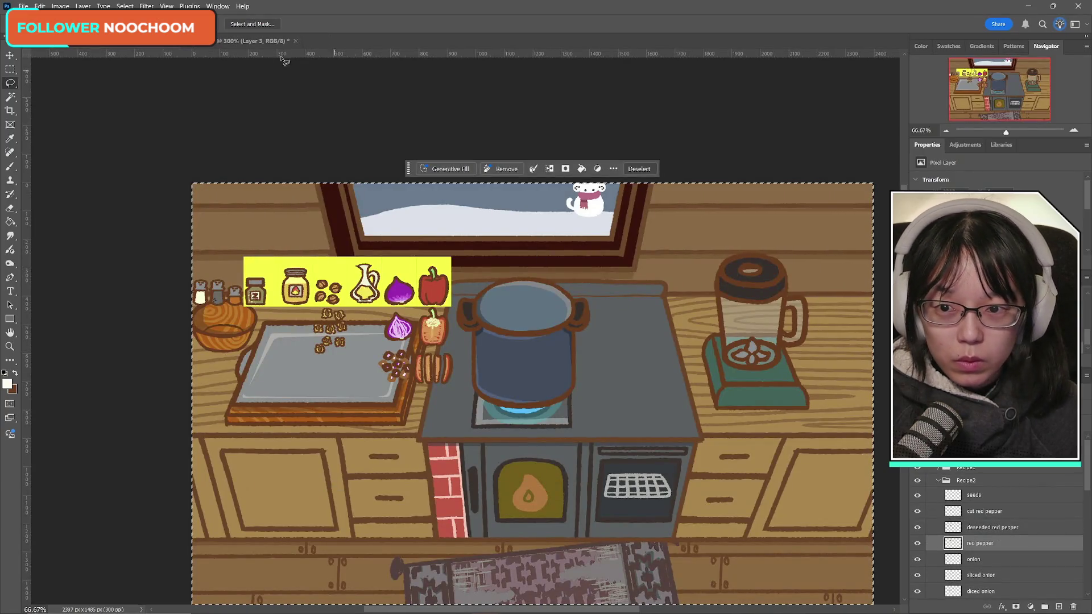
{"action": "left_click", "coordinate": [256, 41]}
{"action": "key", "text": "ctrl+v"}
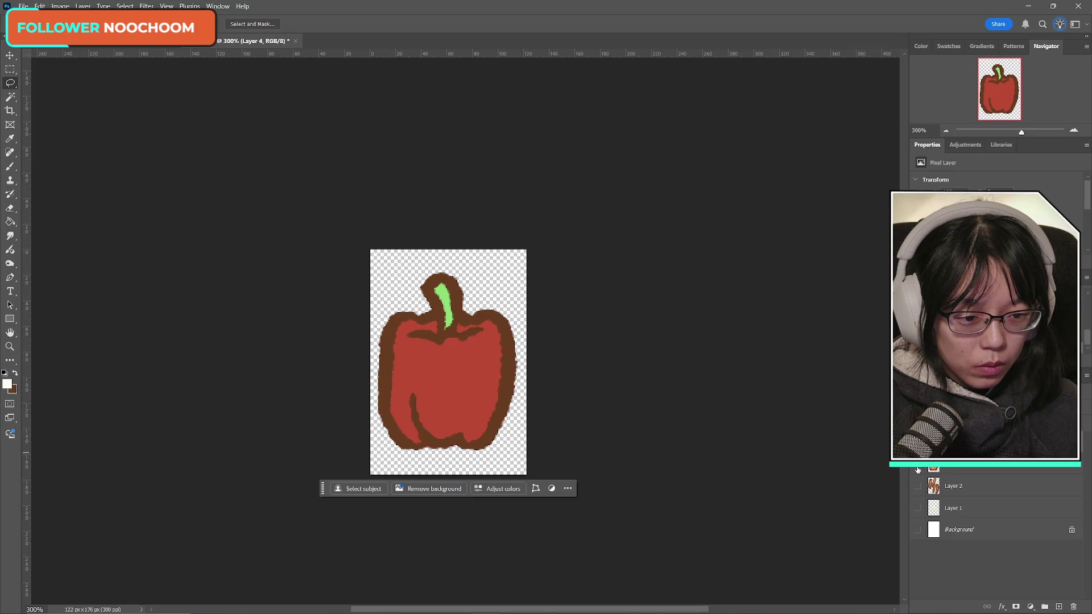
- Save the whole red pepper as PNG 'soup_recipe2_redpepper_whole'
{"action": "left_click", "coordinate": [23, 5]}
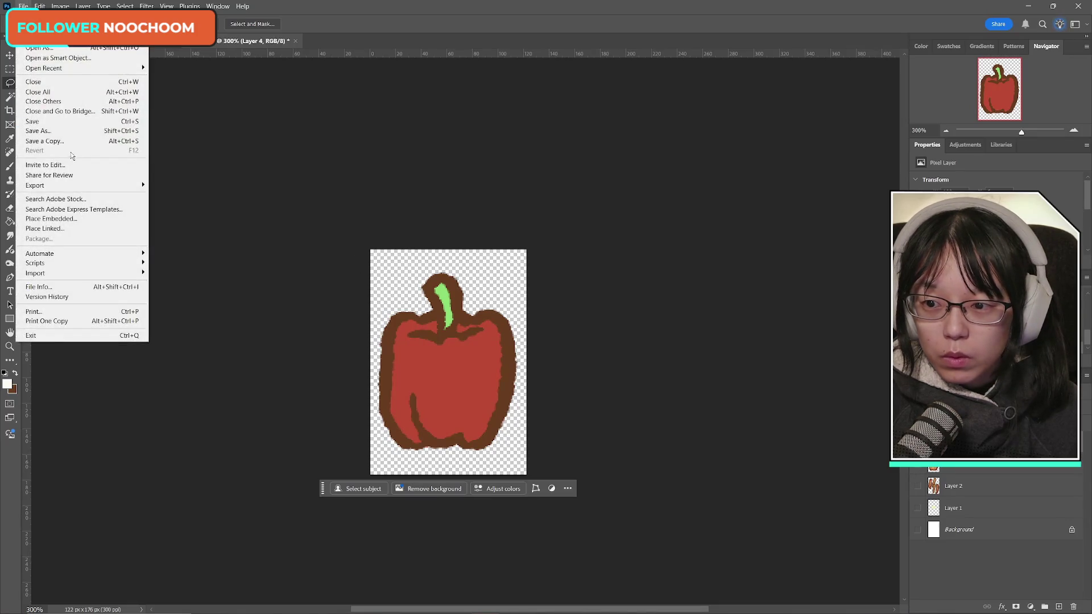
{"action": "left_click", "coordinate": [63, 140]}
{"action": "left_click", "coordinate": [623, 442]}
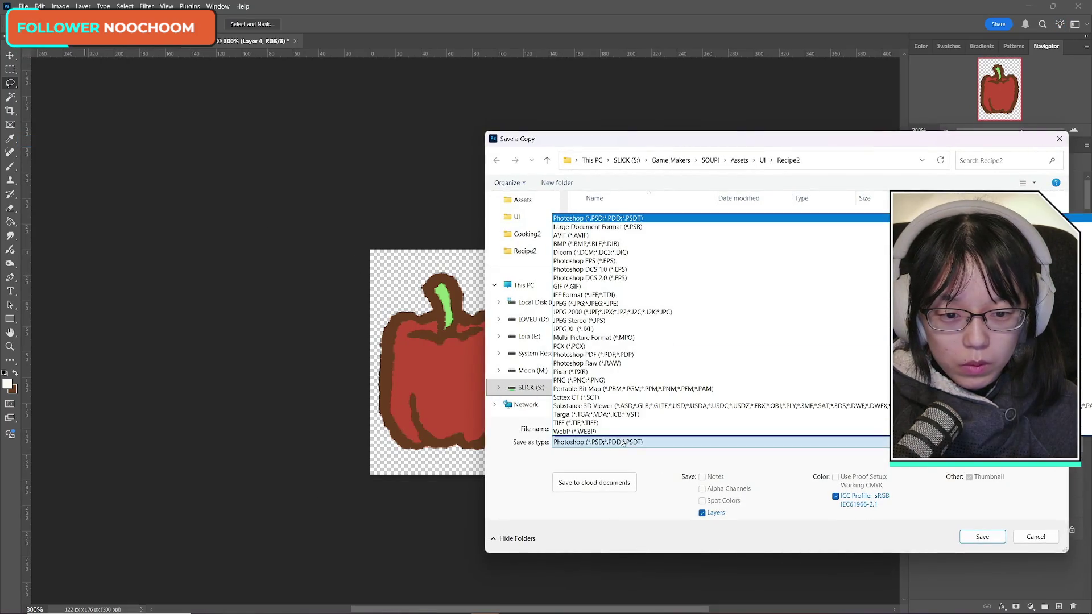
{"action": "left_click", "coordinate": [732, 386]}
{"action": "left_click", "coordinate": [664, 249]}
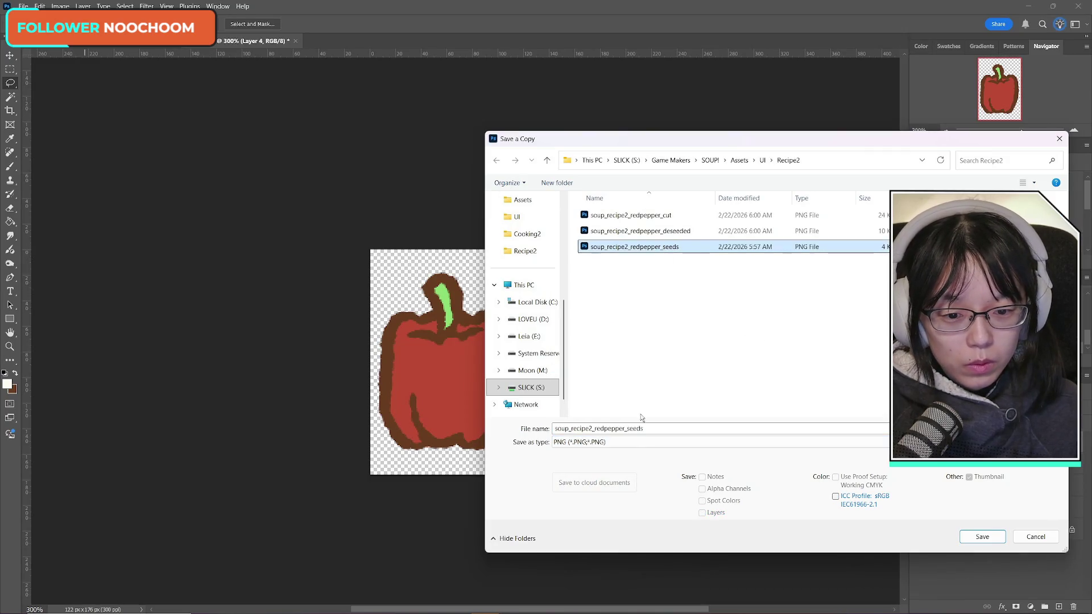
{"action": "double_click", "coordinate": [662, 426]}
{"action": "left_click", "coordinate": [662, 425]}
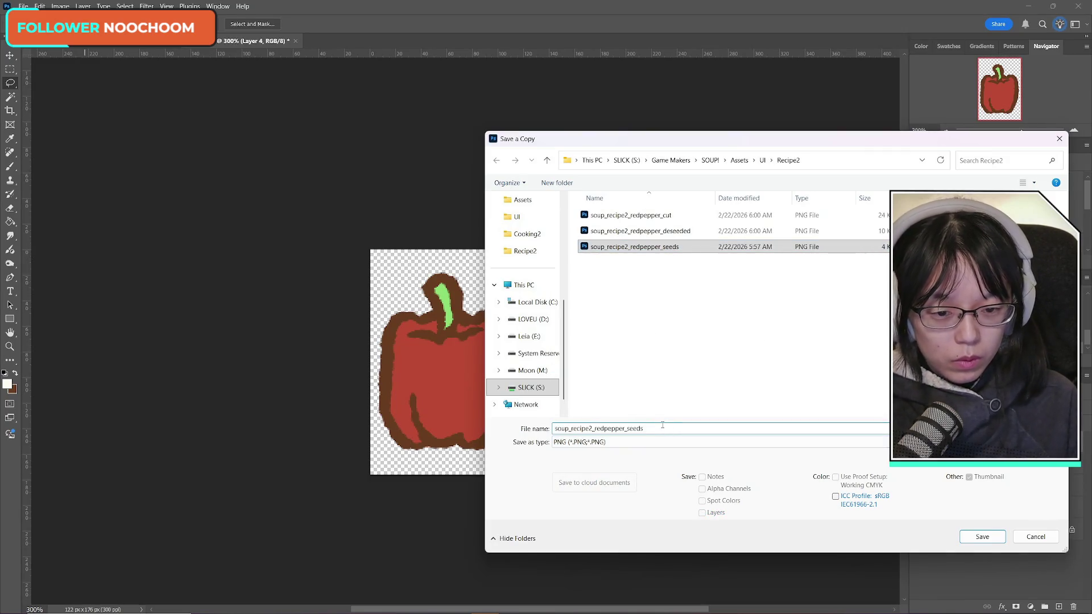
{"action": "key", "text": "BackSpace"}
{"action": "key", "text": "BackSpace"}
{"action": "key", "text": "BackSpace"}
{"action": "type", "text": "whol"}
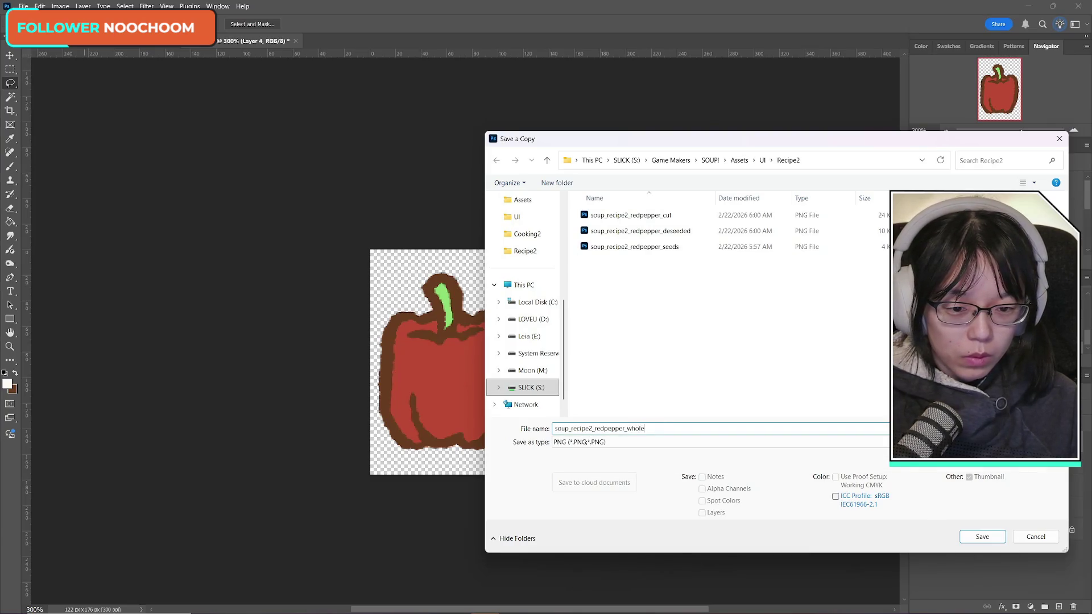
{"action": "key", "text": "Return"}
{"action": "key", "text": "Return"}
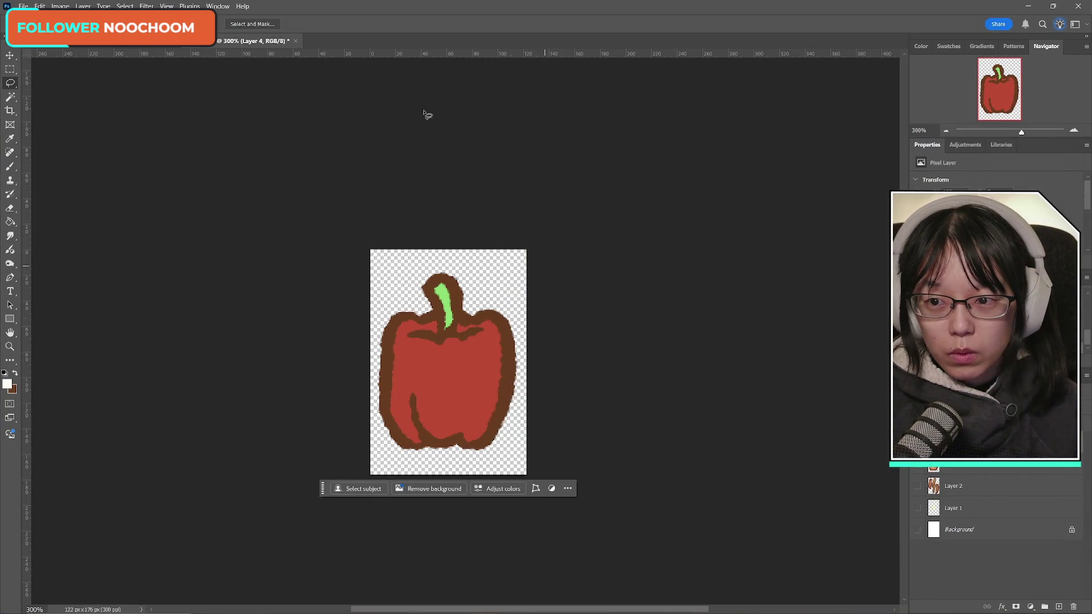
- Copy the onion layer from the kitchen scene
{"action": "left_click", "coordinate": [125, 47]}
{"action": "scroll", "coordinate": [1016, 489], "scroll_direction": "up", "scroll_amount": 3}
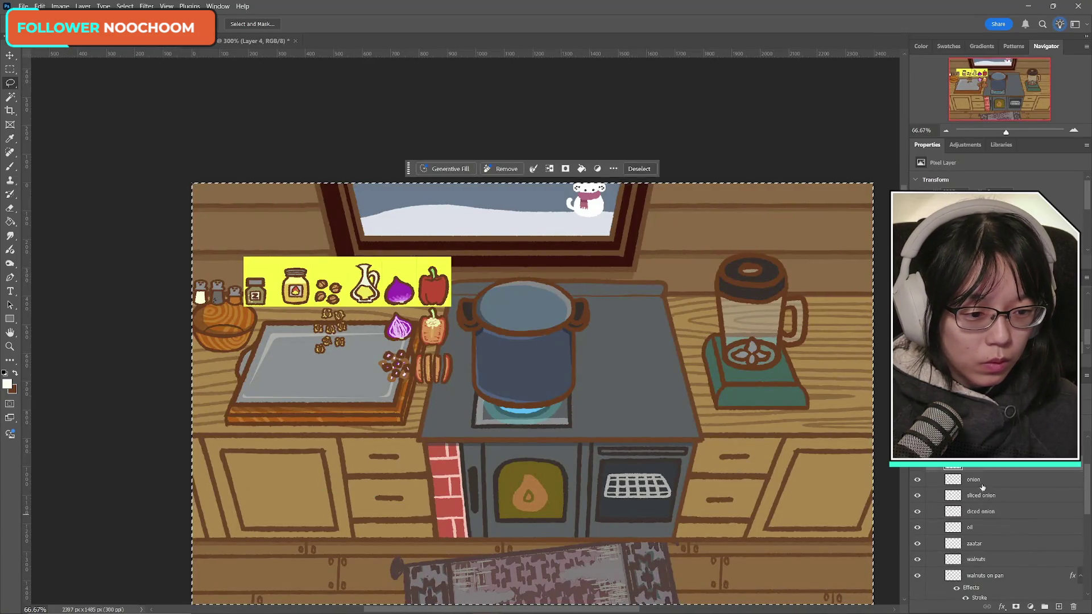
{"action": "key", "text": "ctrl+c"}
- Paste the onion into the sprite document and hide the red pepper beneath it
{"action": "left_click", "coordinate": [293, 43]}
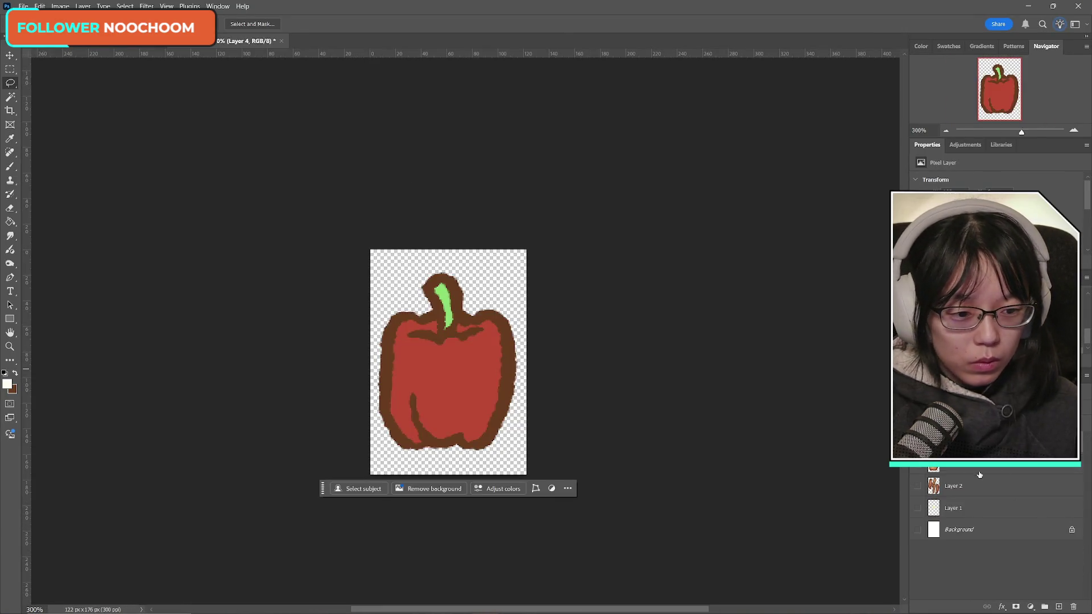
{"action": "key", "text": "ctrl+v"}
{"action": "left_click", "coordinate": [918, 467]}
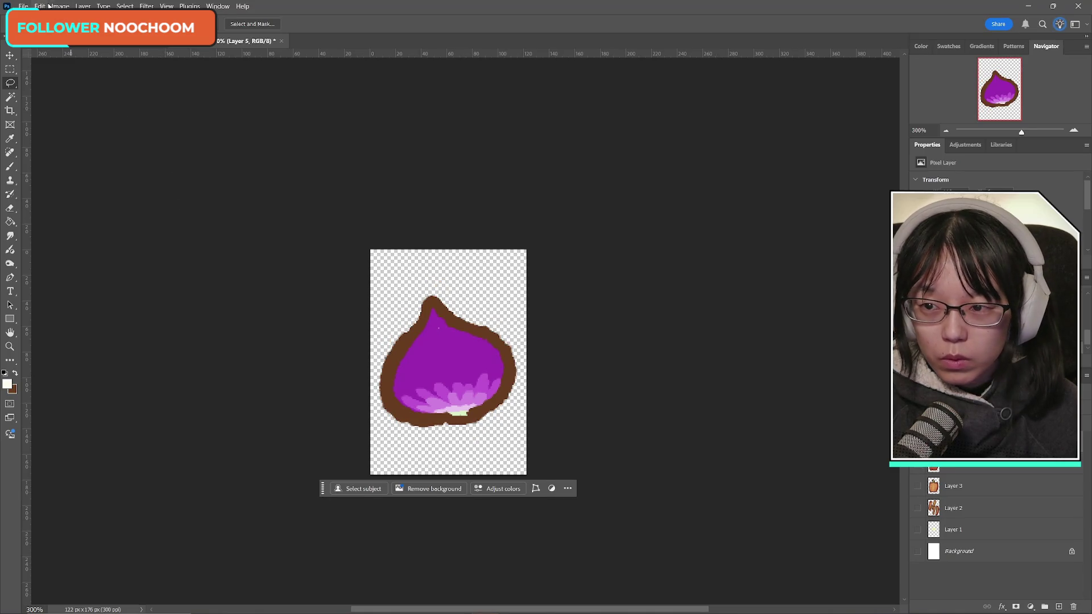
- Save the onion as PNG 'soup_recipe2_onion_whole'
{"action": "left_click", "coordinate": [24, 6]}
{"action": "left_click", "coordinate": [68, 142]}
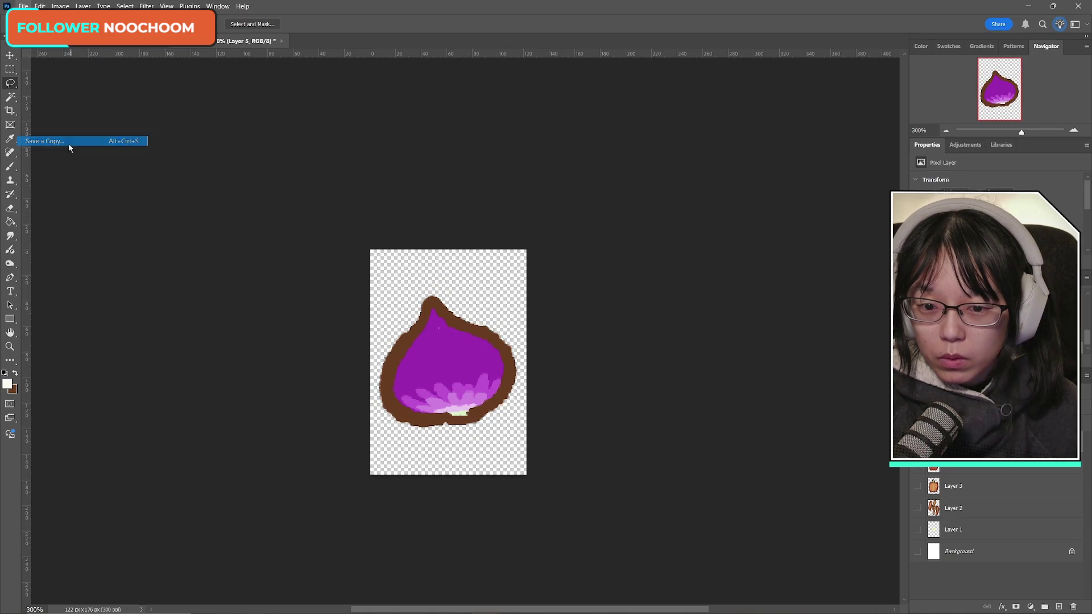
{"action": "left_click", "coordinate": [682, 441]}
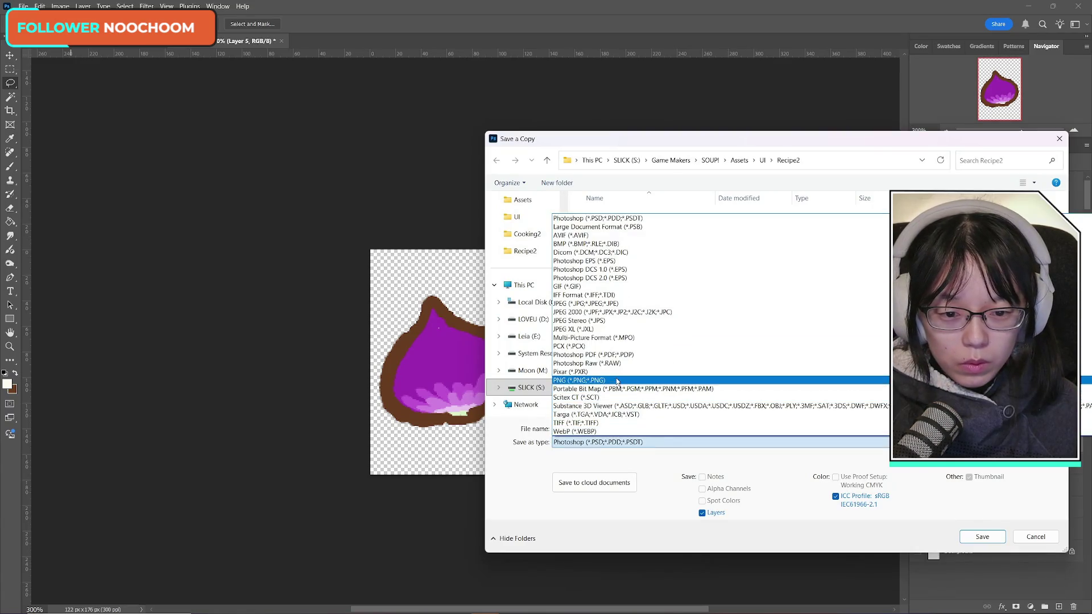
{"action": "left_click", "coordinate": [682, 380]}
{"action": "left_click", "coordinate": [661, 429]}
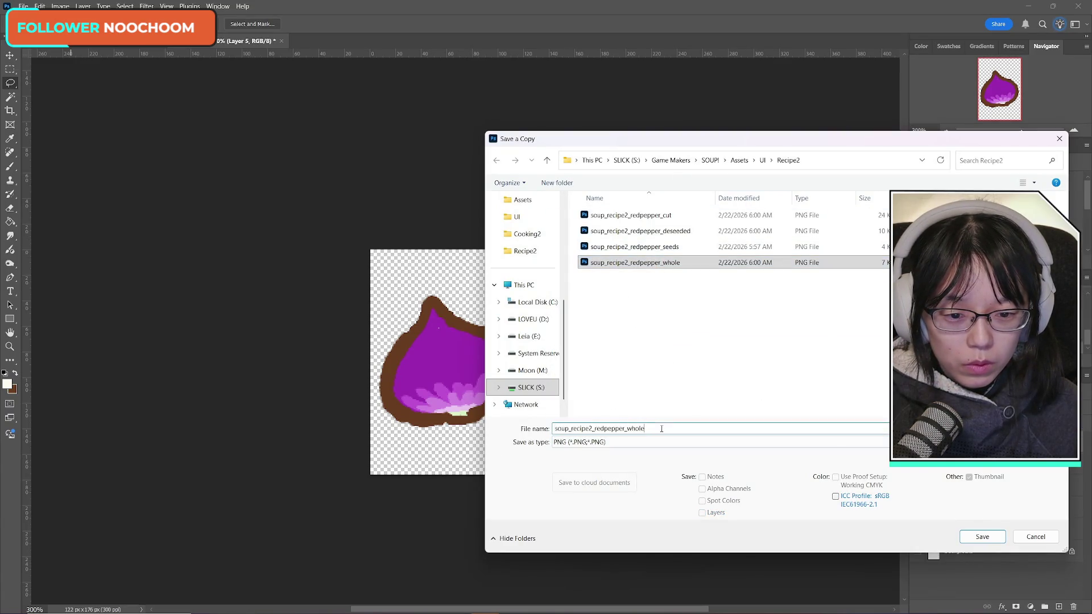
{"action": "left_click_drag", "start_coordinate": [594, 429], "coordinate": [697, 436]}
{"action": "type", "text": "onion"}
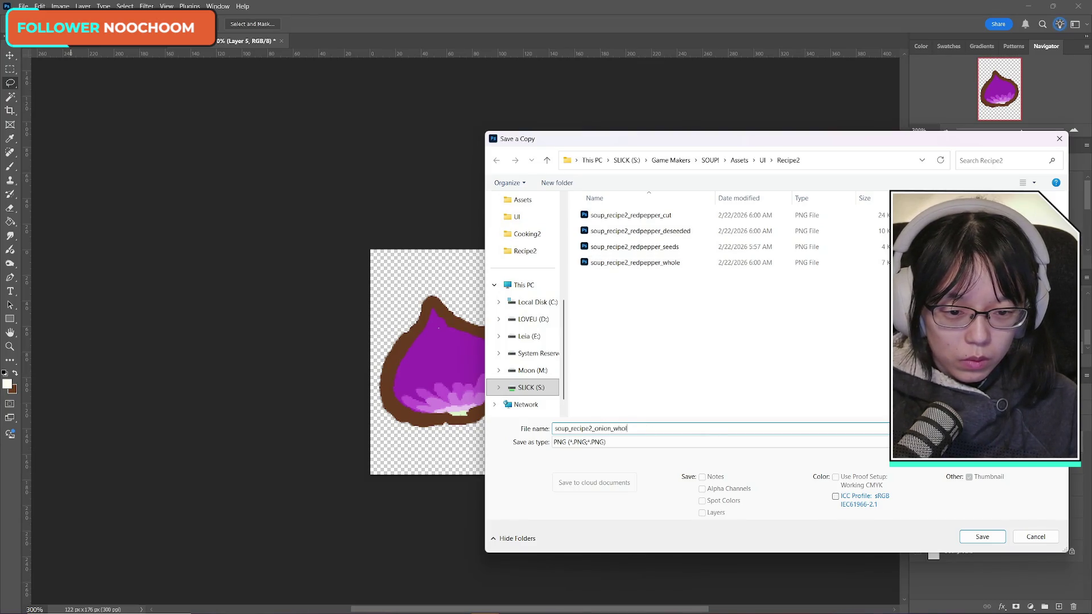
{"action": "type", "text": "e"}
{"action": "key", "text": "Return"}
{"action": "key", "text": "Return"}
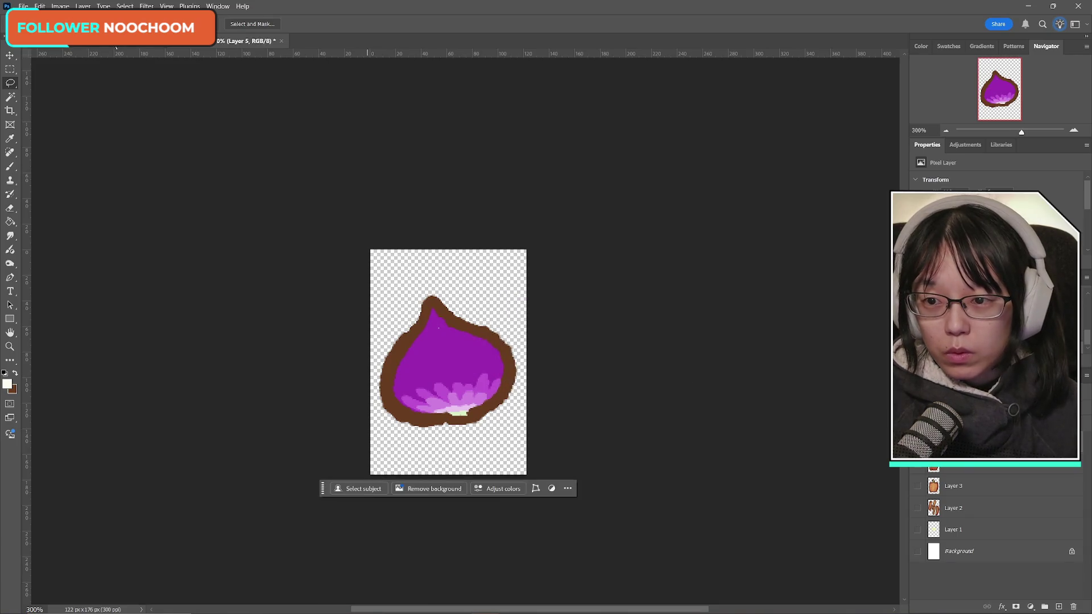
- Abandon a kitchen-scene copy, then undo in the onion document to restore the sliced onion
{"action": "left_click", "coordinate": [117, 43]}
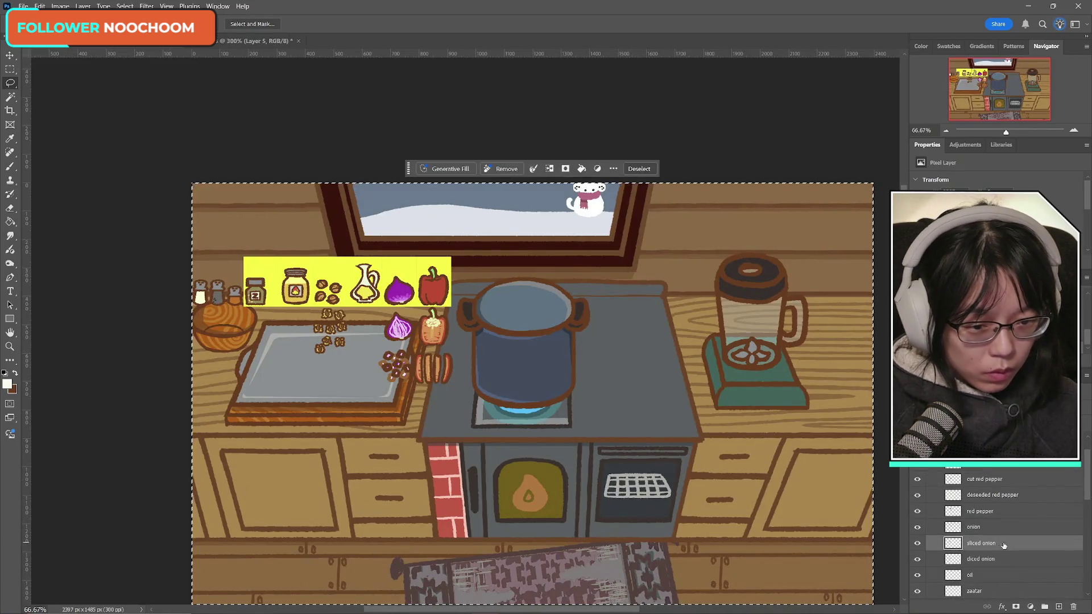
{"action": "left_click", "coordinate": [23, 7]}
{"action": "left_click", "coordinate": [44, 141]}
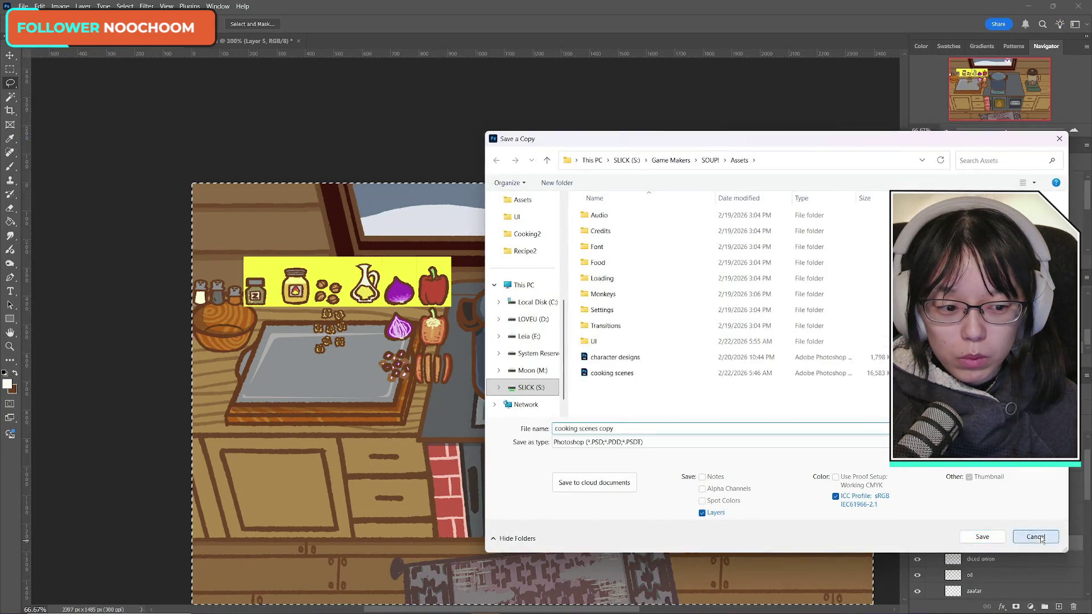
{"action": "left_click", "coordinate": [1035, 537]}
{"action": "key", "text": "ctrl+Tab"}
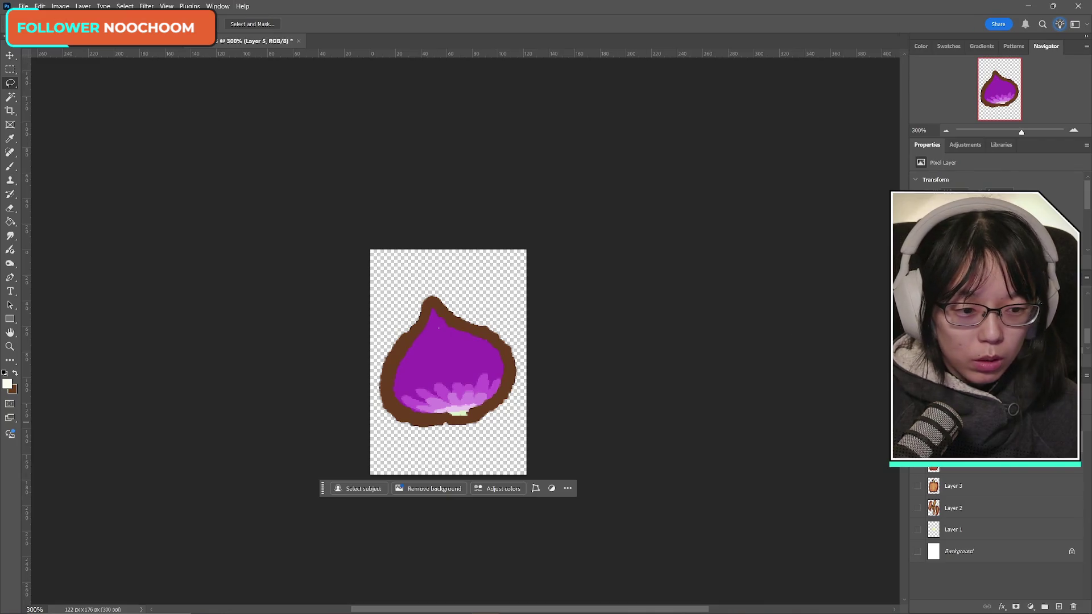
{"action": "key", "text": "ctrl+z"}
- Save the sliced onion as PNG 'soup_recipe2_onion_cut' with default PNG options
{"action": "left_click", "coordinate": [23, 6]}
{"action": "left_click", "coordinate": [85, 141]}
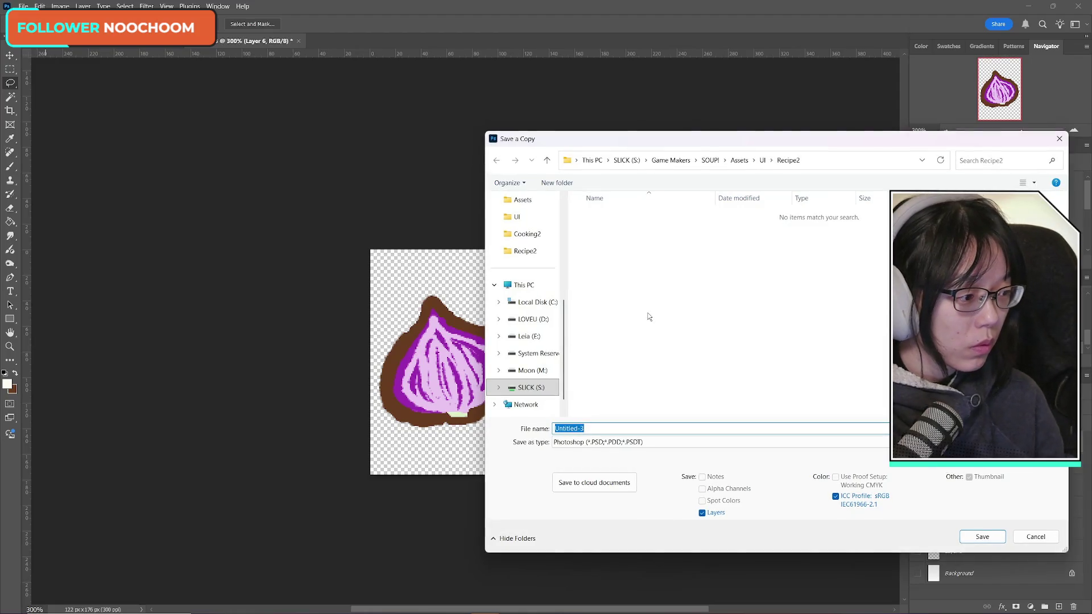
{"action": "left_click", "coordinate": [684, 441]}
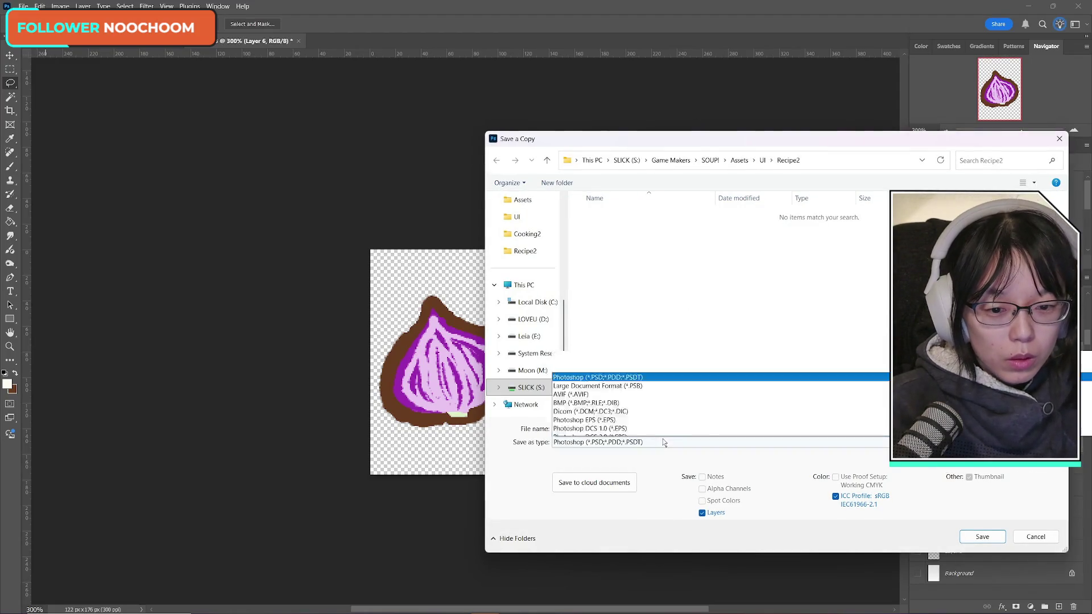
{"action": "left_click", "coordinate": [790, 298]}
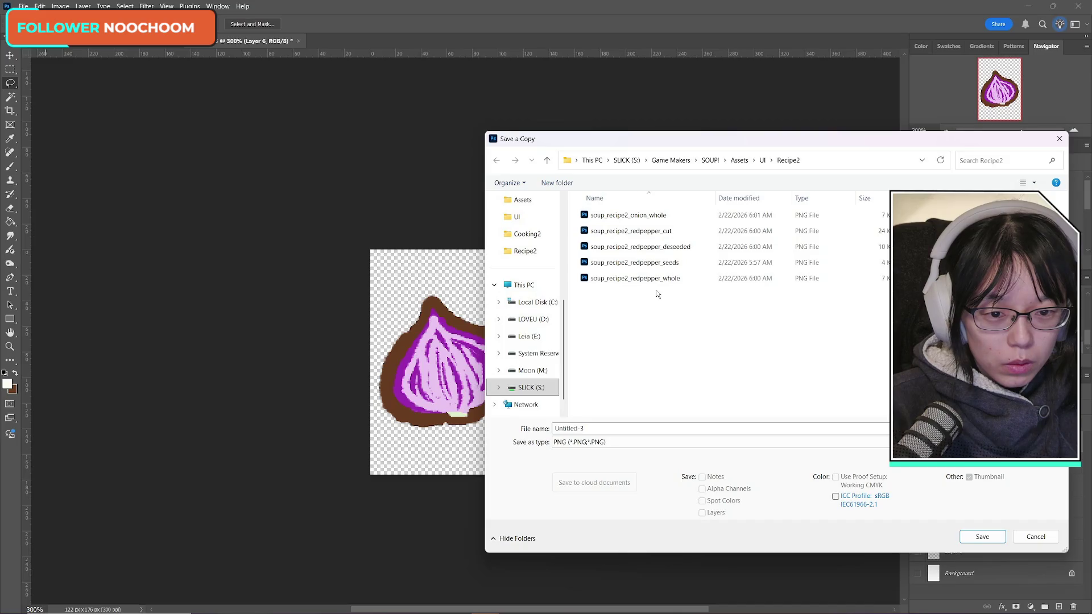
{"action": "left_click", "coordinate": [651, 221]}
{"action": "left_click", "coordinate": [616, 428]}
{"action": "left_click_drag", "start_coordinate": [616, 428], "coordinate": [727, 448]}
{"action": "type", "text": "cut"}
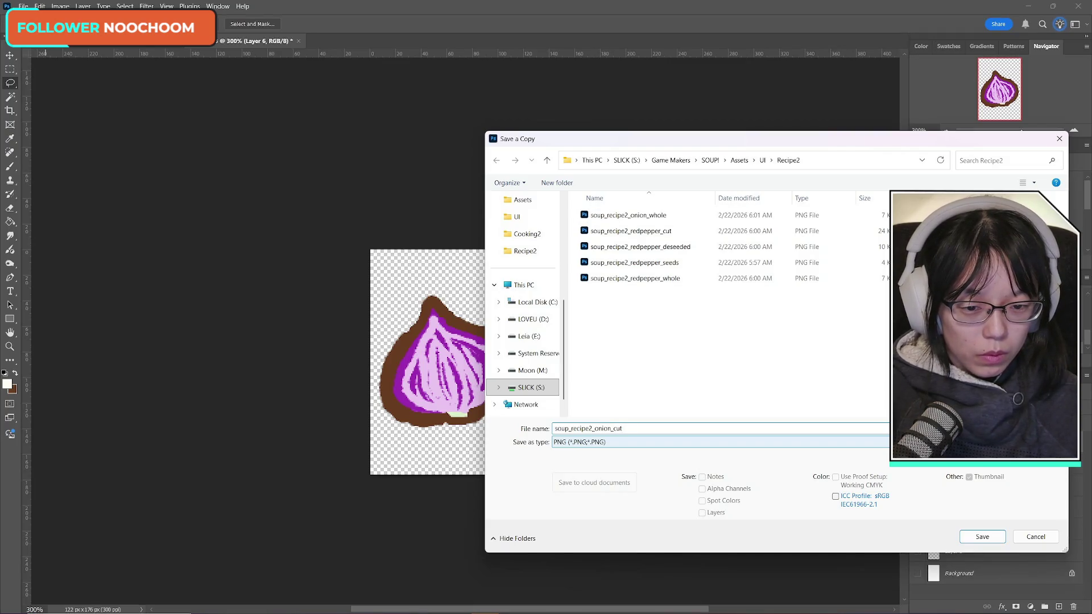
{"action": "left_click", "coordinate": [992, 537]}
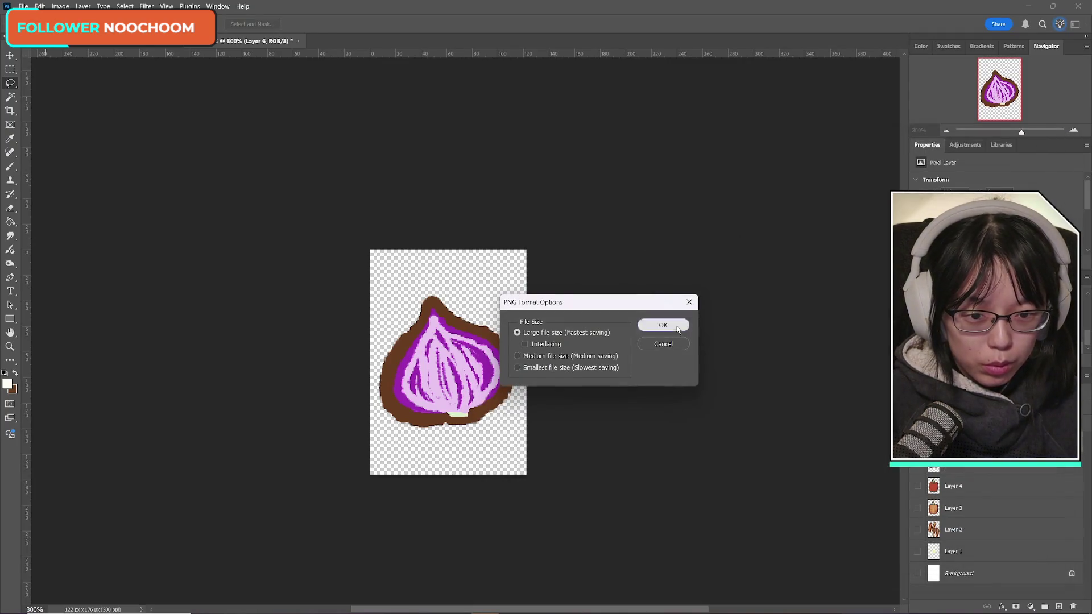
{"action": "left_click", "coordinate": [661, 322]}
{"action": "key", "text": "ctrl+Tab"}
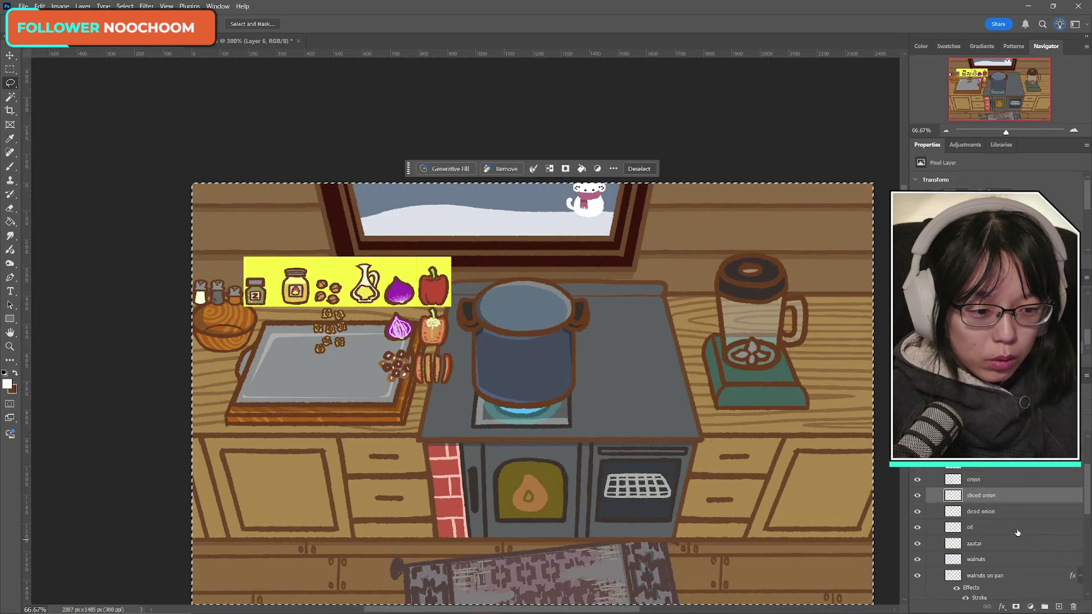
- Nudge the diced onion on Layer 7 one pixel to the left
{"action": "key", "text": "ctrl+Tab"}
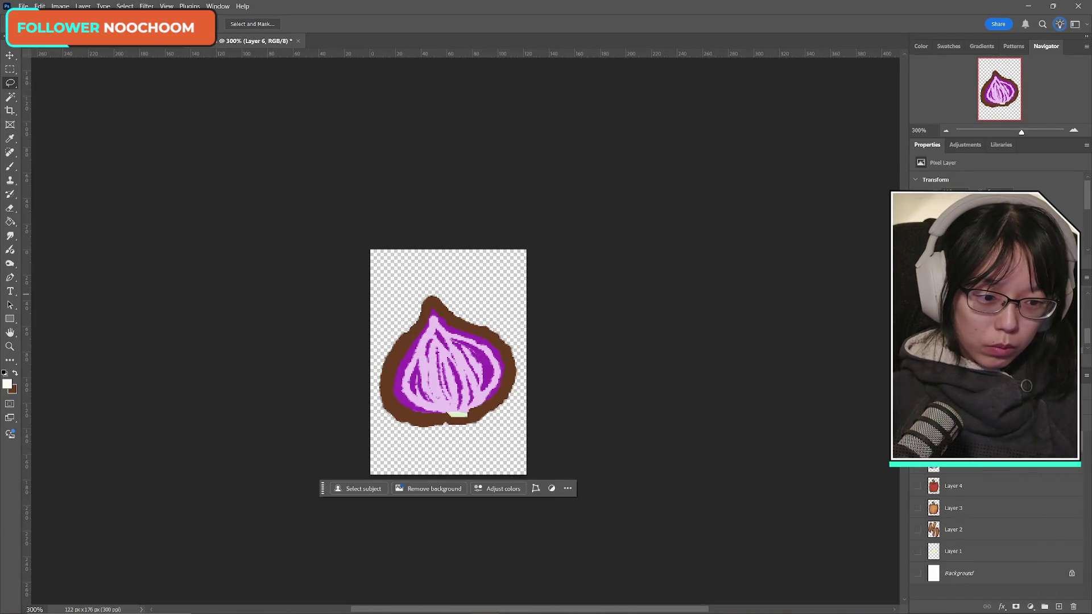
{"action": "key", "text": "ctrl+Tab"}
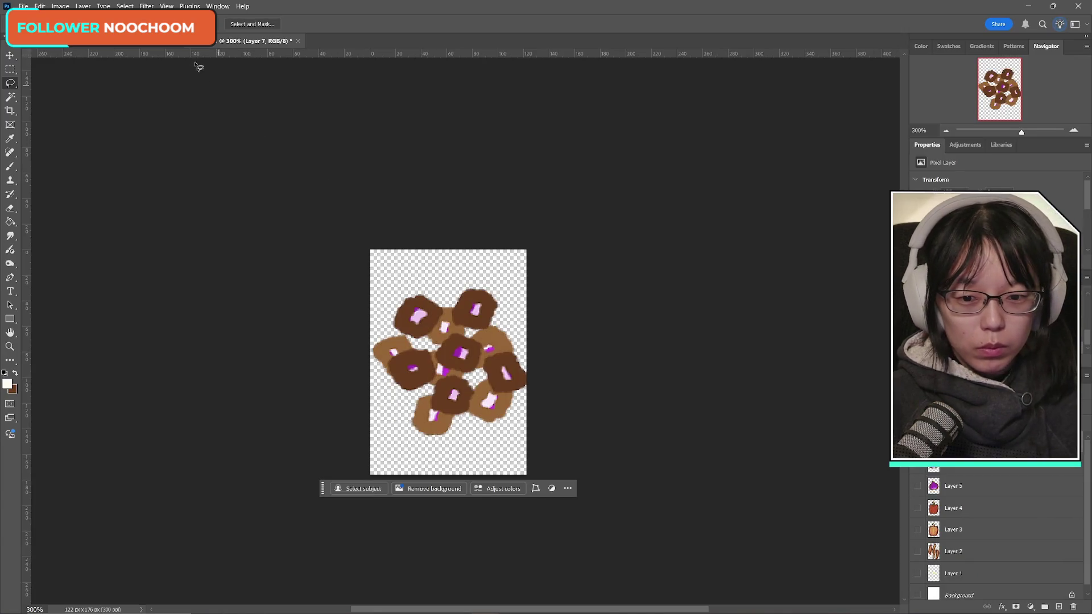
{"action": "key", "text": "ctrl+t"}
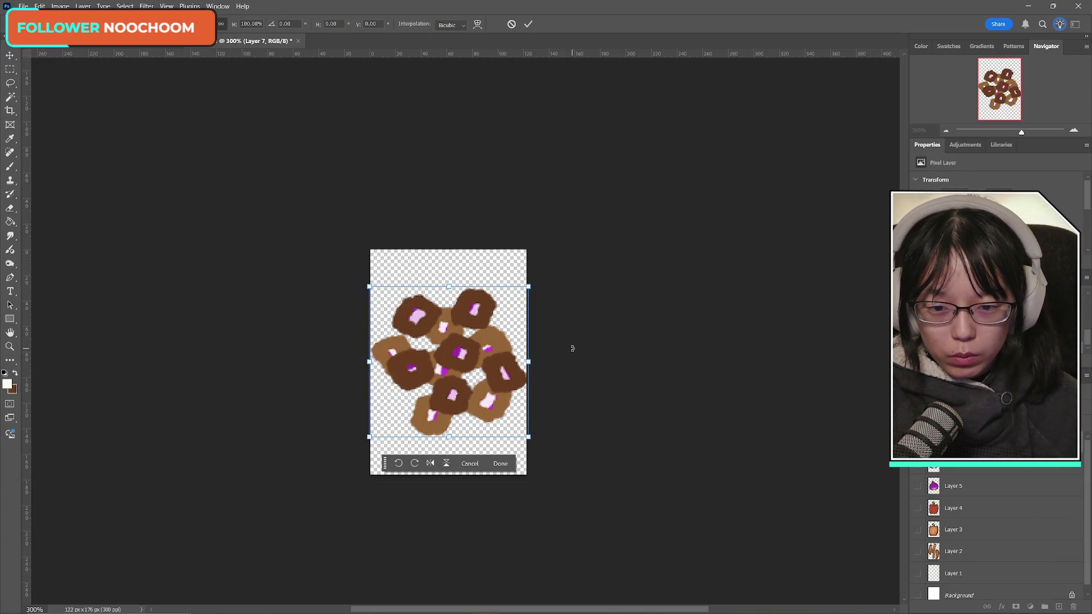
{"action": "key", "text": "Left"}
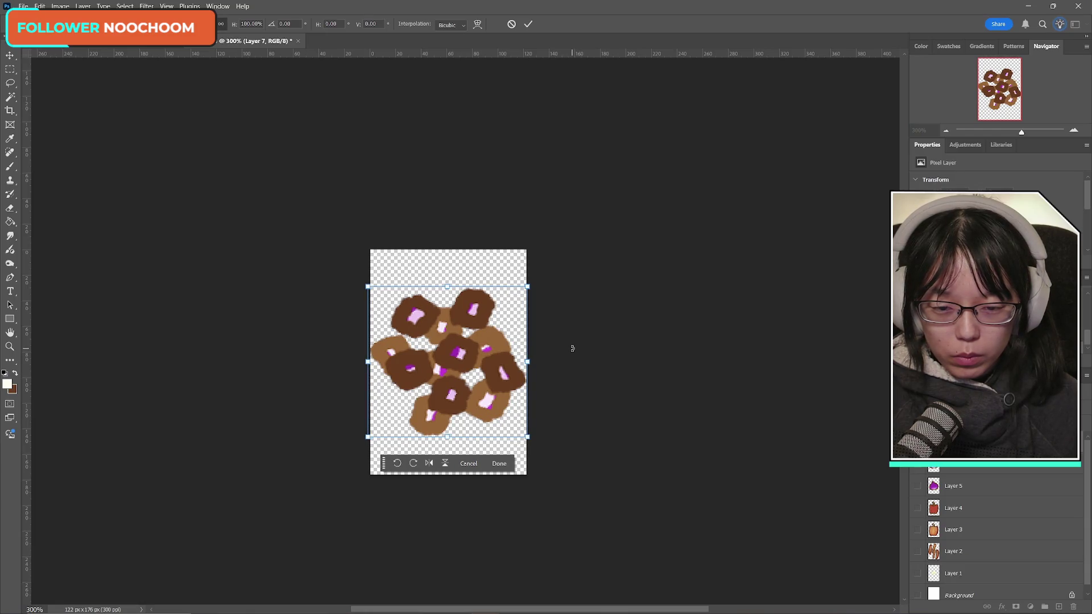
{"action": "left_click", "coordinate": [528, 24]}
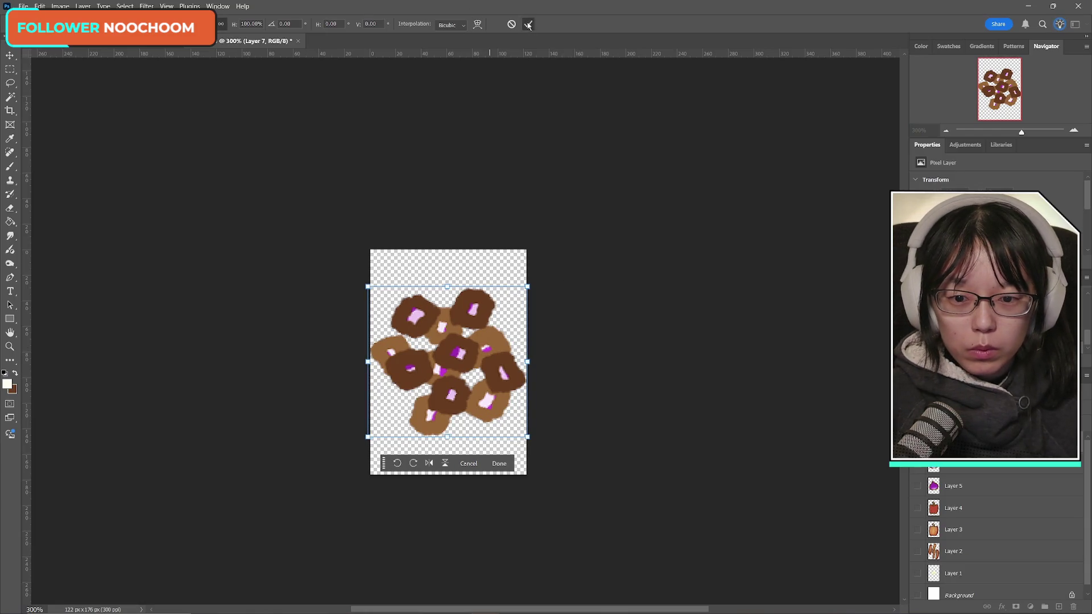
- Save a PNG copy of the diced onion in Recipe2 under an onion file name
{"action": "left_click", "coordinate": [24, 6]}
{"action": "left_click", "coordinate": [62, 141]}
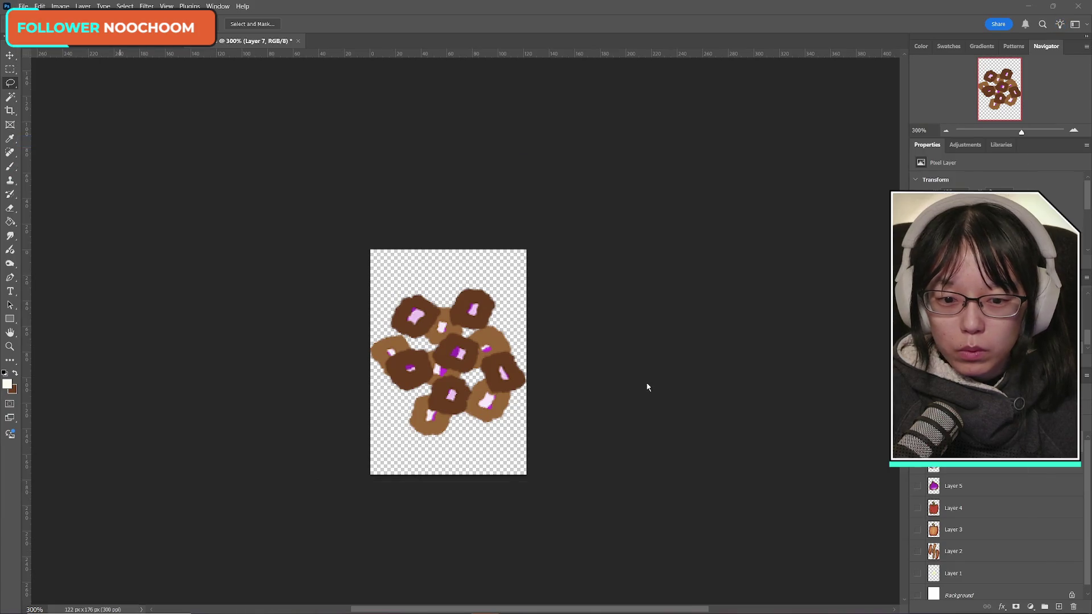
{"action": "left_click", "coordinate": [625, 442]}
{"action": "left_click", "coordinate": [606, 382]}
{"action": "left_click", "coordinate": [624, 215]}
{"action": "left_click", "coordinate": [651, 430]}
{"action": "key", "text": "BackSpace"}
{"action": "key", "text": "BackSpace"}
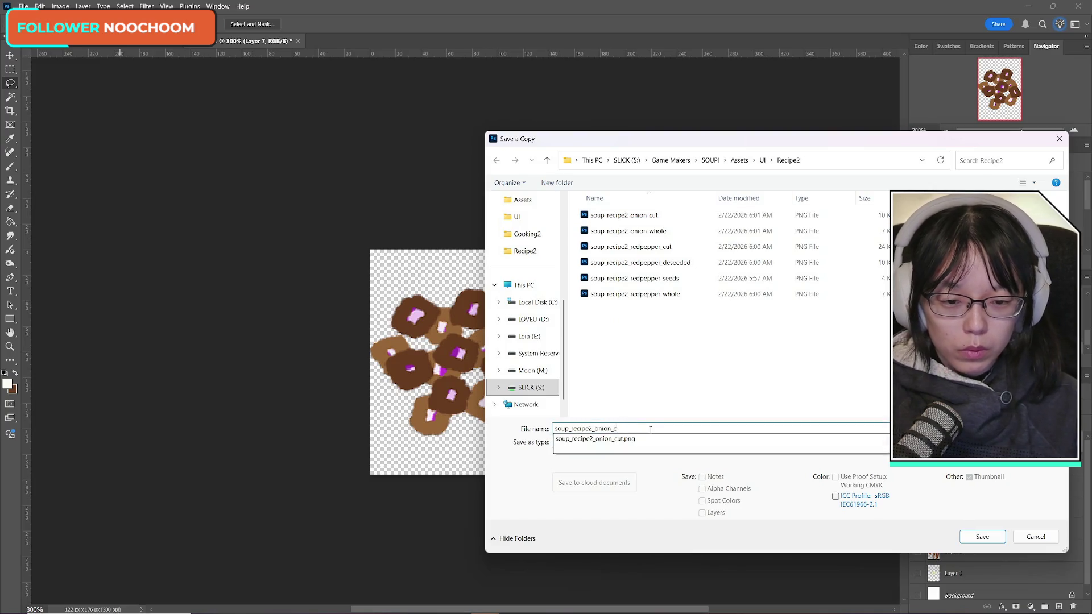
{"action": "type", "text": "hop"}
{"action": "key", "text": "Return"}
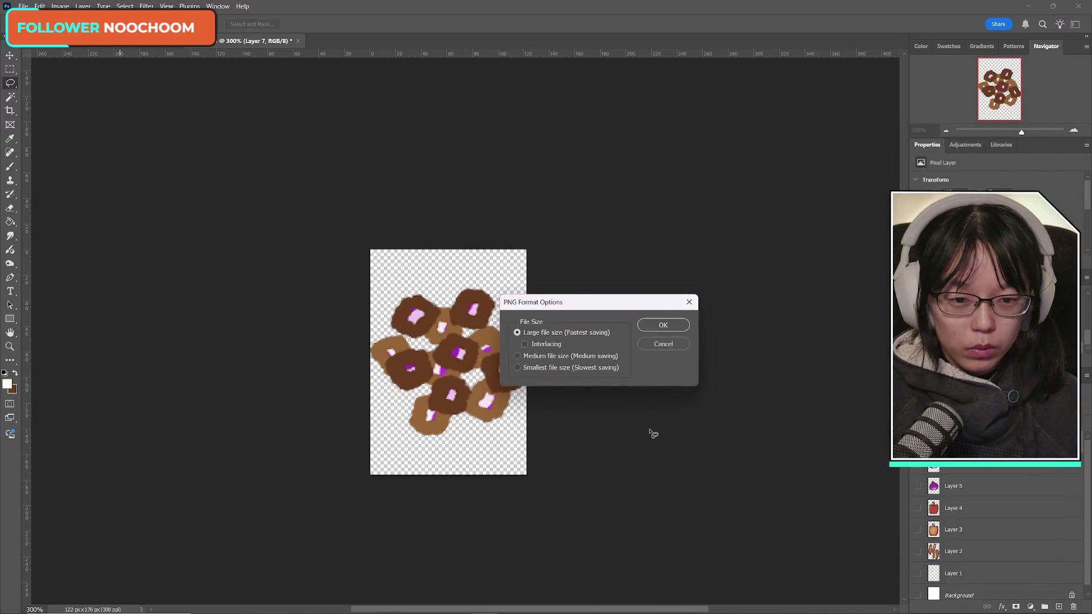
{"action": "key", "text": "Return"}
- Return to the kitchen scene and select the oil layer
{"action": "key", "text": "ctrl+Tab"}
{"action": "scroll", "coordinate": [1061, 530], "scroll_direction": "down", "scroll_amount": 5}
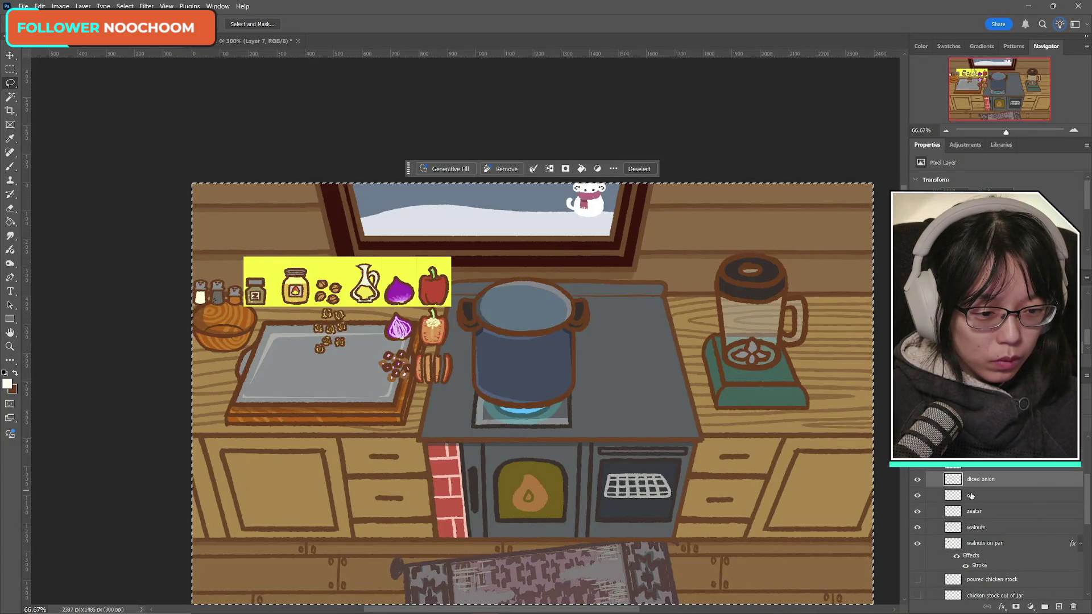
{"action": "left_click", "coordinate": [971, 495]}
- Paste the oil bottle into the sprite document and hide the diced onion layer
{"action": "key", "text": "ctrl+Tab"}
{"action": "left_click", "coordinate": [23, 5]}
{"action": "left_click", "coordinate": [28, 17]}
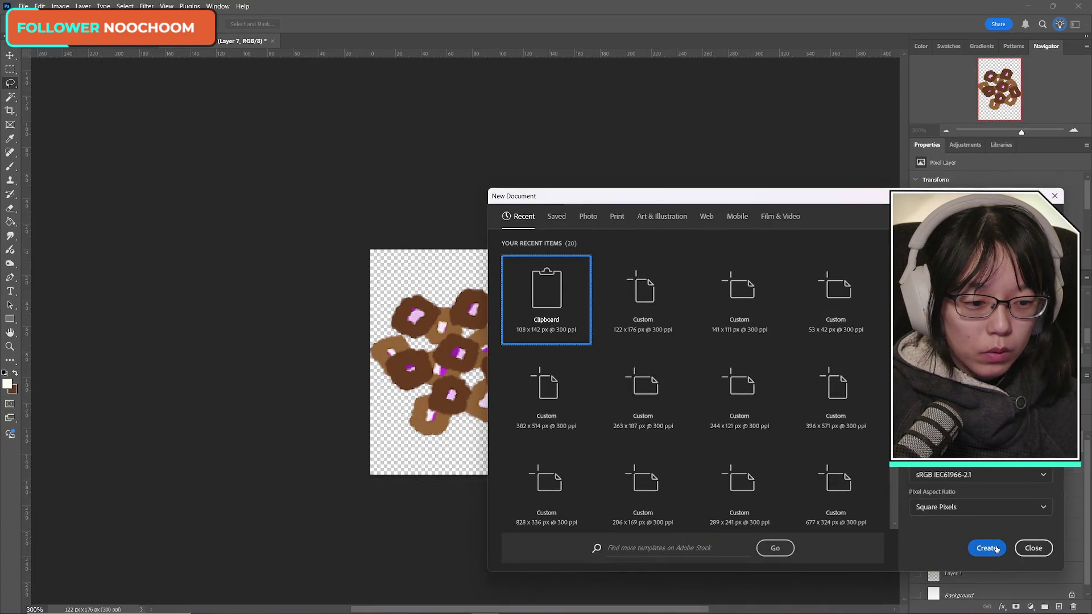
{"action": "left_click", "coordinate": [987, 548]}
{"action": "left_click", "coordinate": [366, 41]}
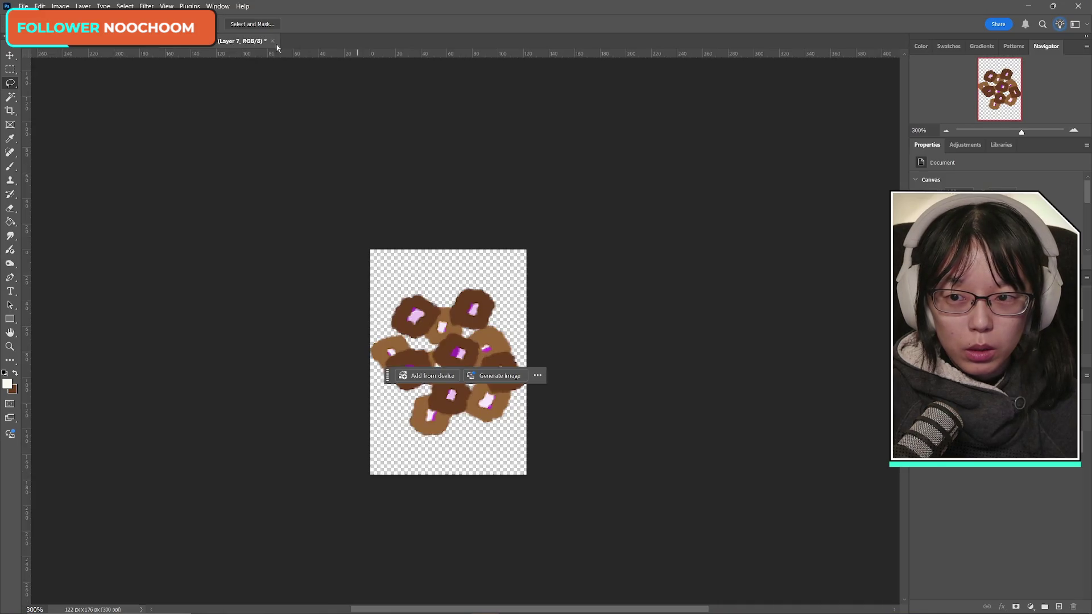
{"action": "key", "text": "ctrl+v"}
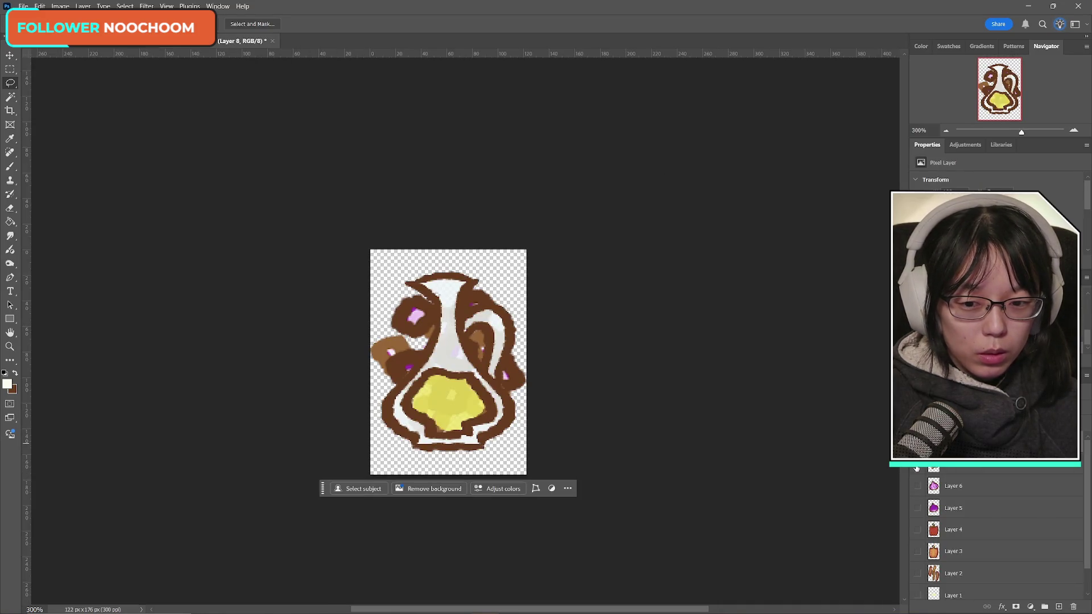
{"action": "left_click", "coordinate": [916, 468]}
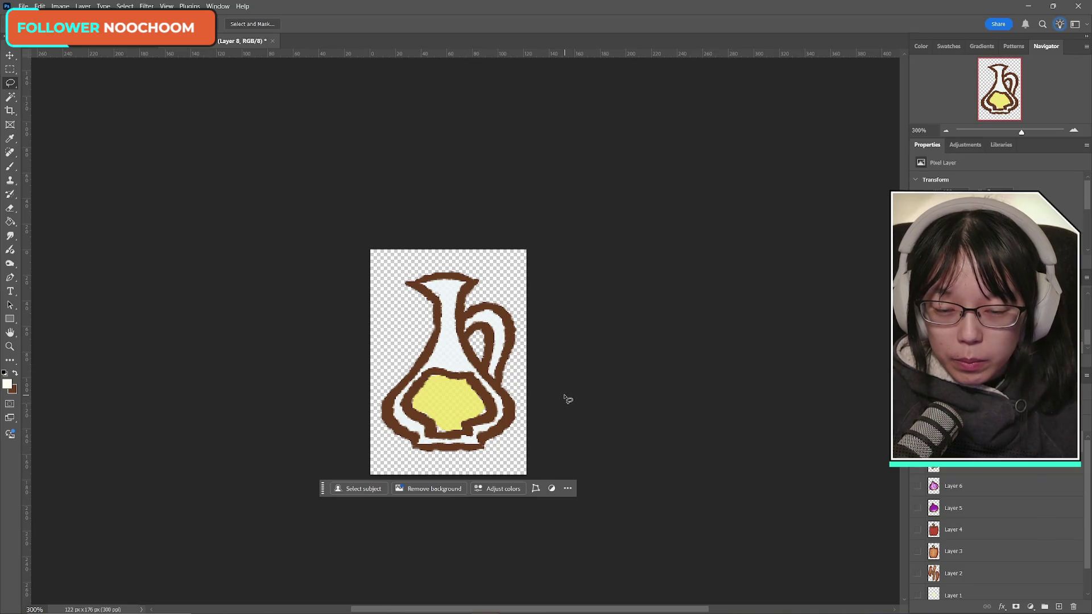
- Save a PNG copy of the oil bottle in Recipe2 with the name ending in 'oil'
{"action": "left_click", "coordinate": [24, 6]}
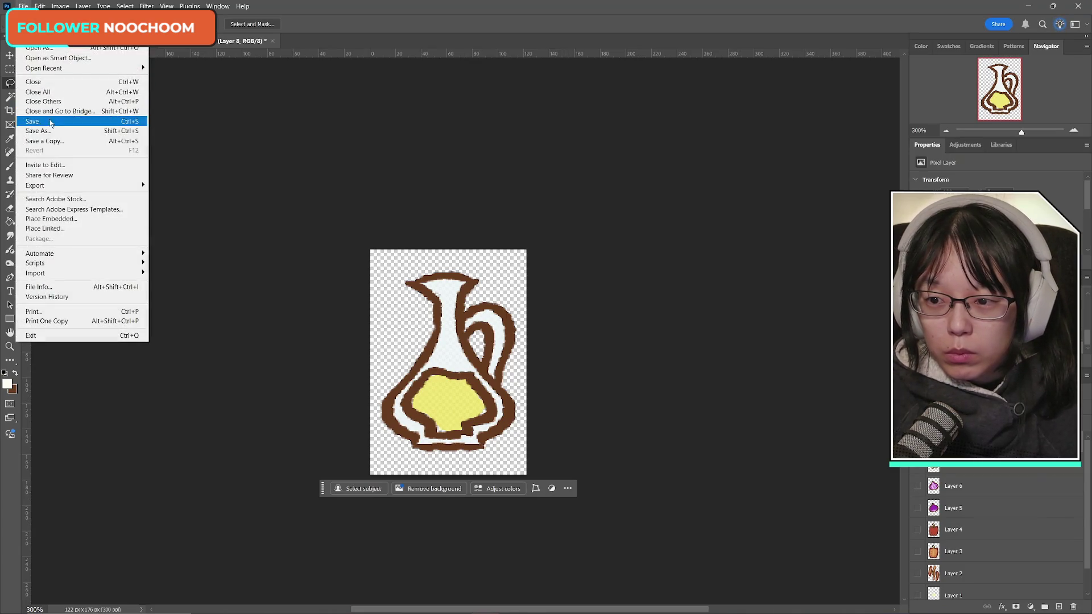
{"action": "left_click", "coordinate": [51, 139]}
{"action": "left_click", "coordinate": [650, 445]}
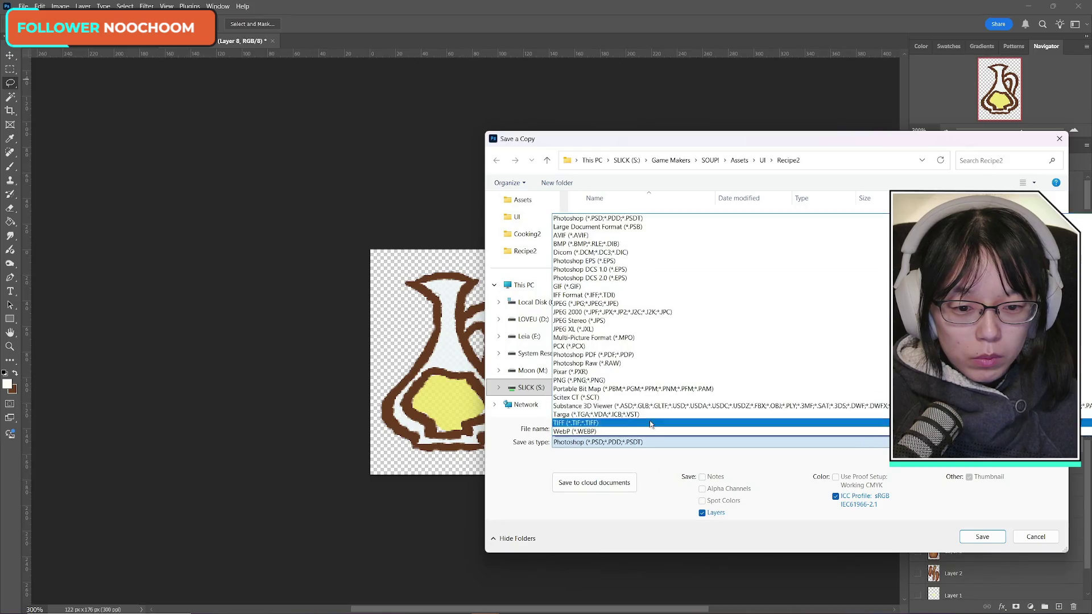
{"action": "left_click", "coordinate": [651, 375]}
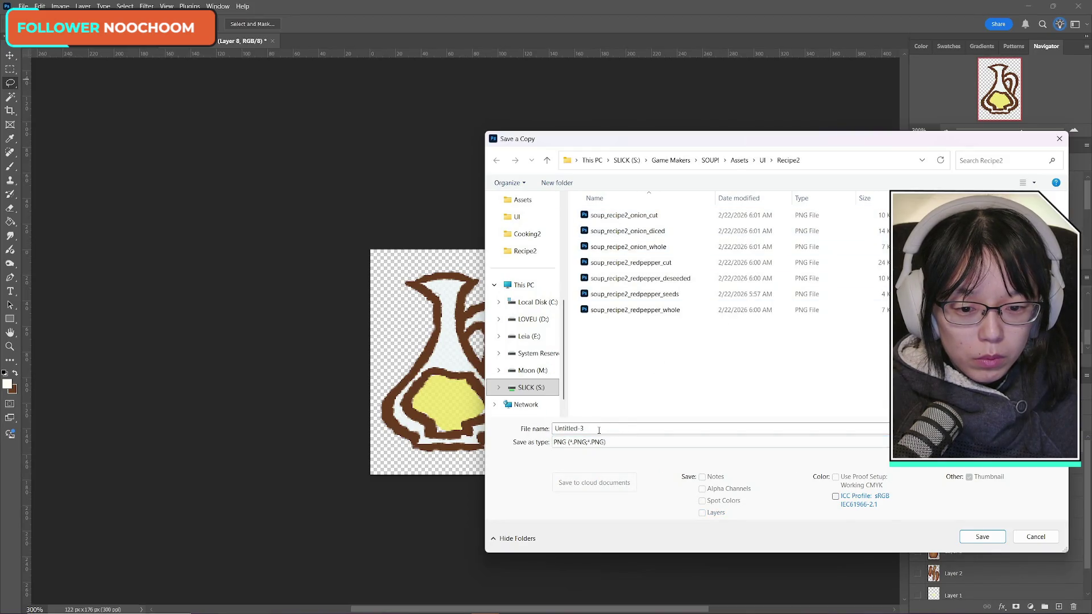
{"action": "left_click", "coordinate": [642, 294]}
{"action": "left_click", "coordinate": [625, 428]}
{"action": "left_click_drag", "start_coordinate": [595, 428], "coordinate": [644, 428]}
{"action": "type", "text": "oil"}
{"action": "key", "text": "Return"}
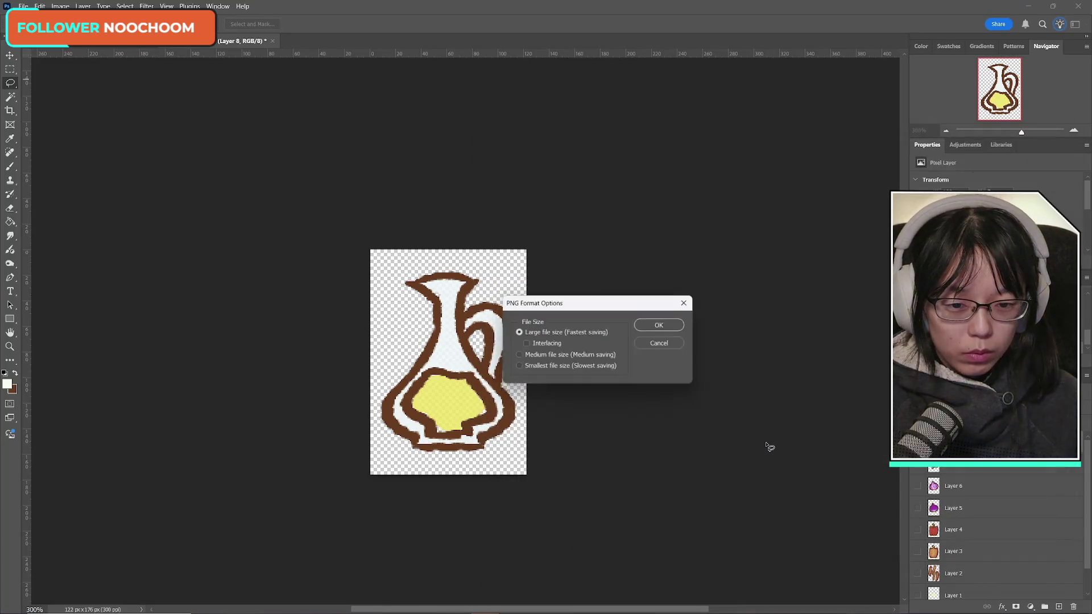
{"action": "key", "text": "Return"}
{"action": "left_click", "coordinate": [102, 48]}
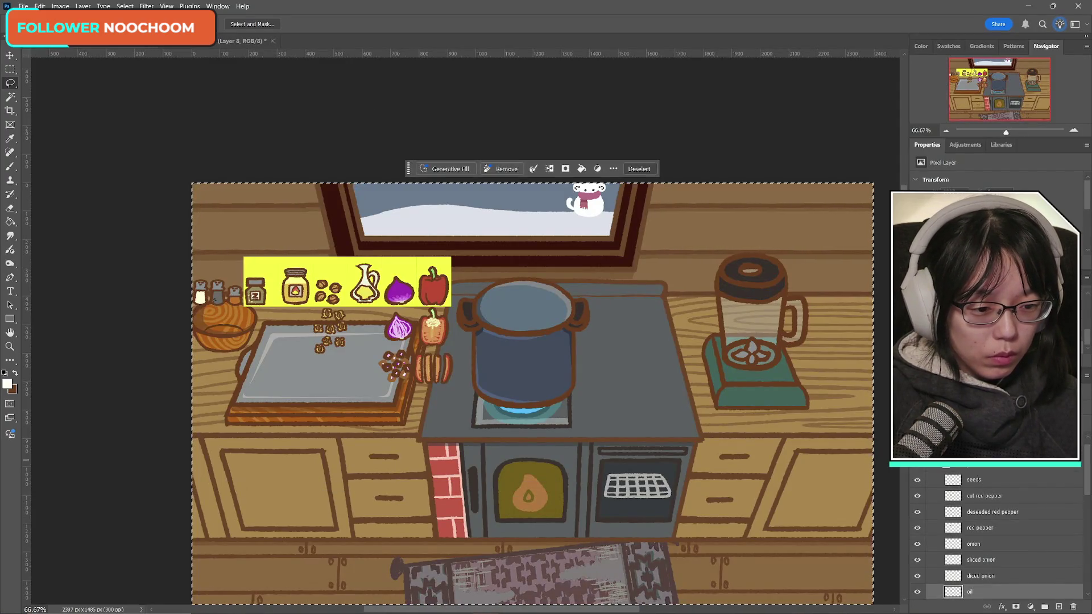
- Switch to the sprite document and hide the oil bottle layer
{"action": "scroll", "coordinate": [1010, 523], "scroll_direction": "down", "scroll_amount": 3}
{"action": "scroll", "coordinate": [1010, 523], "scroll_direction": "down", "scroll_amount": 2}
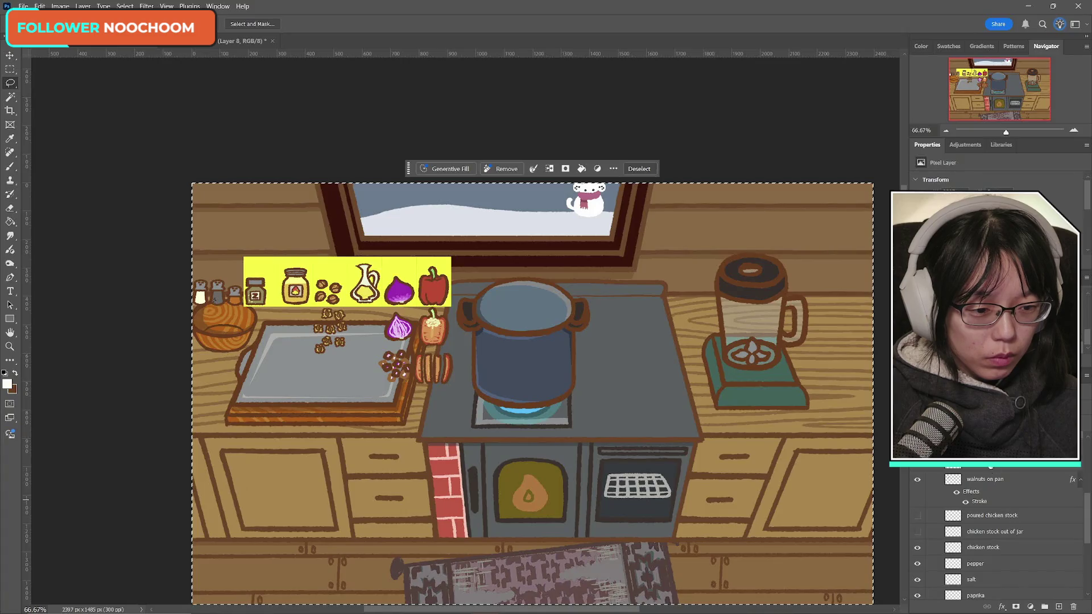
{"action": "key", "text": "ctrl+Tab"}
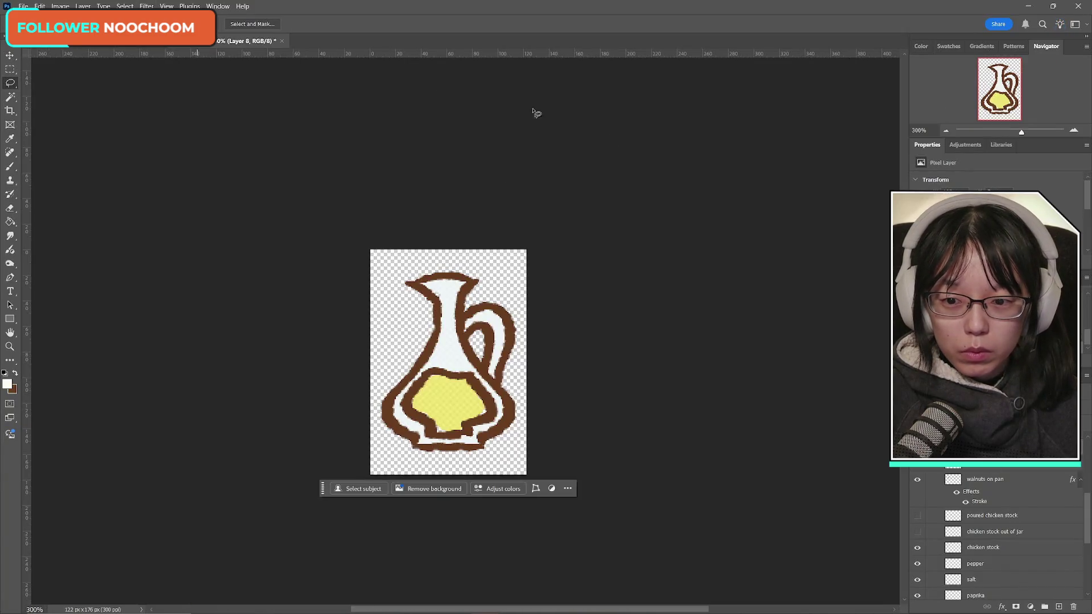
{"action": "key", "text": "ctrl+Tab"}
{"action": "left_click", "coordinate": [916, 471]}
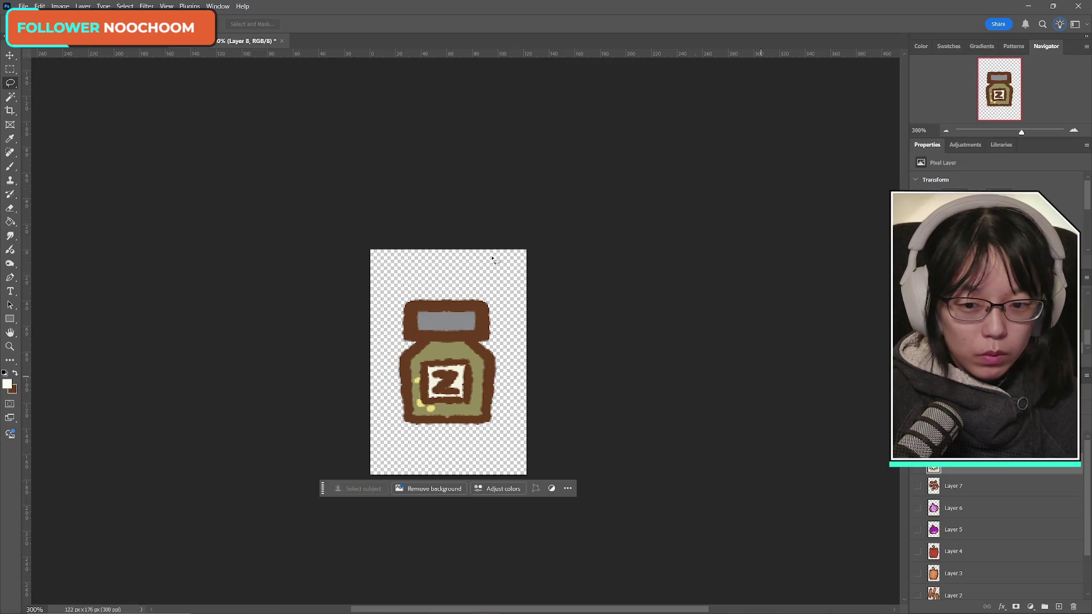
- Save the za'atar jar as PNG soup_recipe2_zaatar, then undo back to the kitchen scene
{"action": "left_click", "coordinate": [24, 6]}
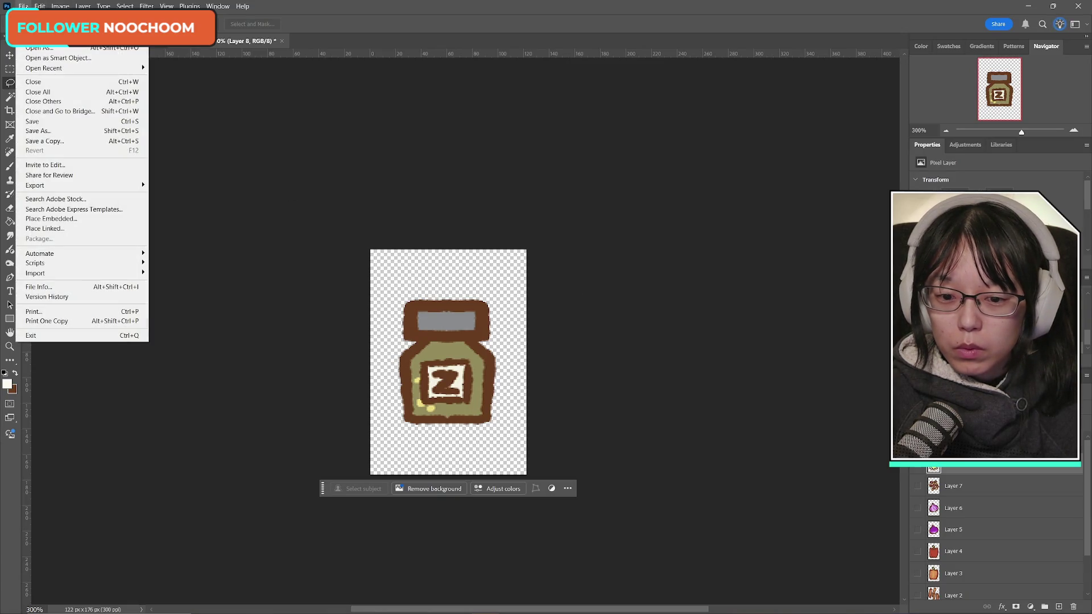
{"action": "left_click", "coordinate": [54, 142]}
{"action": "left_click", "coordinate": [591, 441]}
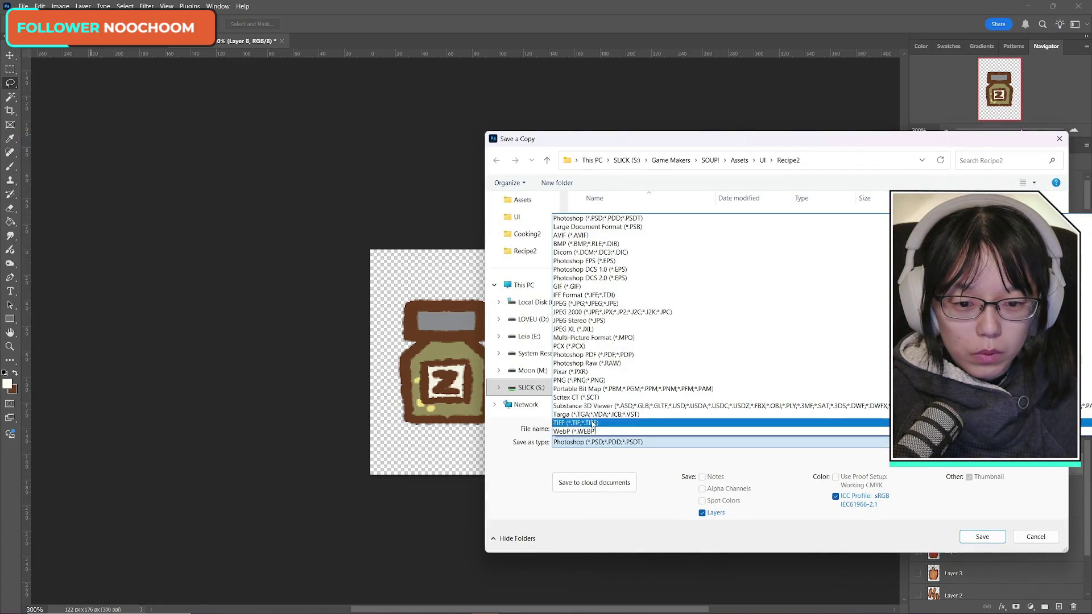
{"action": "left_click", "coordinate": [580, 380]}
{"action": "left_click", "coordinate": [656, 325]}
{"action": "double_click", "coordinate": [668, 427]}
{"action": "left_click", "coordinate": [668, 428]}
{"action": "key", "text": "BackSpace"}
{"action": "key", "text": "BackSpace"}
{"action": "key", "text": "BackSpace"}
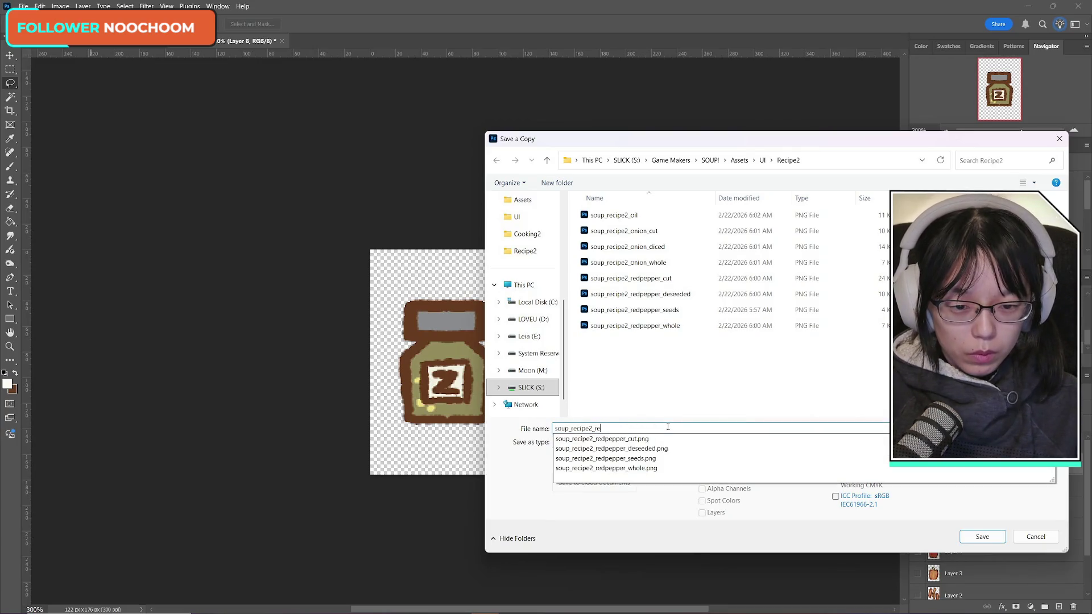
{"action": "type", "text": "zaata"}
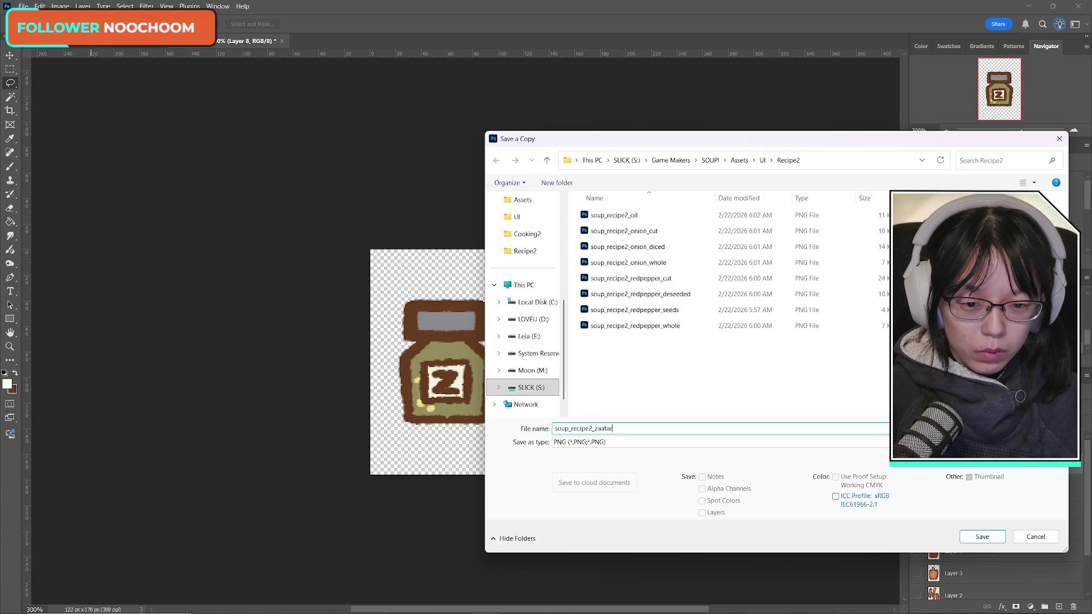
{"action": "key", "text": "Return"}
{"action": "key", "text": "Return"}
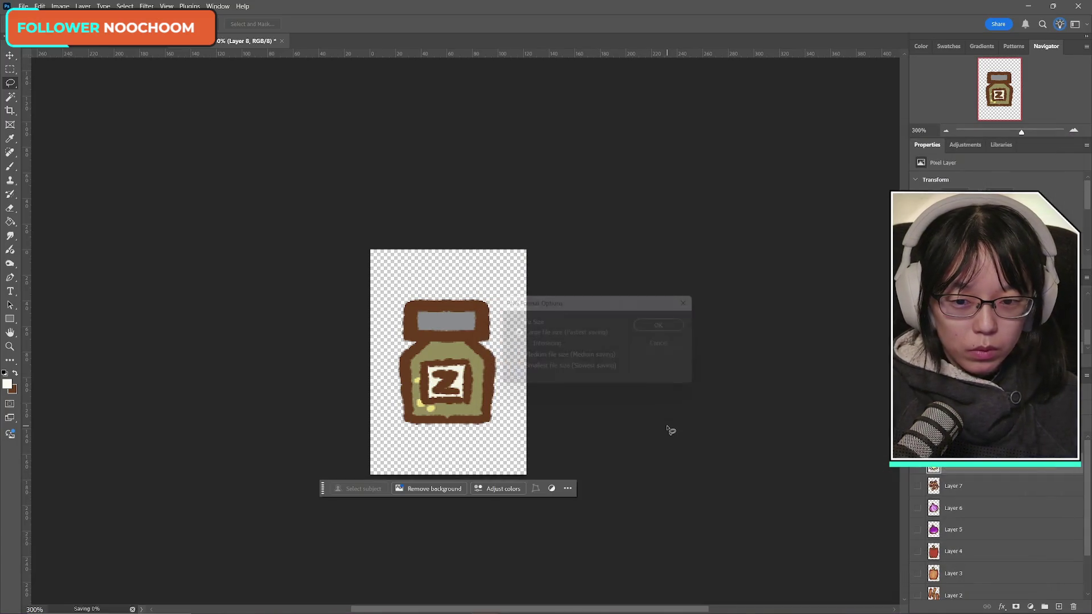
{"action": "key", "text": "ctrl+z"}
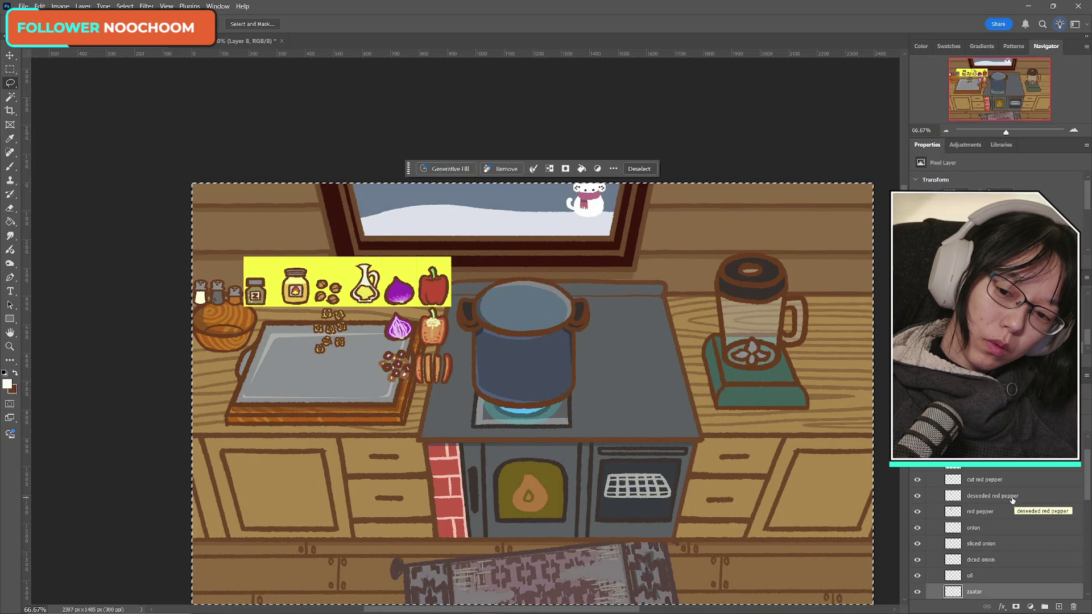
{"action": "scroll", "coordinate": [1001, 494], "scroll_direction": "down", "scroll_amount": 5}
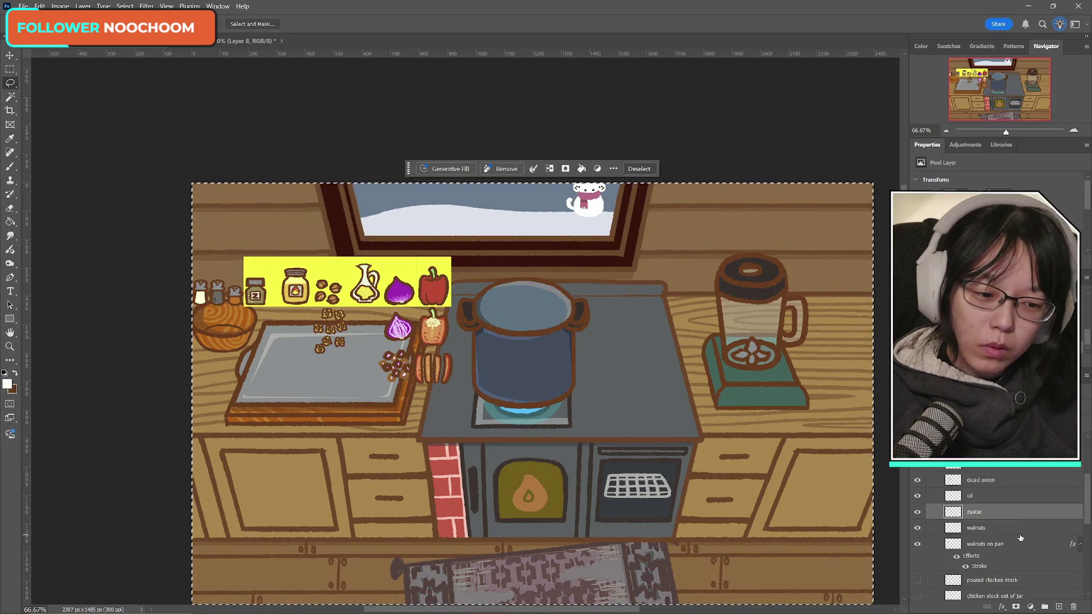
- Paste the walnuts layer into the sprite document and hide the jar
{"action": "left_click", "coordinate": [983, 480]}
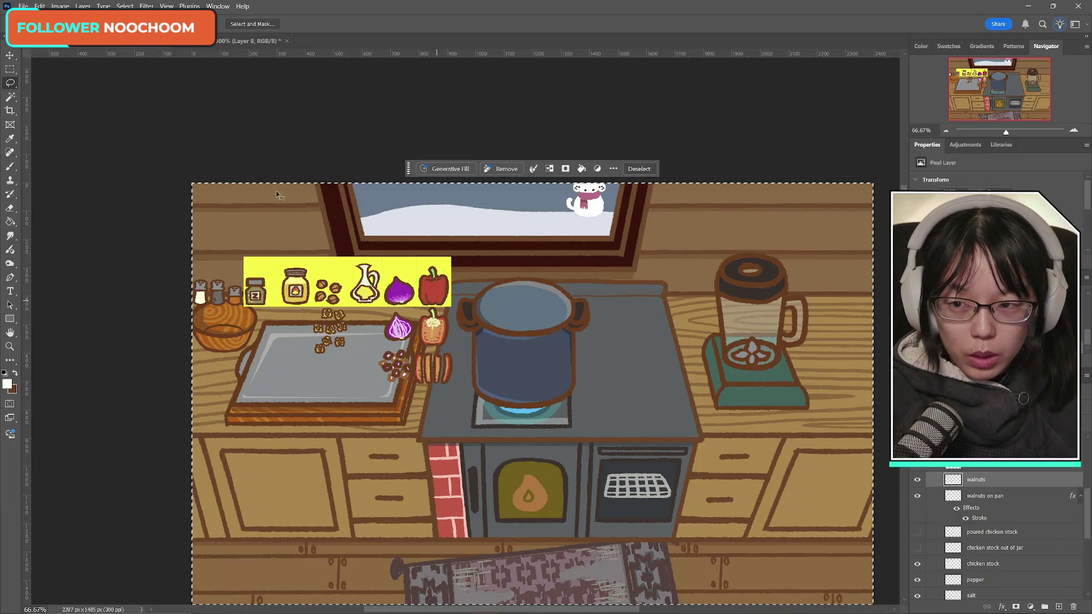
{"action": "left_click", "coordinate": [244, 41]}
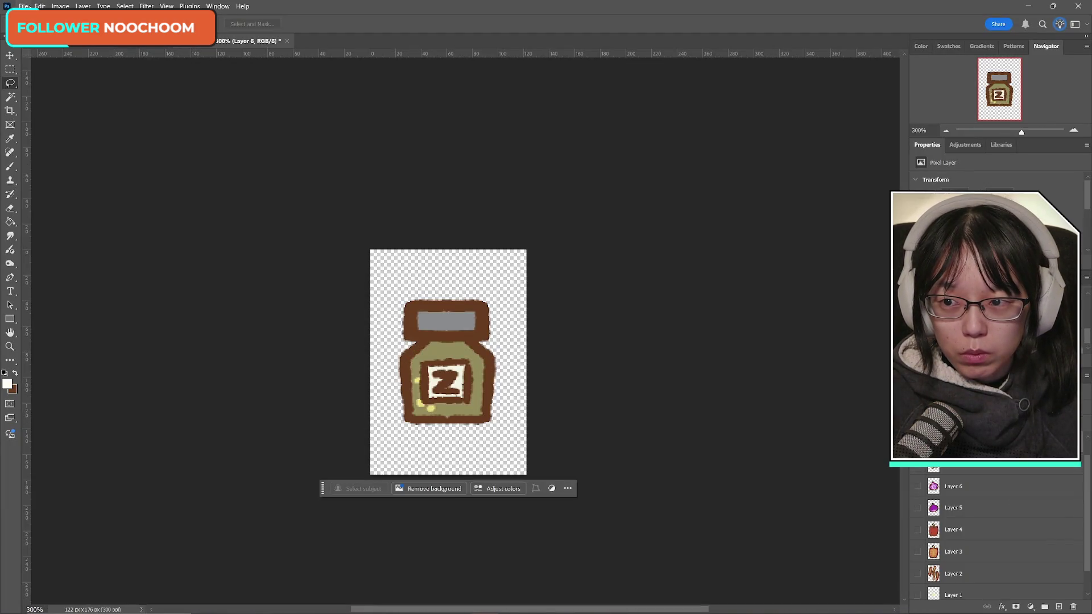
{"action": "key", "text": "ctrl+v"}
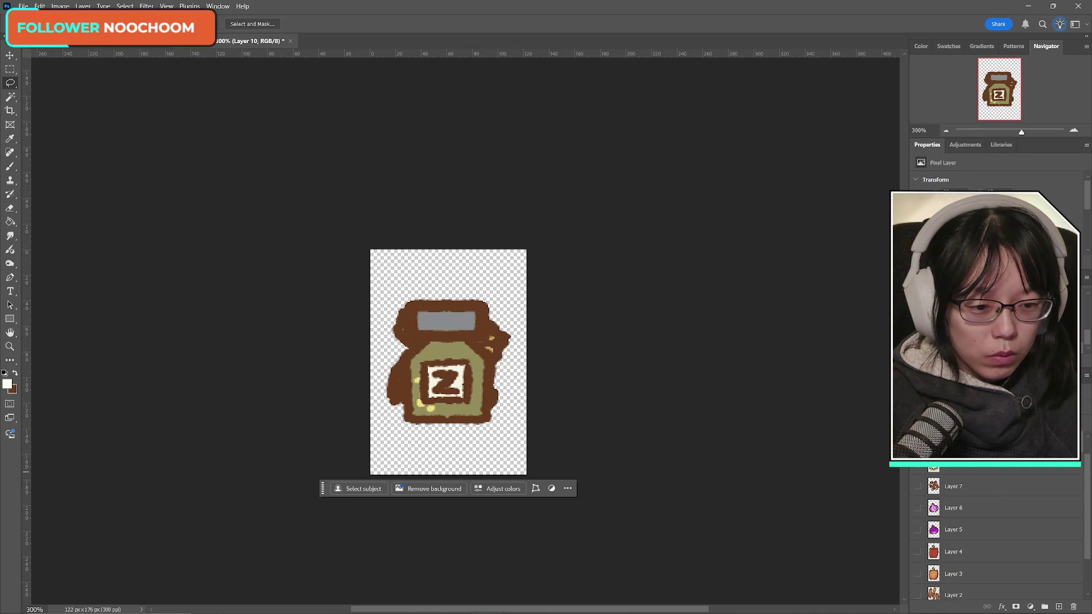
{"action": "scroll", "coordinate": [928, 475], "scroll_direction": "up", "scroll_amount": 1}
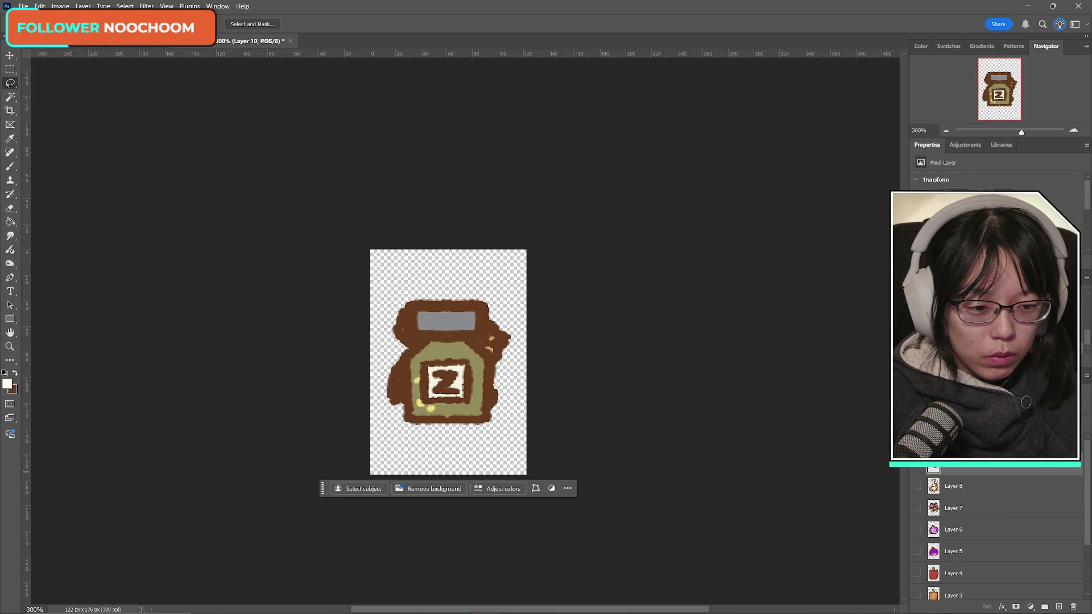
{"action": "left_click", "coordinate": [960, 466]}
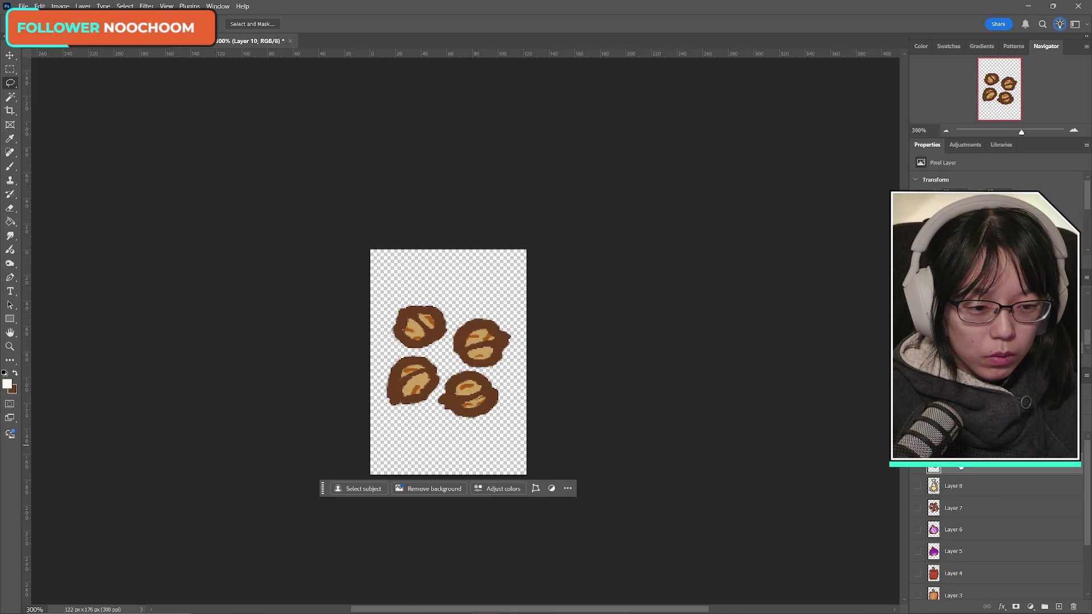
- Save a PNG copy of the walnuts as soup_recipe2_walnuts_whole in Recipe2
{"action": "left_click", "coordinate": [23, 6]}
{"action": "left_click", "coordinate": [74, 140]}
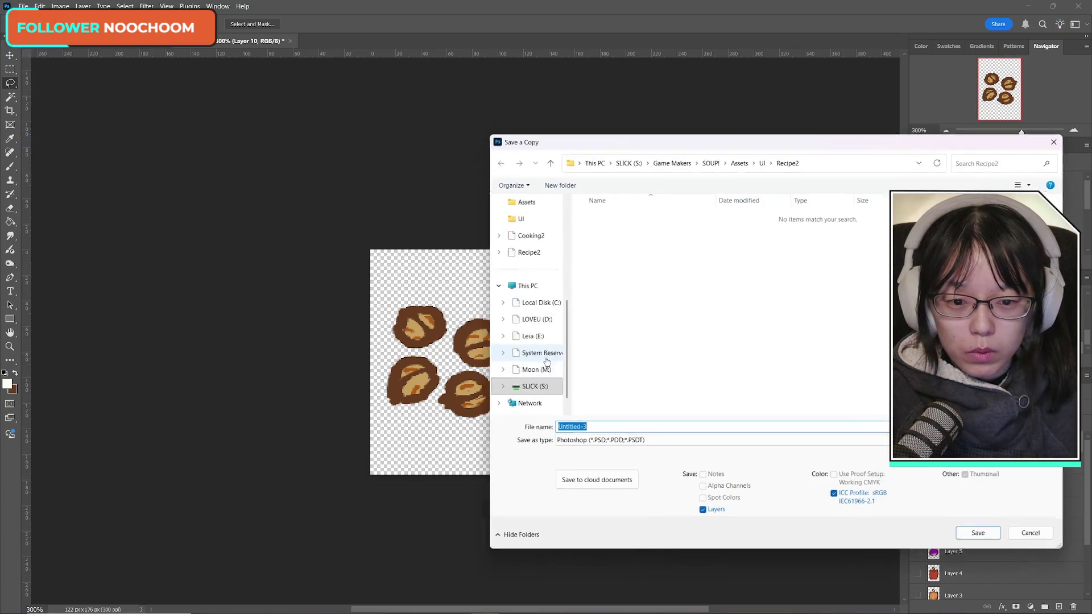
{"action": "left_click", "coordinate": [603, 441]}
{"action": "left_click", "coordinate": [602, 382]}
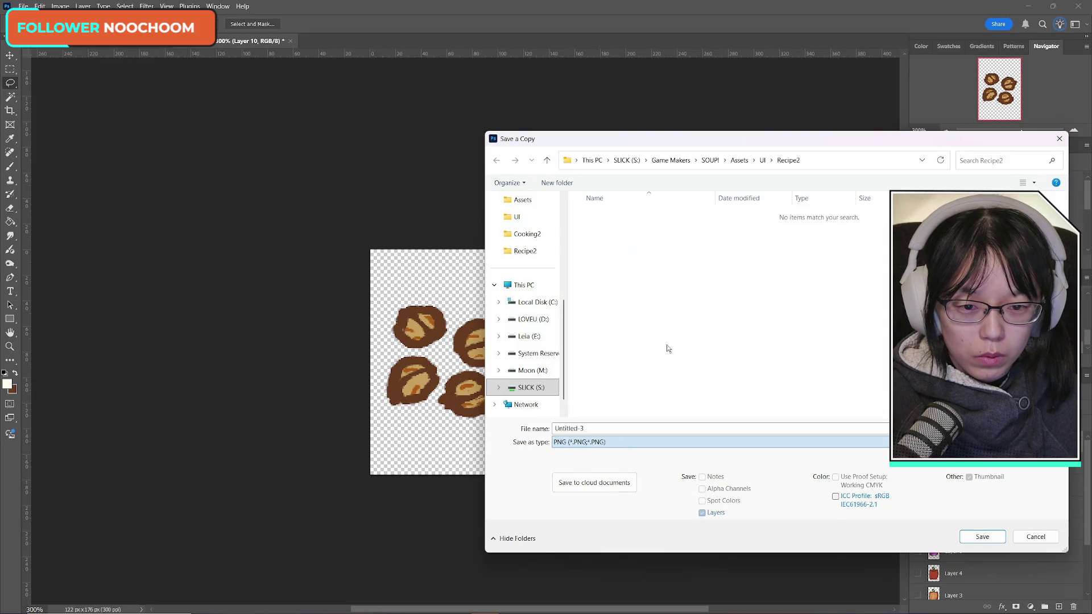
{"action": "left_click", "coordinate": [662, 263]}
{"action": "left_click", "coordinate": [608, 429]}
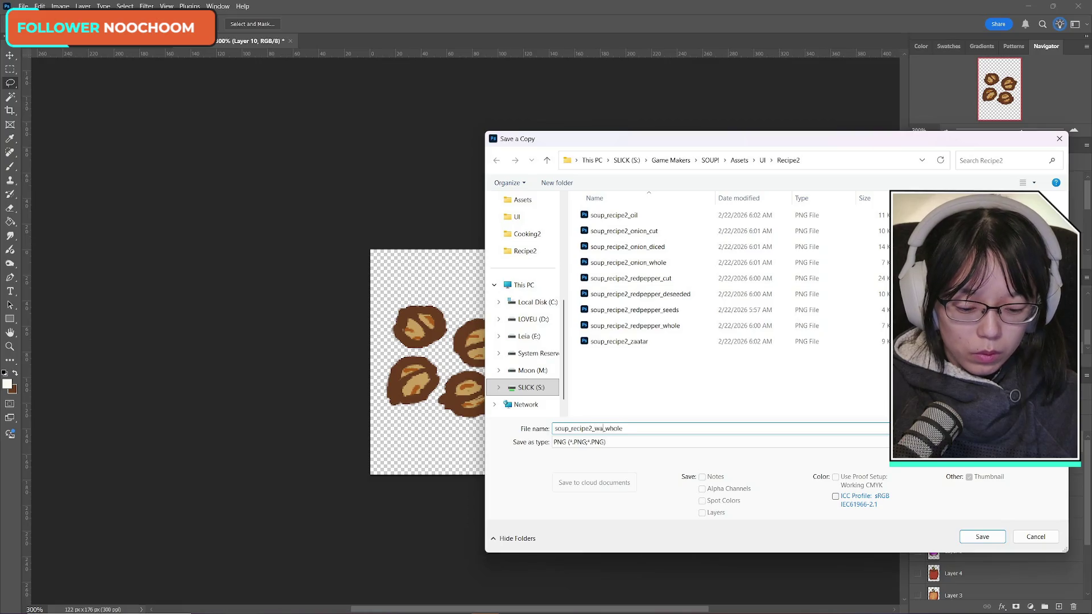
{"action": "key", "text": "Return"}
{"action": "key", "text": "Return"}
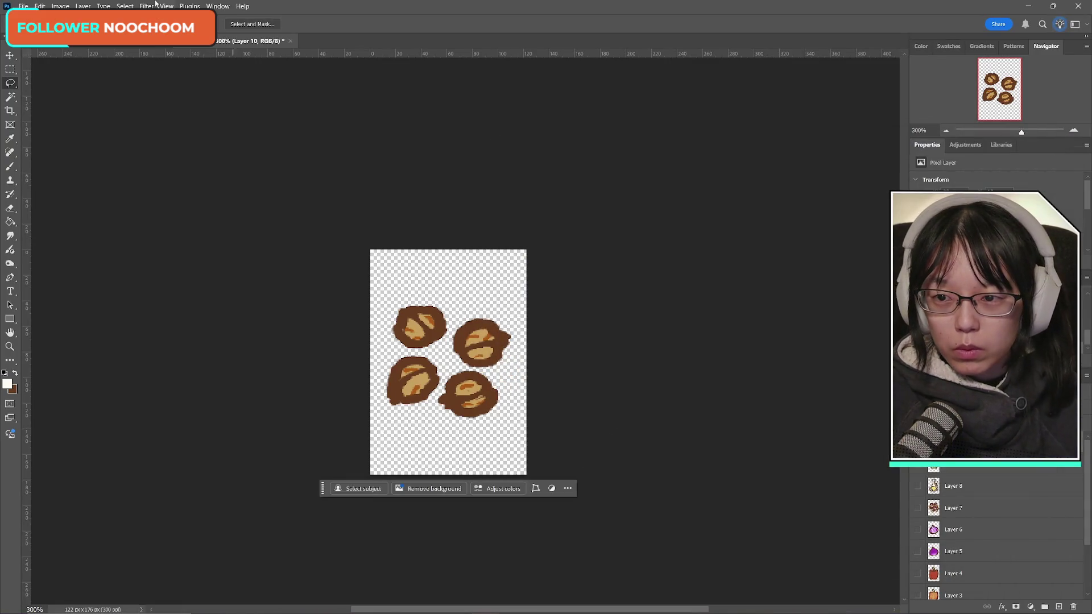
- Undo back to the kitchen scene and hide the walnuts layer
{"action": "key", "text": "ctrl+z"}
{"action": "scroll", "coordinate": [920, 513], "scroll_direction": "up", "scroll_amount": 5}
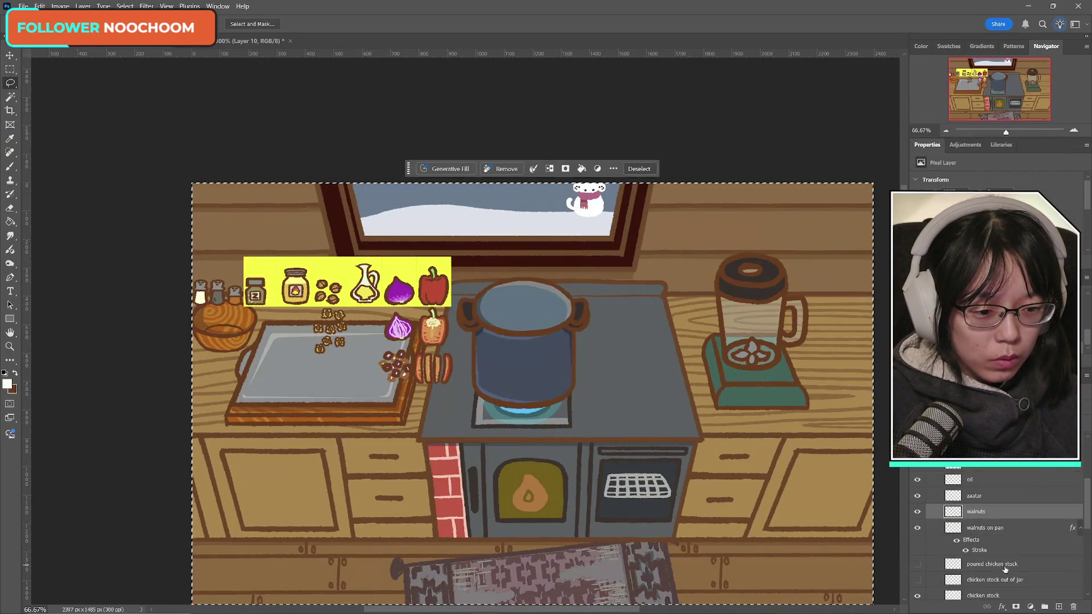
{"action": "left_click", "coordinate": [918, 512]}
- Convert 'walnuts on pan' to a smart object and show only the walnut pieces in the sprite document
{"action": "left_click", "coordinate": [997, 528]}
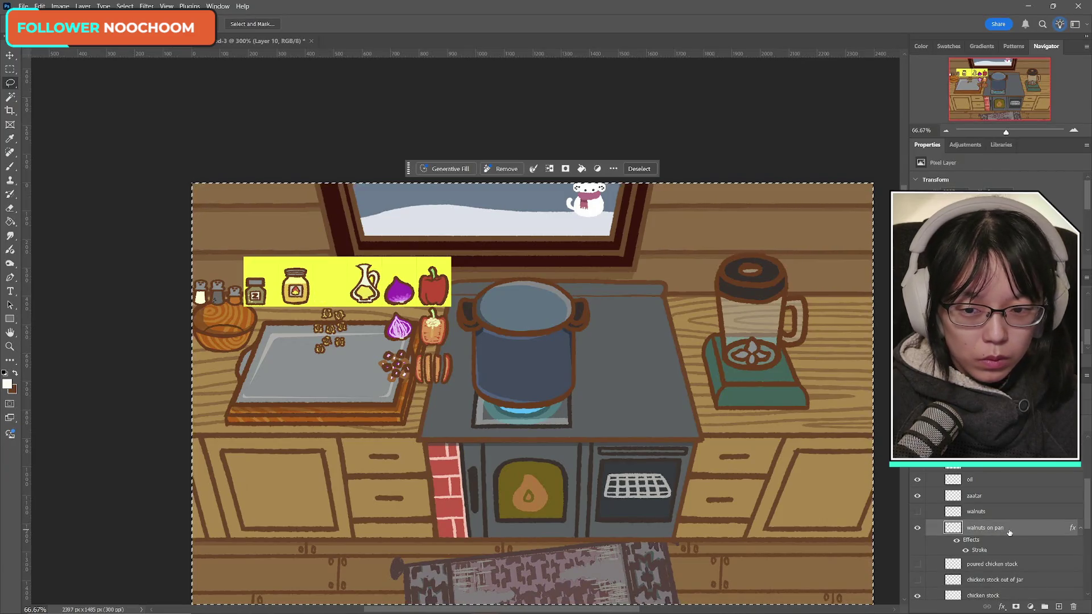
{"action": "right_click", "coordinate": [998, 528]}
{"action": "left_click", "coordinate": [988, 530]}
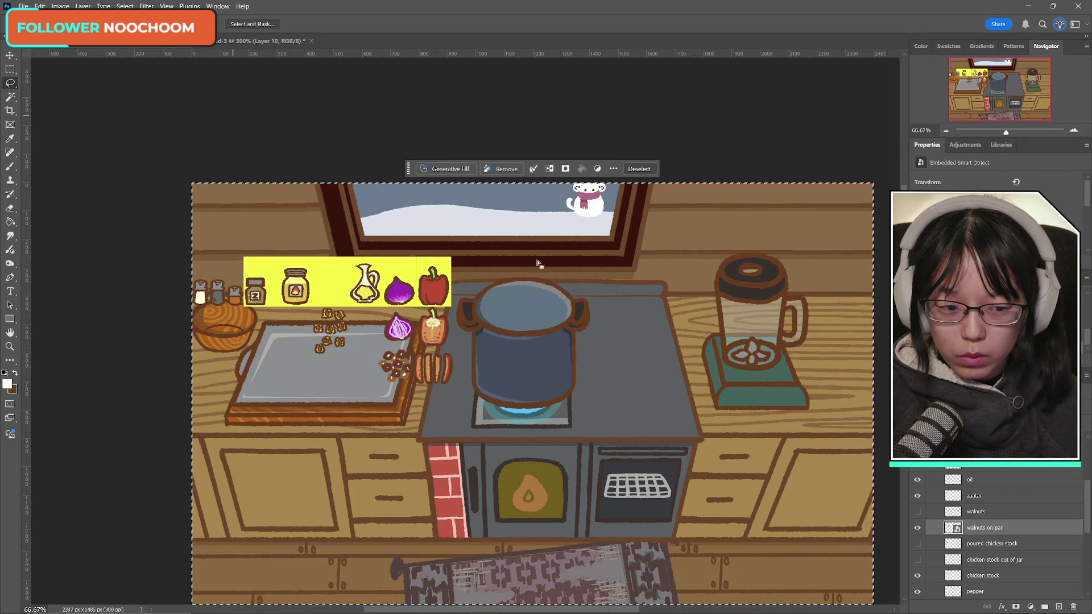
{"action": "left_click", "coordinate": [917, 511]}
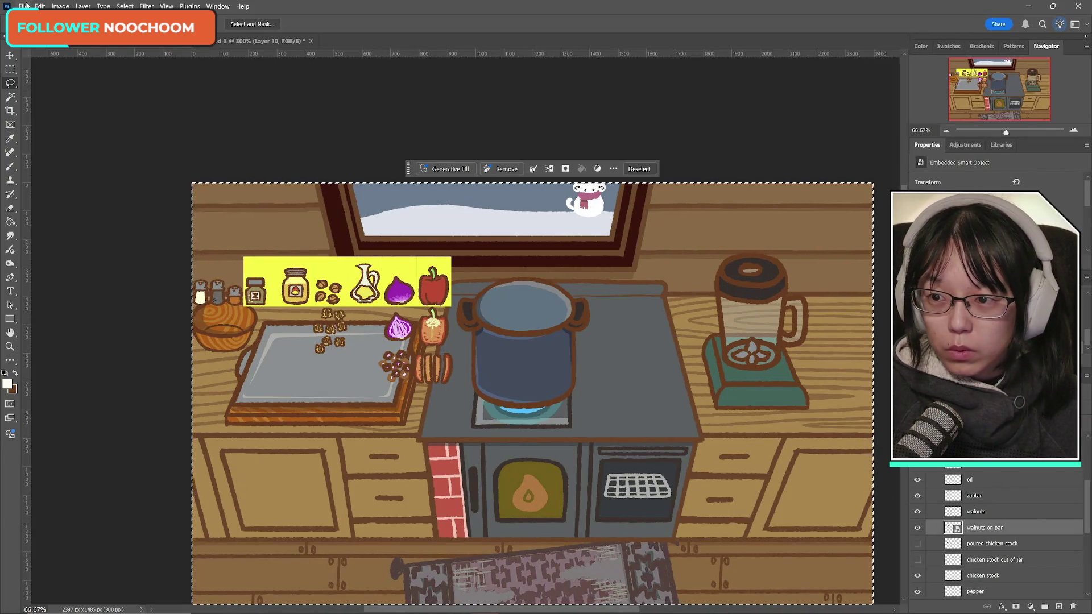
{"action": "left_click", "coordinate": [267, 38]}
{"action": "left_click", "coordinate": [917, 529]}
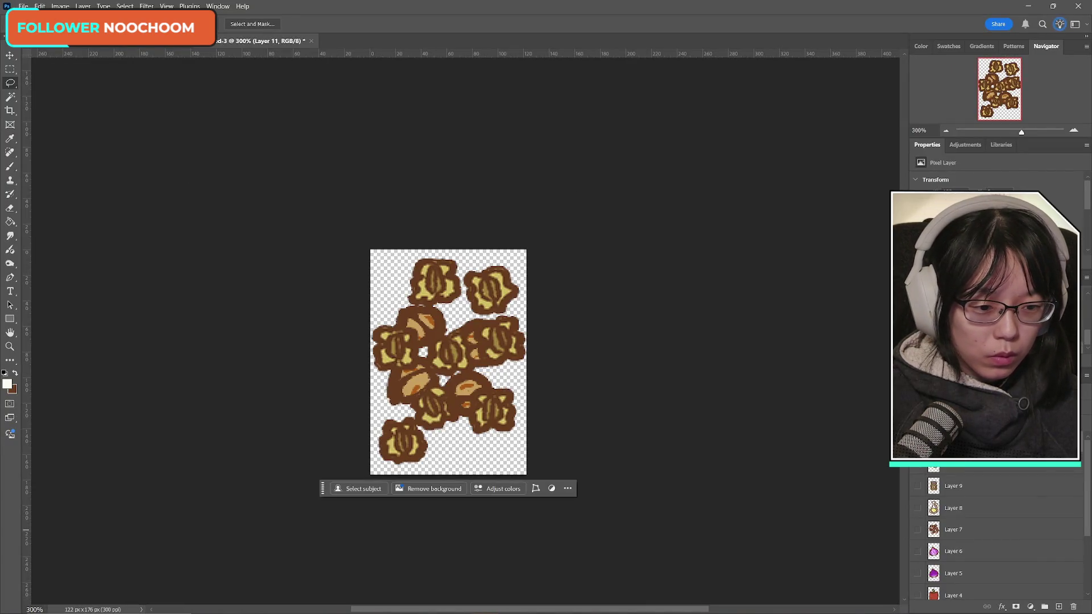
{"action": "left_click", "coordinate": [917, 443]}
- Start a PNG copy of the walnut pieces, reusing the walnuts_whole name with 'whole' selected
{"action": "left_click", "coordinate": [24, 7]}
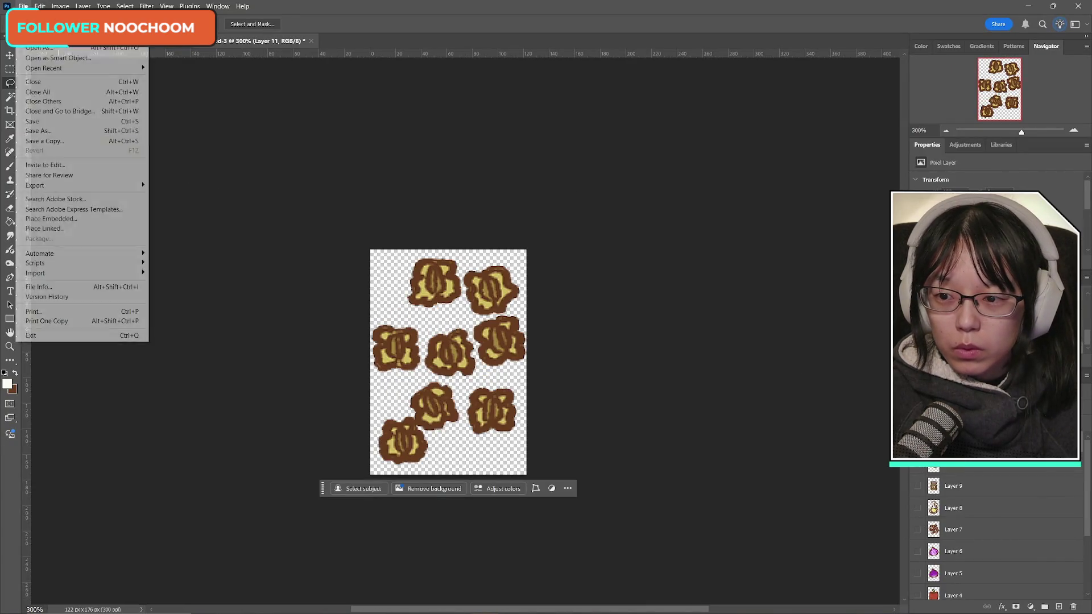
{"action": "left_click", "coordinate": [108, 138]}
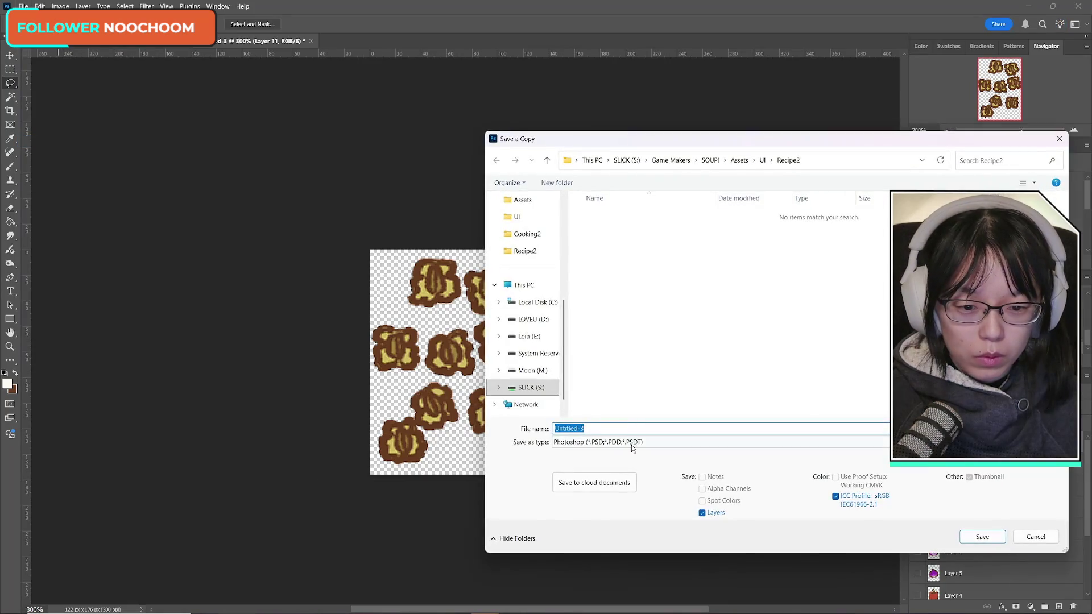
{"action": "left_click", "coordinate": [633, 442]}
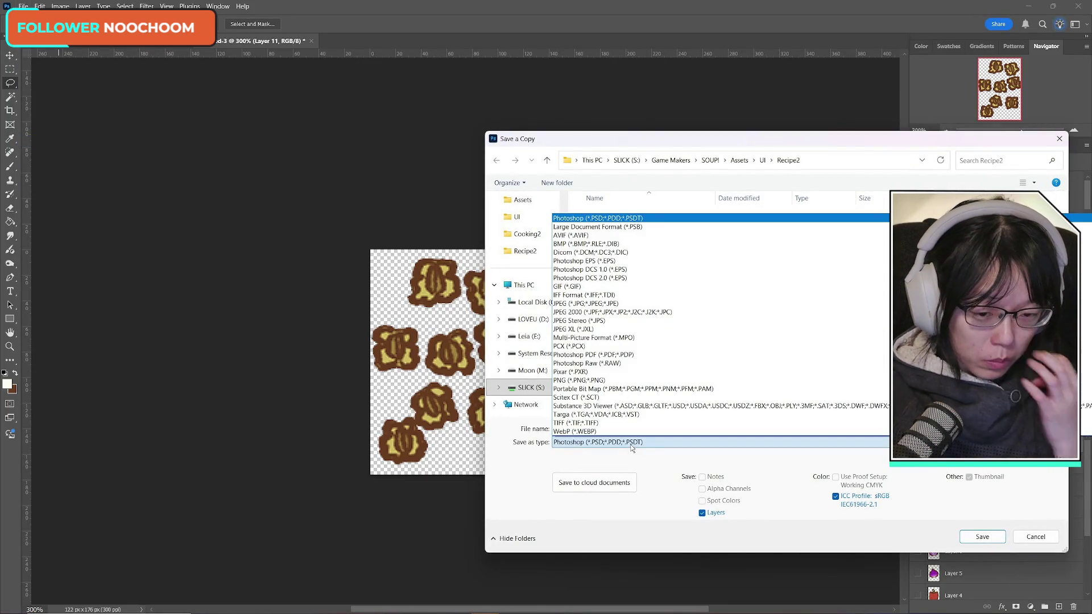
{"action": "left_click", "coordinate": [659, 381]}
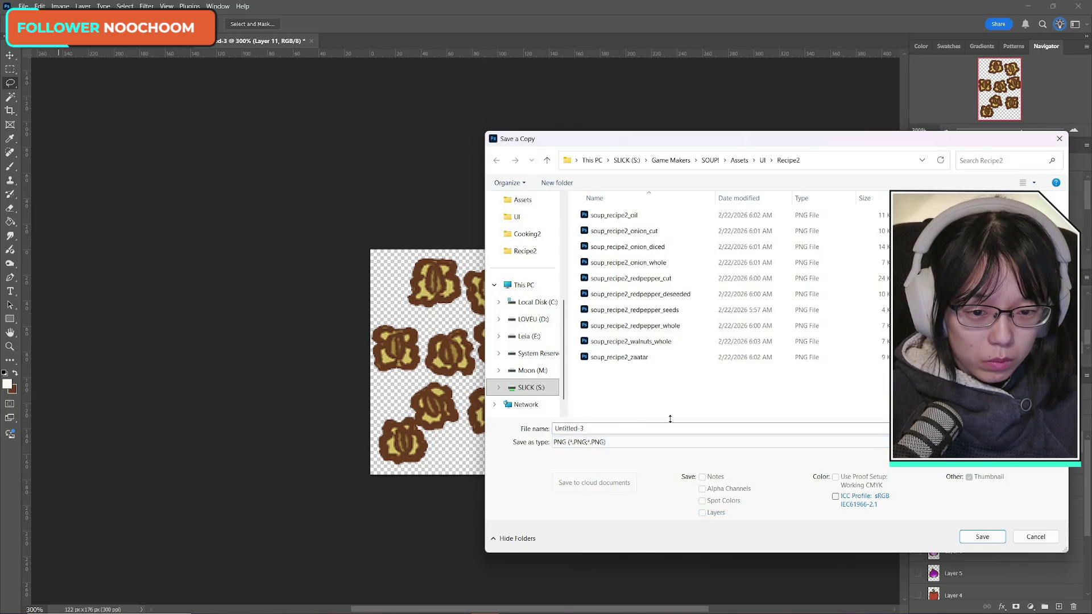
{"action": "left_click", "coordinate": [674, 343]}
{"action": "left_click", "coordinate": [650, 429]}
{"action": "double_click", "coordinate": [620, 429]}
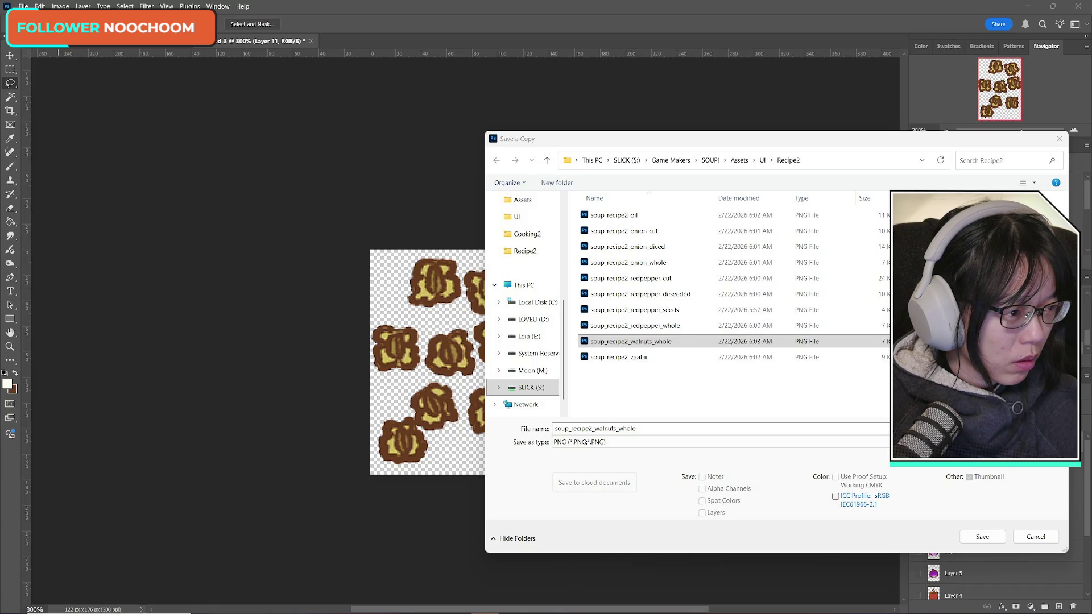
{"action": "left_click_drag", "start_coordinate": [605, 3], "coordinate": [604, 109]}
- Search for unshelled walnuts and open the English walnuts product page
{"action": "scroll", "coordinate": [495, 284], "scroll_direction": "up", "scroll_amount": 10}
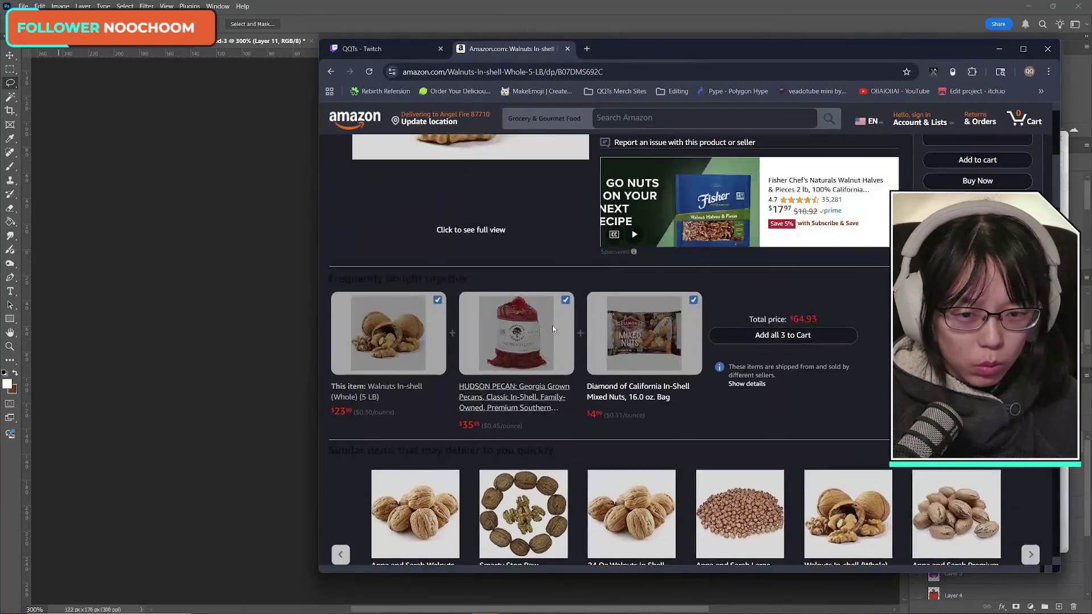
{"action": "left_click", "coordinate": [330, 72]}
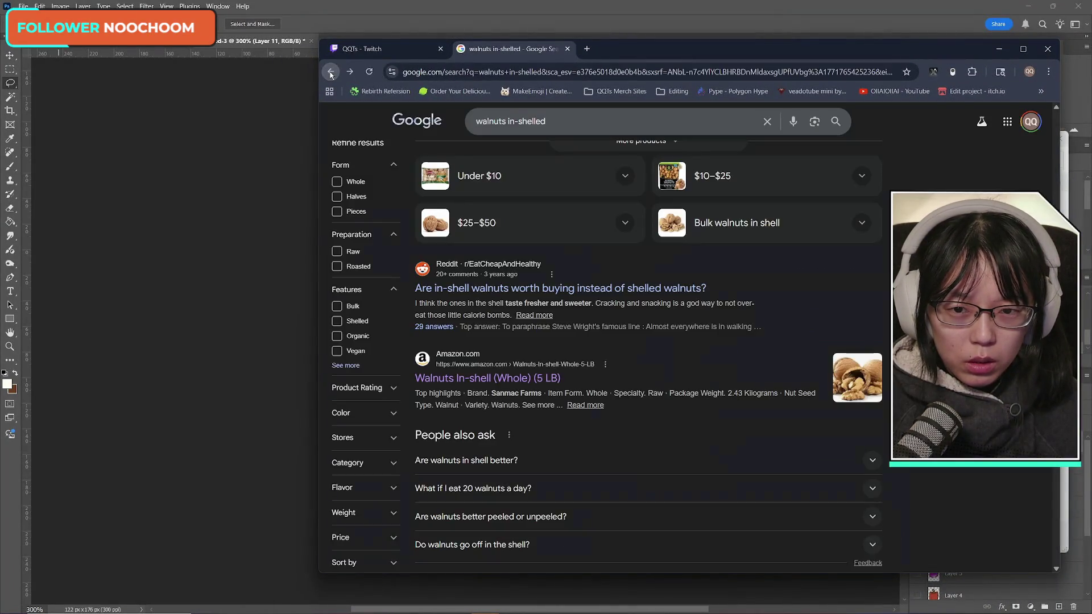
{"action": "left_click_drag", "start_coordinate": [547, 121], "coordinate": [451, 123]}
{"action": "key", "text": "BackSpace"}
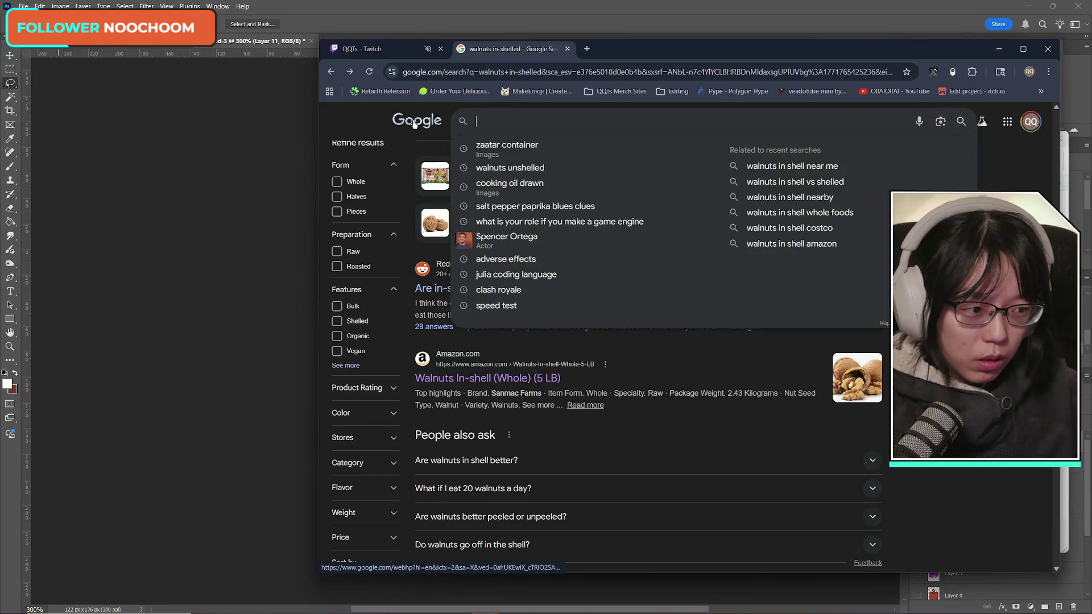
{"action": "left_click_drag", "start_coordinate": [358, 50], "coordinate": [1091, 51]}
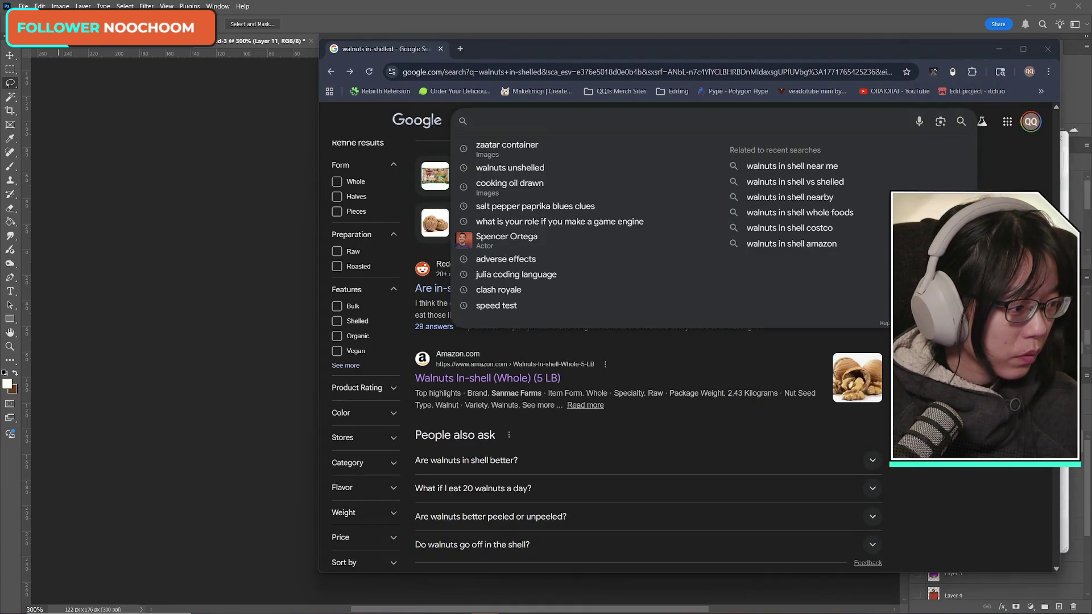
{"action": "left_click", "coordinate": [519, 126]}
{"action": "type", "text": "unshelled"}
{"action": "key", "text": "Down"}
{"action": "key", "text": "Return"}
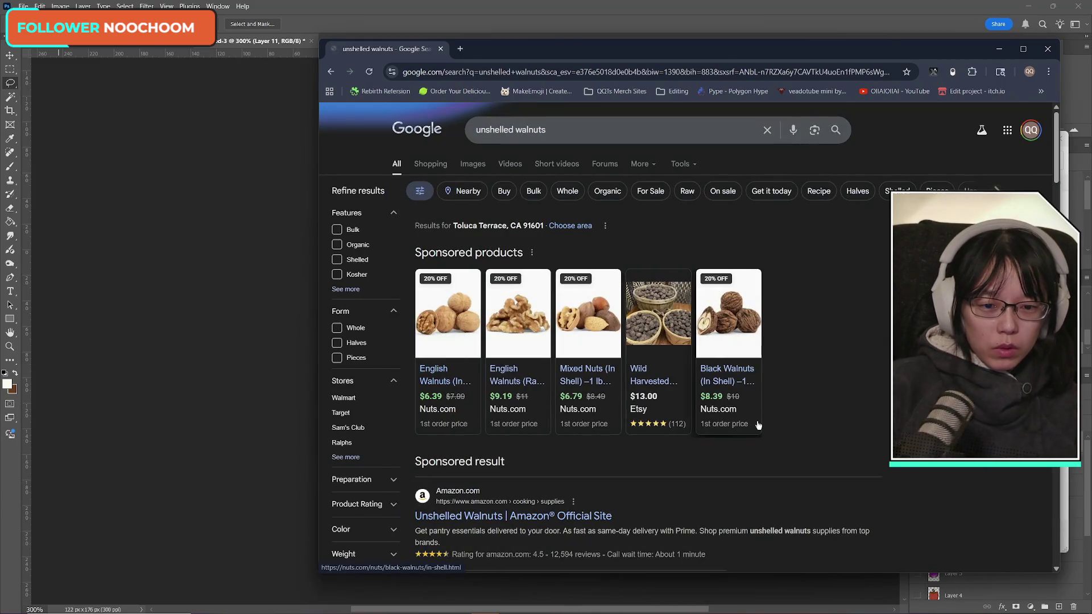
{"action": "left_click", "coordinate": [511, 376]}
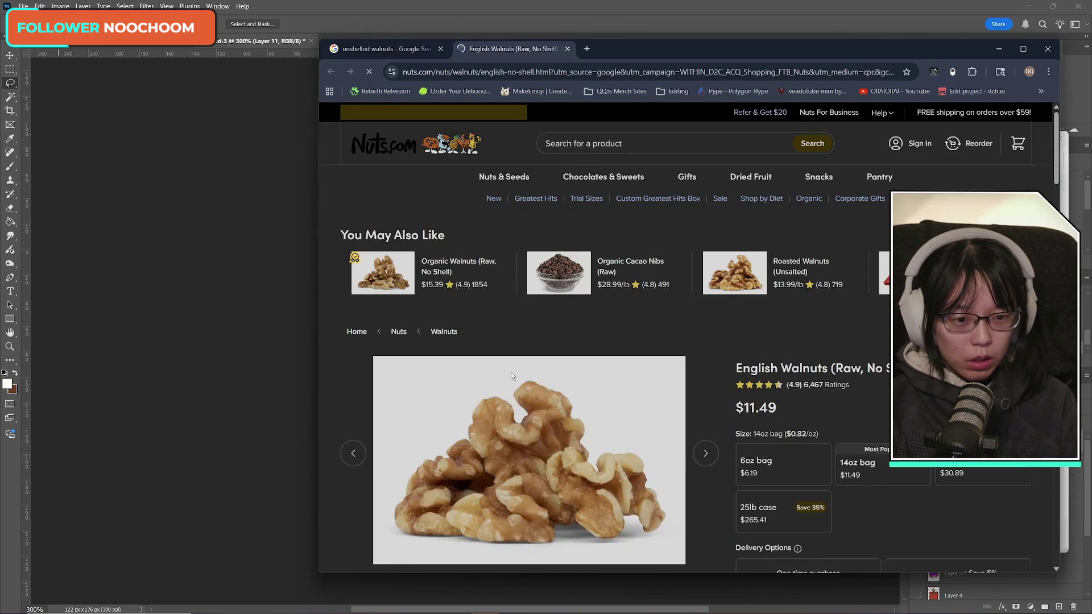
{"action": "scroll", "coordinate": [719, 413], "scroll_direction": "down", "scroll_amount": 3}
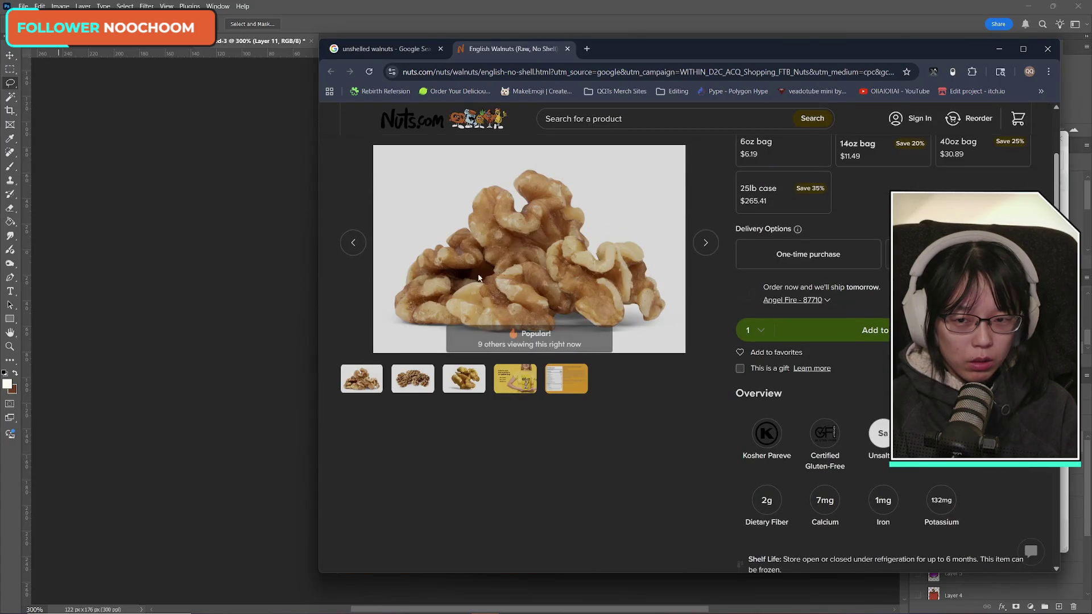
- Search Google for 'raw walnuts' and look over the results, briefly expanding the raw-walnut answer
{"action": "left_click", "coordinate": [568, 49]}
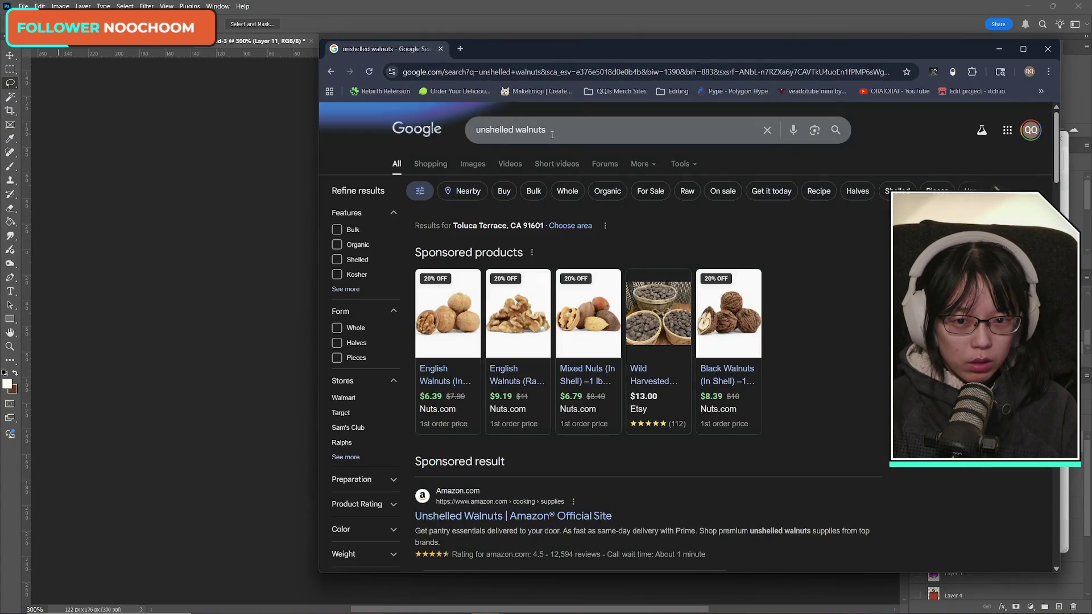
{"action": "key", "text": "slash"}
{"action": "type", "text": "raw walnuts"}
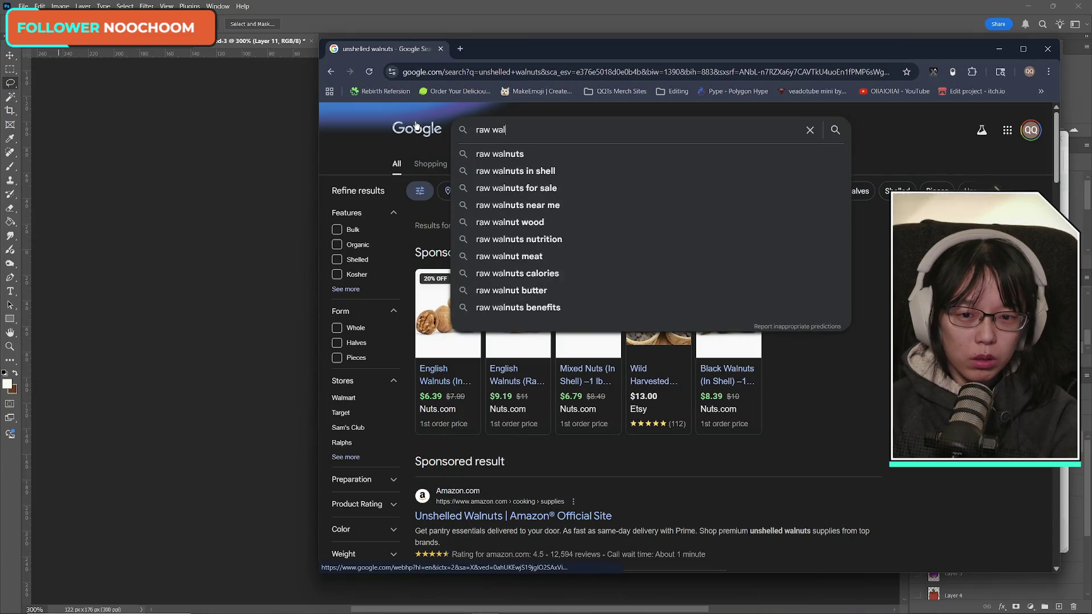
{"action": "key", "text": "Return"}
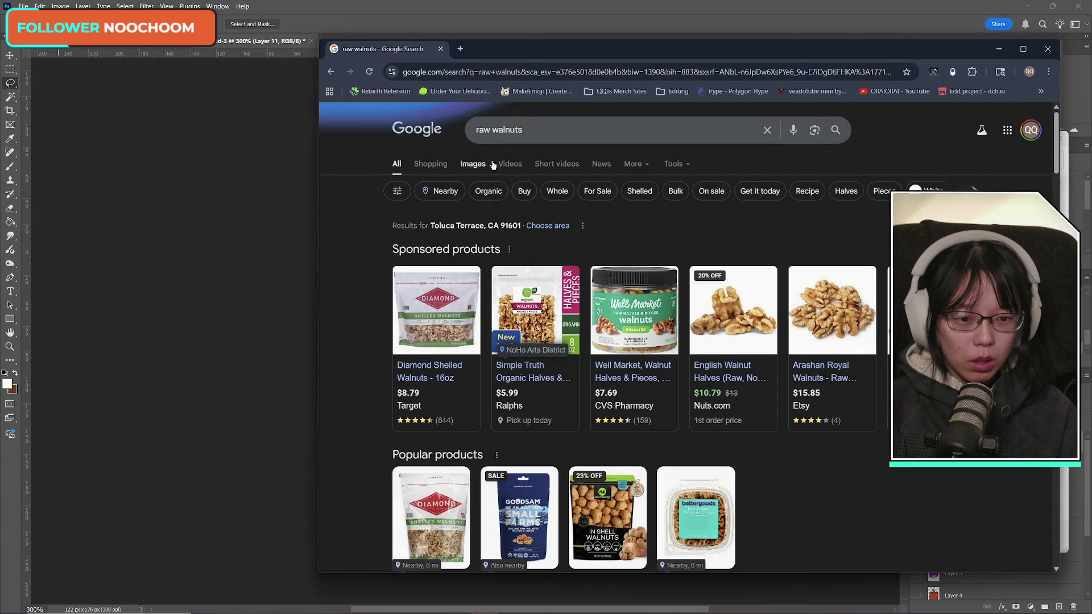
{"action": "scroll", "coordinate": [794, 499], "scroll_direction": "down", "scroll_amount": 5}
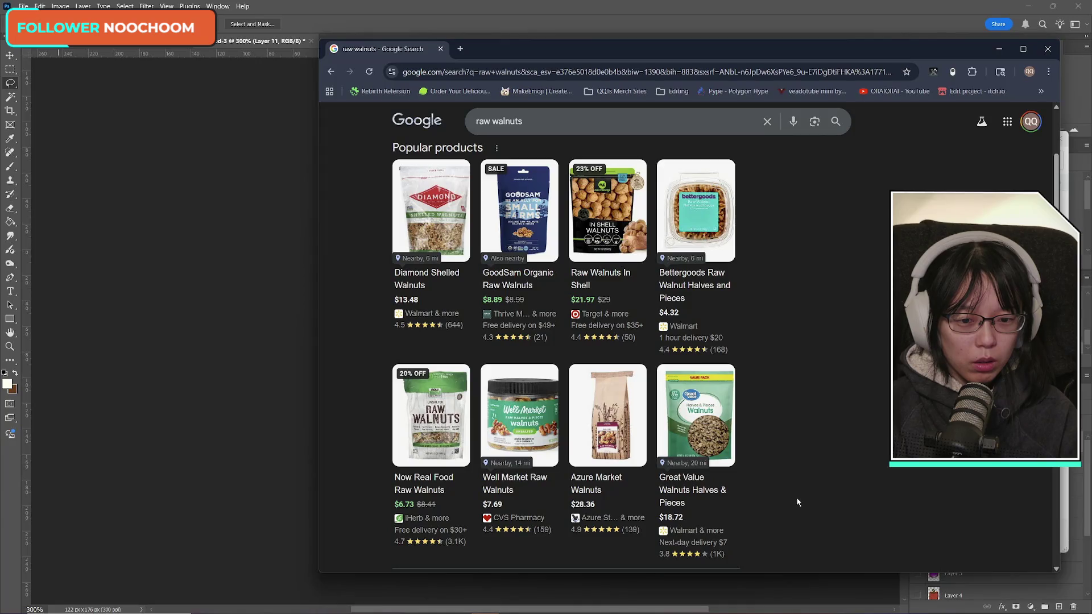
{"action": "scroll", "coordinate": [797, 502], "scroll_direction": "up", "scroll_amount": 4}
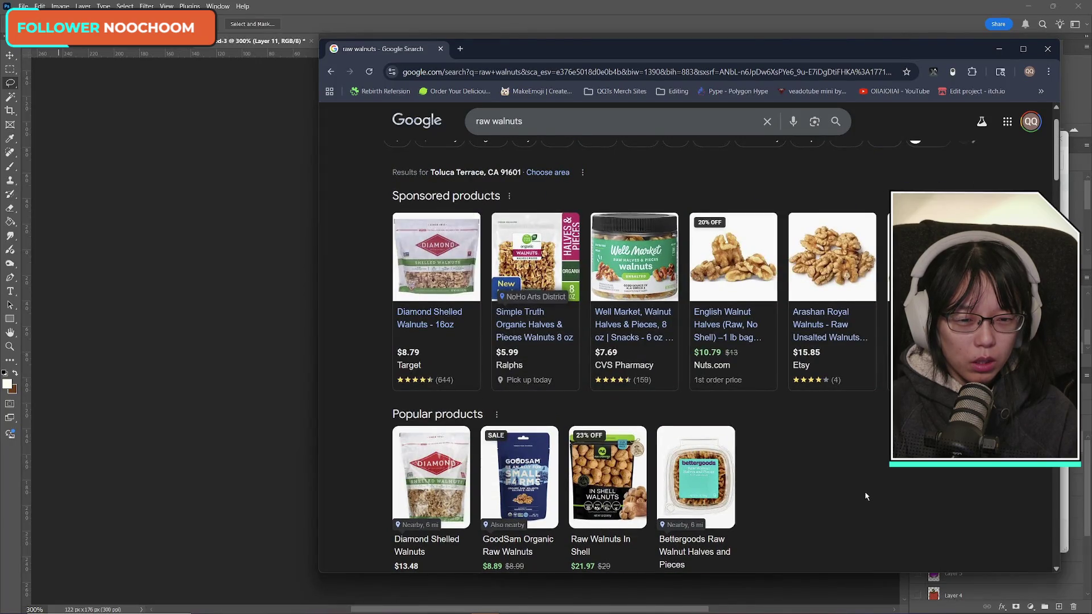
{"action": "scroll", "coordinate": [847, 508], "scroll_direction": "down", "scroll_amount": 10}
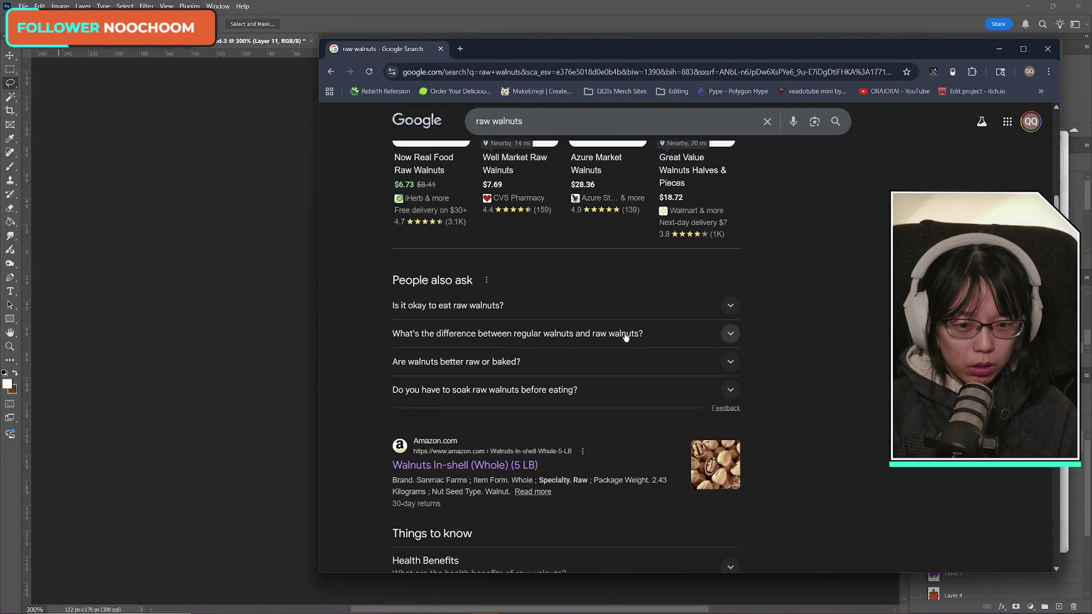
{"action": "left_click", "coordinate": [628, 316]}
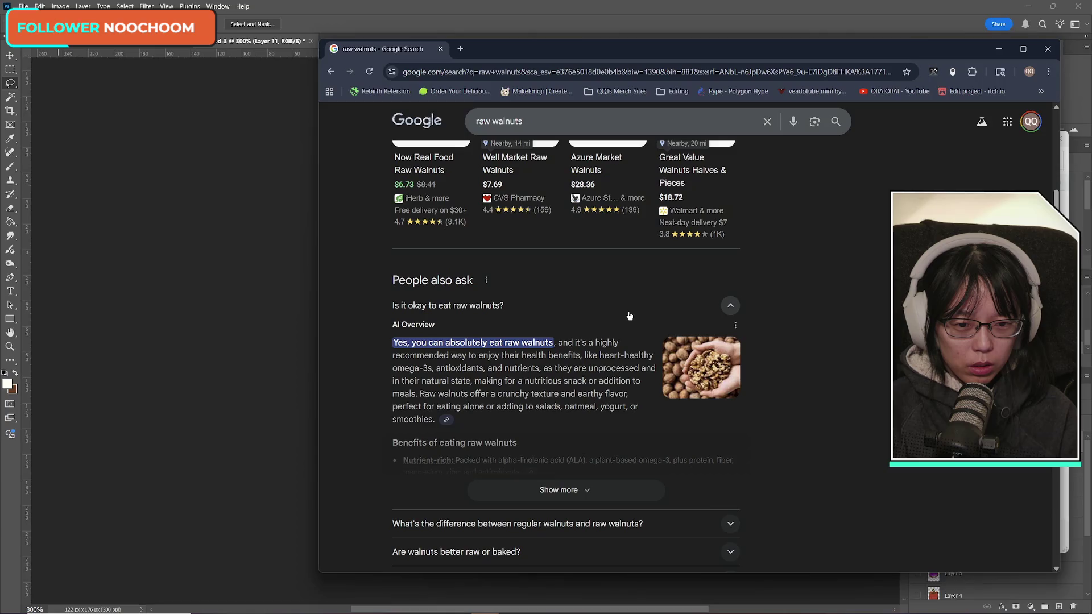
{"action": "left_click", "coordinate": [629, 315]}
{"action": "scroll", "coordinate": [784, 443], "scroll_direction": "down", "scroll_amount": 4}
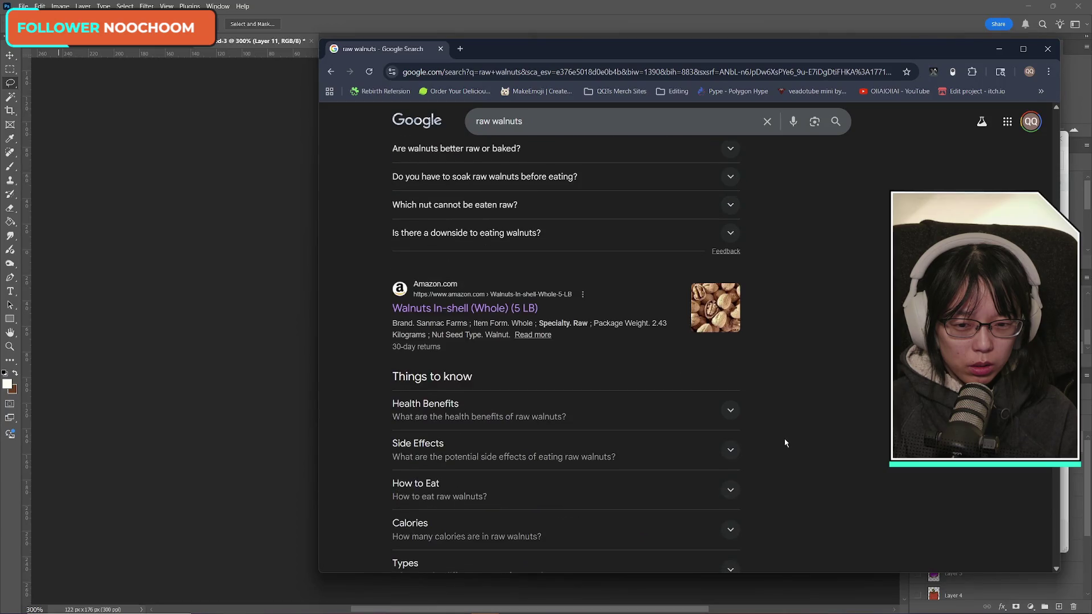
{"action": "scroll", "coordinate": [784, 442], "scroll_direction": "down", "scroll_amount": 5}
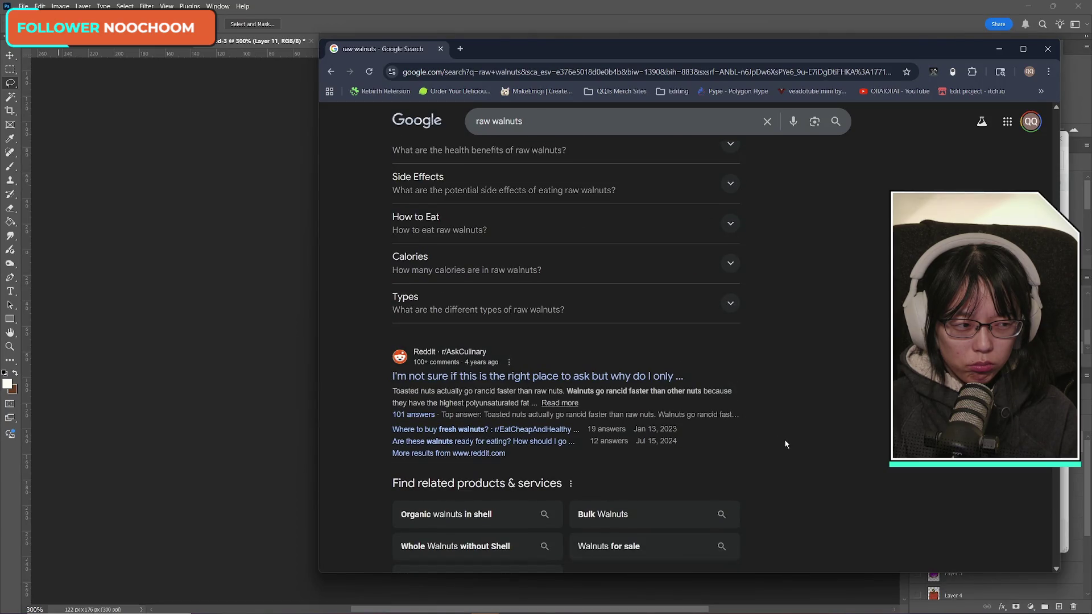
{"action": "scroll", "coordinate": [786, 443], "scroll_direction": "down", "scroll_amount": 5}
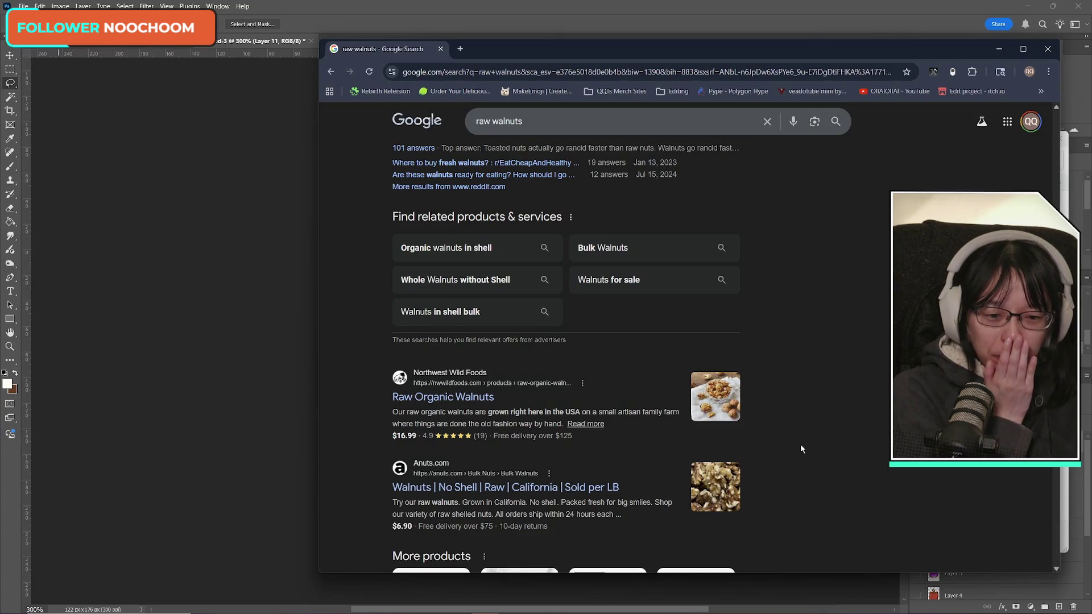
{"action": "scroll", "coordinate": [800, 444], "scroll_direction": "up", "scroll_amount": 5}
{"action": "scroll", "coordinate": [819, 421], "scroll_direction": "down", "scroll_amount": 15}
{"action": "scroll", "coordinate": [836, 420], "scroll_direction": "up", "scroll_amount": 15}
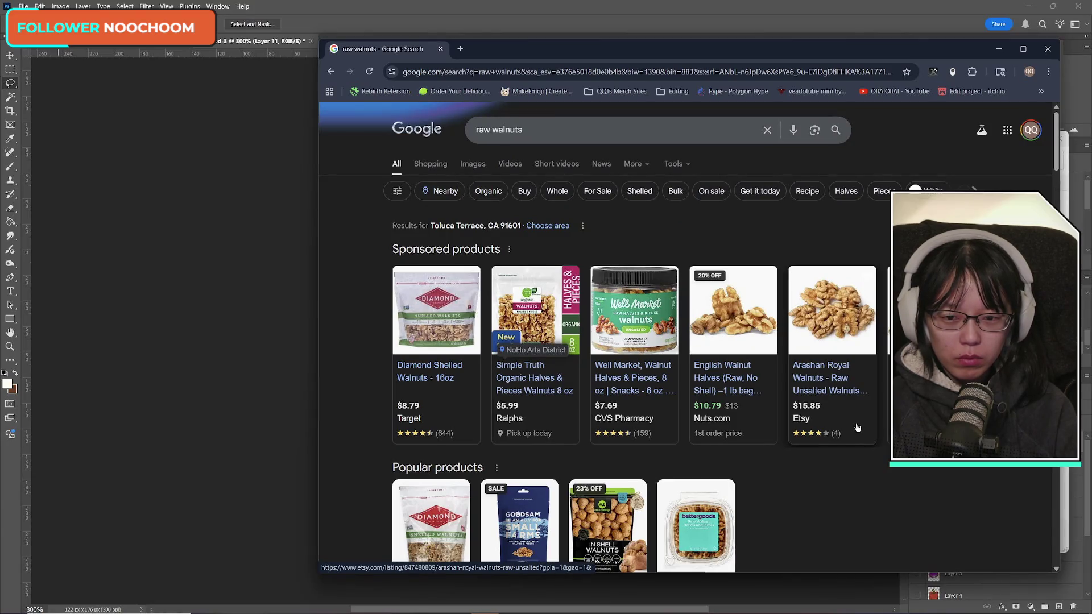
- Look over the Diamond Shelled Walnuts product page, then close it
{"action": "left_click", "coordinate": [444, 369]}
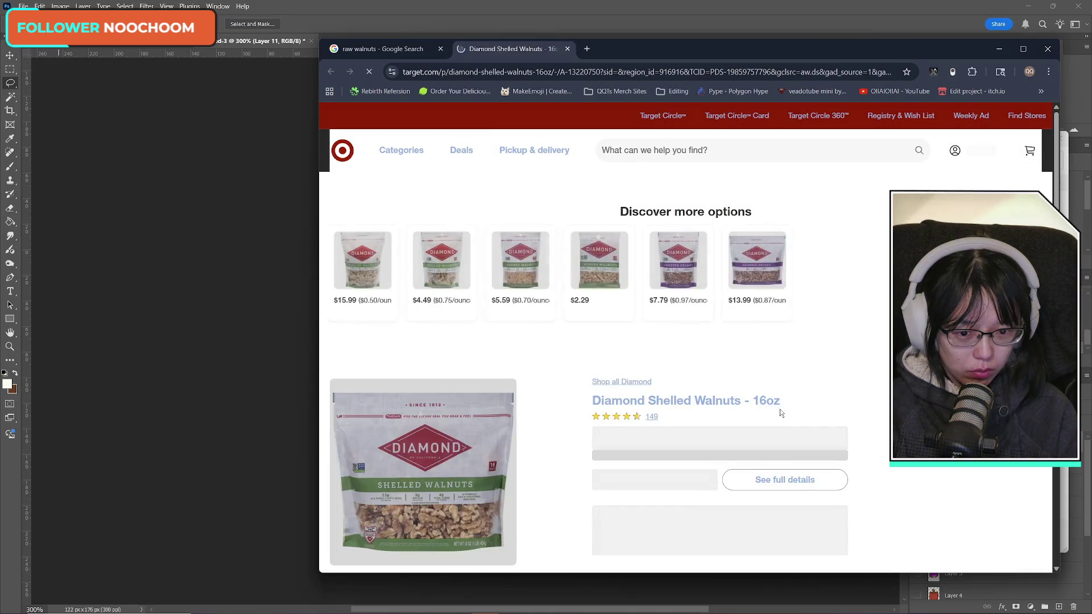
{"action": "scroll", "coordinate": [633, 443], "scroll_direction": "down", "scroll_amount": 3}
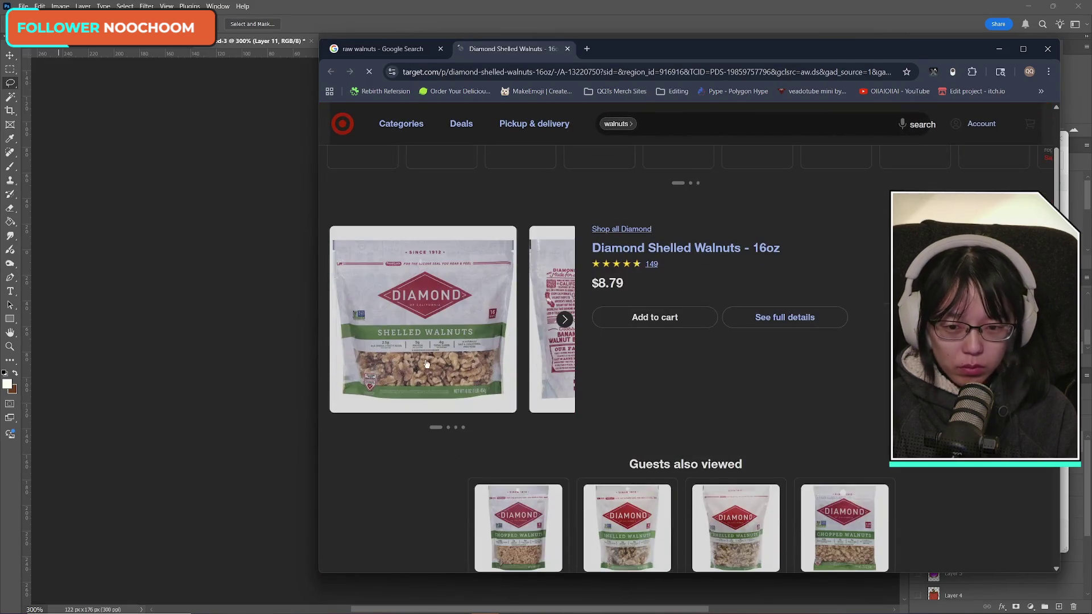
{"action": "scroll", "coordinate": [574, 427], "scroll_direction": "down", "scroll_amount": 3}
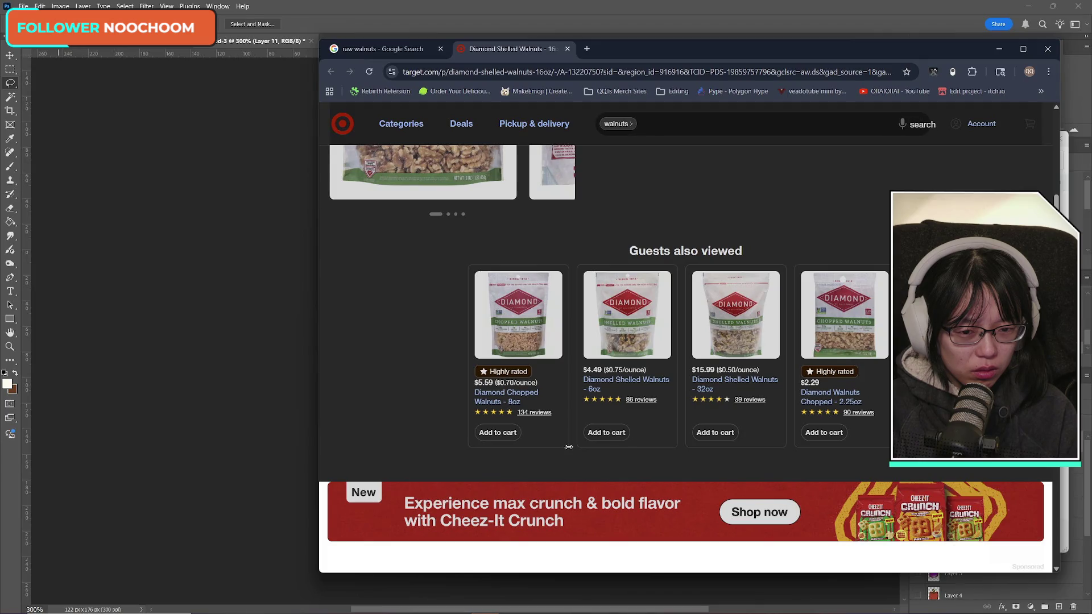
{"action": "scroll", "coordinate": [597, 435], "scroll_direction": "up", "scroll_amount": 6}
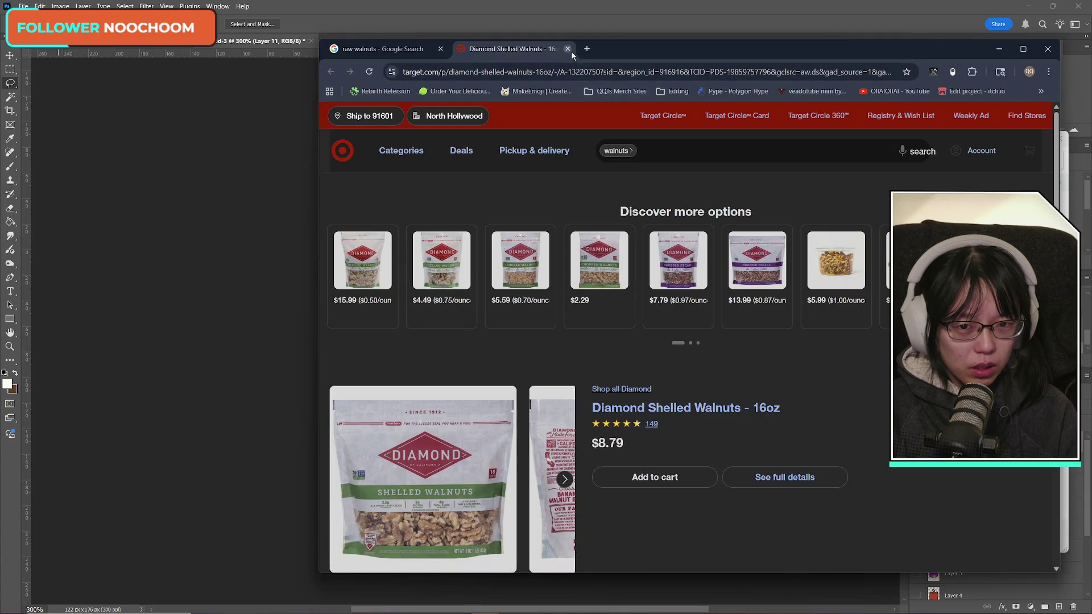
{"action": "left_click", "coordinate": [566, 49]}
{"action": "key", "text": "alt+Tab"}
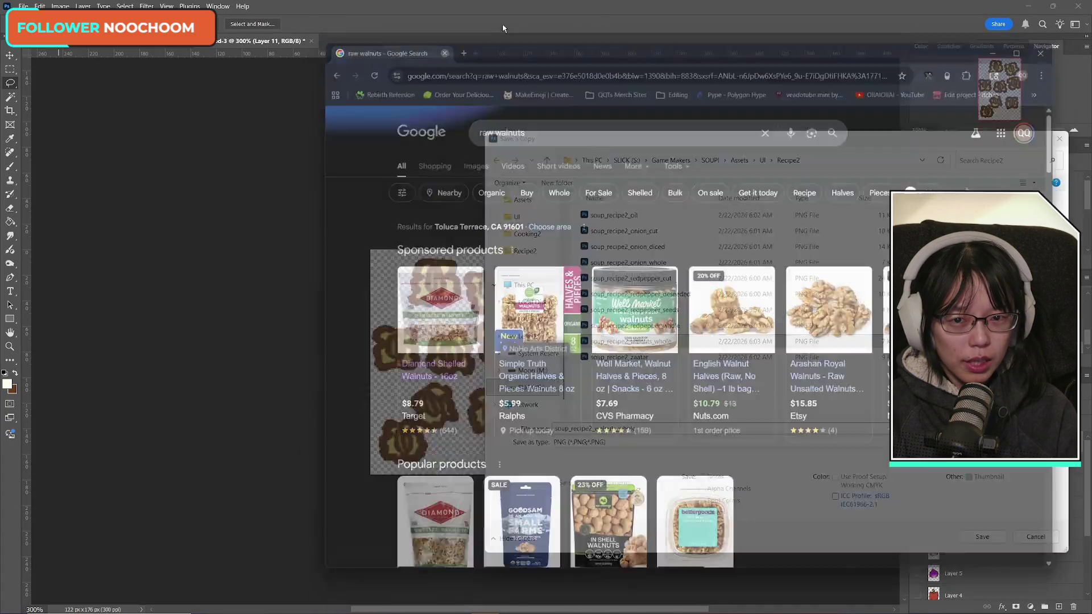
- Save the walnut sprite as PNG soup_recipe2_walnuts_unshelled in Recipe2
{"action": "left_click", "coordinate": [659, 430]}
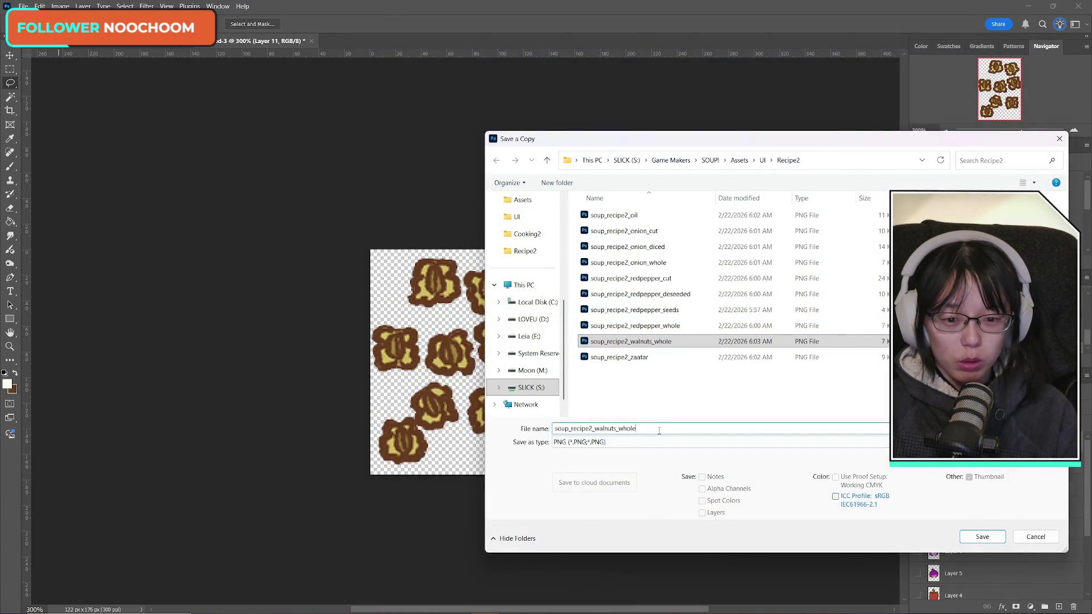
{"action": "key", "text": "BackSpace"}
{"action": "key", "text": "BackSpace"}
{"action": "key", "text": "BackSpace"}
{"action": "key", "text": "BackSpace"}
{"action": "type", "text": "u"}
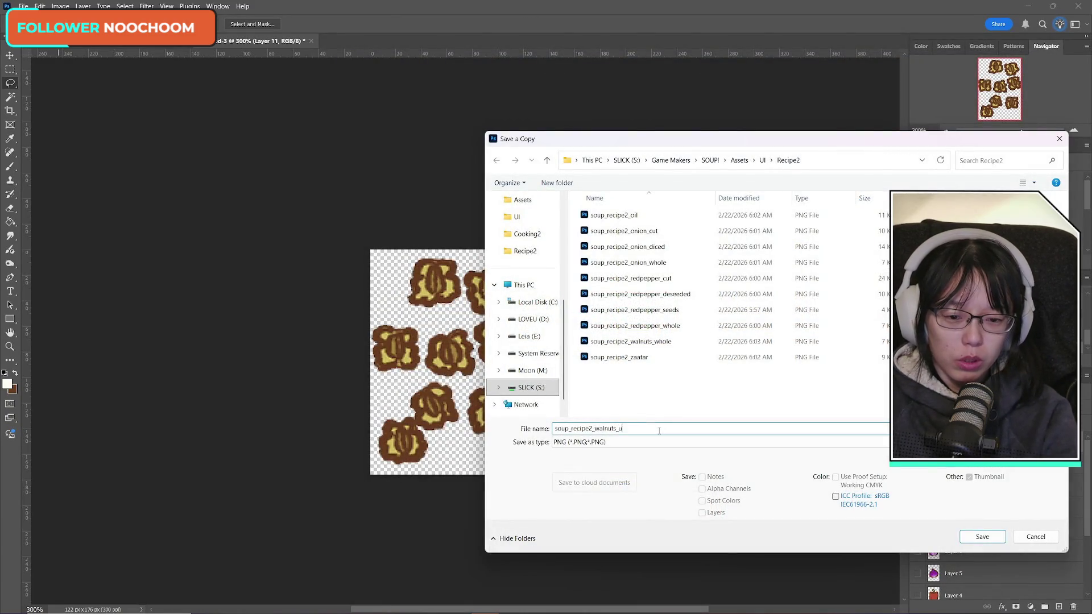
{"action": "key", "text": "Return"}
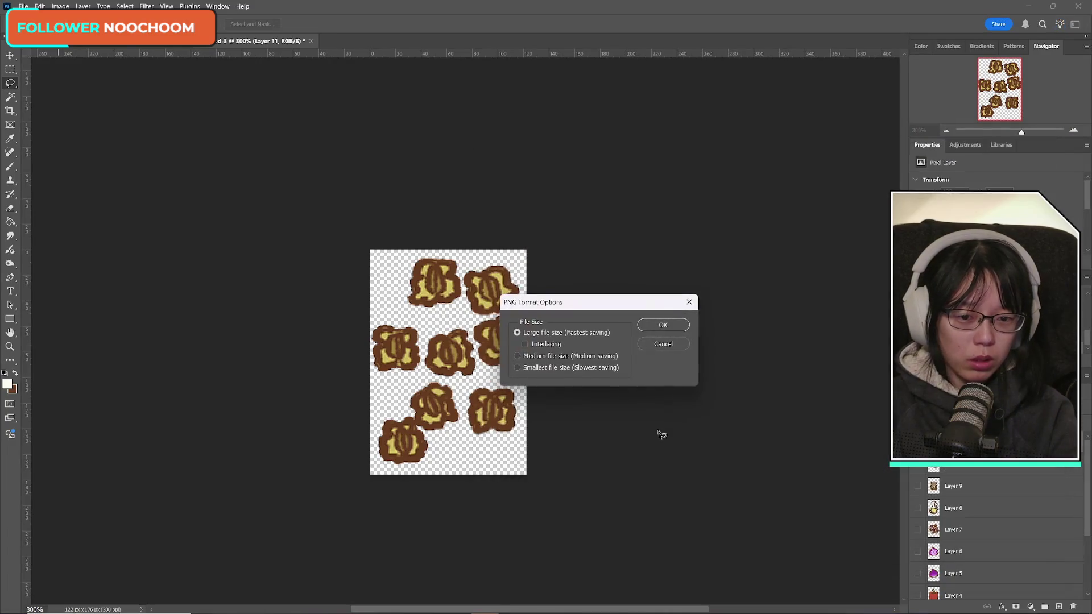
{"action": "key", "text": "Return"}
- Select the chicken stock layer in the kitchen scene and bring up the jar sprite
{"action": "key", "text": "ctrl+z"}
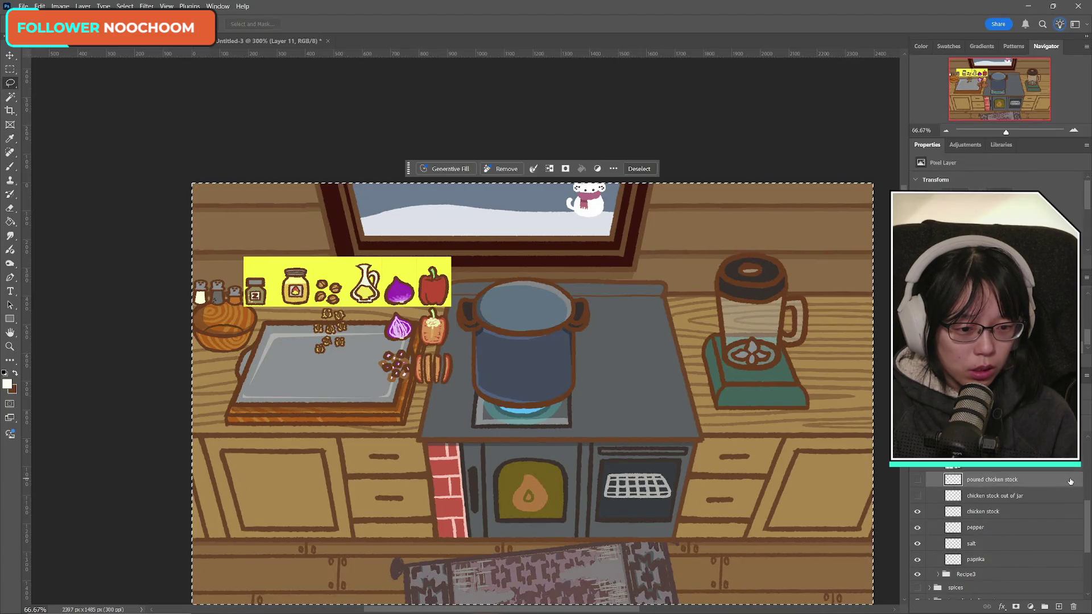
{"action": "left_click", "coordinate": [983, 518]}
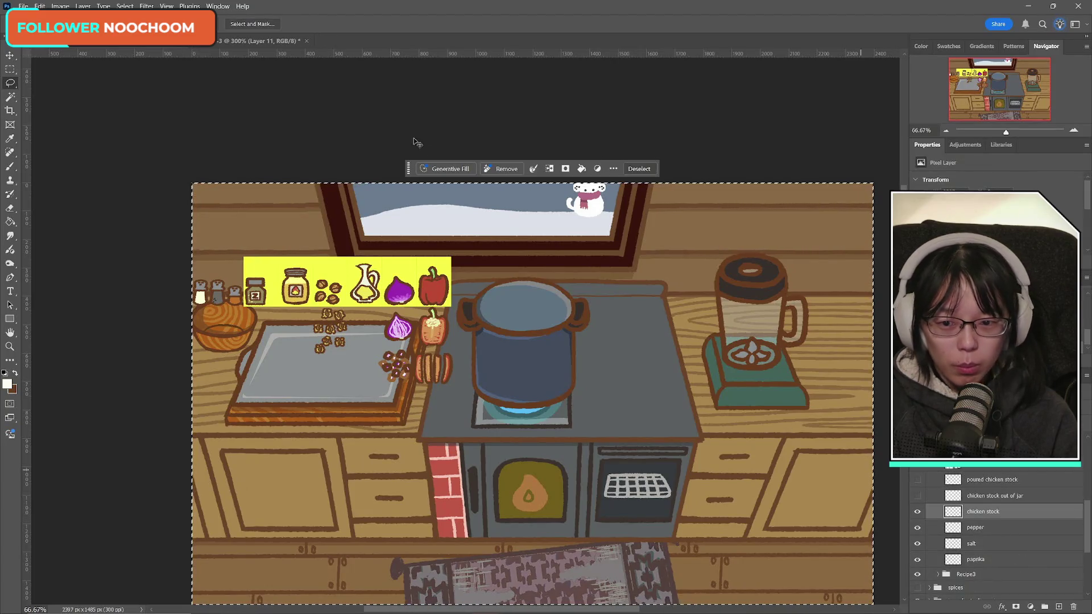
{"action": "key", "text": "ctrl+shift+z"}
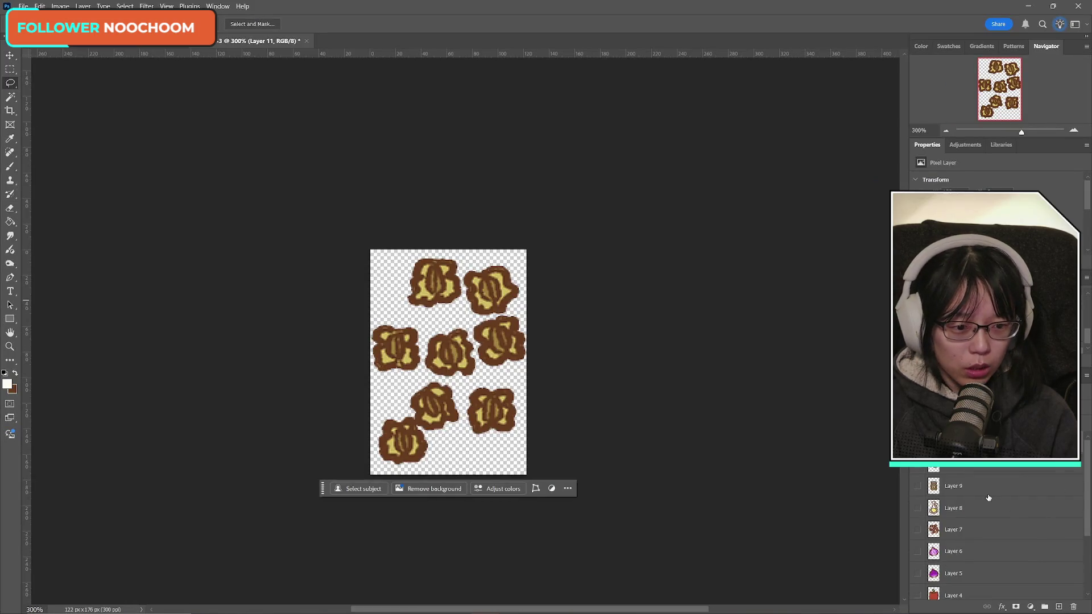
{"action": "key", "text": "ctrl+shift+z"}
{"action": "key", "text": "ctrl+shift+z"}
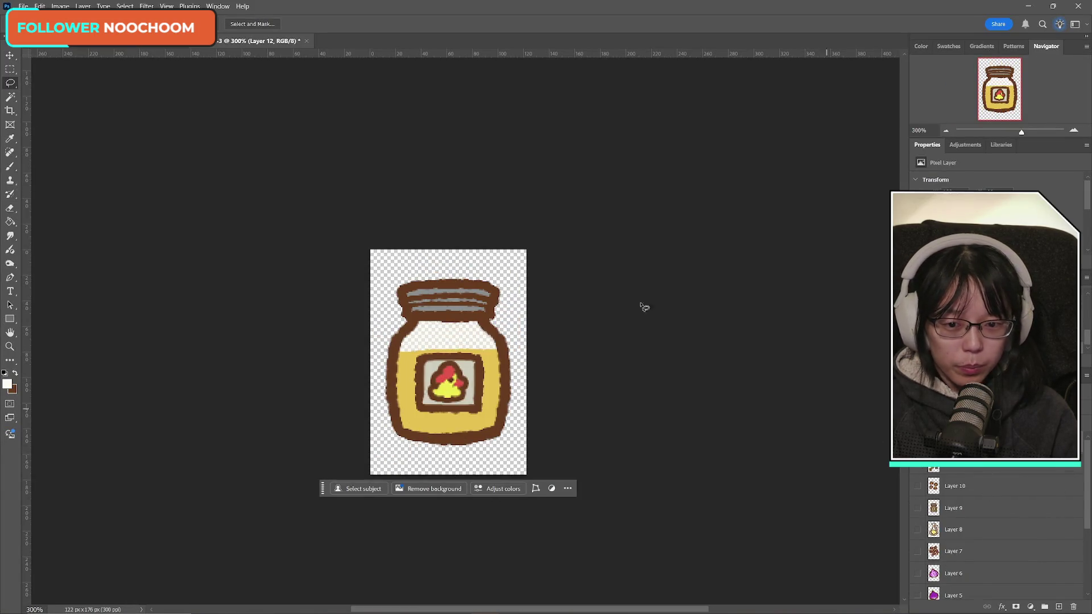
- Save the jar sprite as a soup_recipe2_chicken stock PNG copy in Recipe2
{"action": "left_click", "coordinate": [24, 7]}
{"action": "left_click", "coordinate": [78, 141]}
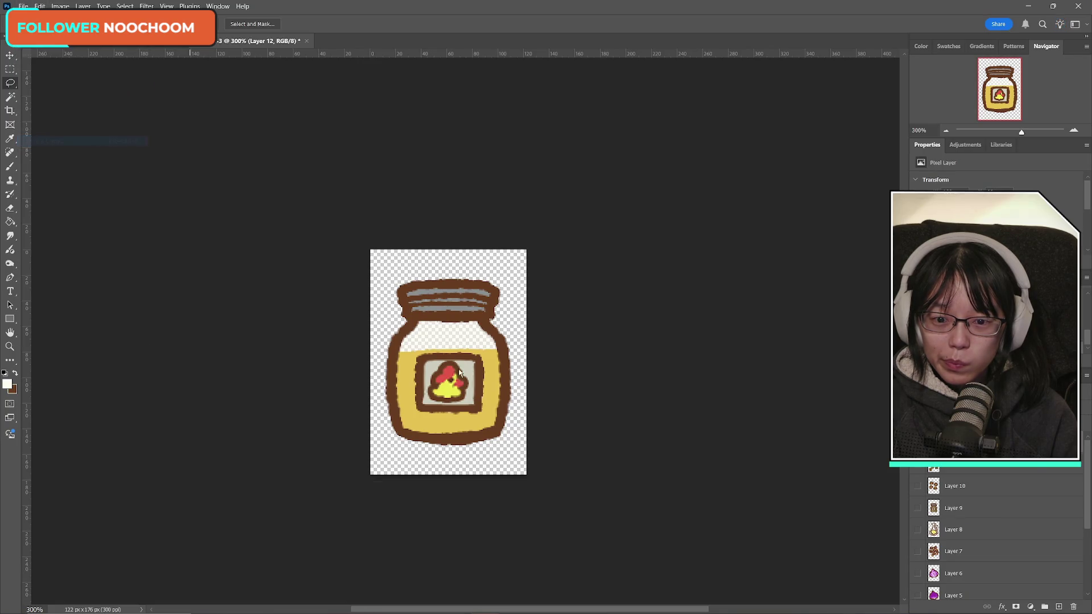
{"action": "left_click", "coordinate": [591, 441]}
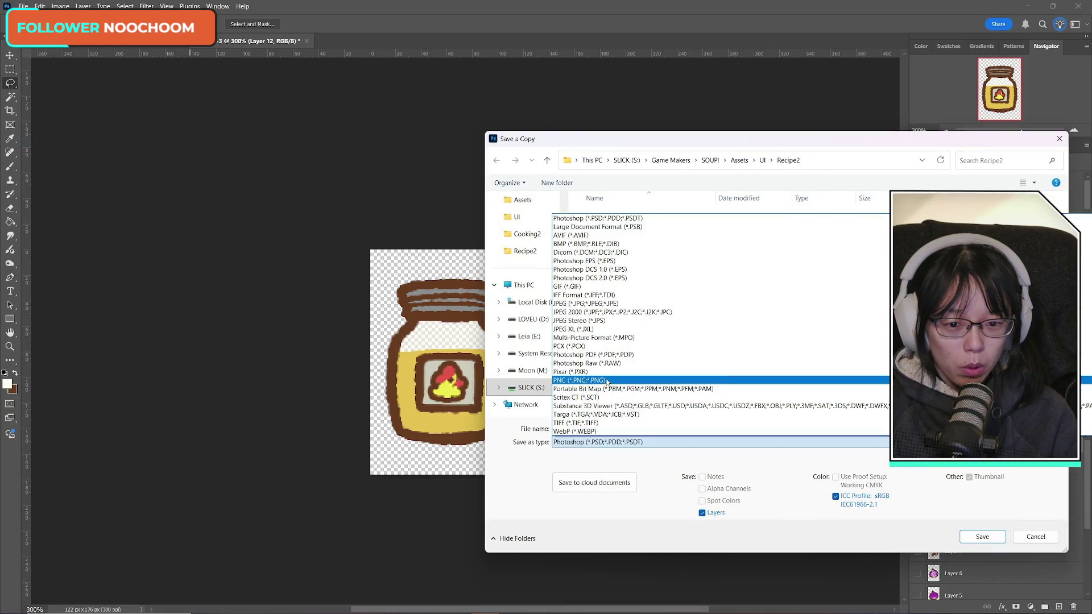
{"action": "left_click", "coordinate": [644, 356]}
{"action": "left_click", "coordinate": [639, 341]}
{"action": "left_click_drag", "start_coordinate": [594, 428], "coordinate": [648, 433]}
{"action": "type", "text": "chicock"}
{"action": "key", "text": "Return"}
{"action": "key", "text": "Return"}
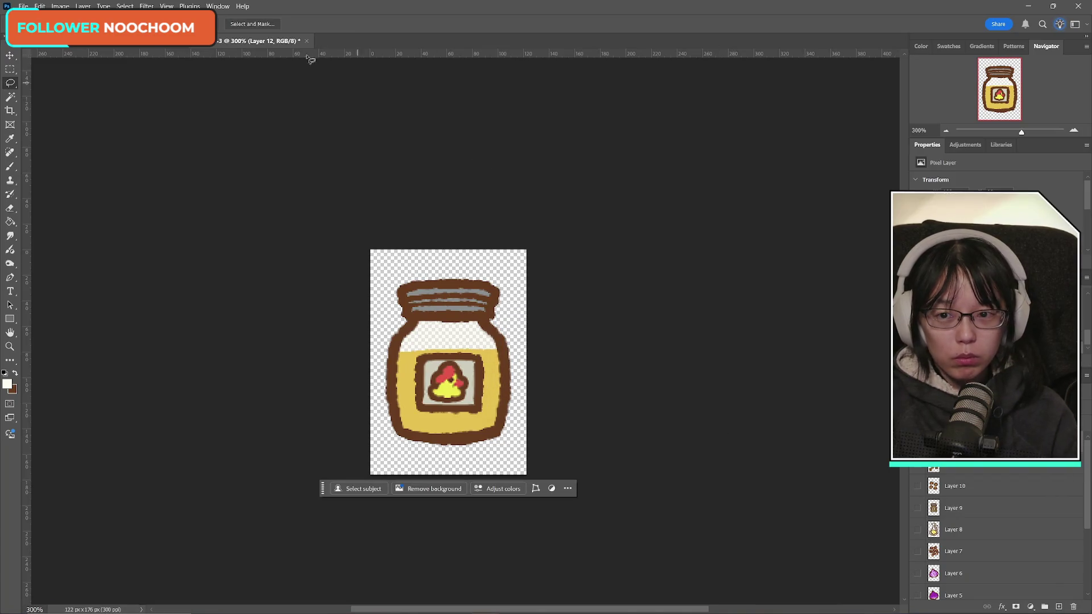
{"action": "key", "text": "ctrl+z"}
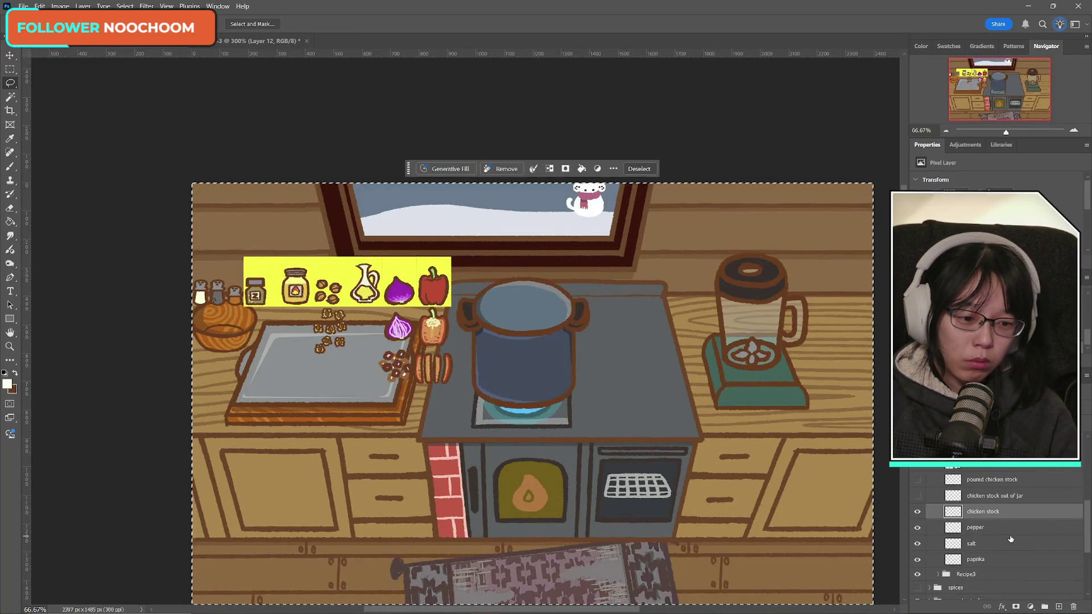
- Hide the jar layer so only the pepper shaker shows in the sprite document
{"action": "scroll", "coordinate": [1010, 538], "scroll_direction": "down", "scroll_amount": 2}
{"action": "left_click", "coordinate": [917, 479]}
{"action": "left_click", "coordinate": [917, 495]}
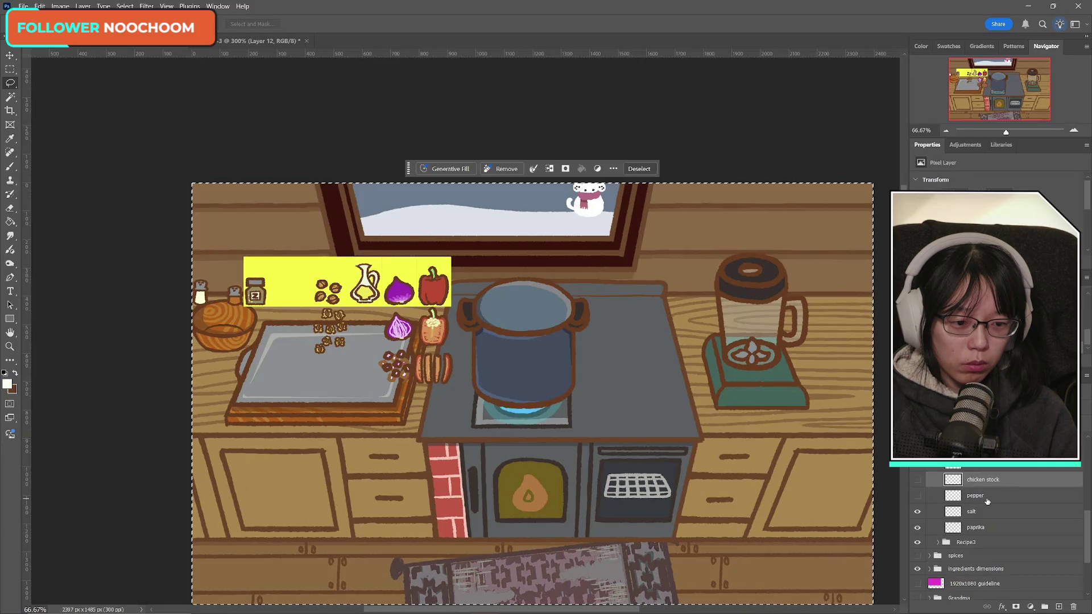
{"action": "left_click", "coordinate": [917, 495]}
{"action": "left_click", "coordinate": [23, 6]}
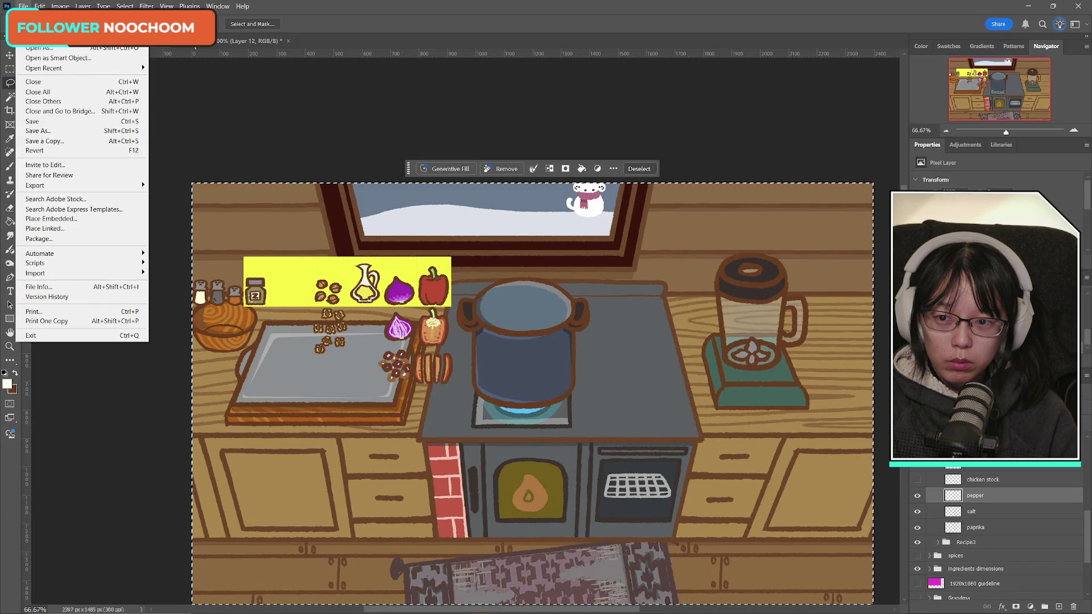
{"action": "left_click", "coordinate": [192, 47]}
{"action": "left_click", "coordinate": [921, 470]}
- Save a PNG copy of the pepper shaker sprite named soup_recipe2_pepper in Recipe2
{"action": "left_click", "coordinate": [24, 5]}
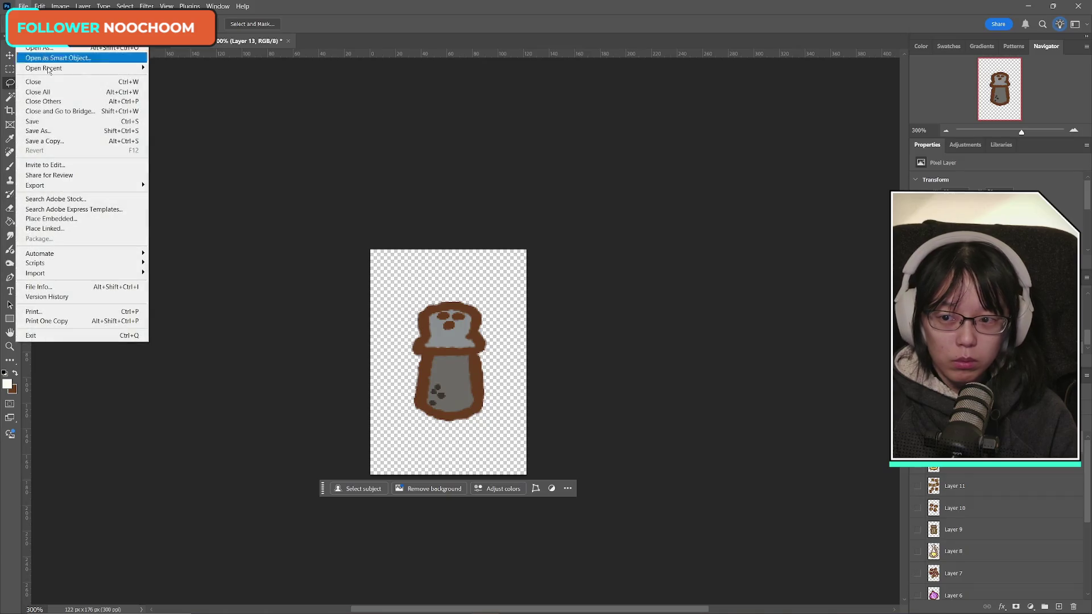
{"action": "left_click", "coordinate": [46, 139]}
{"action": "left_click", "coordinate": [693, 442]}
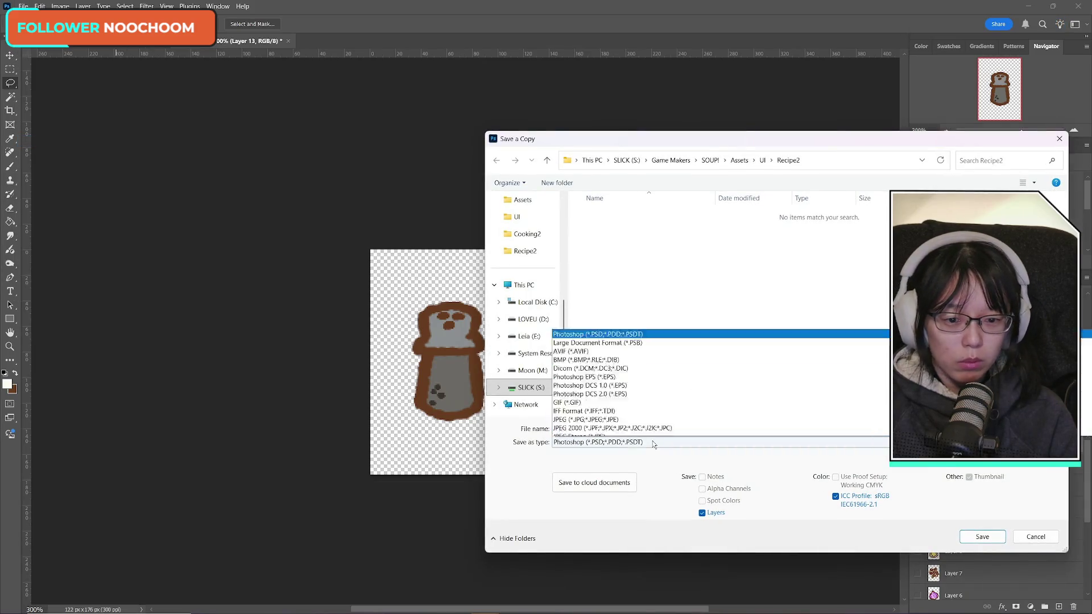
{"action": "left_click", "coordinate": [635, 369]}
{"action": "left_click", "coordinate": [634, 357]}
{"action": "left_click", "coordinate": [667, 428]}
{"action": "left_click_drag", "start_coordinate": [595, 427], "coordinate": [646, 429]}
{"action": "type", "text": "pepper"}
{"action": "key", "text": "Return"}
{"action": "key", "text": "Return"}
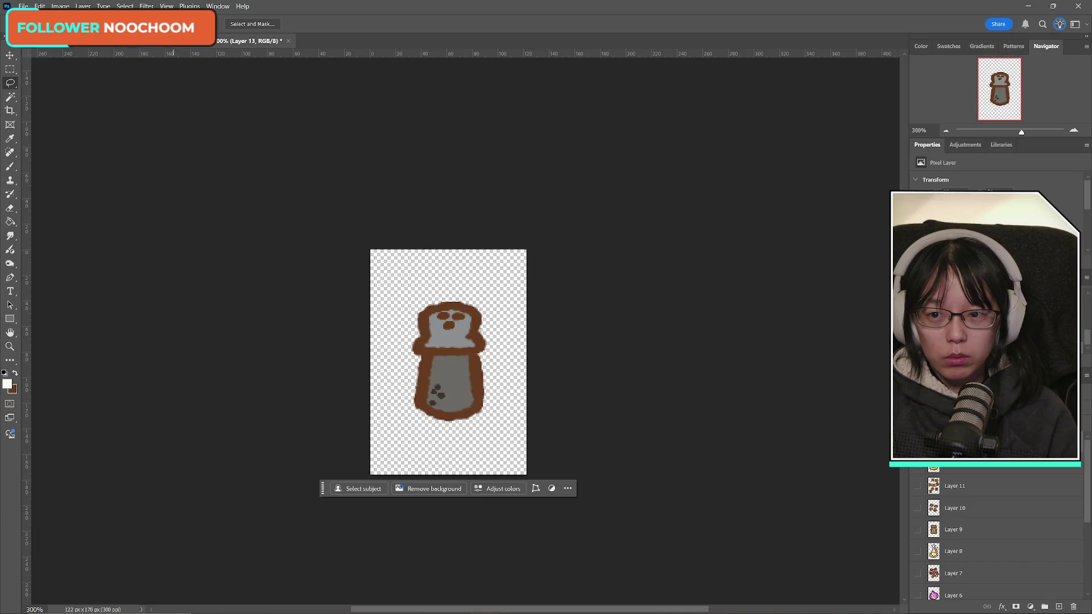
{"action": "key", "text": "ctrl+z"}
- Select the salt layer in the kitchen scene, leaving the pepper and chicken stock layers visible
{"action": "scroll", "coordinate": [957, 515], "scroll_direction": "down", "scroll_amount": 2}
{"action": "left_click", "coordinate": [917, 511]}
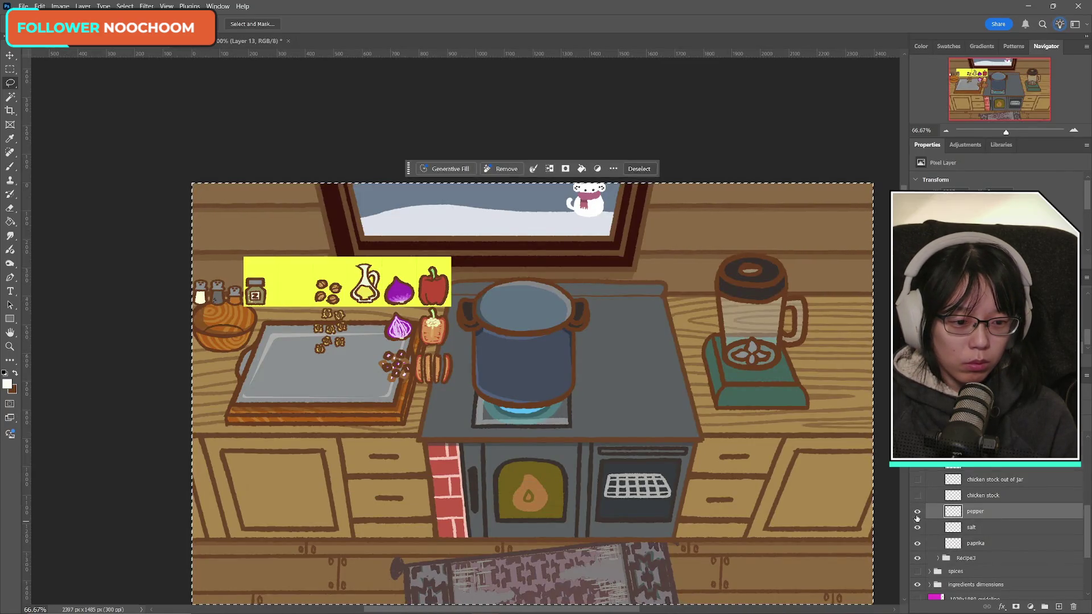
{"action": "left_click", "coordinate": [1012, 527]}
{"action": "left_click", "coordinate": [916, 511]}
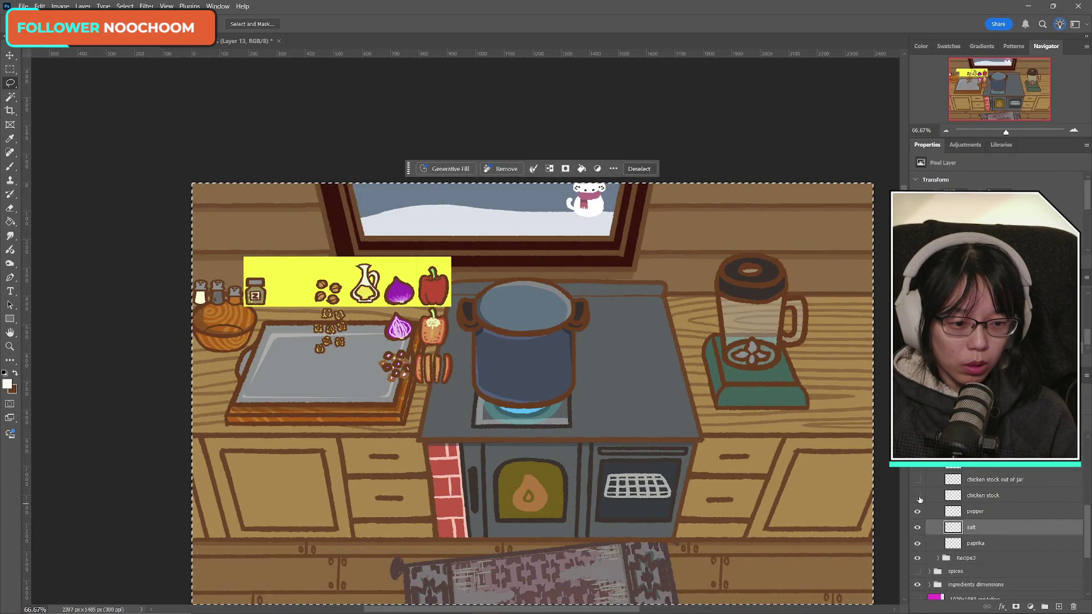
{"action": "left_click", "coordinate": [917, 495]}
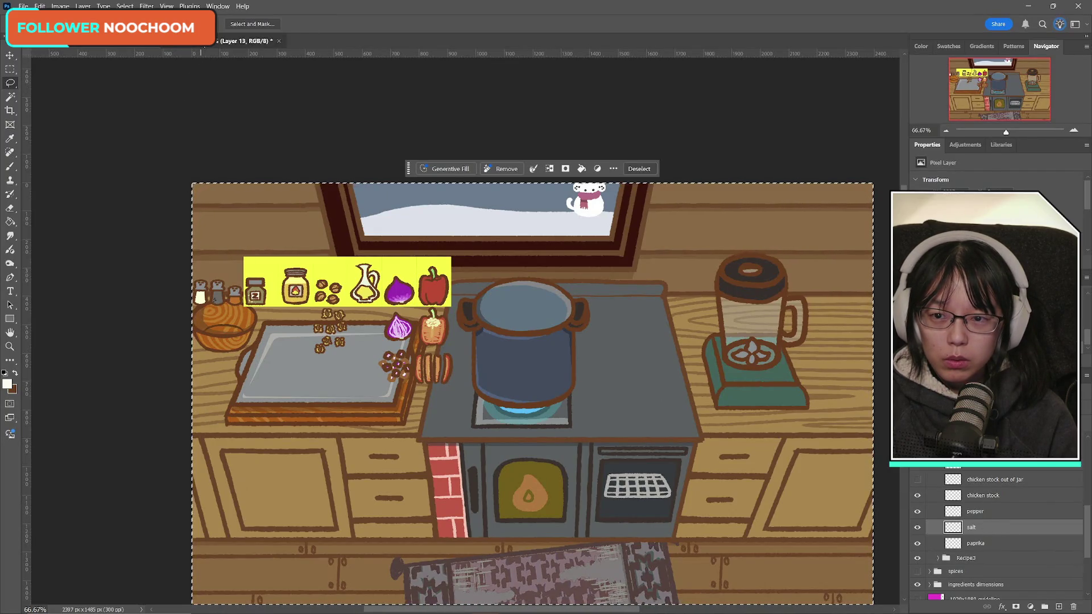
- Save a PNG copy of the salt shaker sprite in Recipe2, then return to the kitchen scene
{"action": "key", "text": "ctrl+Tab"}
{"action": "key", "text": "ctrl+Tab"}
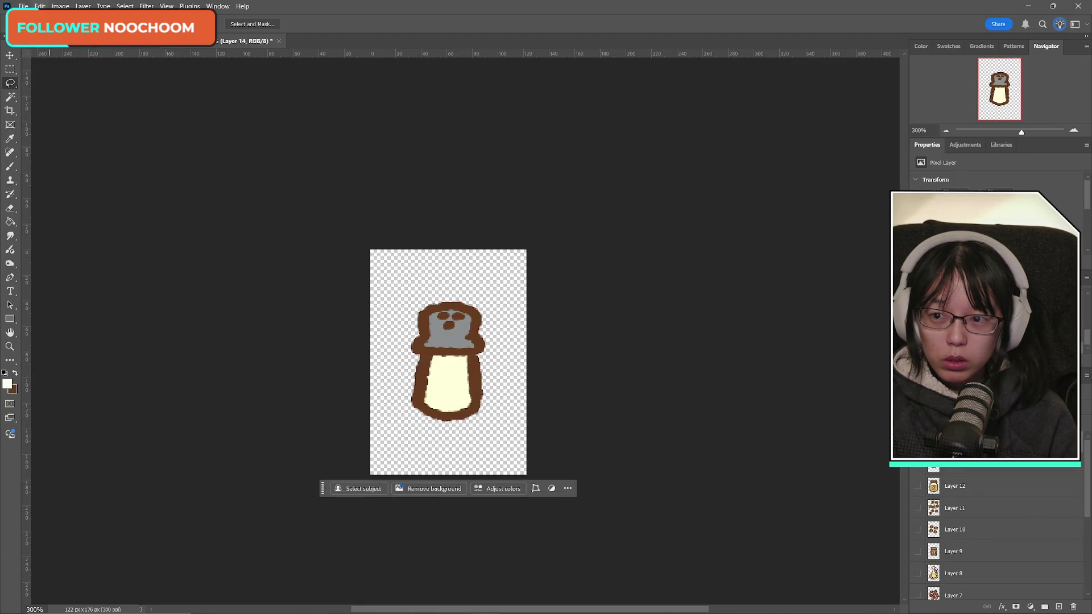
{"action": "left_click", "coordinate": [23, 6]}
{"action": "left_click", "coordinate": [55, 140]}
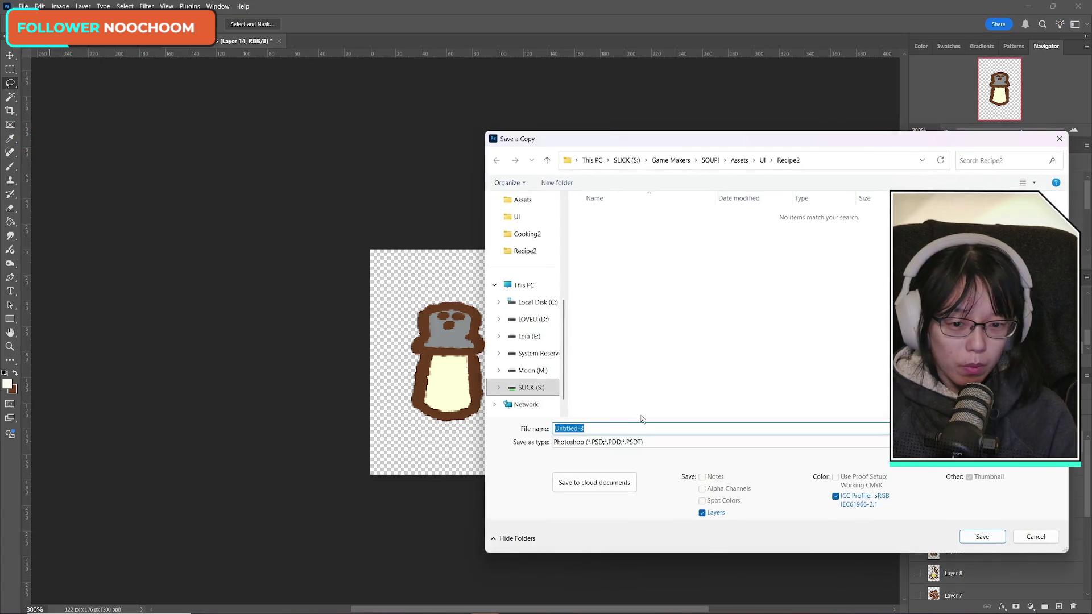
{"action": "left_click", "coordinate": [628, 442]}
{"action": "left_click", "coordinate": [623, 391]}
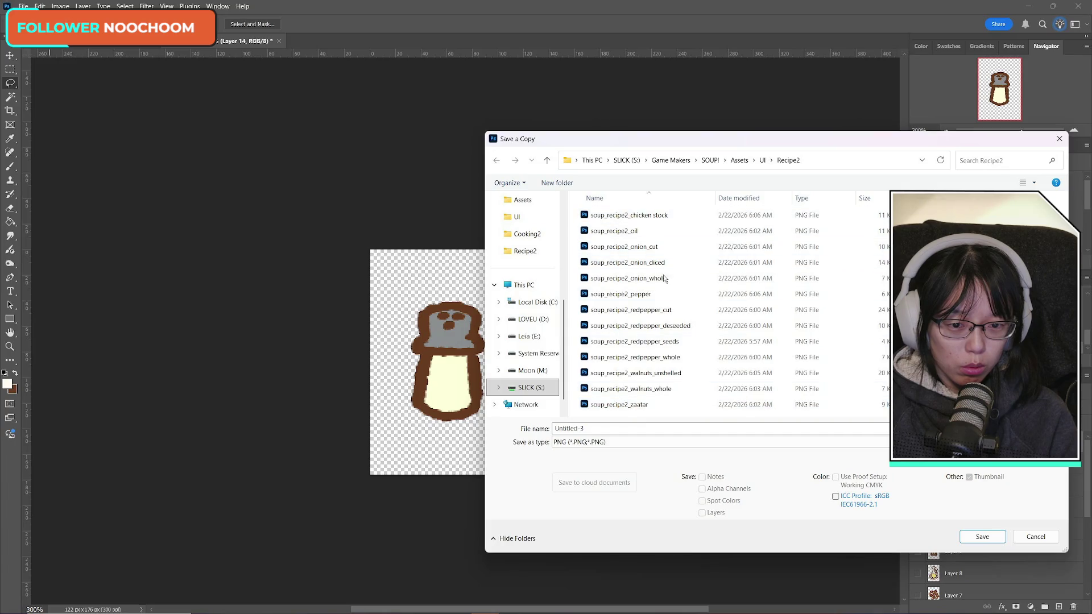
{"action": "left_click", "coordinate": [669, 294]}
{"action": "left_click", "coordinate": [616, 429]}
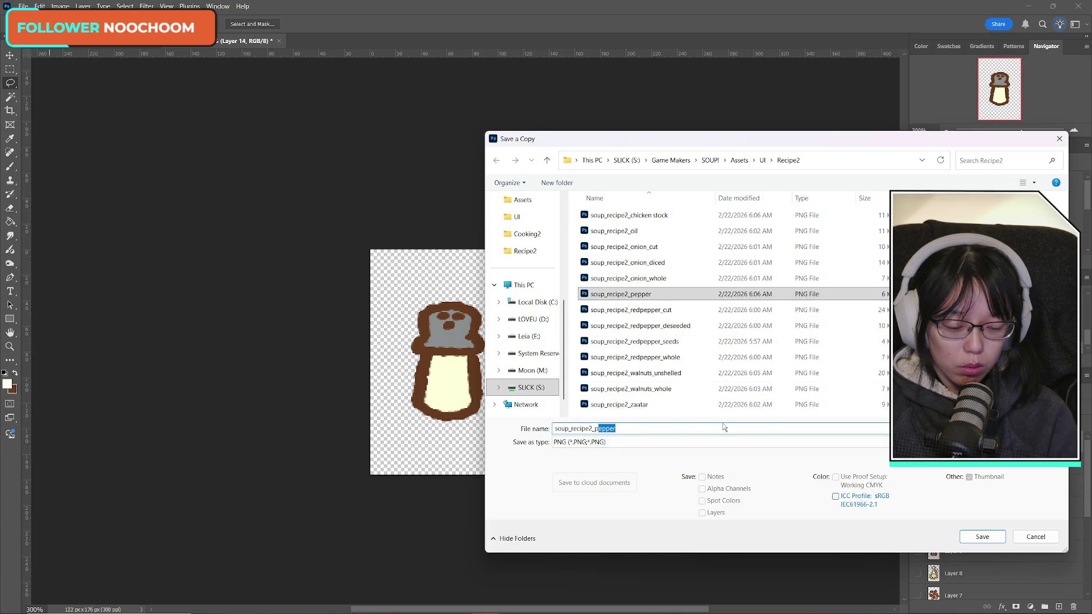
{"action": "key", "text": "Return"}
{"action": "key", "text": "Return"}
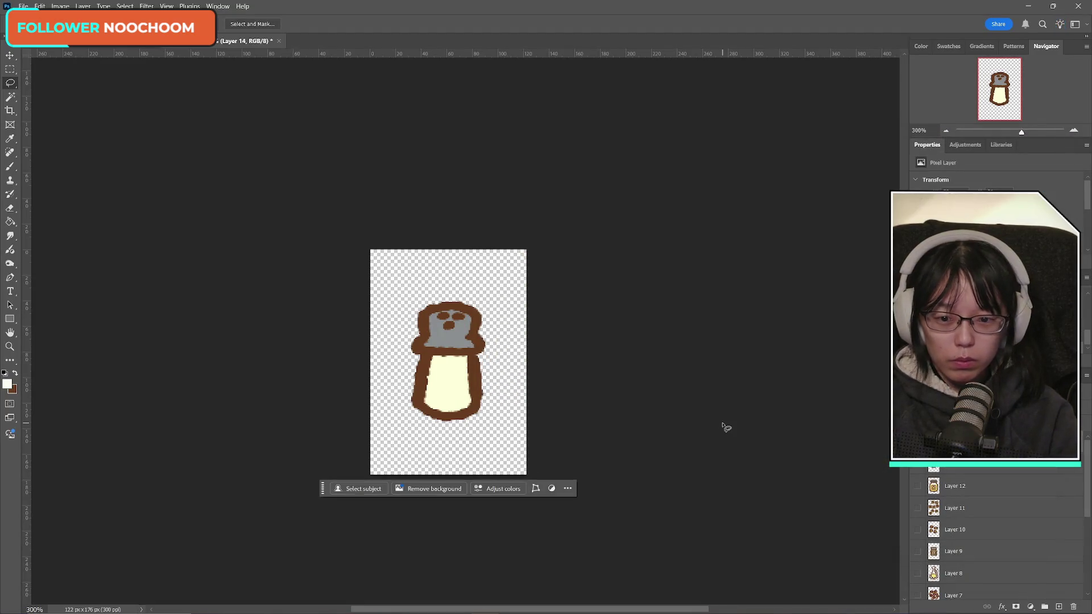
{"action": "left_click", "coordinate": [113, 41]}
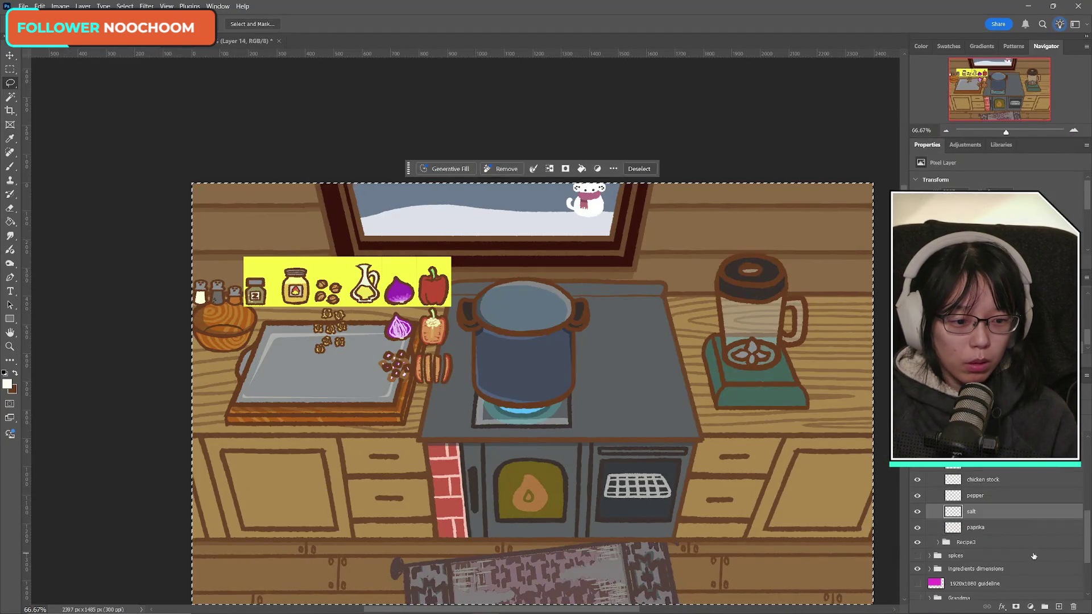
- Paste the paprika shaker layer into the small sprite document
{"action": "left_click", "coordinate": [992, 527]}
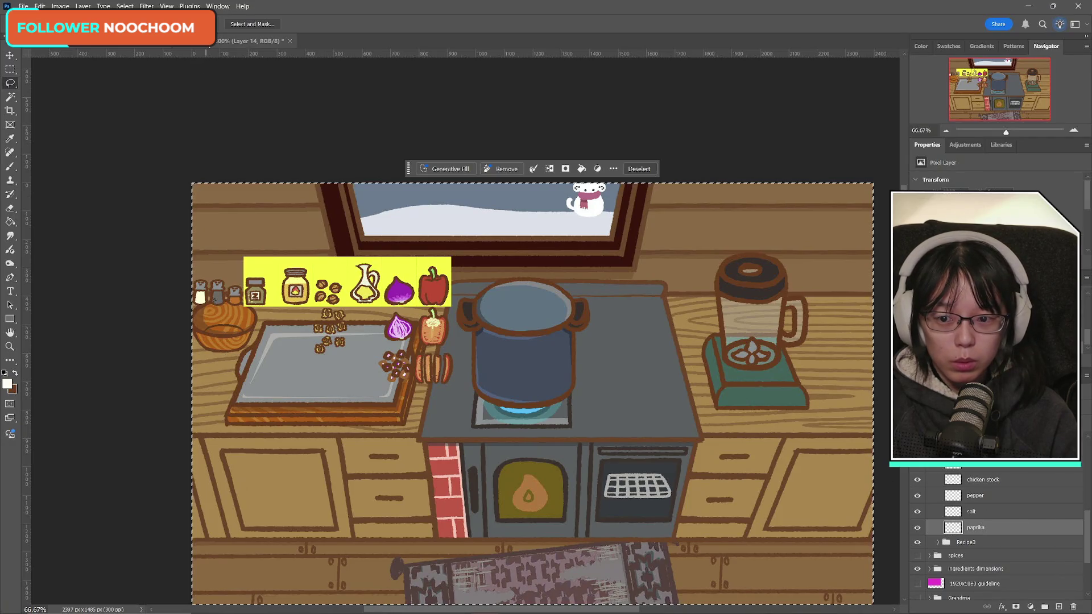
{"action": "key", "text": "ctrl+Tab"}
{"action": "key", "text": "ctrl+v"}
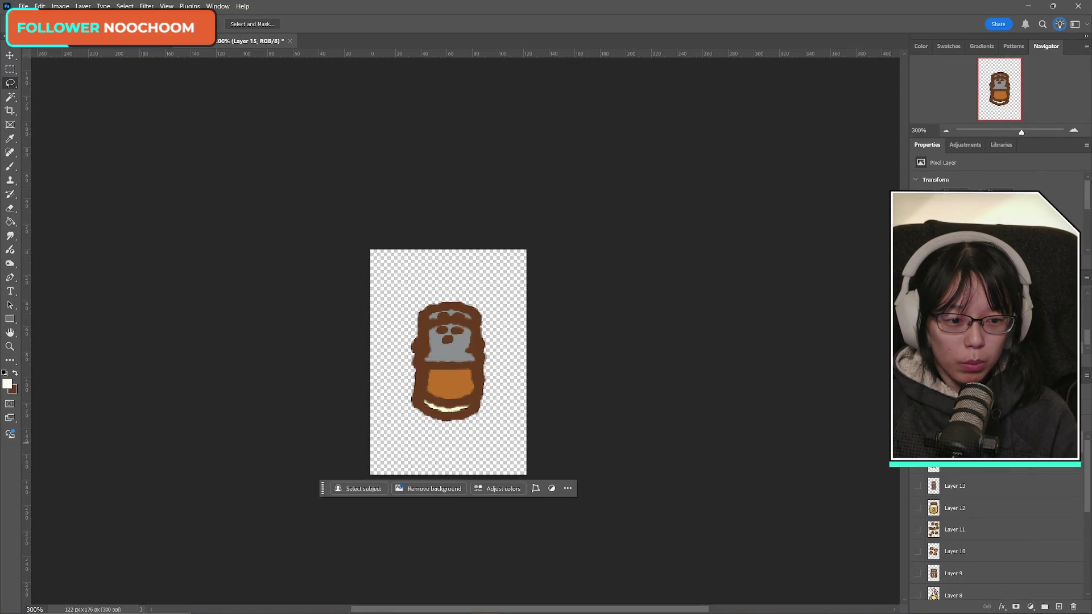
{"action": "left_click", "coordinate": [917, 468]}
{"action": "left_click", "coordinate": [916, 467]}
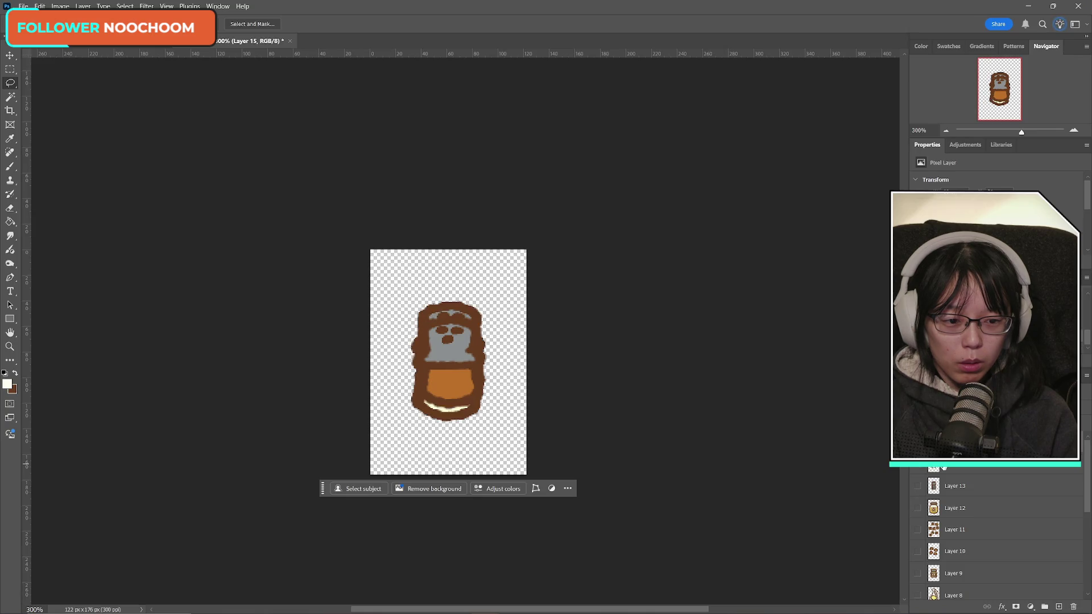
{"action": "key", "text": "ctrl+t"}
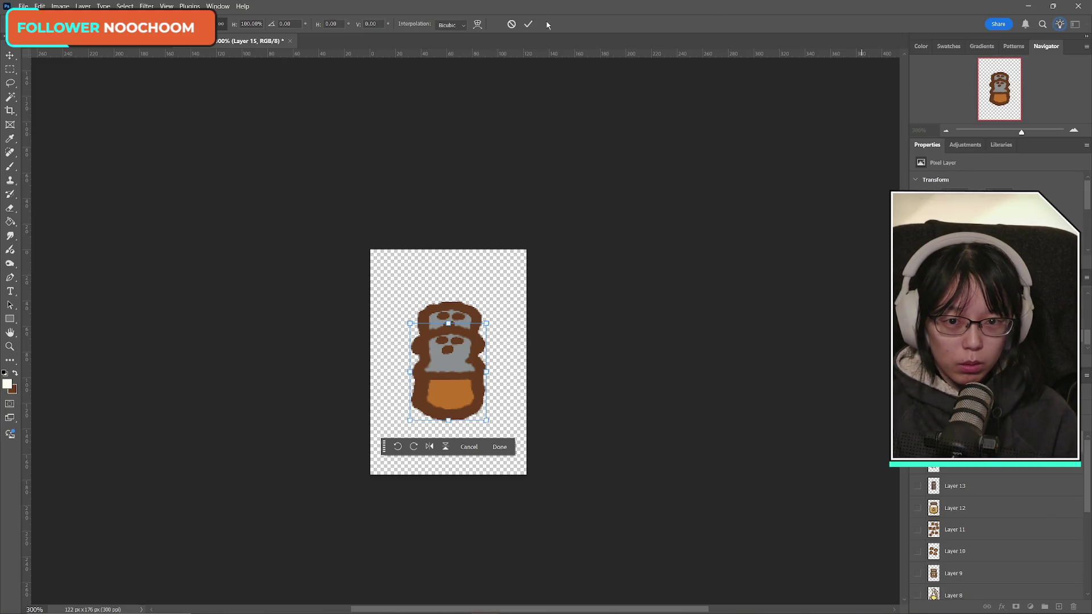
{"action": "left_click", "coordinate": [528, 24]}
- Move the Layer 13 figure about 40 px down to the bottom of the canvas
{"action": "left_click", "coordinate": [915, 467]}
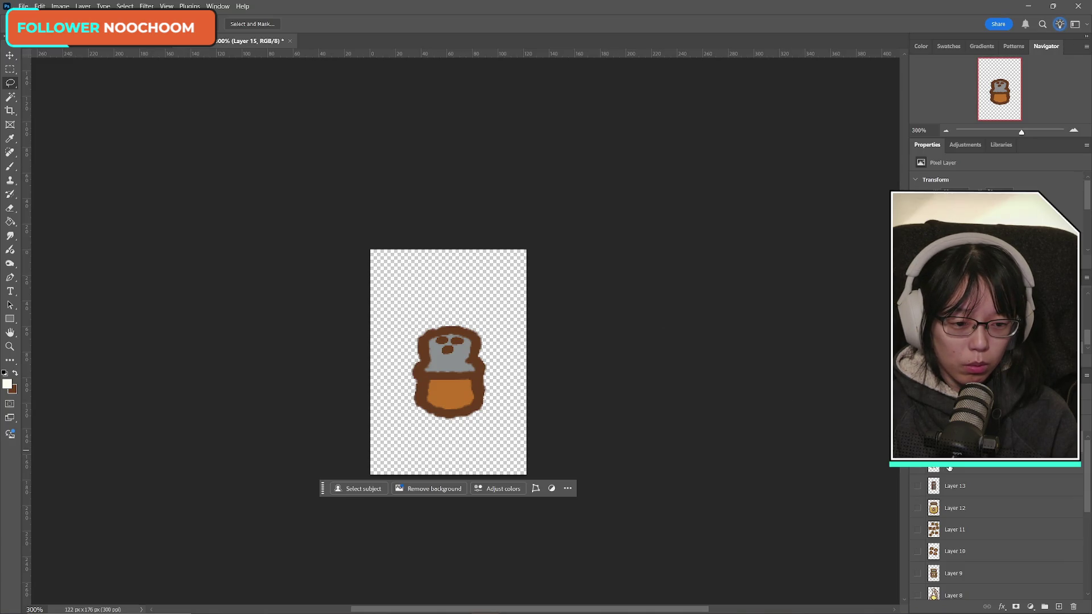
{"action": "scroll", "coordinate": [980, 493], "scroll_direction": "down", "scroll_amount": 3}
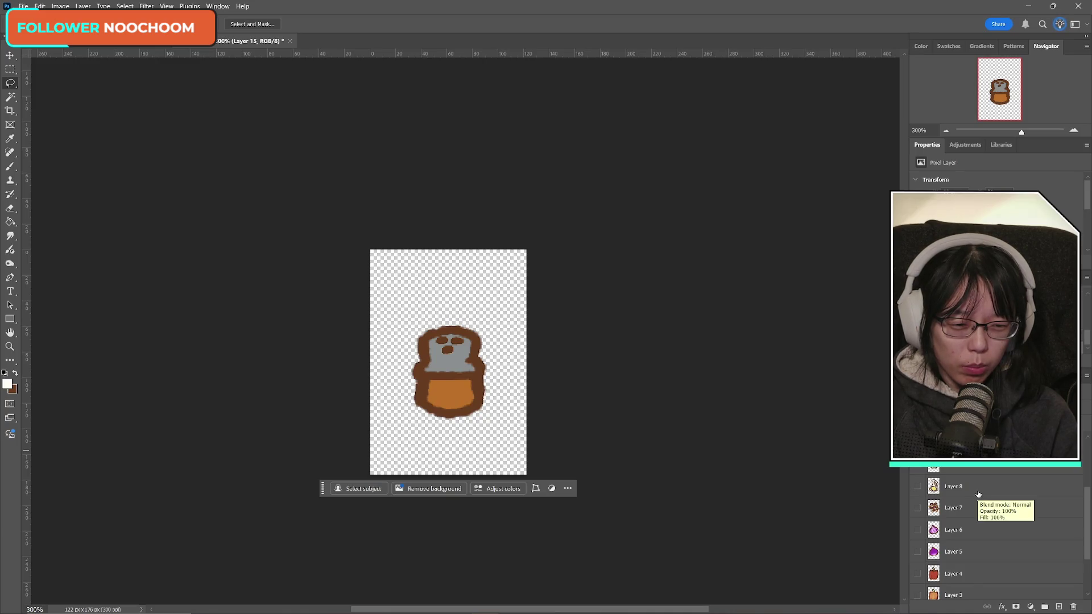
{"action": "scroll", "coordinate": [978, 495], "scroll_direction": "down", "scroll_amount": 2}
{"action": "scroll", "coordinate": [980, 498], "scroll_direction": "up", "scroll_amount": 5}
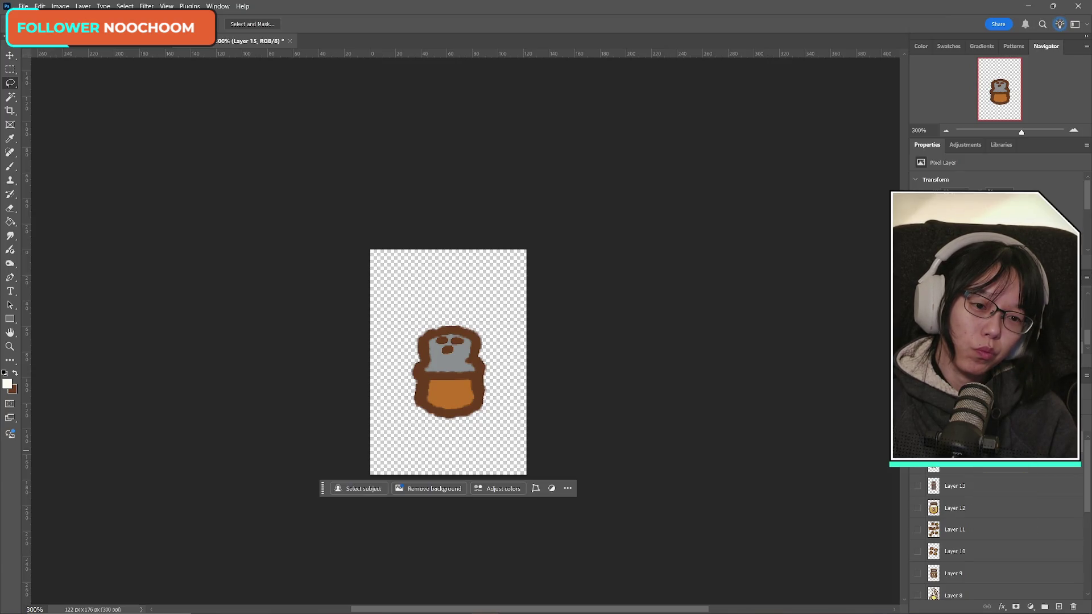
{"action": "left_click", "coordinate": [968, 496]}
{"action": "key", "text": "ctrl+t"}
{"action": "left_click_drag", "start_coordinate": [465, 371], "coordinate": [465, 422]}
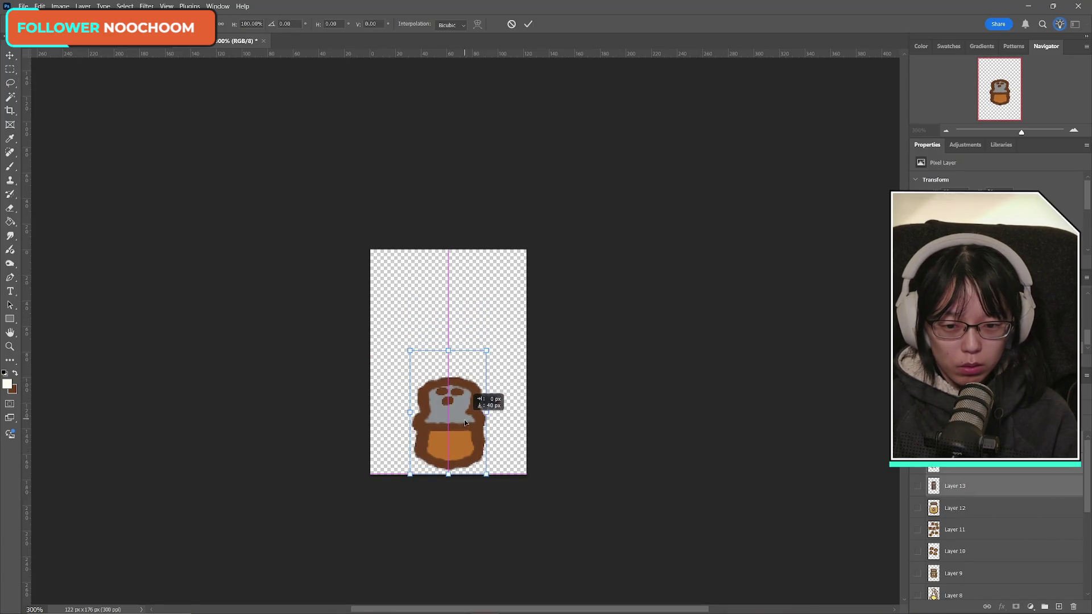
{"action": "left_click", "coordinate": [528, 24]}
- Show Layers 13 and 12 and move the jar on Layer 12 down 21 px
{"action": "key", "text": "l"}
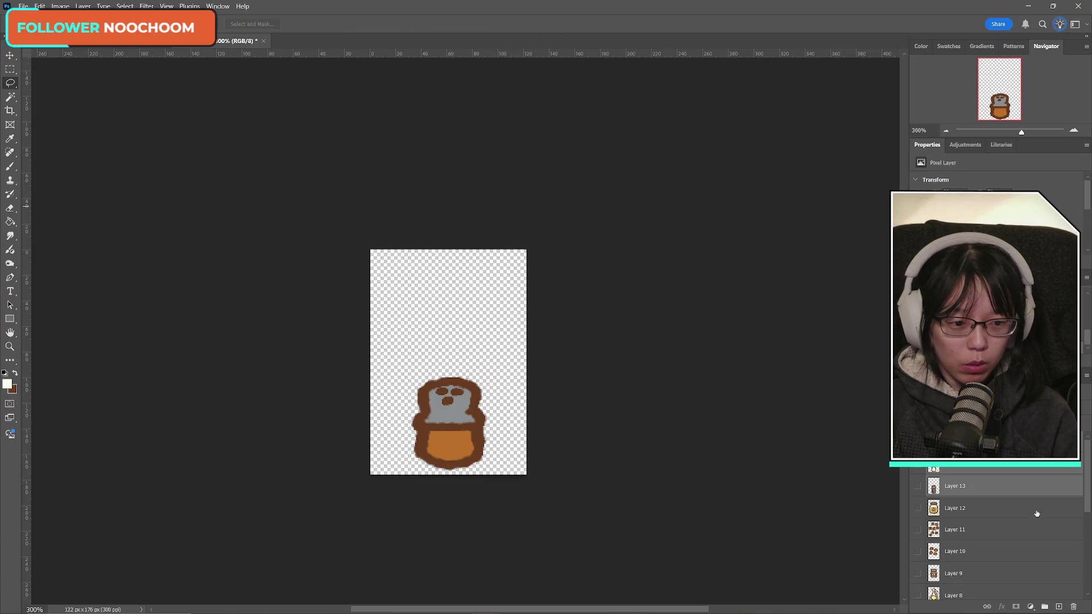
{"action": "left_click", "coordinate": [965, 509]}
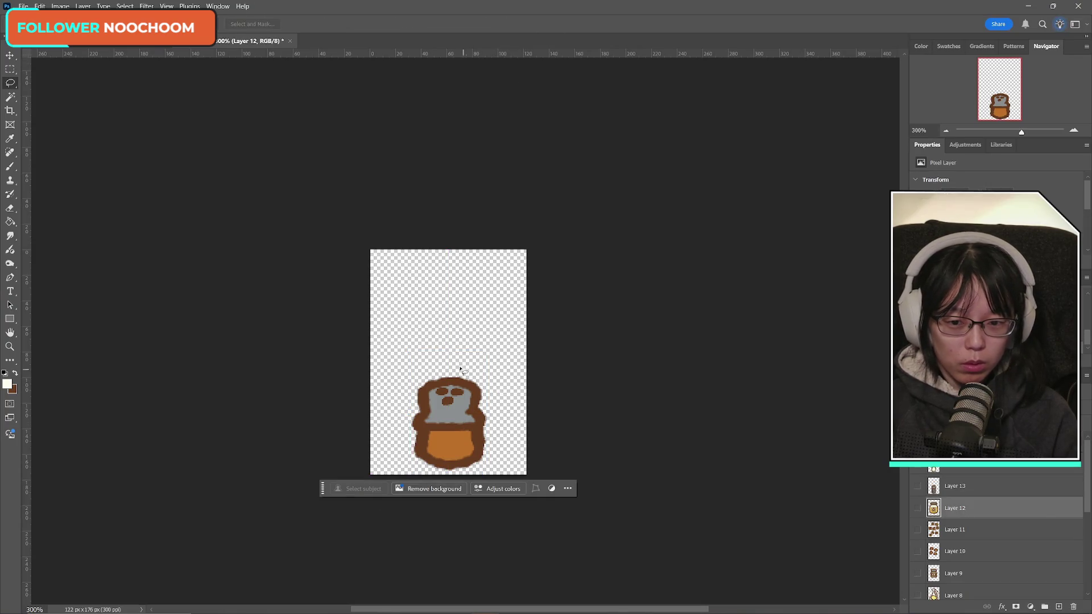
{"action": "left_click", "coordinate": [917, 487]}
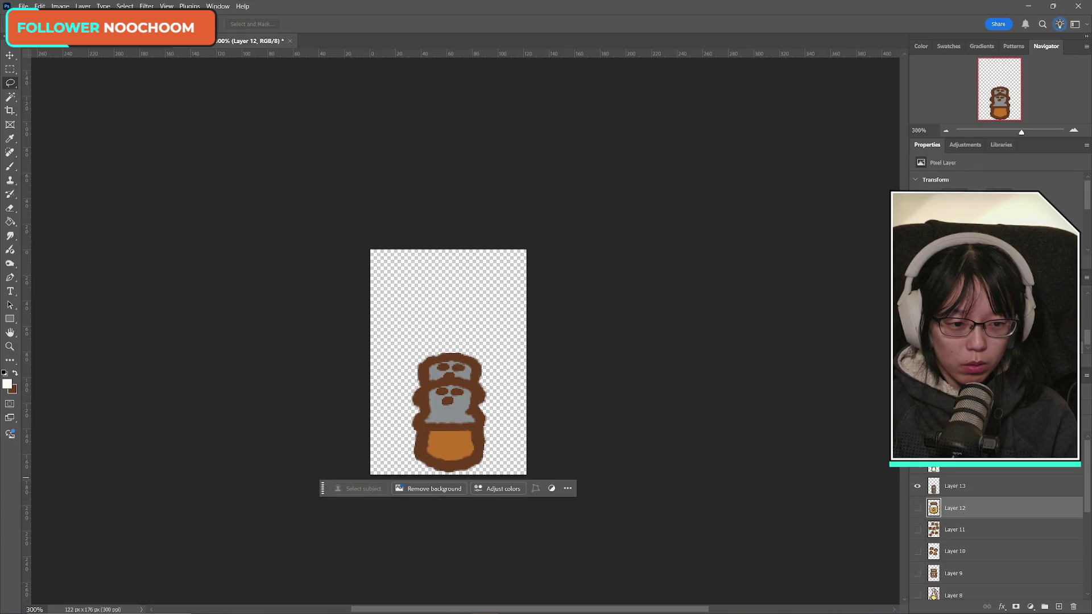
{"action": "left_click", "coordinate": [916, 507]}
{"action": "key", "text": "ctrl+t"}
{"action": "left_click_drag", "start_coordinate": [478, 383], "coordinate": [481, 412]}
{"action": "key", "text": "Return"}
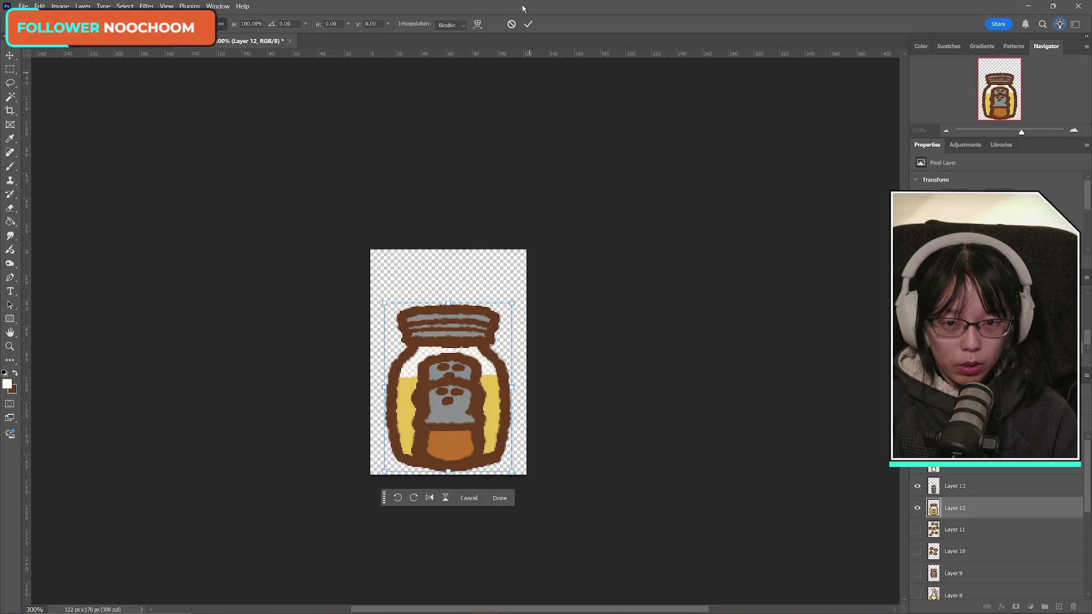
- Show Layer 10's lid strokes and move its content down 11 px
{"action": "left_click", "coordinate": [1070, 528]}
{"action": "scroll", "coordinate": [1001, 512], "scroll_direction": "down", "scroll_amount": 1}
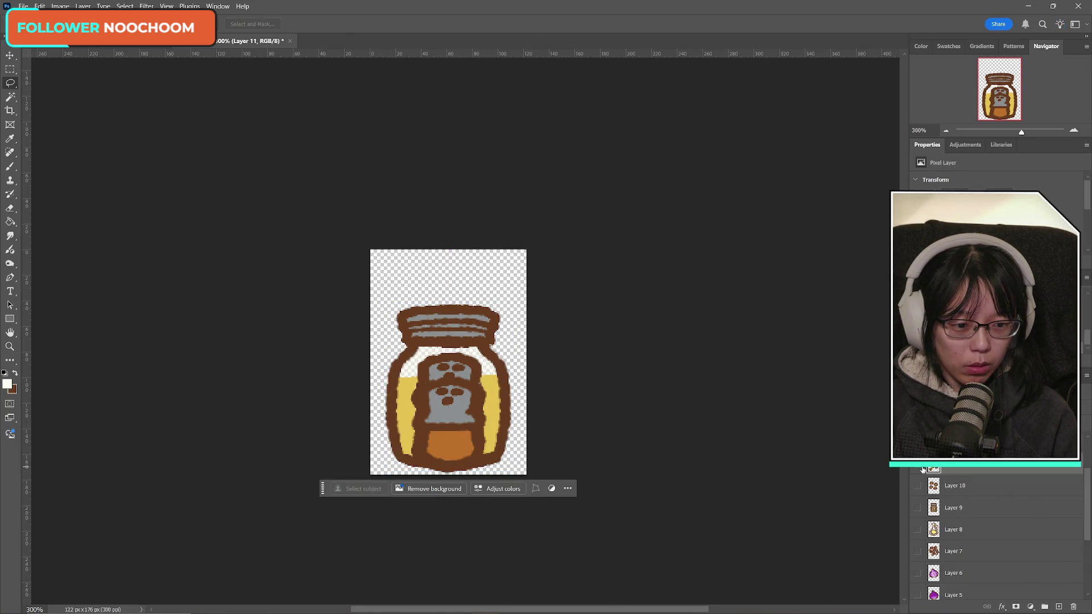
{"action": "left_click", "coordinate": [916, 467]}
{"action": "left_click", "coordinate": [916, 468]}
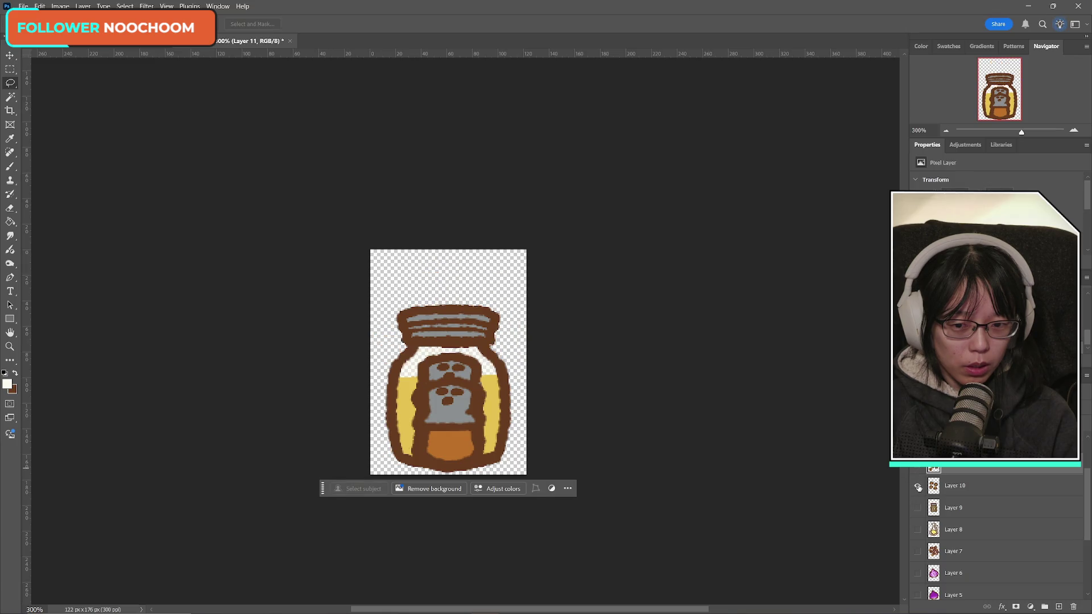
{"action": "left_click", "coordinate": [917, 486]}
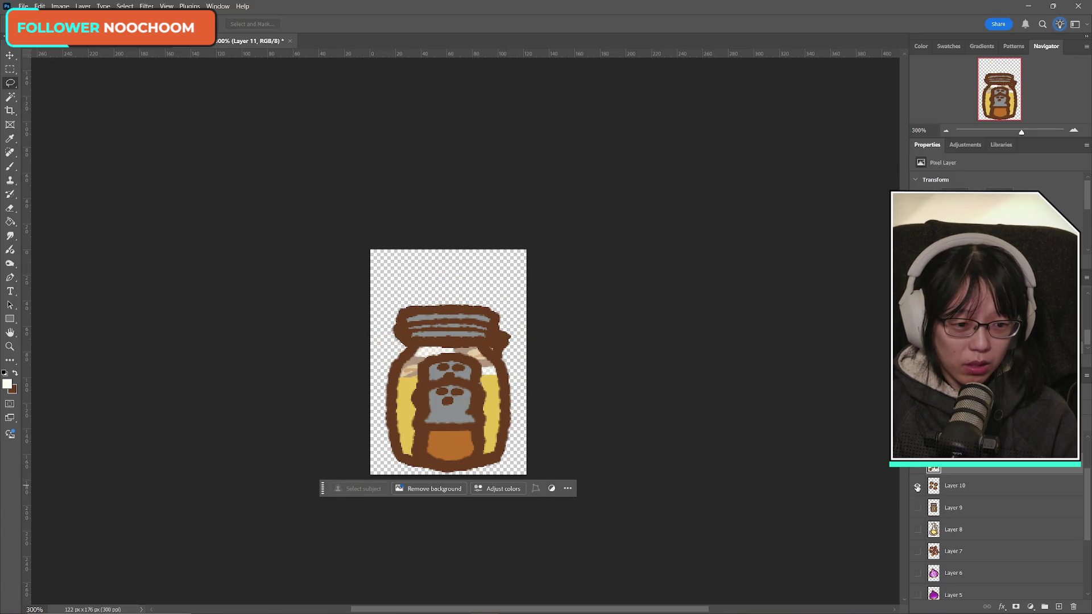
{"action": "left_click", "coordinate": [955, 486]}
{"action": "key", "text": "ctrl+t"}
{"action": "left_click_drag", "start_coordinate": [452, 402], "coordinate": [449, 448]}
{"action": "left_click", "coordinate": [528, 25]}
- Commit the Layer 9 jar's position and move the Layer 8 jug about 34 px down
{"action": "left_click", "coordinate": [955, 507]}
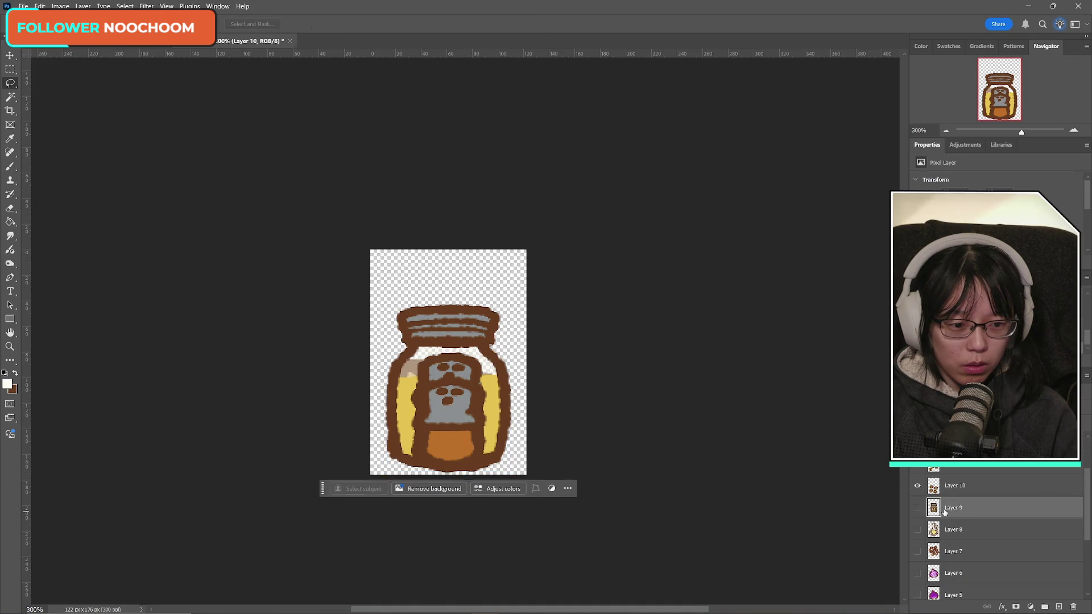
{"action": "key", "text": "ctrl+t"}
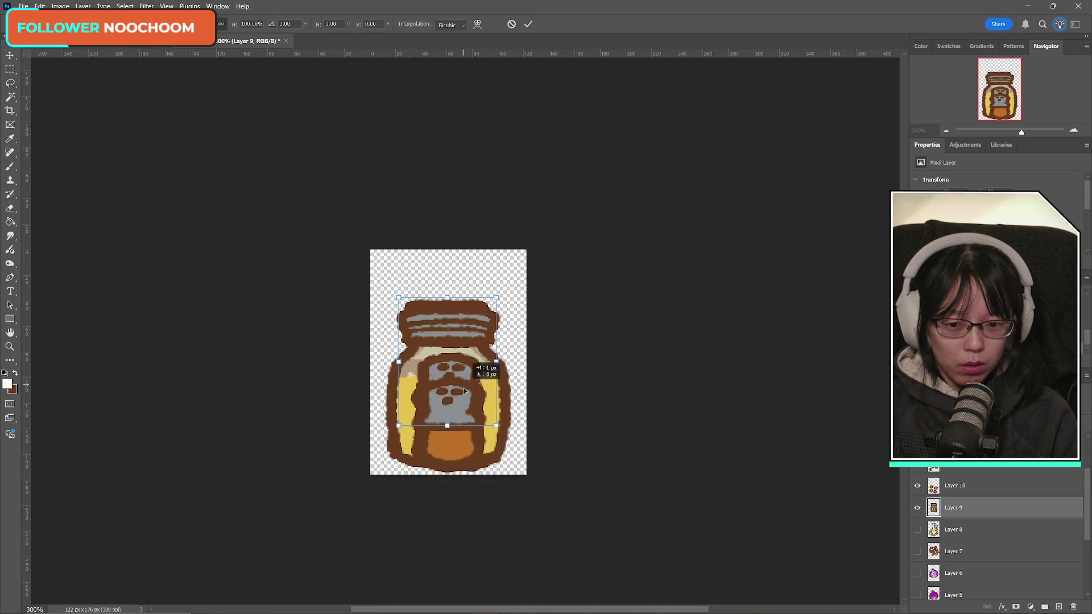
{"action": "left_click", "coordinate": [528, 23]}
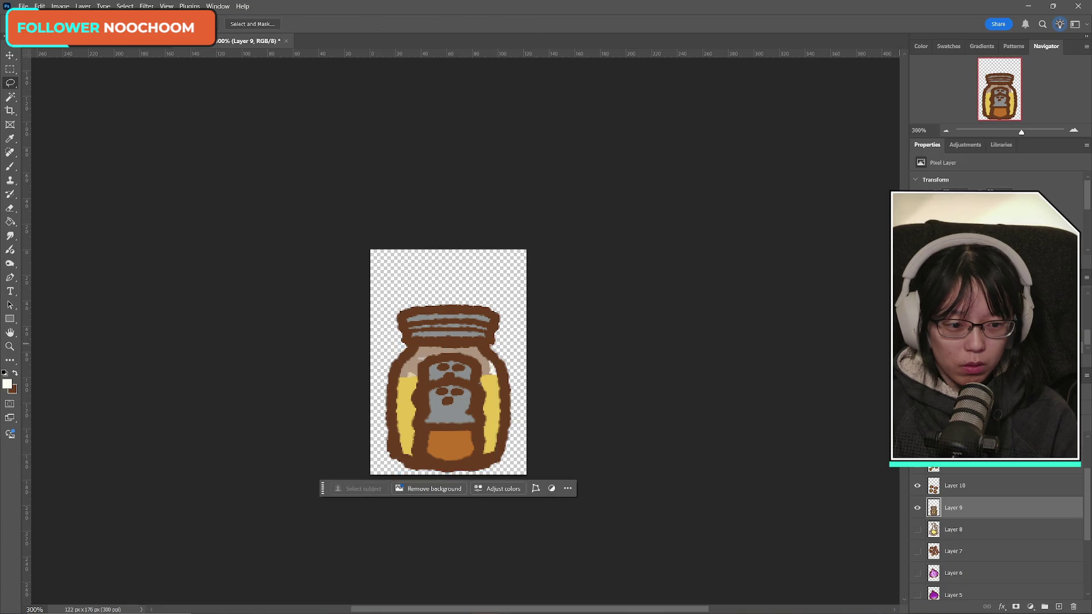
{"action": "left_click", "coordinate": [917, 529]}
{"action": "left_click", "coordinate": [961, 529]}
{"action": "key", "text": "ctrl+t"}
{"action": "left_click_drag", "start_coordinate": [468, 384], "coordinate": [467, 404]}
{"action": "left_click", "coordinate": [528, 24]}
- Show Layer 7 and move its sprite about 38 px down to line up with the one above
{"action": "scroll", "coordinate": [967, 512], "scroll_direction": "down", "scroll_amount": 2}
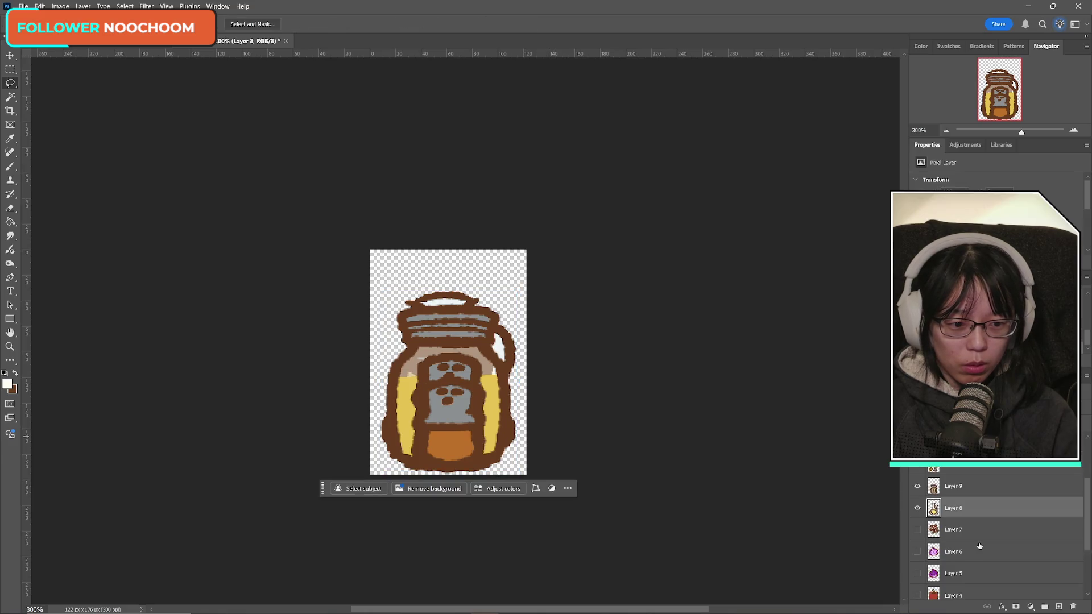
{"action": "left_click", "coordinate": [917, 508]}
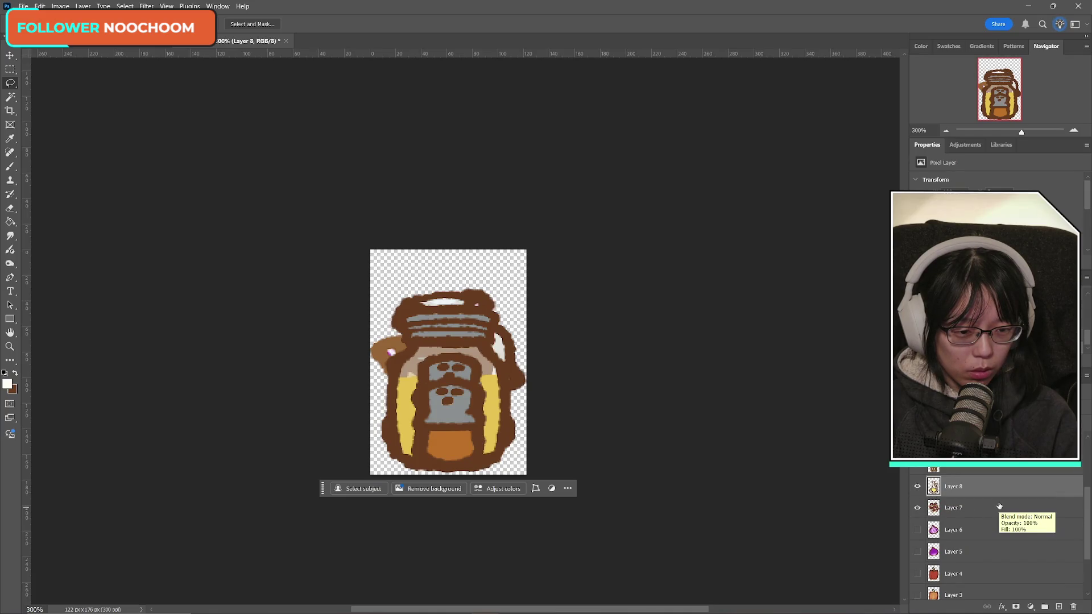
{"action": "left_click", "coordinate": [953, 506]}
{"action": "key", "text": "ctrl+t"}
{"action": "mouse_move", "coordinate": [481, 426]}
{"action": "left_mouse_down"}
{"action": "mouse_move", "coordinate": [483, 383]}
{"action": "mouse_move", "coordinate": [478, 451]}
{"action": "left_mouse_up"}
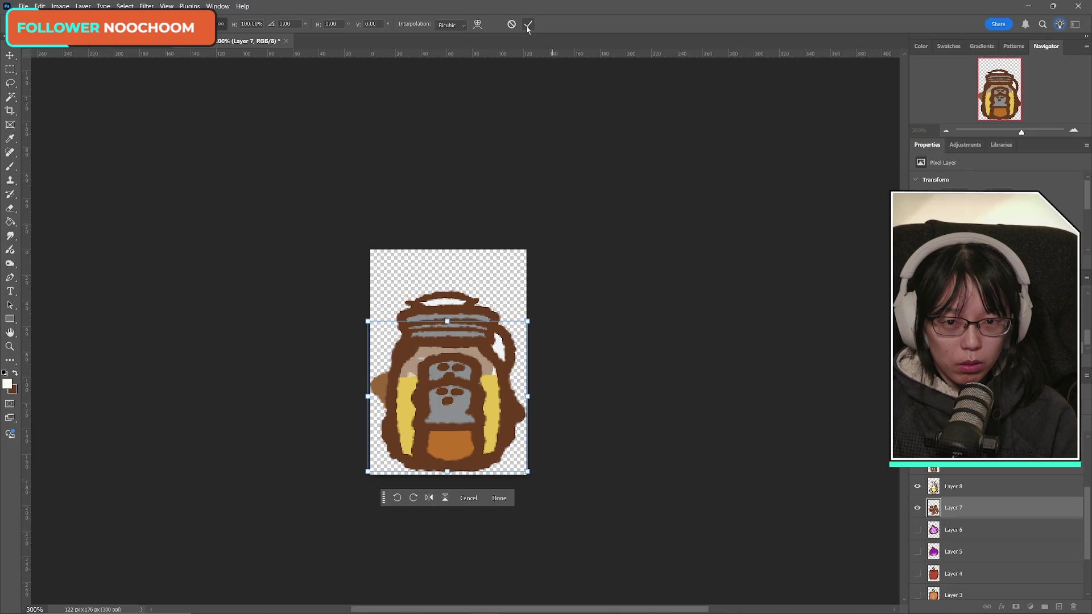
{"action": "left_click", "coordinate": [528, 23]}
{"action": "scroll", "coordinate": [988, 525], "scroll_direction": "down", "scroll_amount": 3}
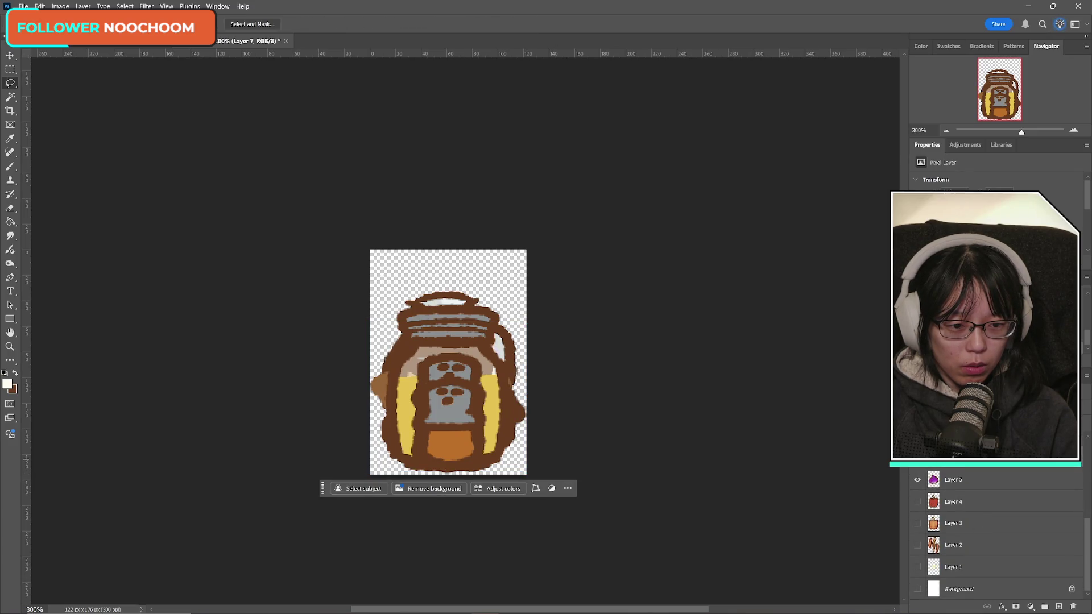
- Move the selection including Layer 5 about 34 px down
{"action": "left_click", "coordinate": [961, 480], "text": "ctrl"}
{"action": "key", "text": "ctrl+t"}
{"action": "left_click_drag", "start_coordinate": [486, 378], "coordinate": [486, 445]}
{"action": "left_click", "coordinate": [528, 24]}
{"action": "key", "text": "l"}
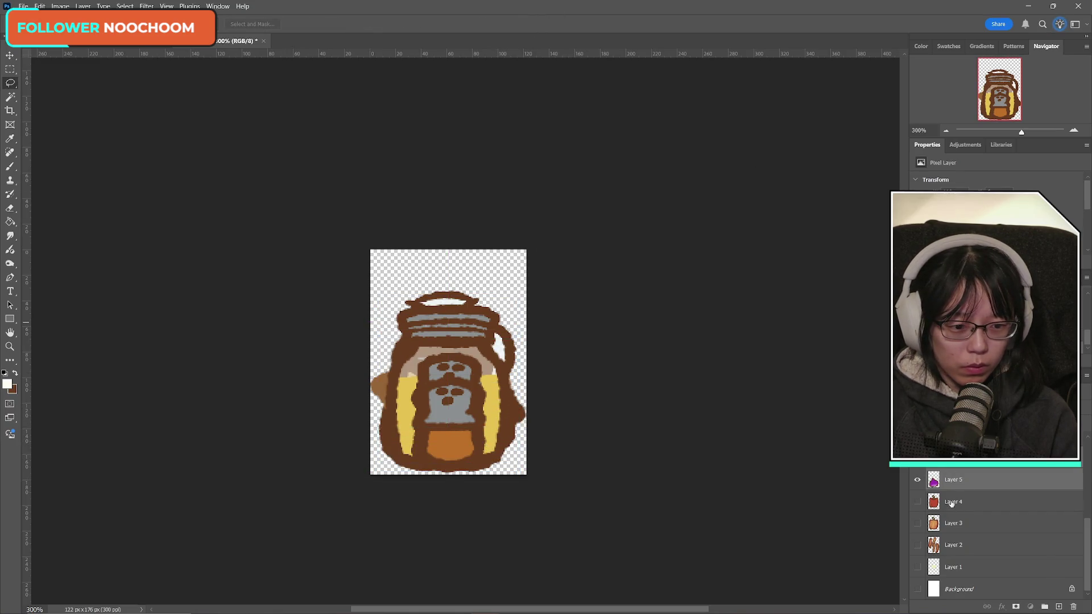
- Show Layers 4 and 3 and move them together about 17 px down
{"action": "left_click", "coordinate": [951, 503]}
{"action": "left_click", "coordinate": [917, 501]}
{"action": "left_click", "coordinate": [917, 523]}
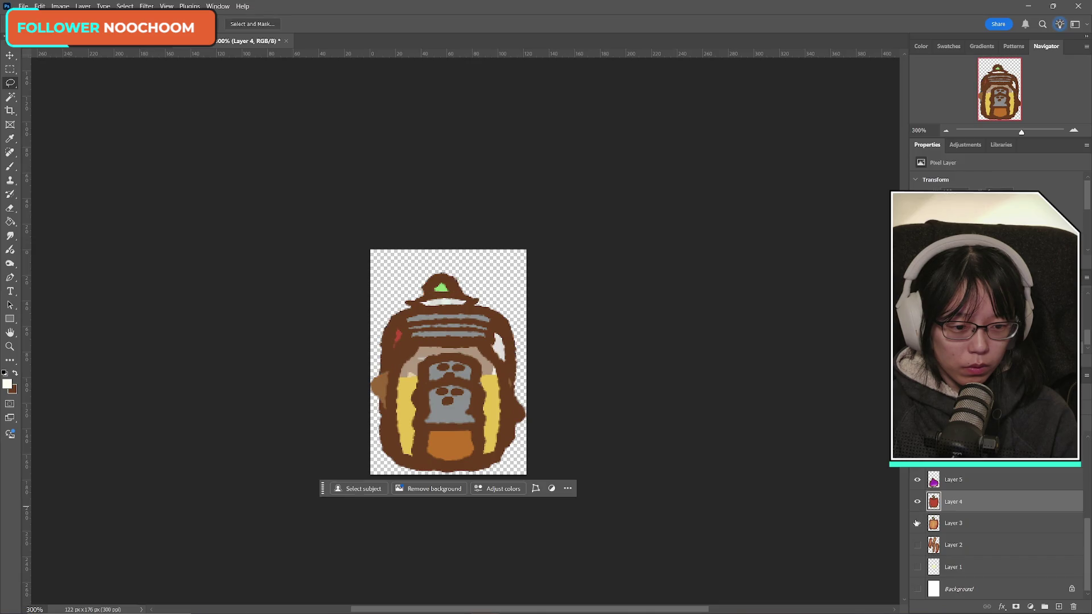
{"action": "left_click", "coordinate": [961, 523], "text": "ctrl"}
{"action": "key", "text": "ctrl+t"}
{"action": "left_click_drag", "start_coordinate": [487, 376], "coordinate": [487, 405]}
{"action": "key", "text": "Return"}
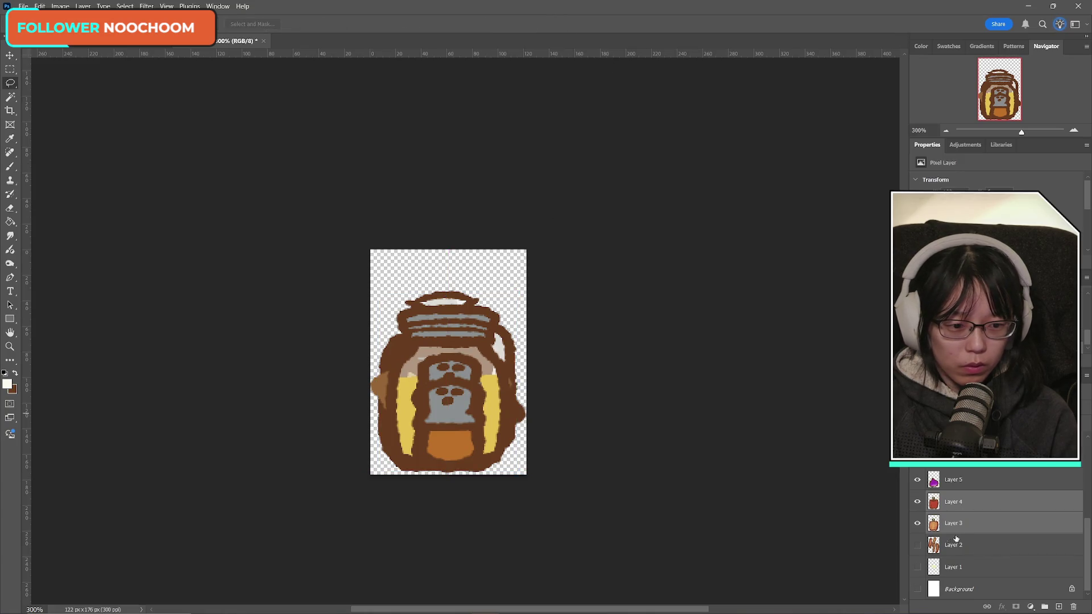
- Hide Layer 2's straps and Layer 4 so the pepper sprite is revealed
{"action": "left_click", "coordinate": [957, 545]}
{"action": "key", "text": "ctrl+t"}
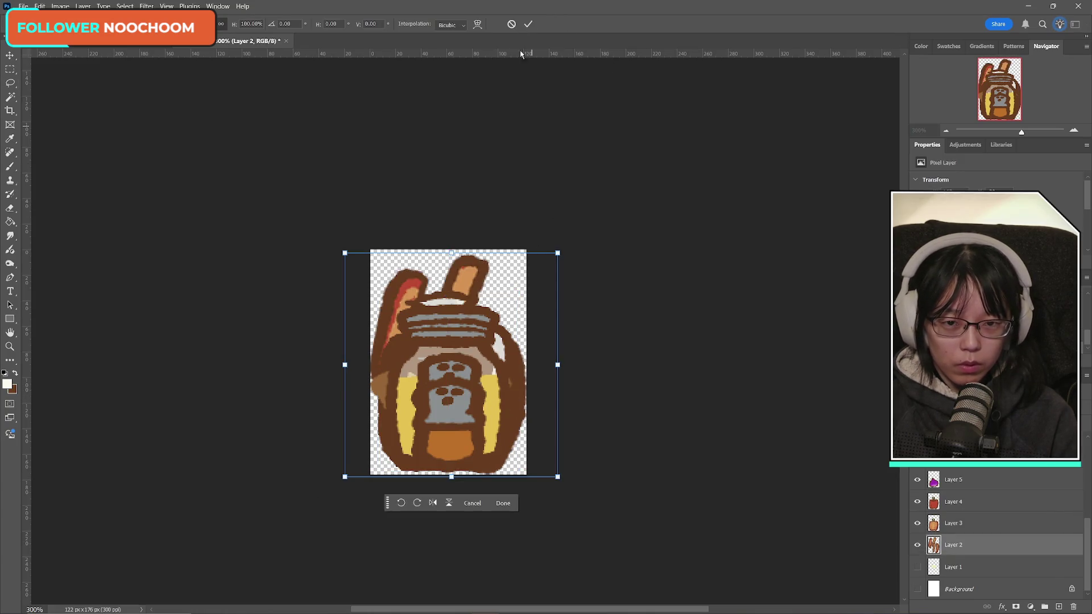
{"action": "left_click", "coordinate": [529, 24]}
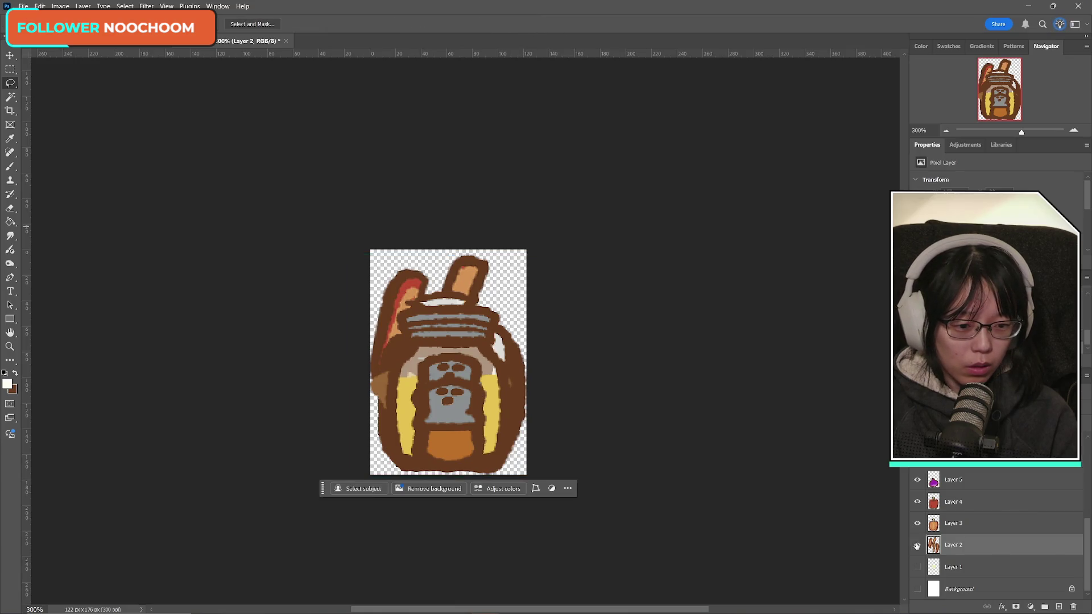
{"action": "left_click", "coordinate": [917, 545]}
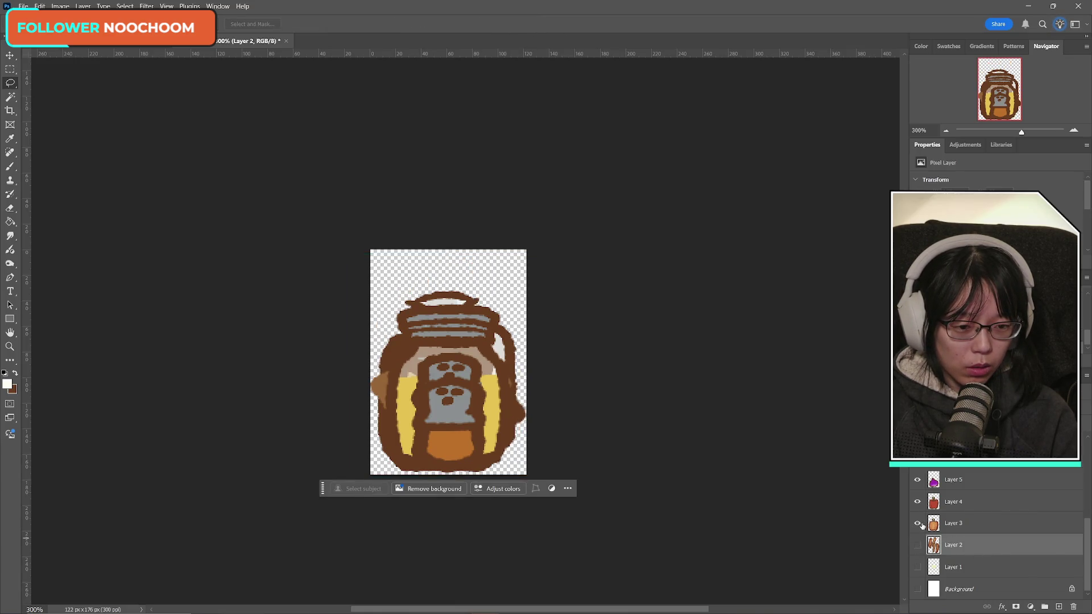
{"action": "scroll", "coordinate": [977, 539], "scroll_direction": "up", "scroll_amount": 5}
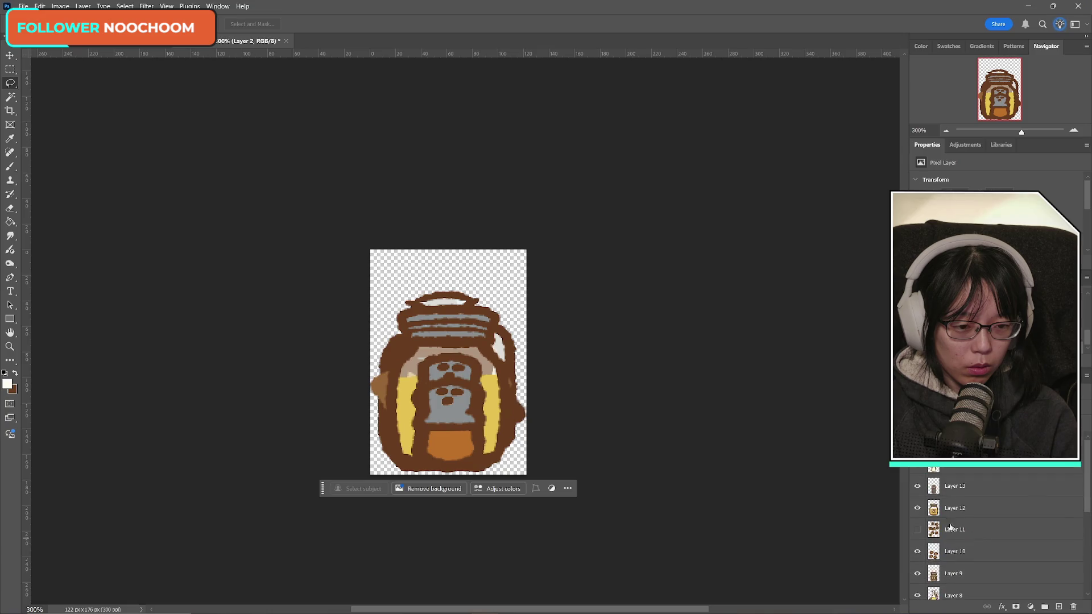
{"action": "left_click_drag", "start_coordinate": [917, 551], "coordinate": [916, 573]}
{"action": "scroll", "coordinate": [991, 563], "scroll_direction": "down", "scroll_amount": 4}
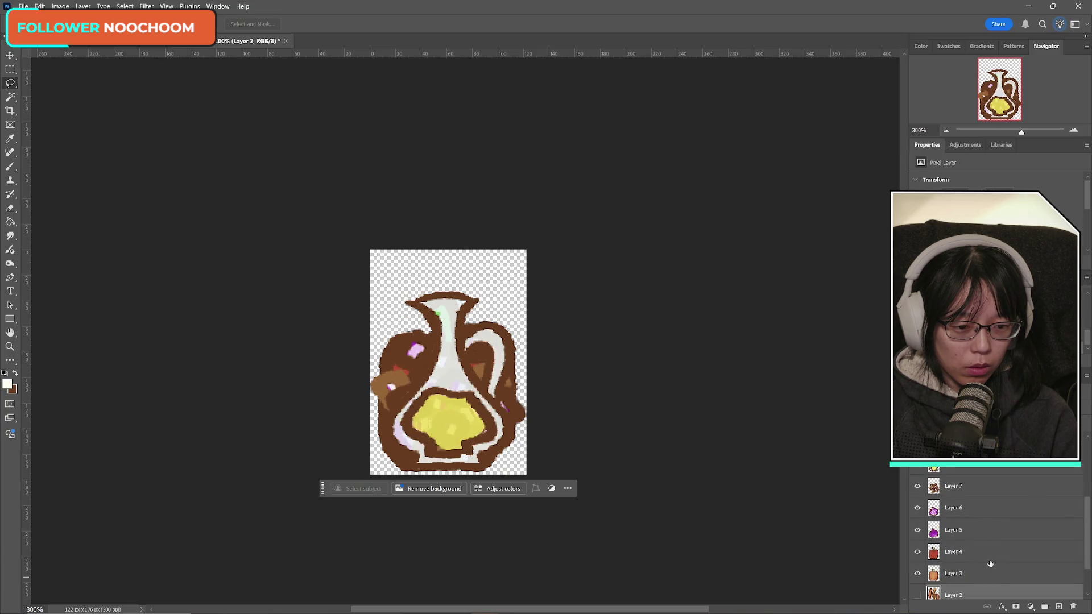
{"action": "left_click", "coordinate": [917, 551]}
{"action": "scroll", "coordinate": [1006, 548], "scroll_direction": "down", "scroll_amount": 2}
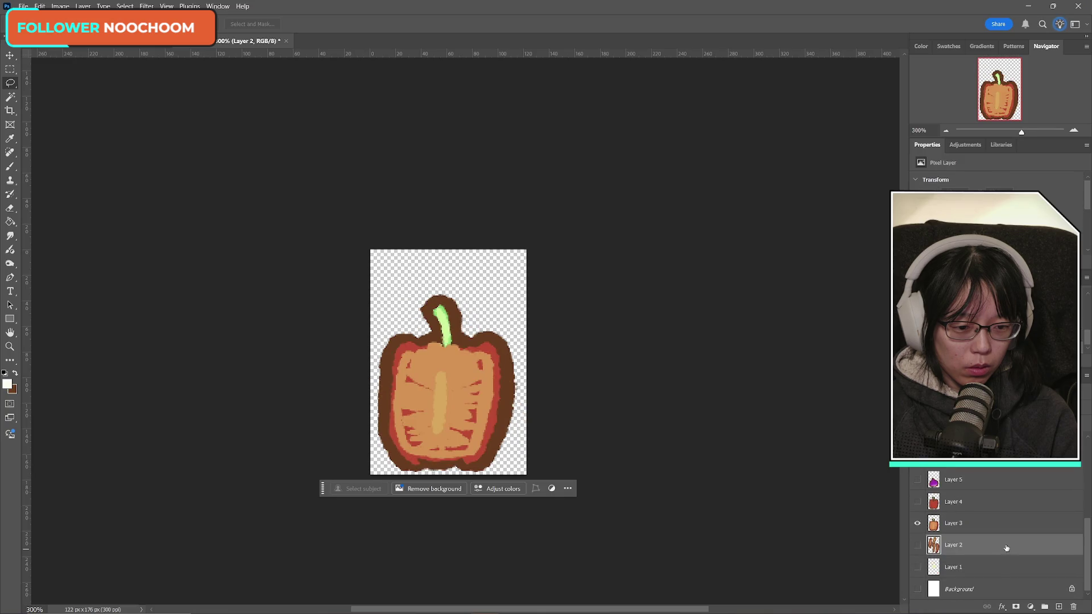
- Nudge the Layer 3 halved red pepper about 2 px lower and apply the move
{"action": "left_click", "coordinate": [944, 524]}
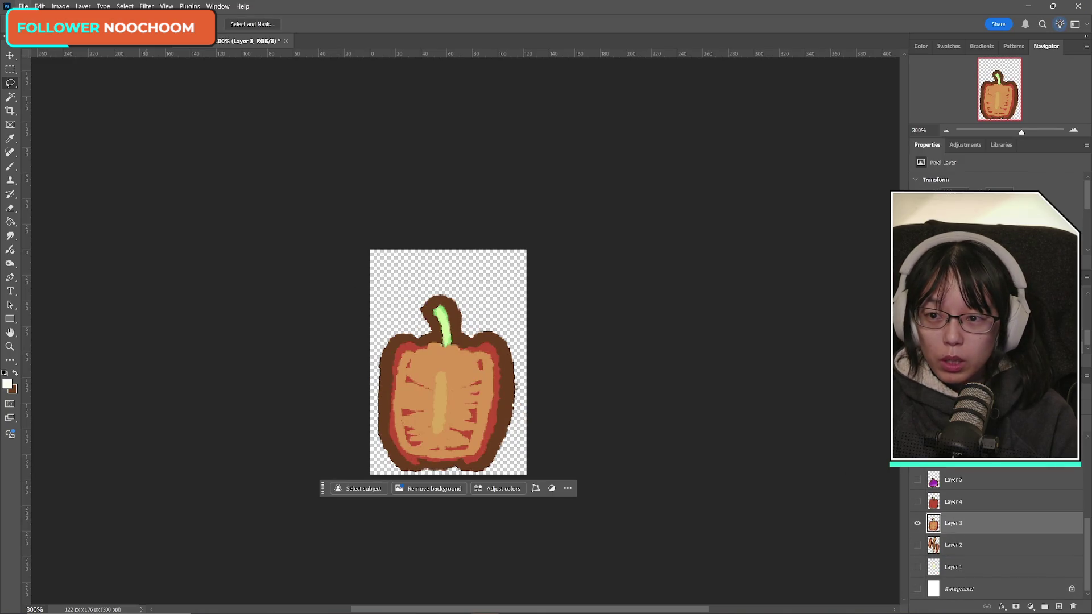
{"action": "key", "text": "ctrl+t"}
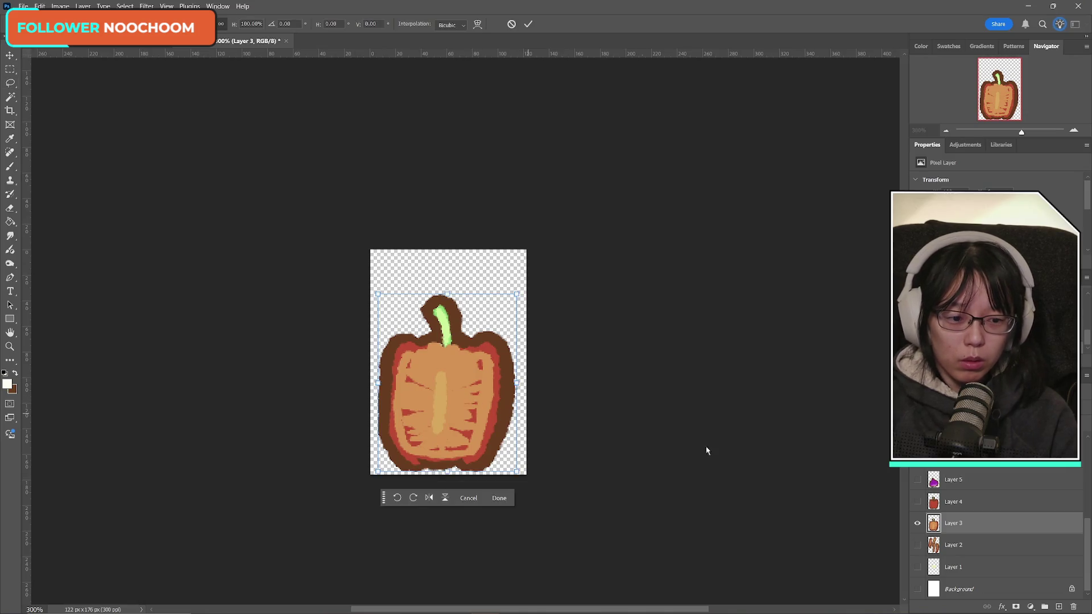
{"action": "left_click", "coordinate": [941, 508], "text": "shift"}
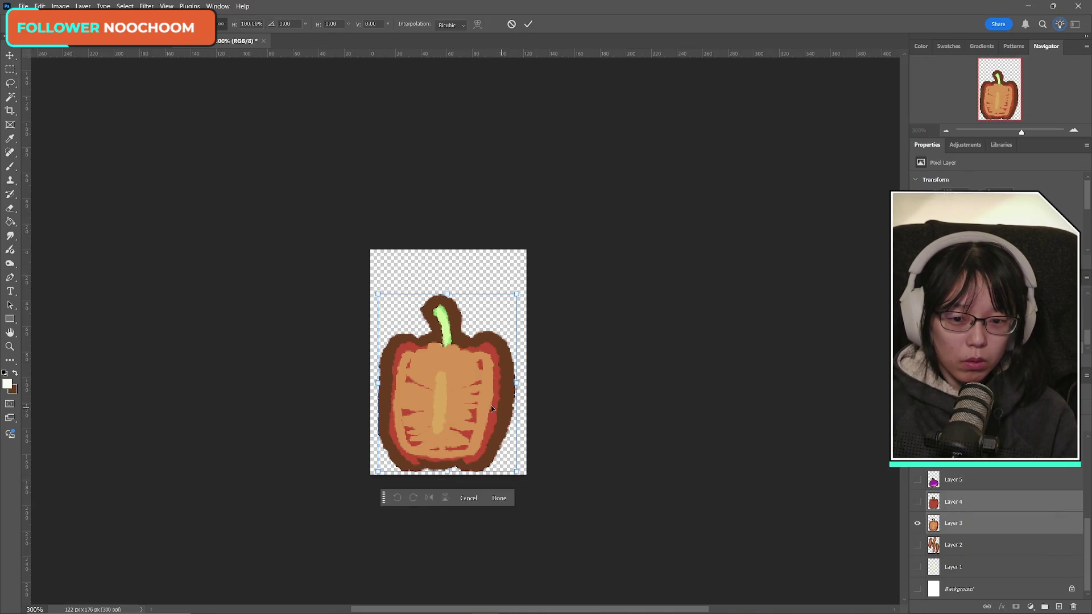
{"action": "left_click_drag", "start_coordinate": [482, 404], "coordinate": [485, 401]}
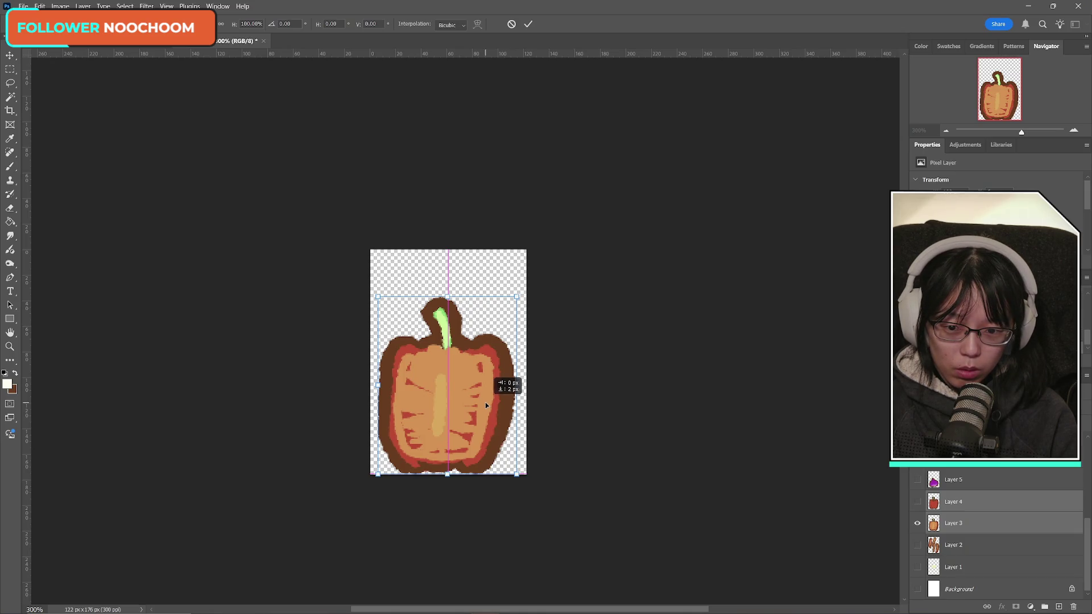
{"action": "key", "text": "Up"}
{"action": "key", "text": "Up"}
{"action": "key", "text": "Up"}
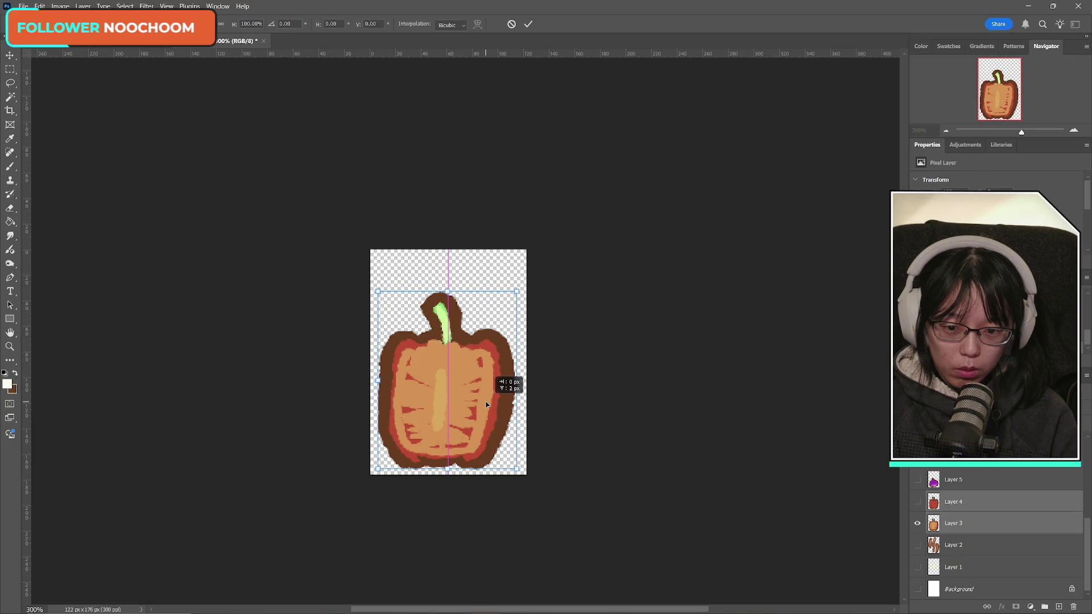
{"action": "key", "text": "Down"}
{"action": "key", "text": "Down"}
{"action": "key", "text": "Down"}
{"action": "left_click_drag", "start_coordinate": [485, 404], "coordinate": [485, 404]}
{"action": "left_click", "coordinate": [512, 25]}
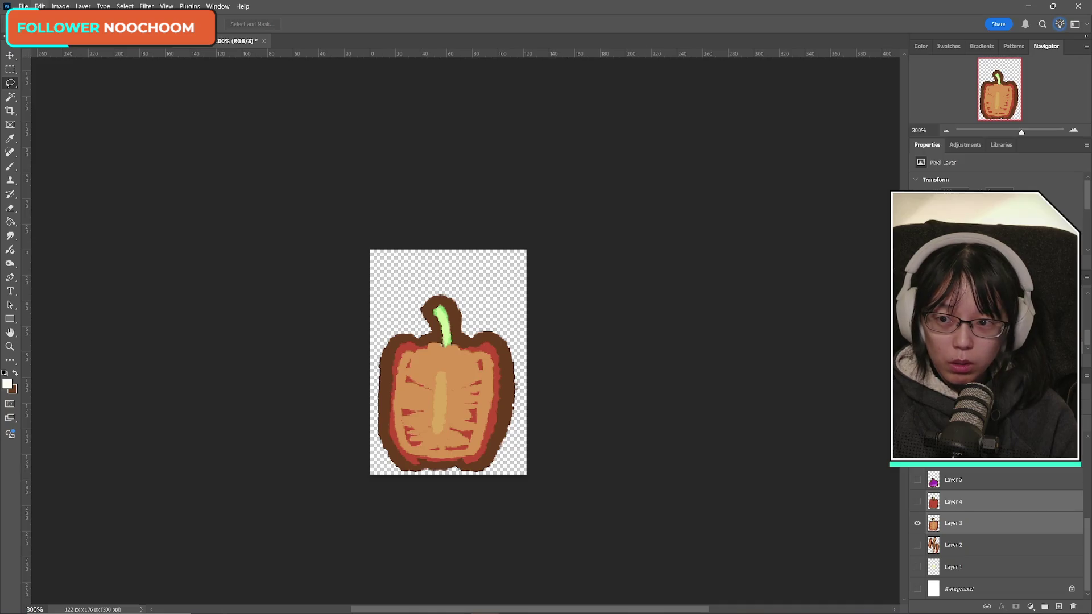
{"action": "left_click", "coordinate": [24, 6]}
{"action": "left_click", "coordinate": [84, 141]}
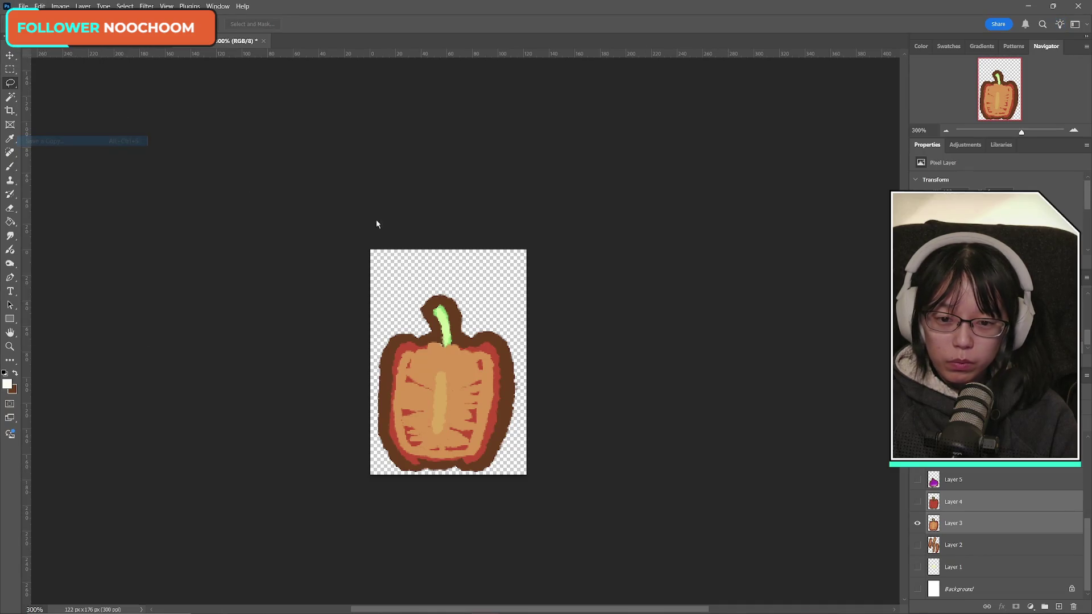
- Finish saving the pepper copy in PNG format
{"action": "left_click", "coordinate": [603, 442]}
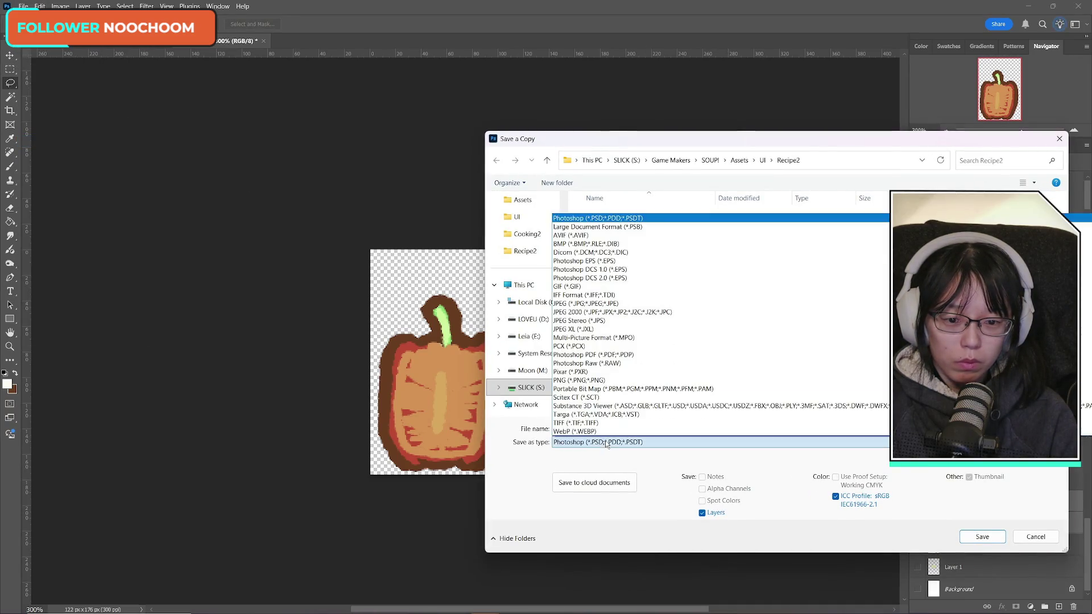
{"action": "left_click", "coordinate": [605, 383]}
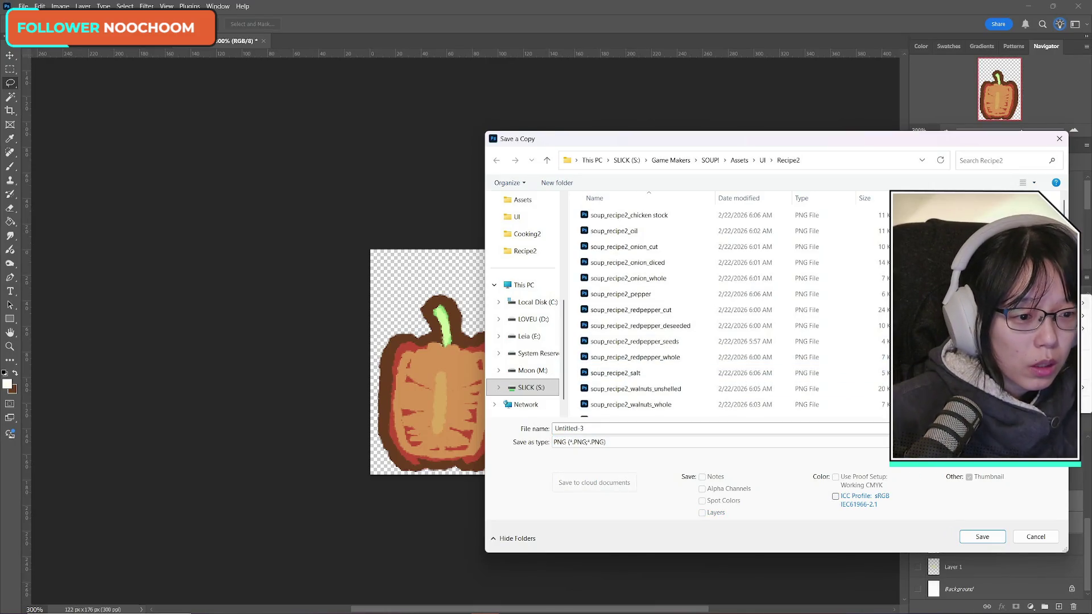
{"action": "key", "text": "Escape"}
{"action": "left_click", "coordinate": [917, 523]}
- Show the whole onion Layer 5 and export it as PNG, replacing soup_recipe2_onion_whole
{"action": "left_click", "coordinate": [917, 479]}
{"action": "left_click", "coordinate": [979, 481]}
{"action": "key", "text": "ctrl+a"}
{"action": "left_click", "coordinate": [24, 6]}
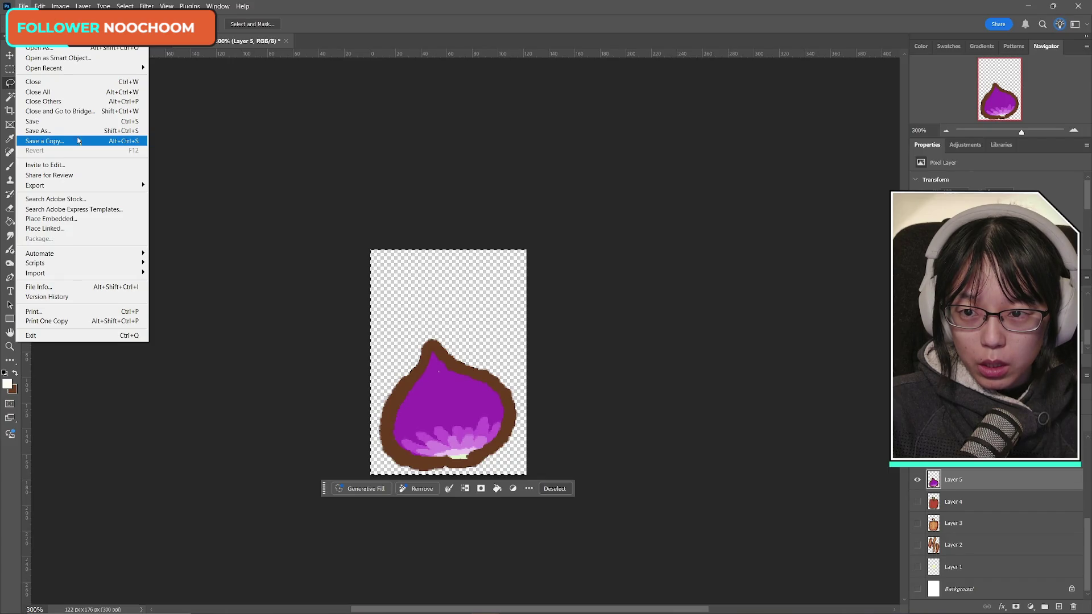
{"action": "left_click", "coordinate": [69, 141]}
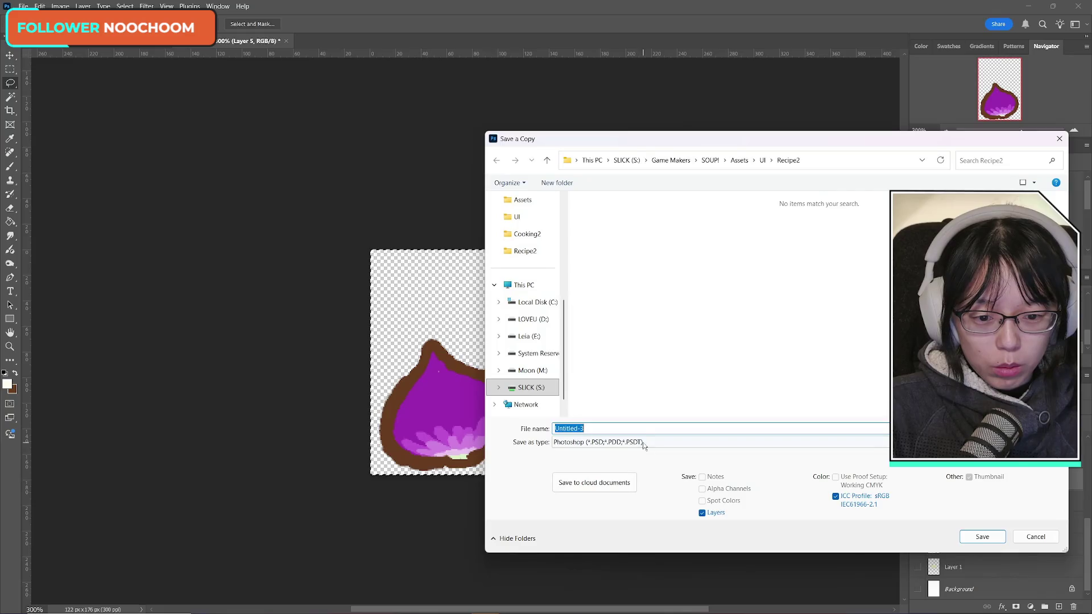
{"action": "left_click", "coordinate": [644, 443]}
{"action": "left_click", "coordinate": [791, 382]}
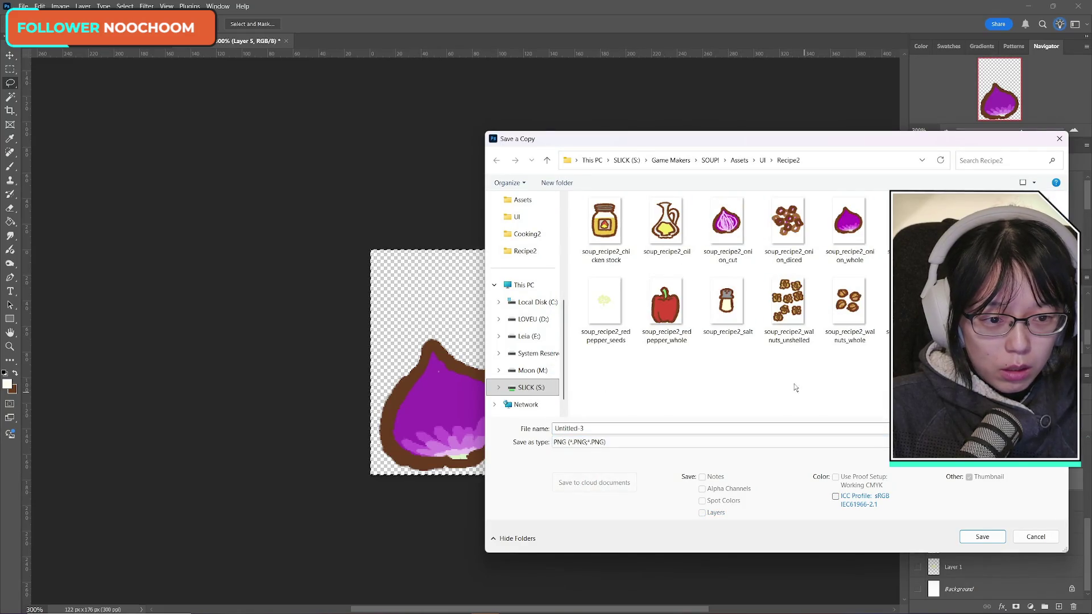
{"action": "left_click", "coordinate": [850, 223]}
{"action": "left_click", "coordinate": [982, 537]}
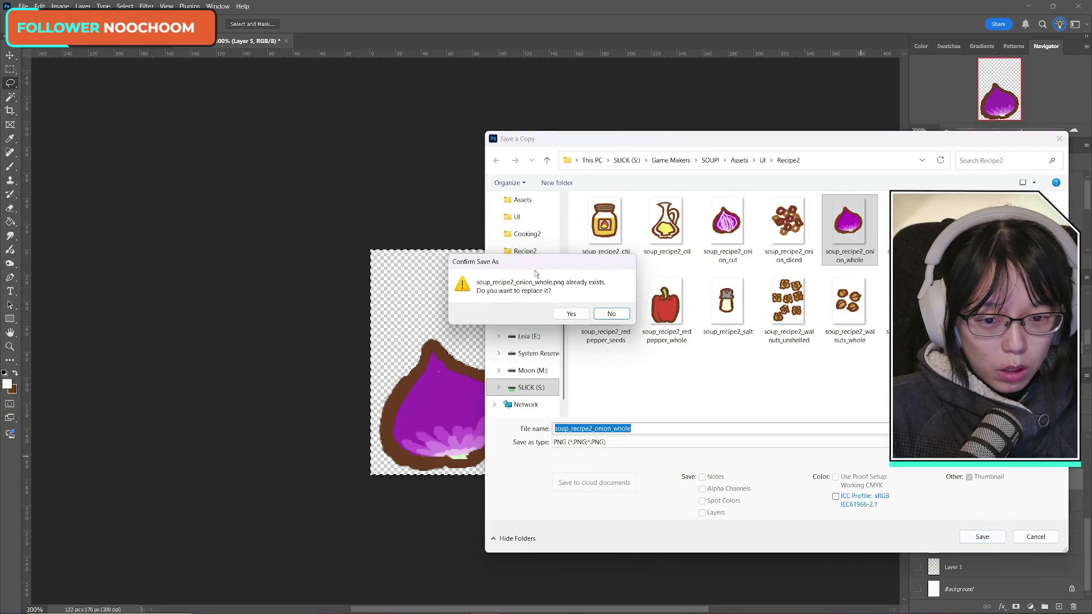
{"action": "left_click", "coordinate": [571, 314]}
- Show the sliced onion layer and export it as PNG over soup_recipe2_onion_cut
{"action": "left_click", "coordinate": [917, 480]}
{"action": "left_click", "coordinate": [917, 458]}
{"action": "left_click", "coordinate": [953, 458]}
{"action": "left_click", "coordinate": [23, 7]}
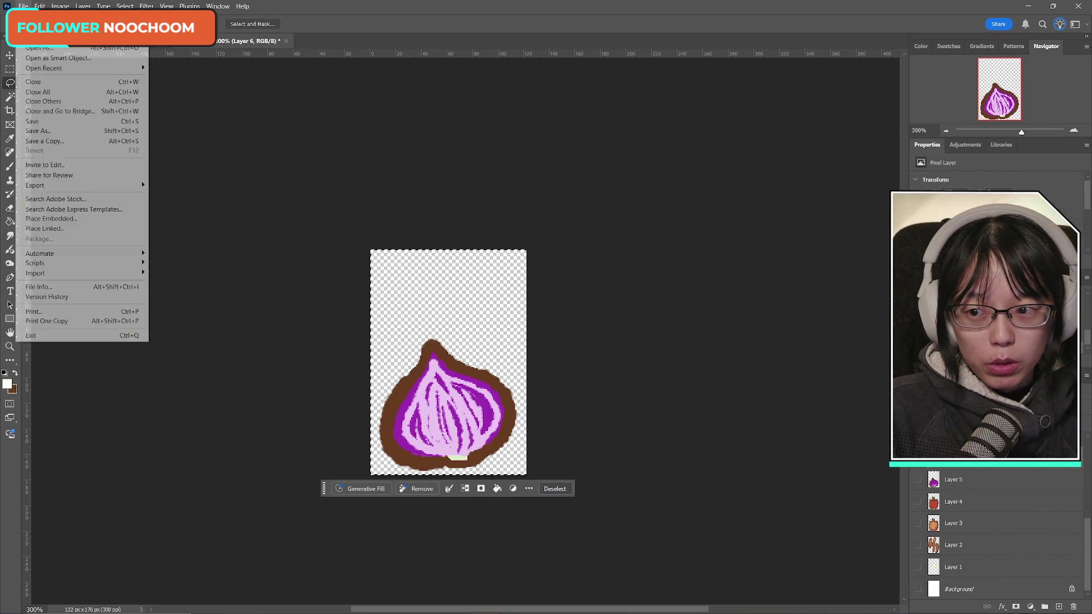
{"action": "left_click", "coordinate": [57, 140]}
{"action": "left_click", "coordinate": [643, 442]}
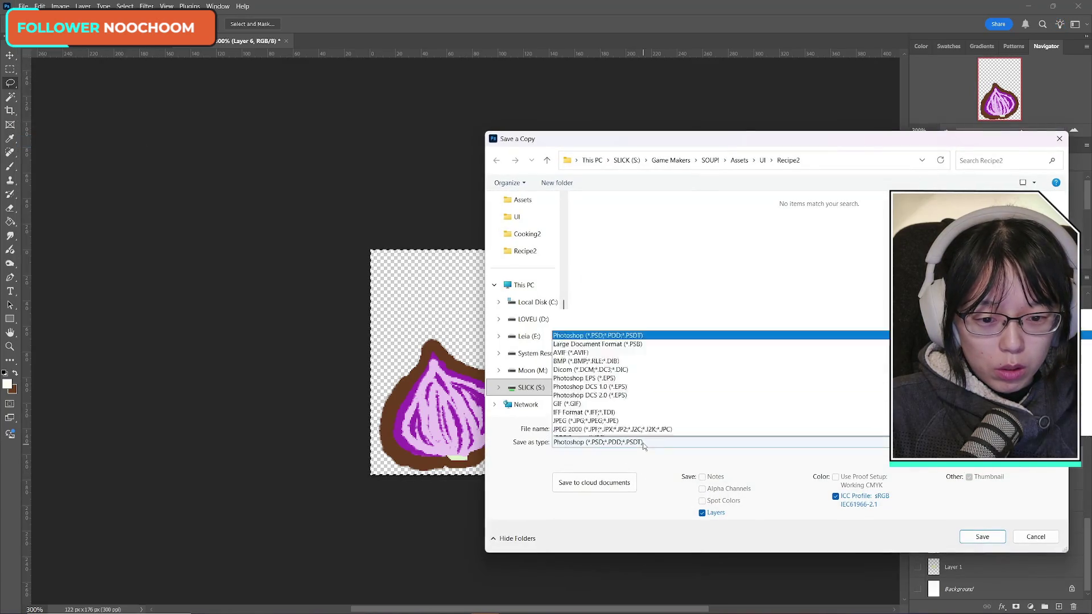
{"action": "left_click", "coordinate": [614, 382]}
{"action": "left_click", "coordinate": [734, 230]}
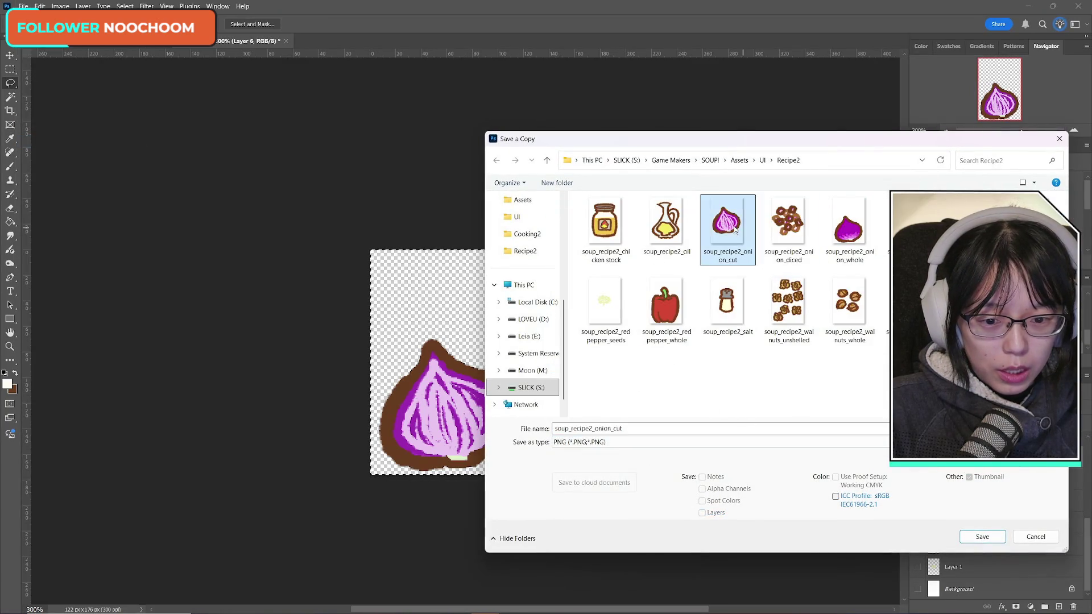
{"action": "left_click", "coordinate": [981, 537]}
{"action": "left_click", "coordinate": [571, 314]}
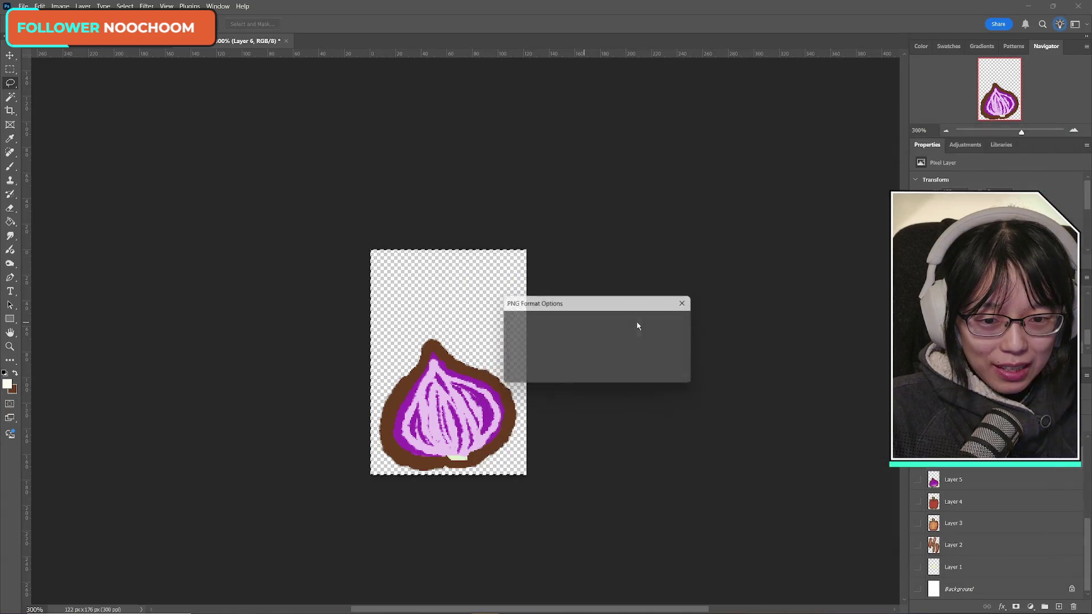
{"action": "left_click", "coordinate": [663, 325]}
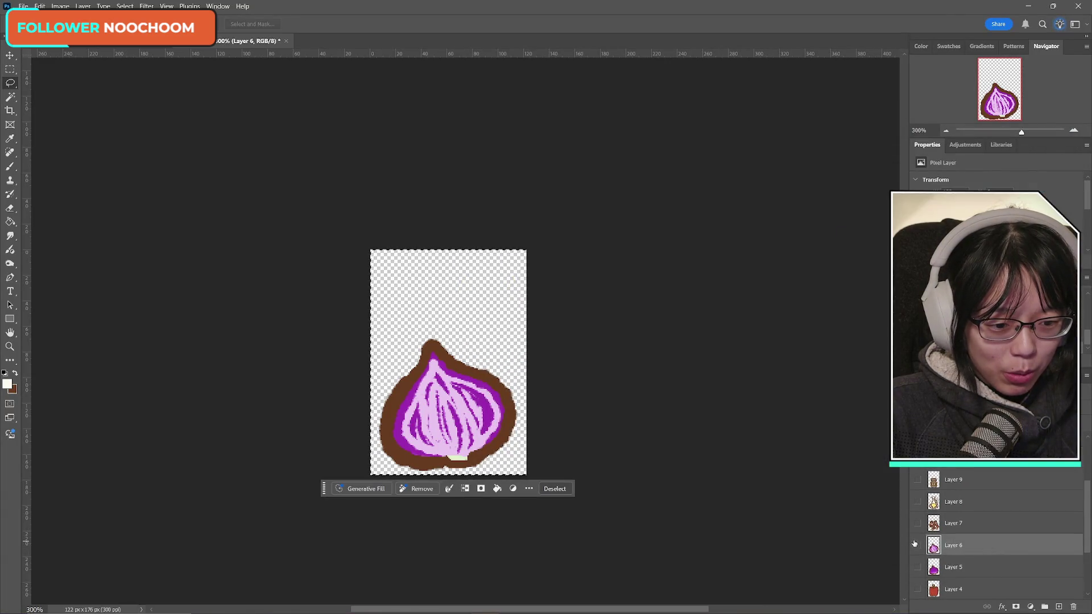
- Show the diced onion layer and export it as PNG over soup_recipe2_onion_diced
{"action": "left_click", "coordinate": [917, 544]}
{"action": "left_click", "coordinate": [917, 523]}
{"action": "left_click", "coordinate": [23, 6]}
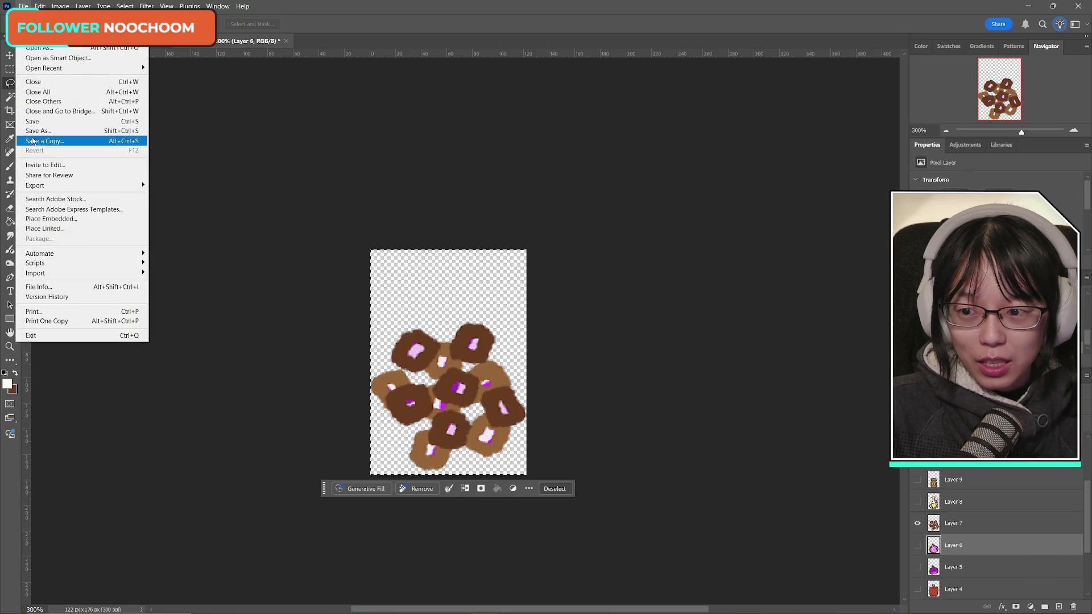
{"action": "left_click", "coordinate": [51, 136]}
{"action": "left_click", "coordinate": [631, 442]}
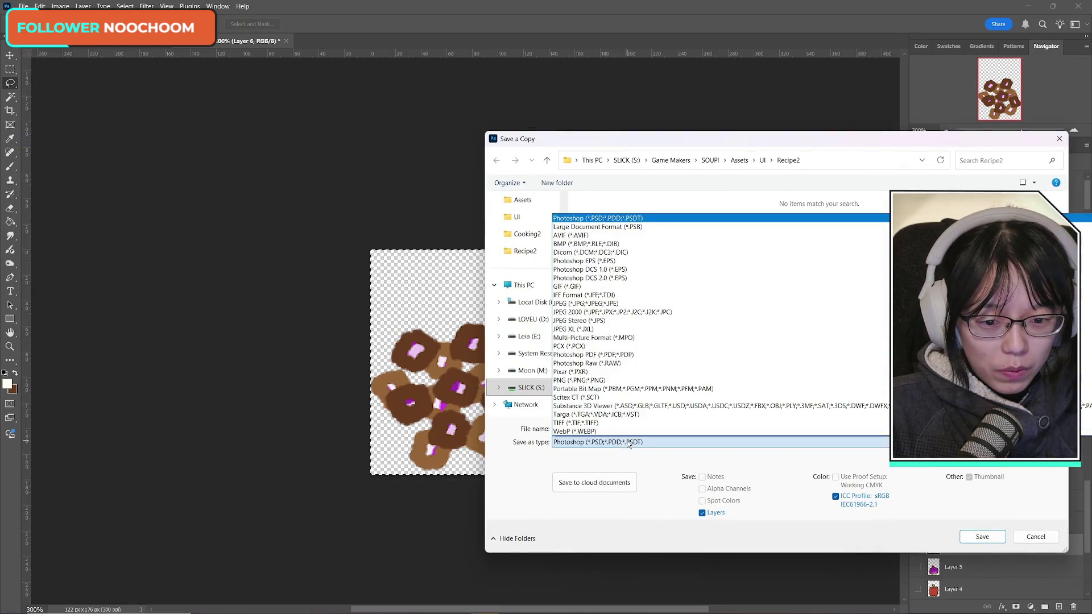
{"action": "left_click", "coordinate": [609, 386]}
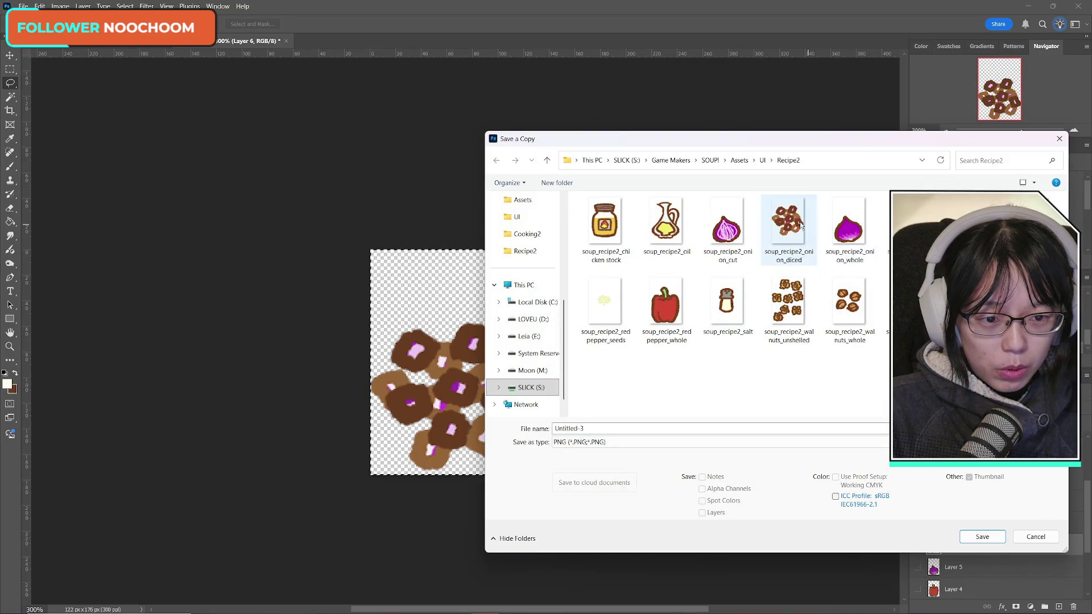
{"action": "left_click", "coordinate": [777, 226]}
{"action": "left_click", "coordinate": [979, 536]}
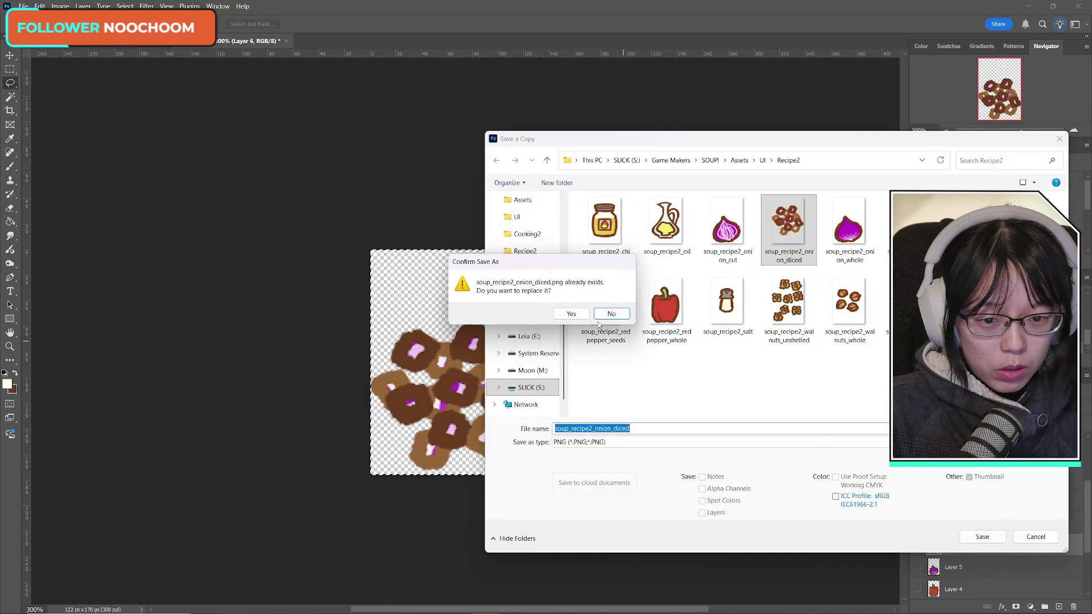
{"action": "left_click", "coordinate": [599, 321]}
{"action": "left_click", "coordinate": [661, 322]}
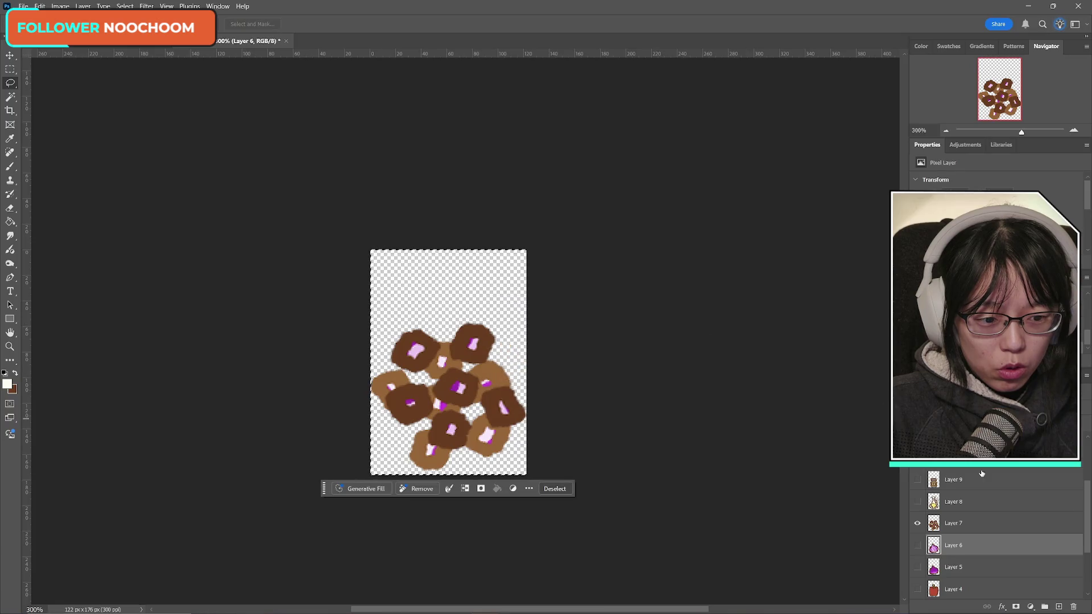
- Show the oil jug layer and export it as PNG over soup_recipe2_oil
{"action": "left_click", "coordinate": [917, 522]}
{"action": "left_click", "coordinate": [917, 501]}
{"action": "left_click", "coordinate": [23, 7]}
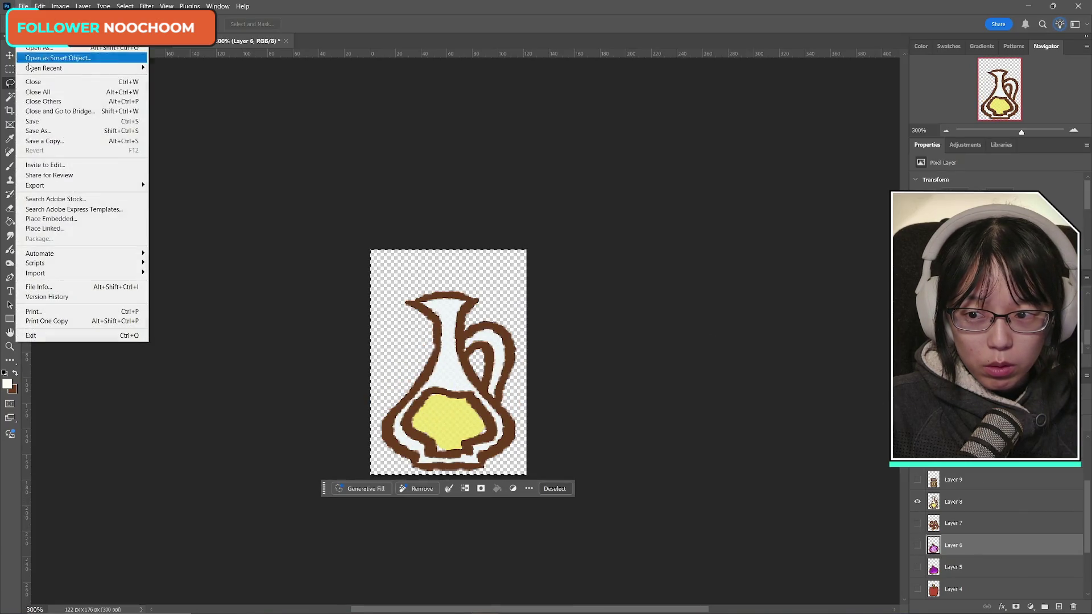
{"action": "left_click", "coordinate": [44, 141]}
{"action": "left_click", "coordinate": [643, 442]}
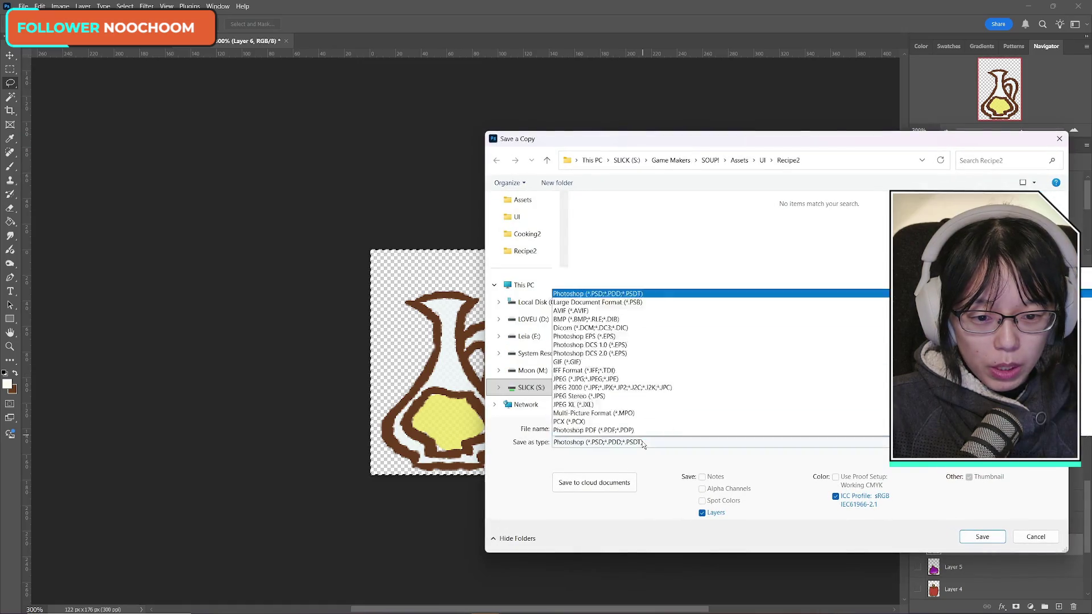
{"action": "left_click", "coordinate": [619, 385]}
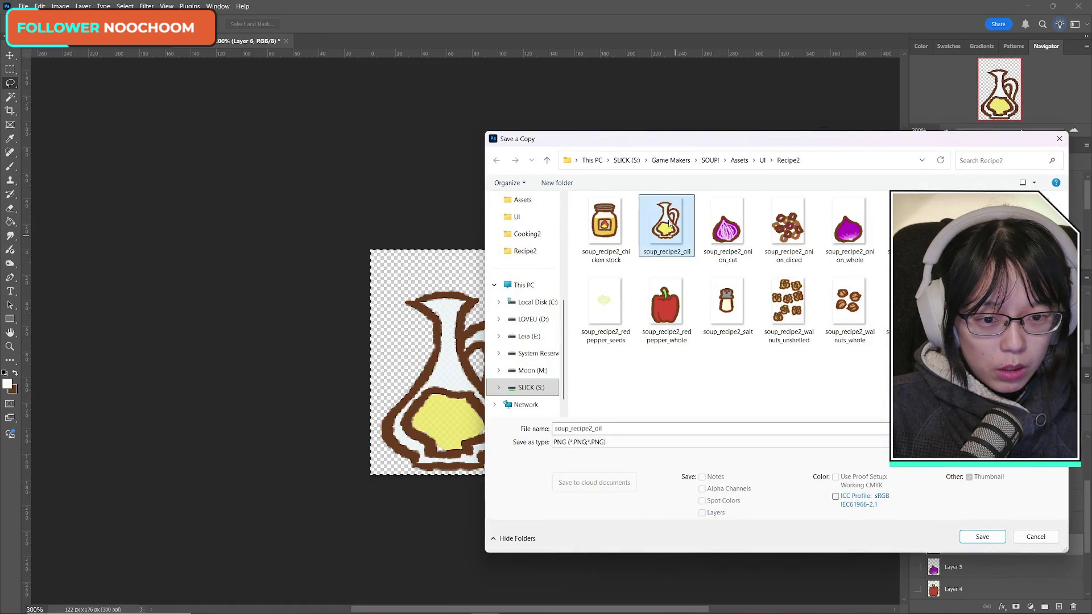
{"action": "left_click", "coordinate": [669, 226]}
{"action": "left_click", "coordinate": [982, 537]}
{"action": "left_click", "coordinate": [566, 310]}
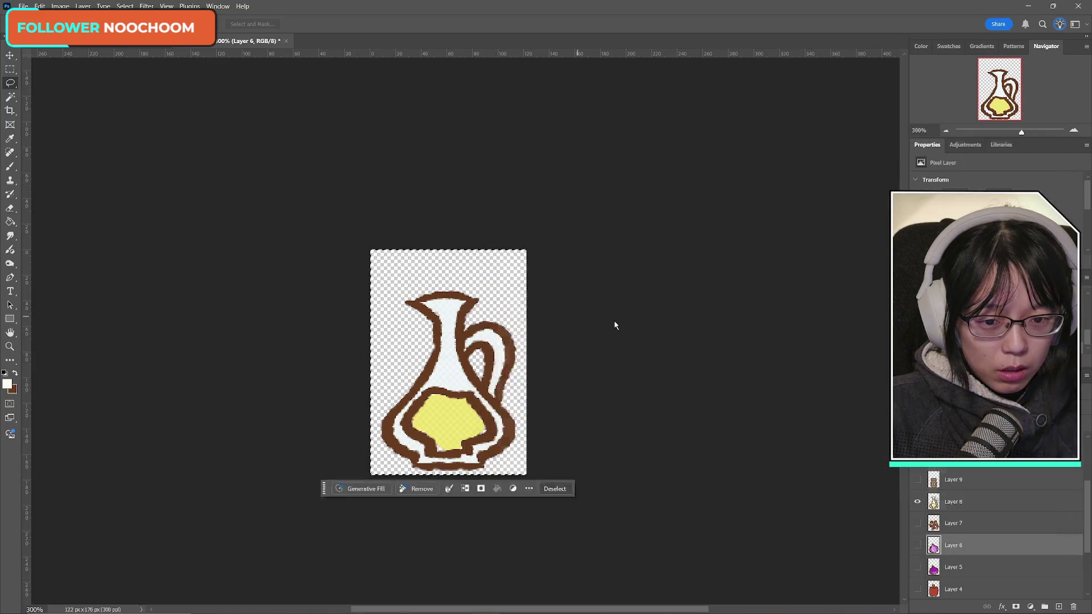
{"action": "left_click", "coordinate": [659, 323]}
- Show the zaatar jar layer and export it as PNG, replacing its existing file
{"action": "left_click", "coordinate": [917, 501]}
{"action": "left_click", "coordinate": [917, 480]}
{"action": "left_click", "coordinate": [944, 480]}
{"action": "left_click", "coordinate": [24, 6]}
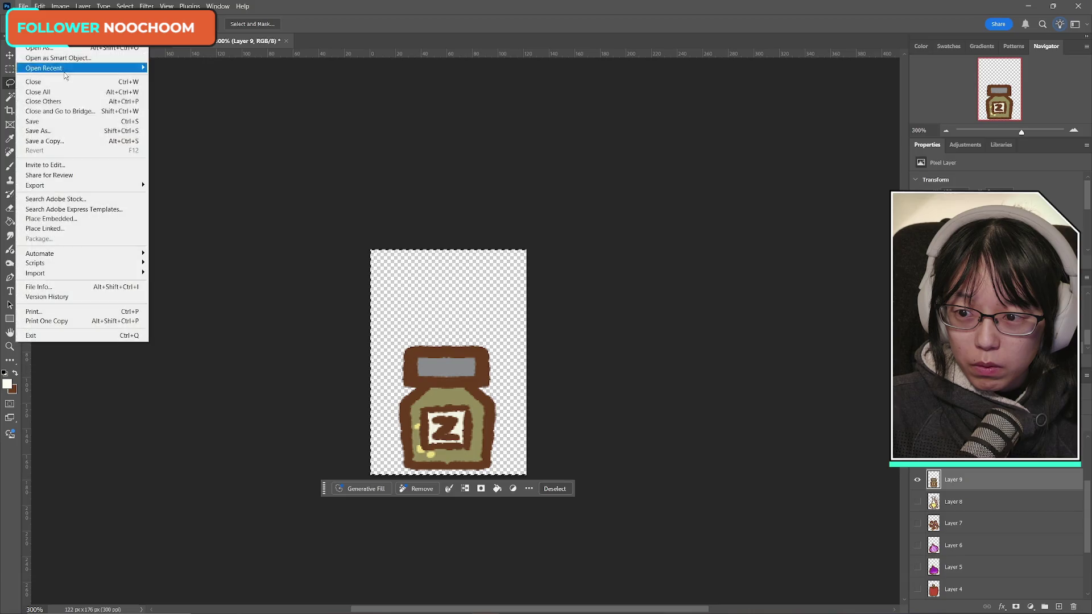
{"action": "left_click", "coordinate": [67, 141]}
{"action": "left_click", "coordinate": [597, 442]}
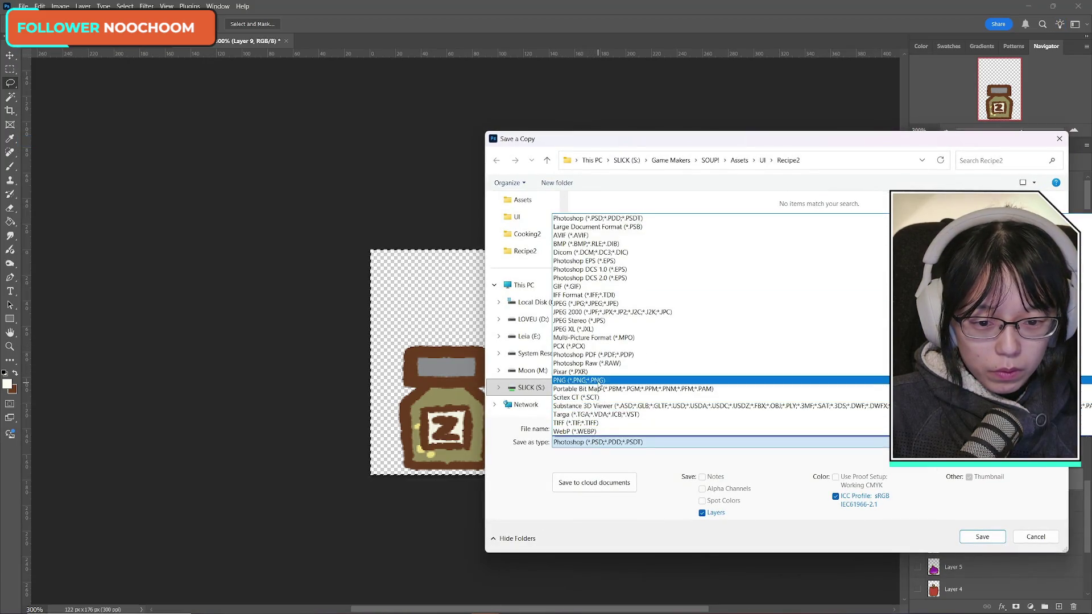
{"action": "left_click", "coordinate": [600, 381]}
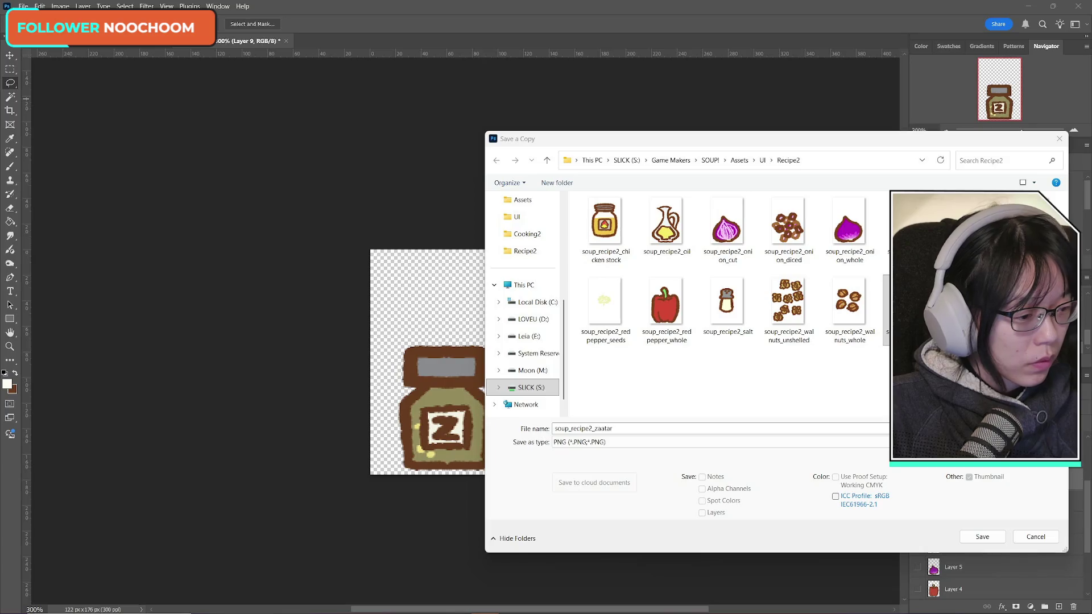
{"action": "left_click", "coordinate": [808, 357]}
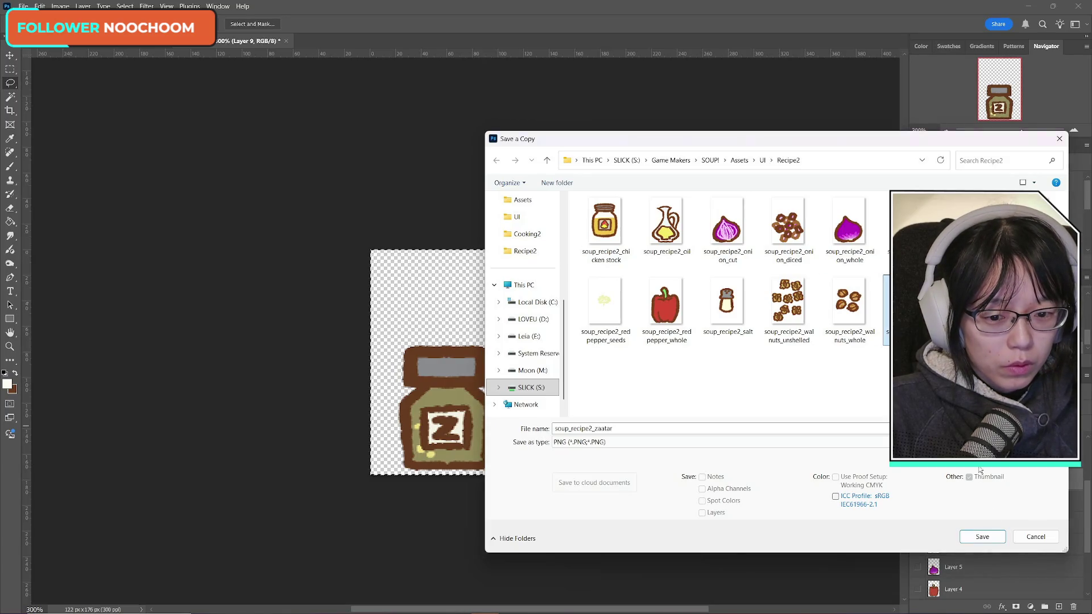
{"action": "key", "text": "Return"}
{"action": "left_click", "coordinate": [571, 316]}
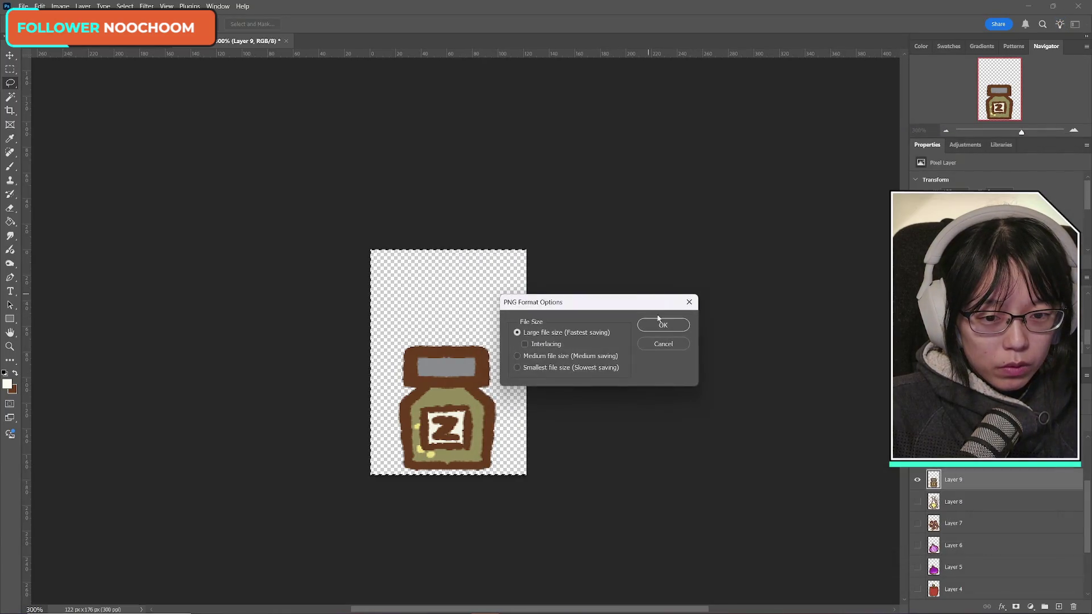
{"action": "left_click", "coordinate": [660, 324]}
- Switch visibility to the whole walnuts layer for its export
{"action": "left_click", "coordinate": [917, 479]}
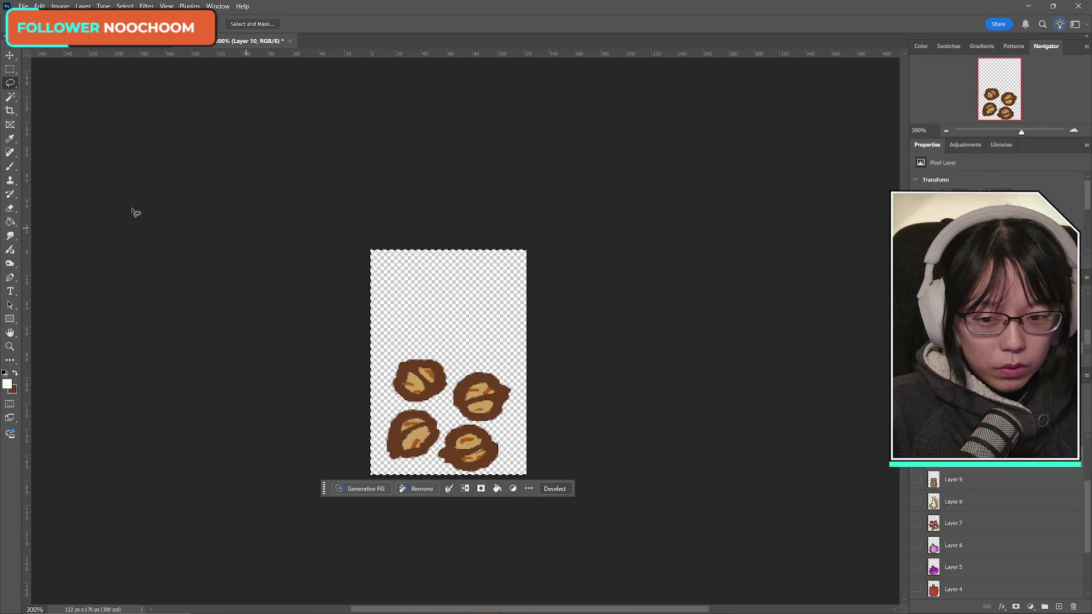
{"action": "left_click", "coordinate": [24, 5]}
{"action": "left_click", "coordinate": [47, 141]}
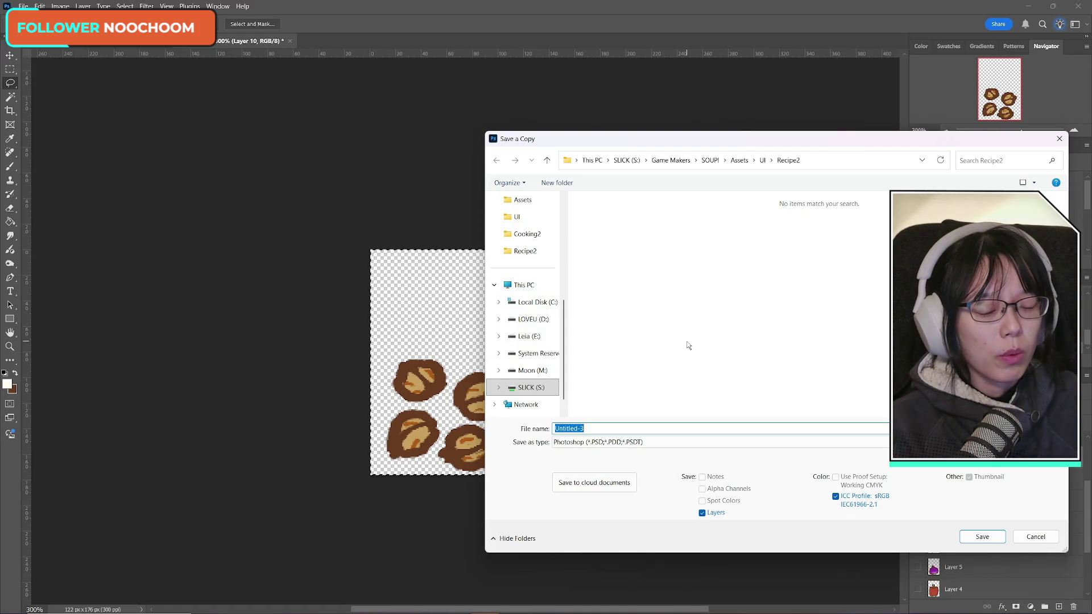
- Save the walnut copy as PNG over soup_recipe2_walnuts_whole and accept the PNG options
{"action": "left_click", "coordinate": [677, 439]}
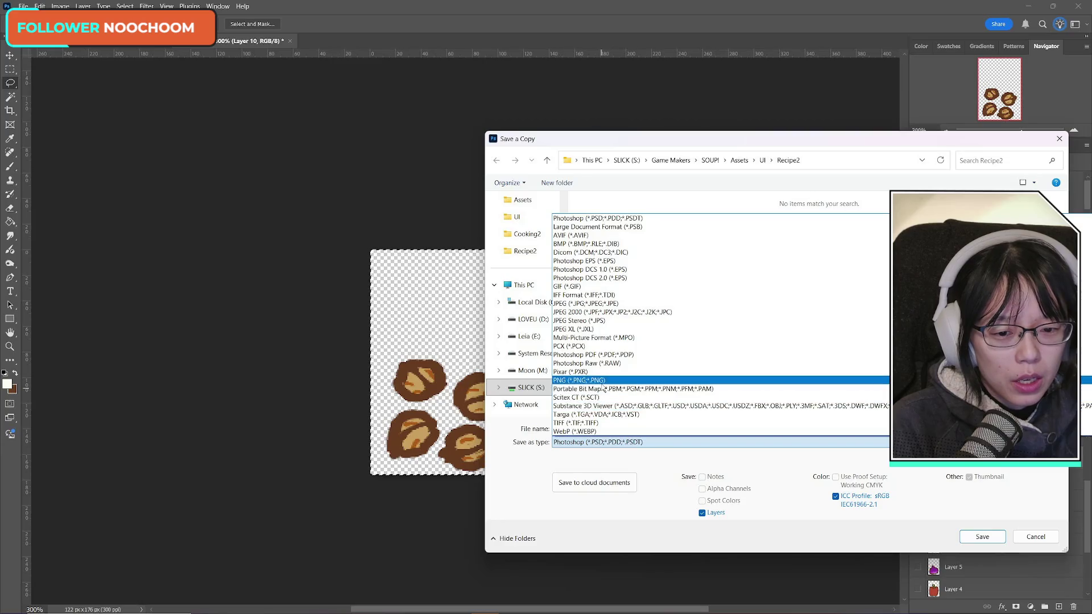
{"action": "left_click", "coordinate": [622, 382]}
{"action": "left_click", "coordinate": [853, 300]}
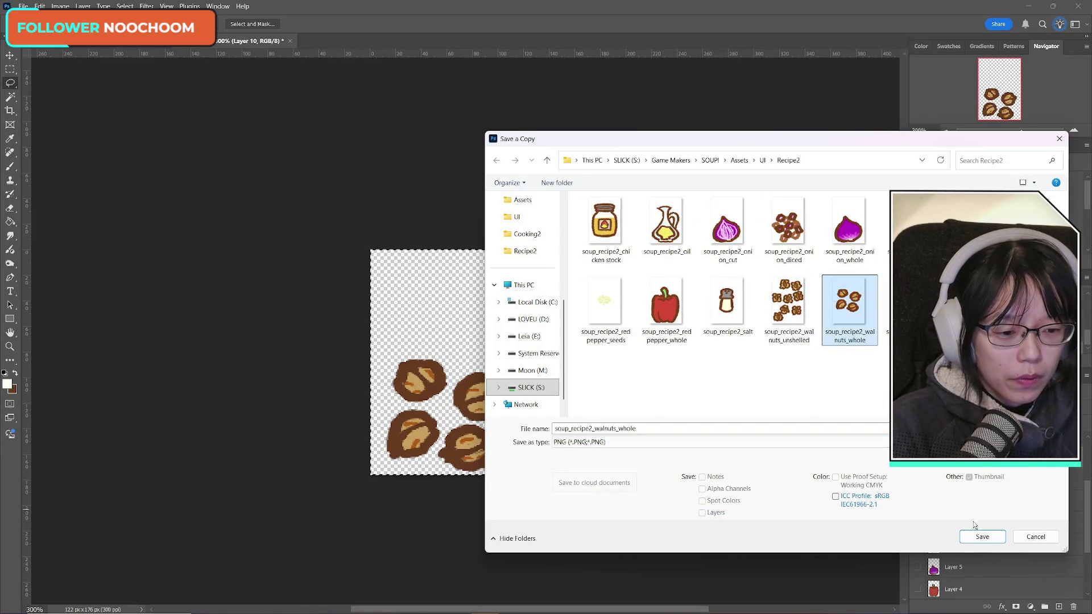
{"action": "left_click", "coordinate": [979, 539]}
{"action": "left_click", "coordinate": [568, 314]}
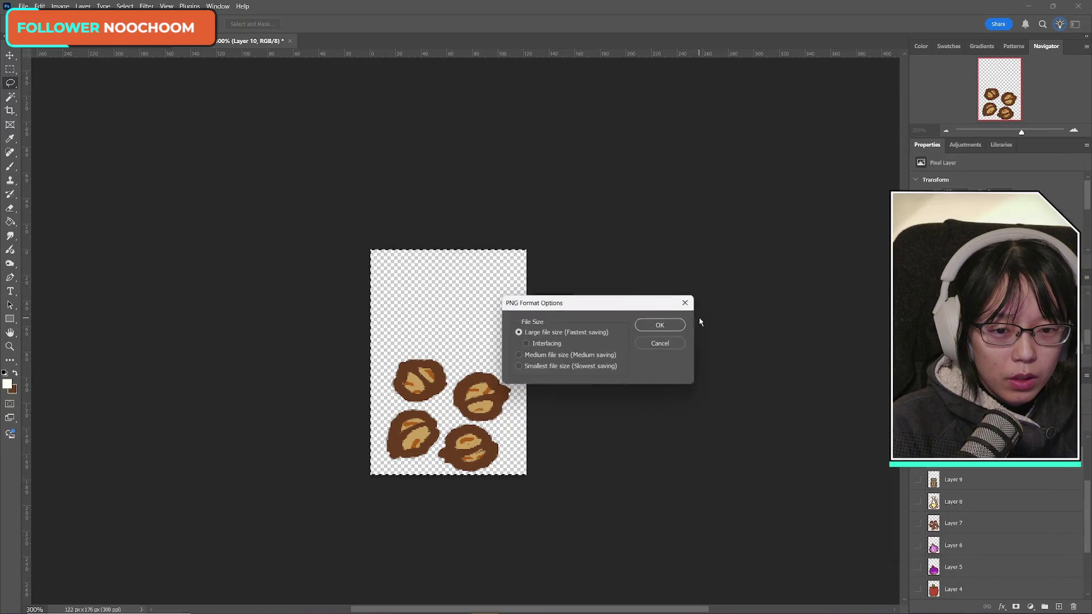
{"action": "left_click", "coordinate": [664, 325]}
{"action": "scroll", "coordinate": [1011, 549], "scroll_direction": "up", "scroll_amount": 3}
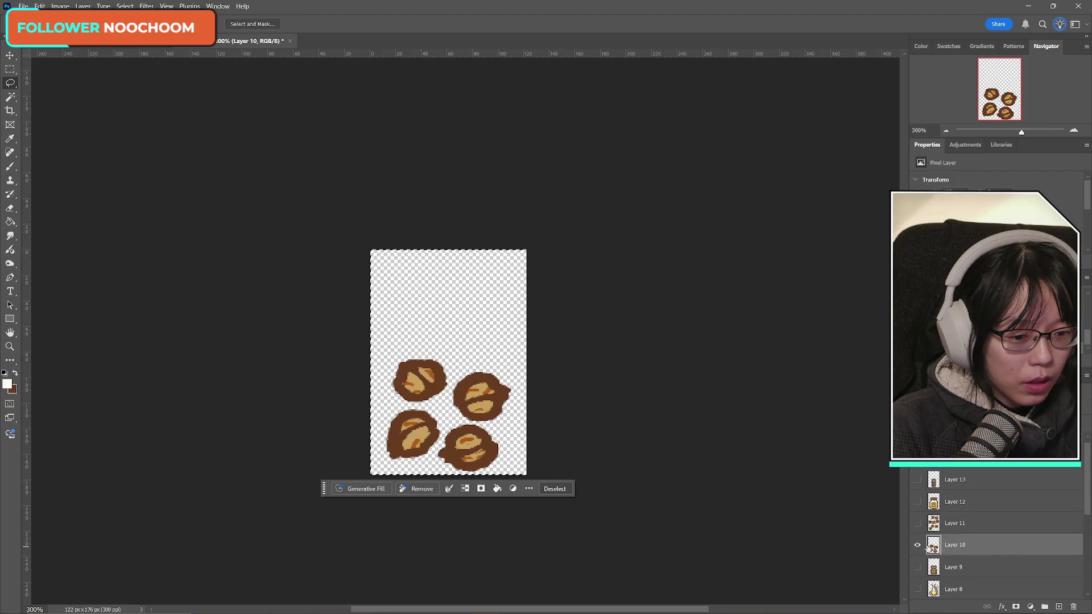
- Show the unshelled walnuts layer and export it as PNG over soup_recipe2_walnuts_unshelled
{"action": "left_click", "coordinate": [917, 545]}
{"action": "left_click", "coordinate": [917, 523]}
{"action": "left_click", "coordinate": [954, 523]}
{"action": "left_click", "coordinate": [23, 6]}
{"action": "left_click", "coordinate": [39, 7]}
{"action": "left_click", "coordinate": [23, 6]}
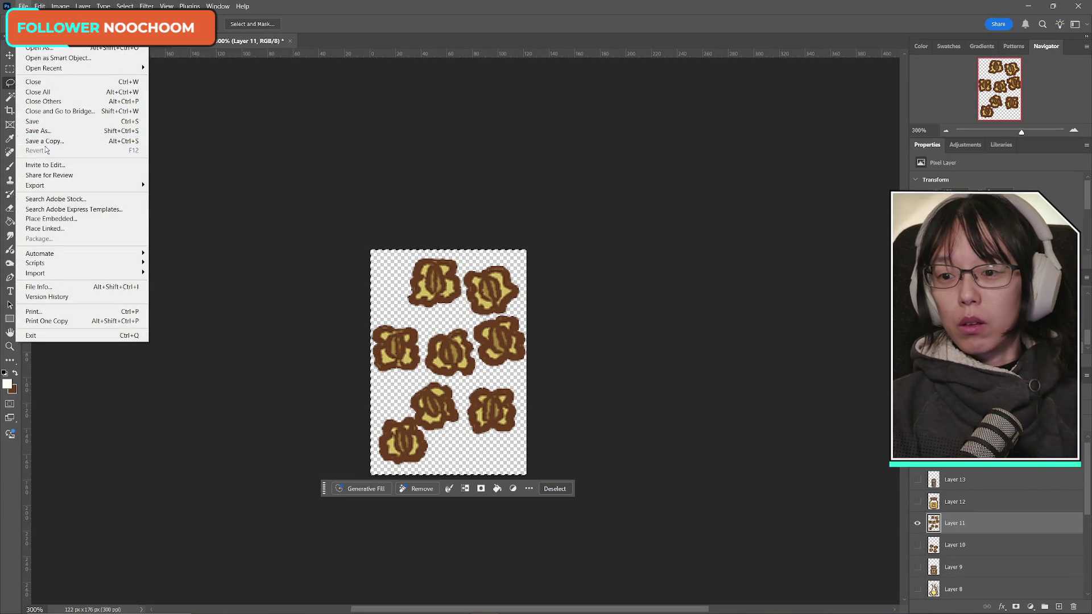
{"action": "left_click", "coordinate": [45, 141]}
{"action": "left_click", "coordinate": [623, 442]}
{"action": "left_click", "coordinate": [626, 382]}
{"action": "left_click", "coordinate": [789, 307]}
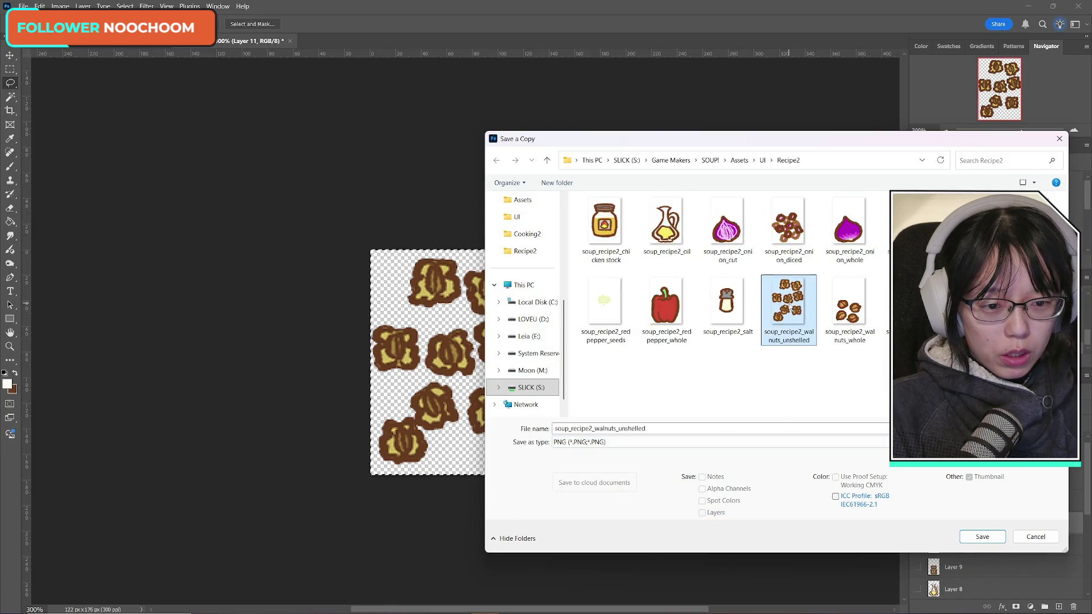
{"action": "left_click", "coordinate": [976, 537]}
{"action": "left_click", "coordinate": [574, 316]}
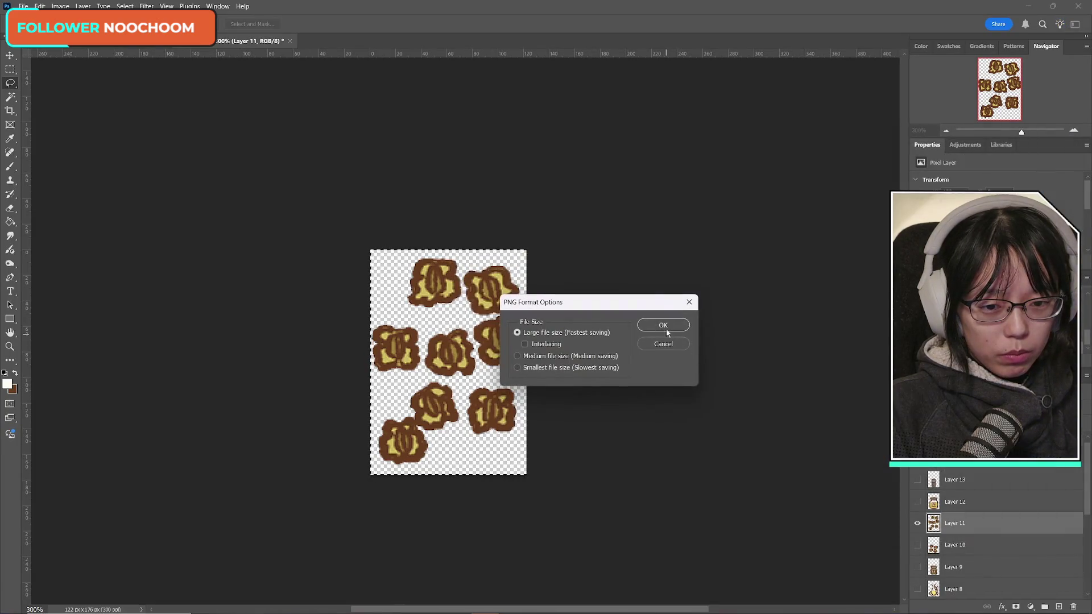
{"action": "left_click", "coordinate": [663, 324]}
- Show the chicken stock jar layer and export it as PNG, replacing its existing file
{"action": "left_click", "coordinate": [917, 523]}
{"action": "left_click", "coordinate": [917, 502]}
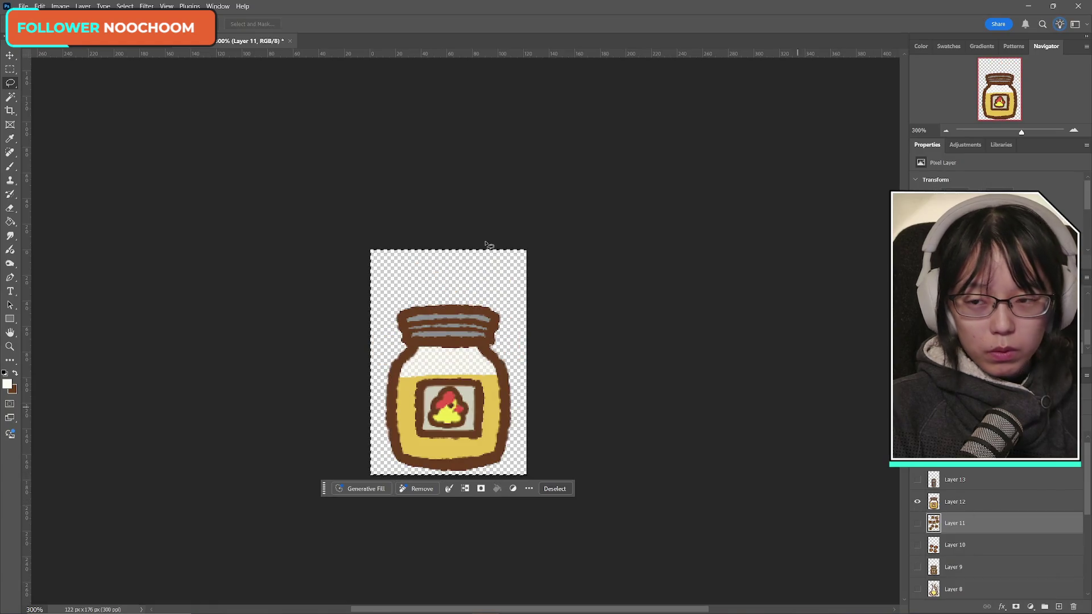
{"action": "left_click", "coordinate": [16, 6]}
{"action": "left_click", "coordinate": [46, 140]}
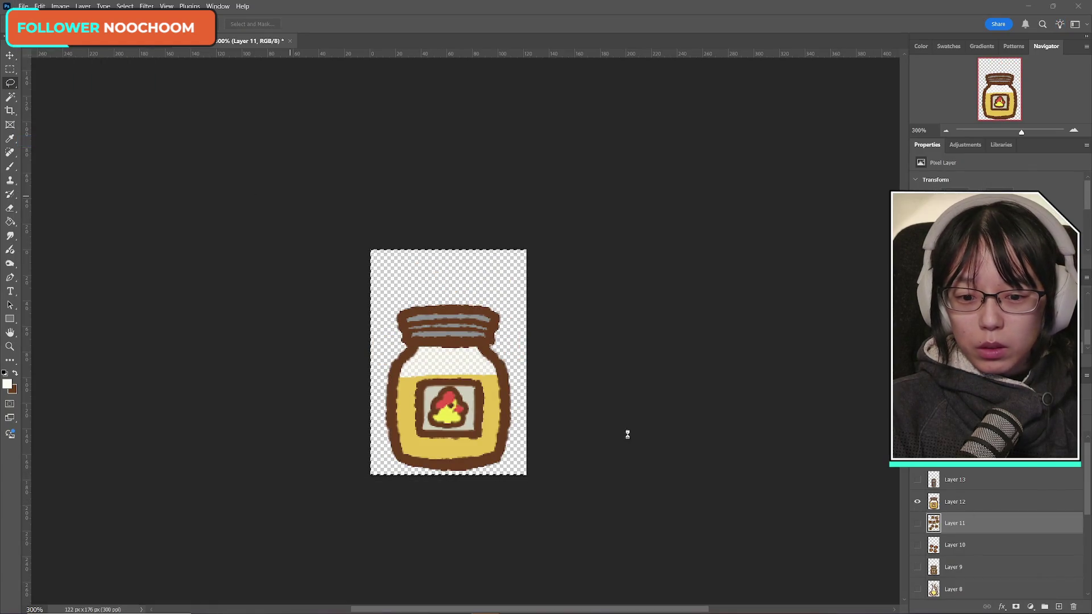
{"action": "left_click", "coordinate": [631, 442]}
{"action": "left_click", "coordinate": [581, 385]}
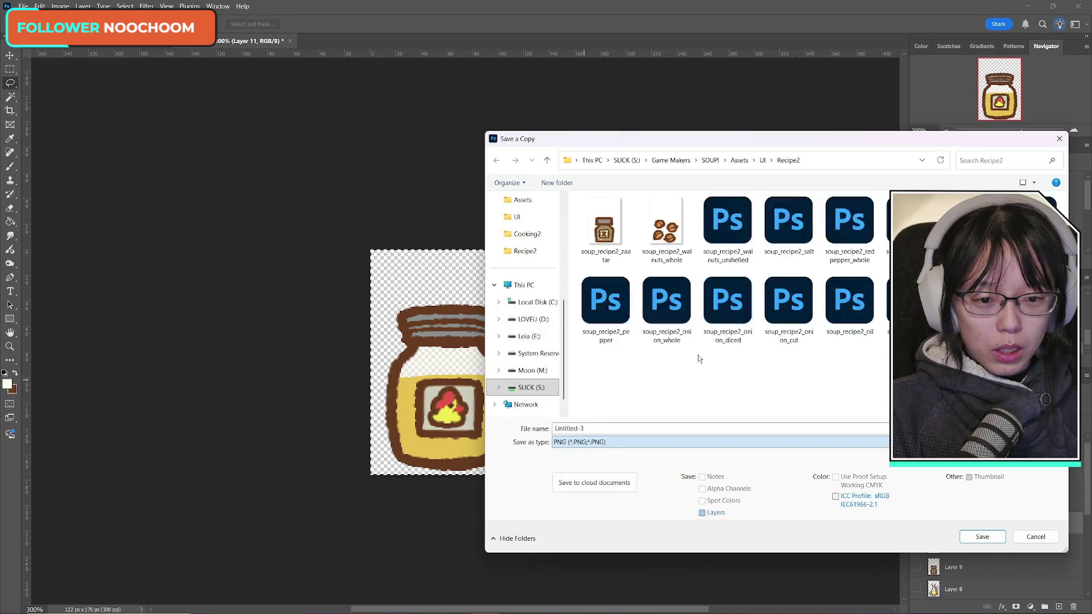
{"action": "left_click", "coordinate": [604, 224]}
{"action": "left_click", "coordinate": [982, 537]}
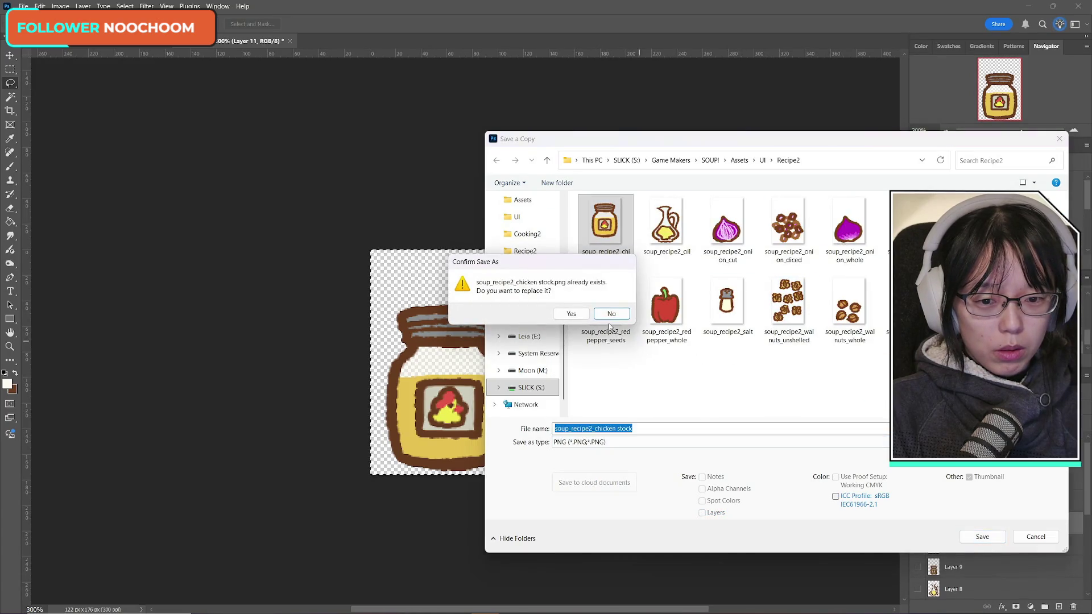
{"action": "left_click", "coordinate": [571, 311]}
{"action": "left_click", "coordinate": [663, 321]}
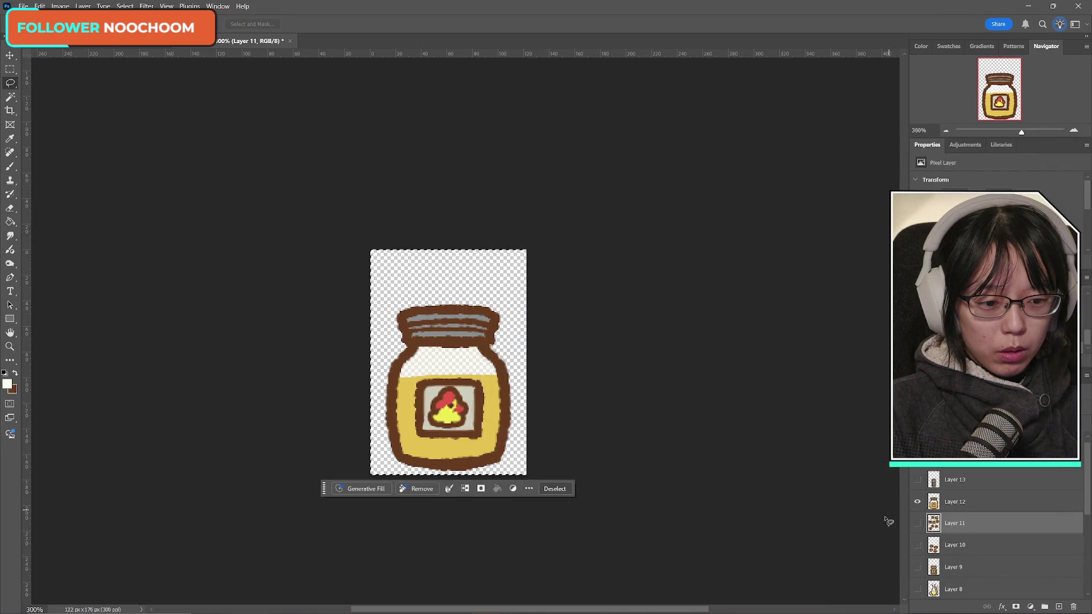
- Show the grey pepper shaker and export it as PNG over soup_recipe2_pepper
{"action": "left_click", "coordinate": [916, 502]}
{"action": "left_click", "coordinate": [917, 479]}
{"action": "left_click", "coordinate": [24, 6]}
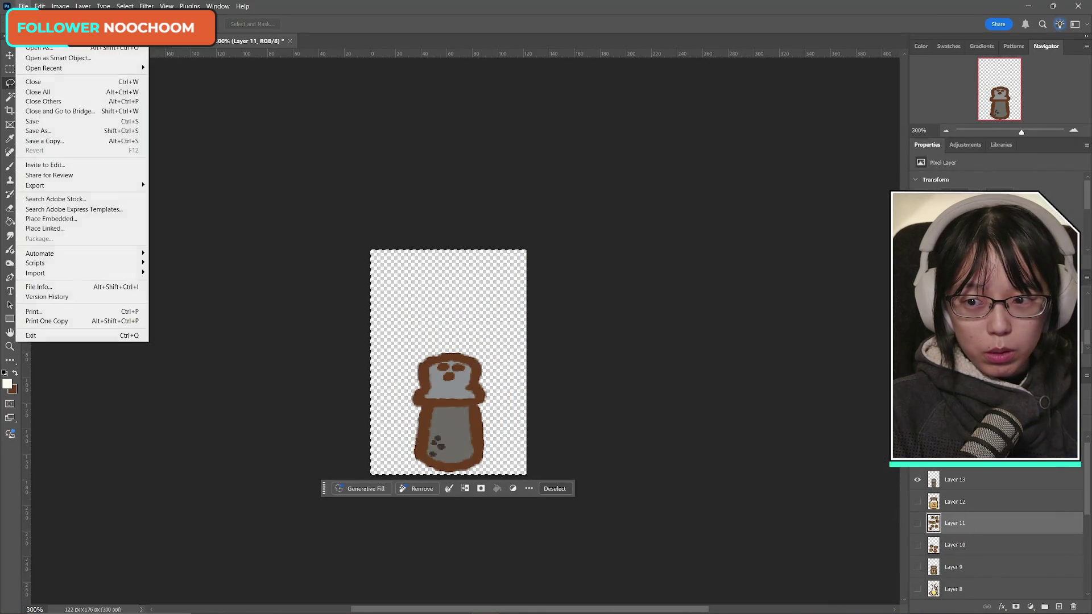
{"action": "left_click", "coordinate": [56, 142]}
{"action": "left_click", "coordinate": [593, 442]}
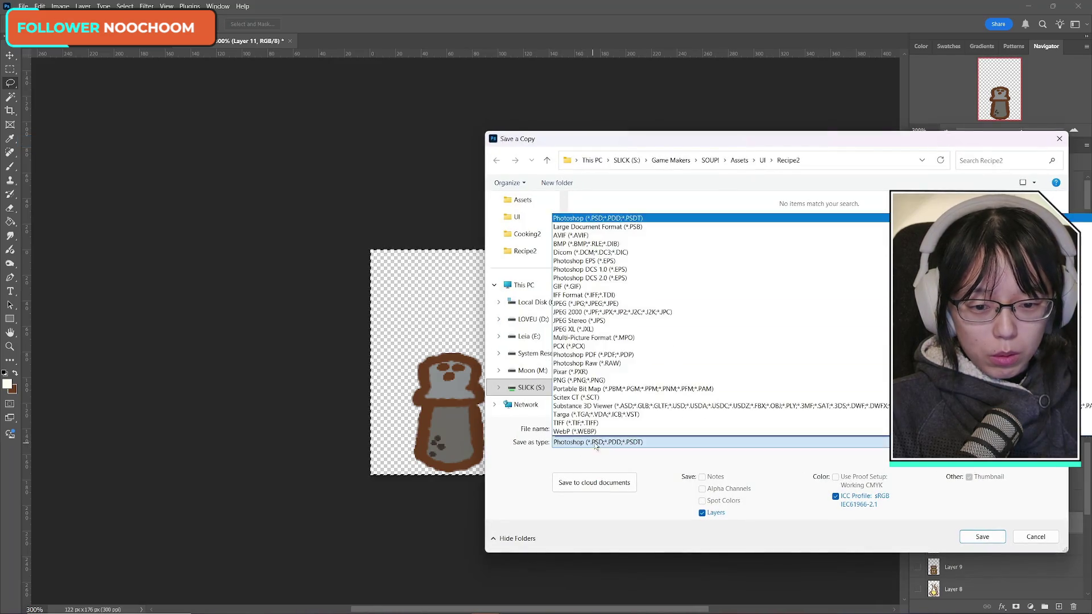
{"action": "left_click", "coordinate": [594, 381]}
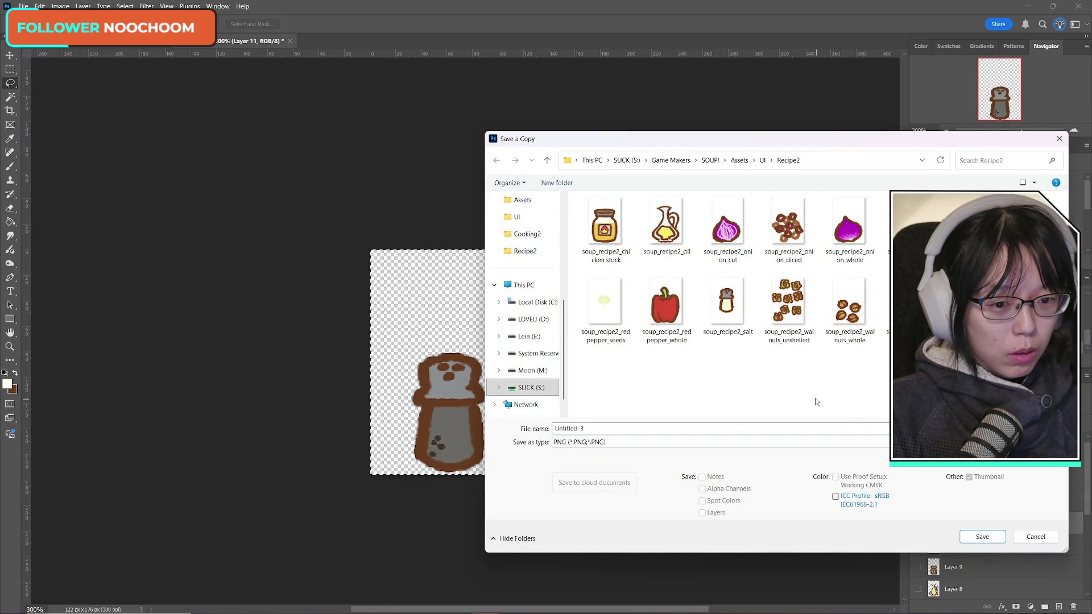
{"action": "left_click", "coordinate": [908, 227]}
{"action": "left_click", "coordinate": [973, 534]}
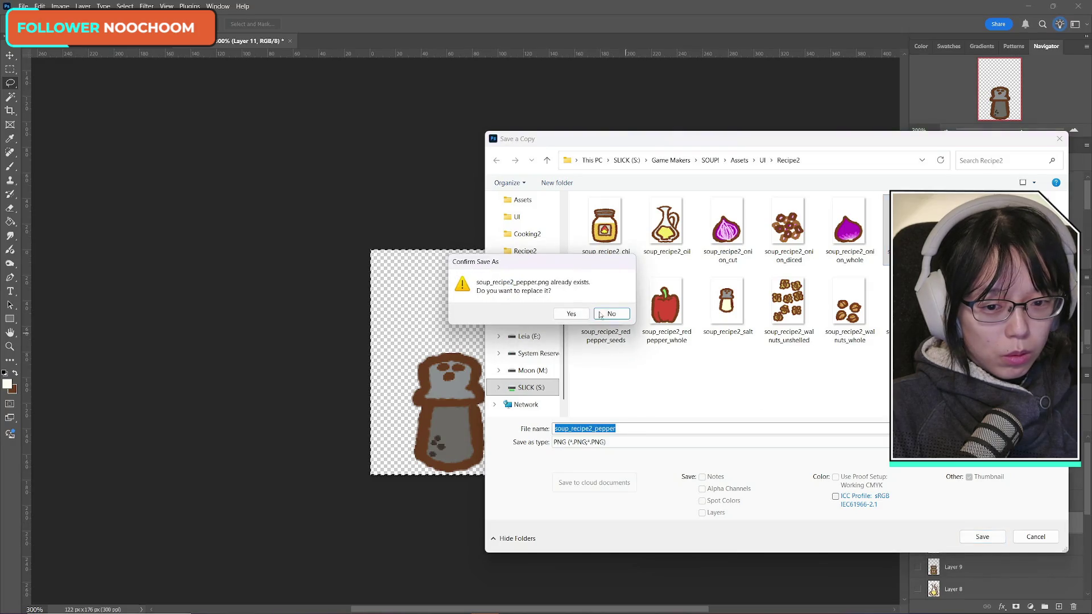
{"action": "left_click", "coordinate": [571, 314]}
{"action": "left_click", "coordinate": [664, 320]}
- Export the salt shaker as PNG over soup_recipe2_salt, then show the orange paprika shaker
{"action": "scroll", "coordinate": [997, 528], "scroll_direction": "up", "scroll_amount": 1}
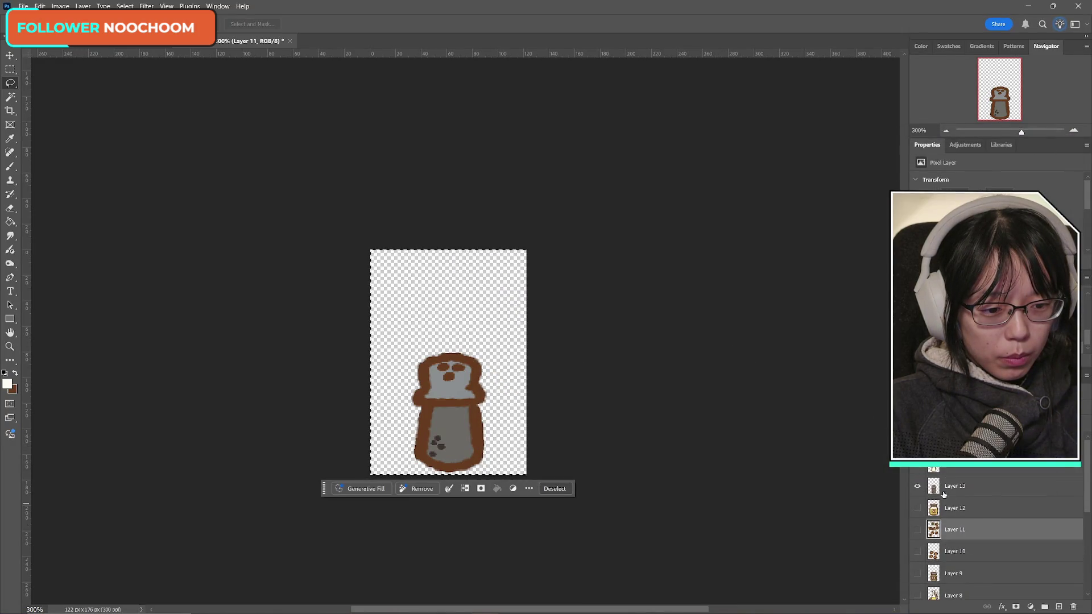
{"action": "left_click", "coordinate": [917, 486]}
{"action": "left_click", "coordinate": [917, 464]}
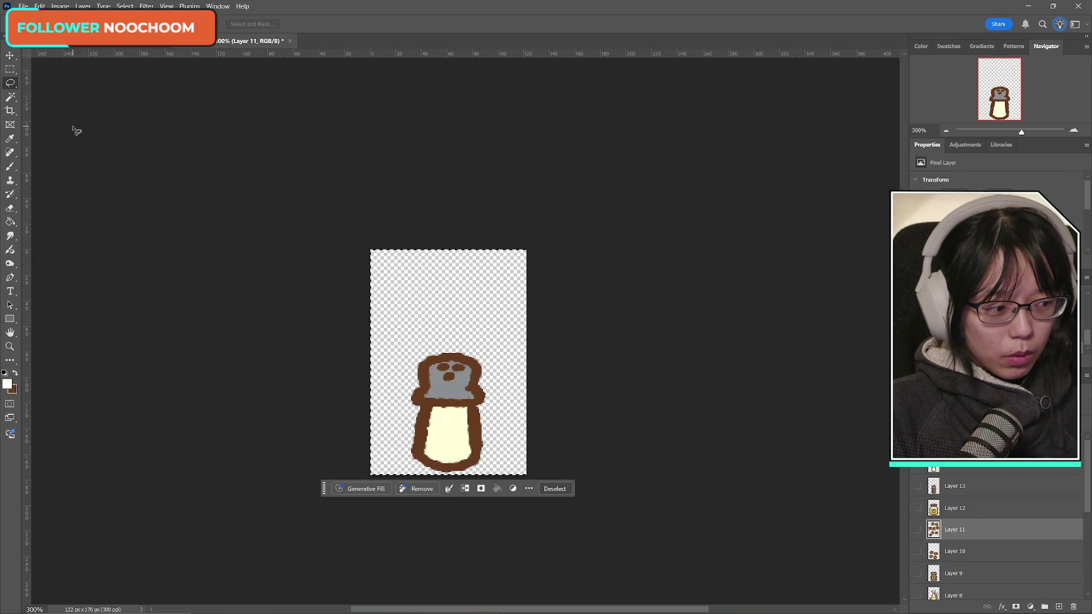
{"action": "left_click", "coordinate": [23, 5]}
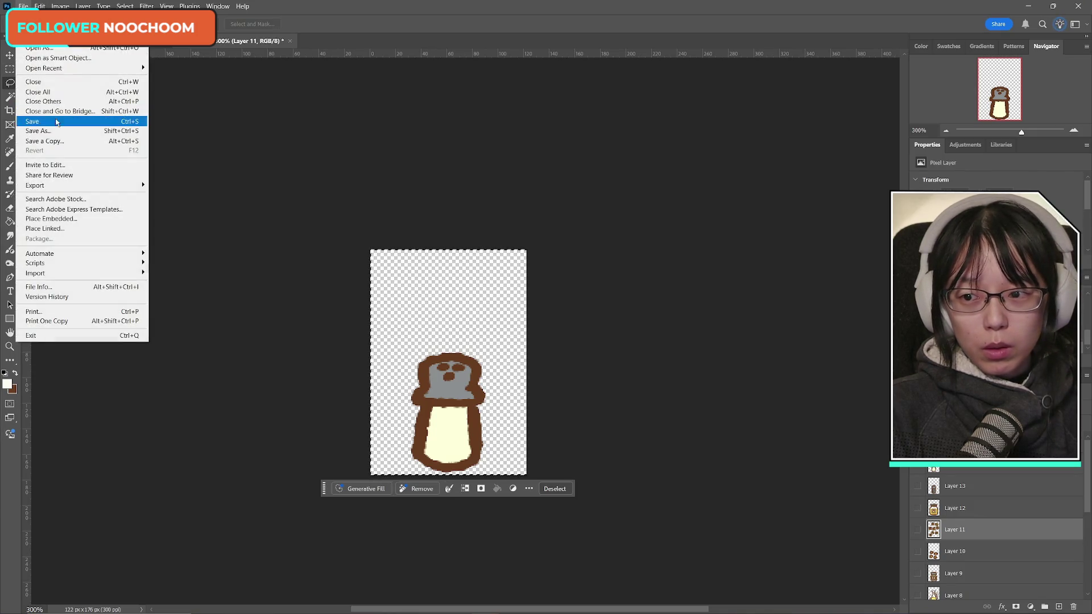
{"action": "left_click", "coordinate": [74, 138]}
{"action": "left_click", "coordinate": [671, 441]}
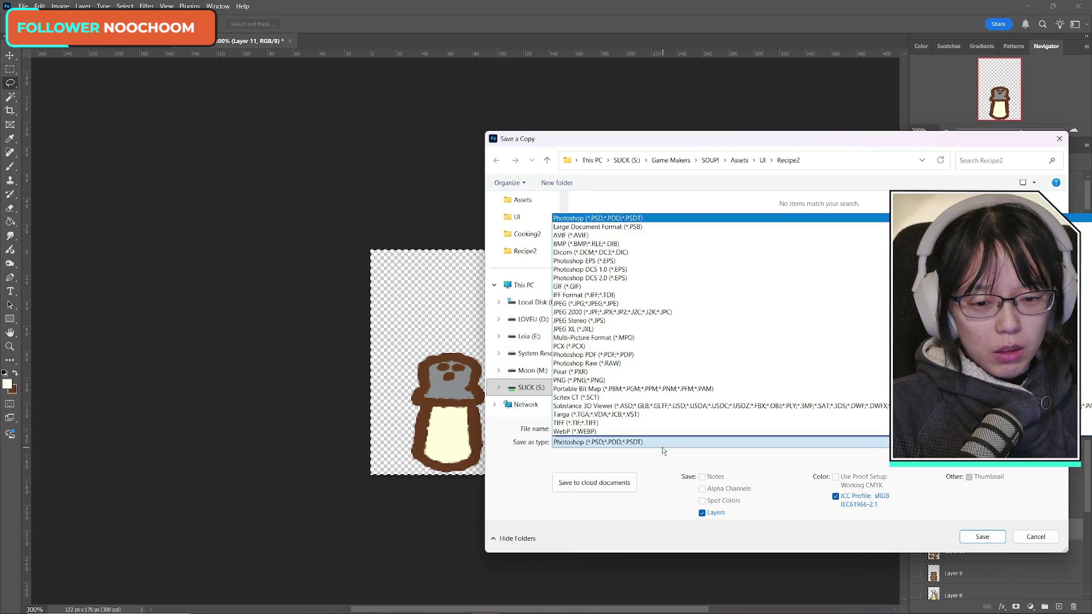
{"action": "left_click", "coordinate": [671, 383]}
{"action": "left_click", "coordinate": [728, 310]}
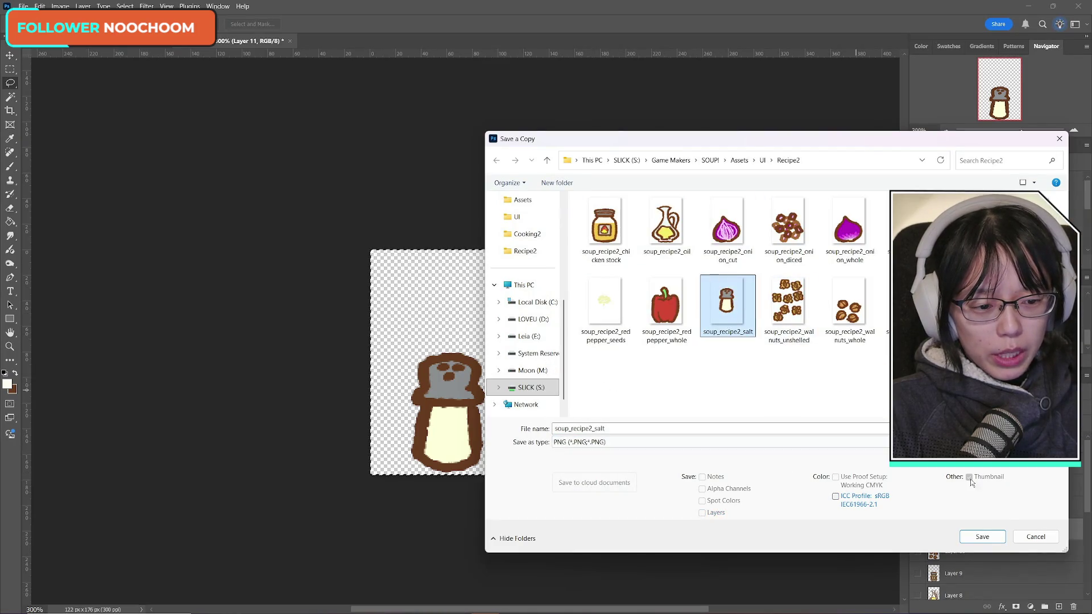
{"action": "left_click", "coordinate": [983, 534]}
{"action": "left_click", "coordinate": [585, 315]}
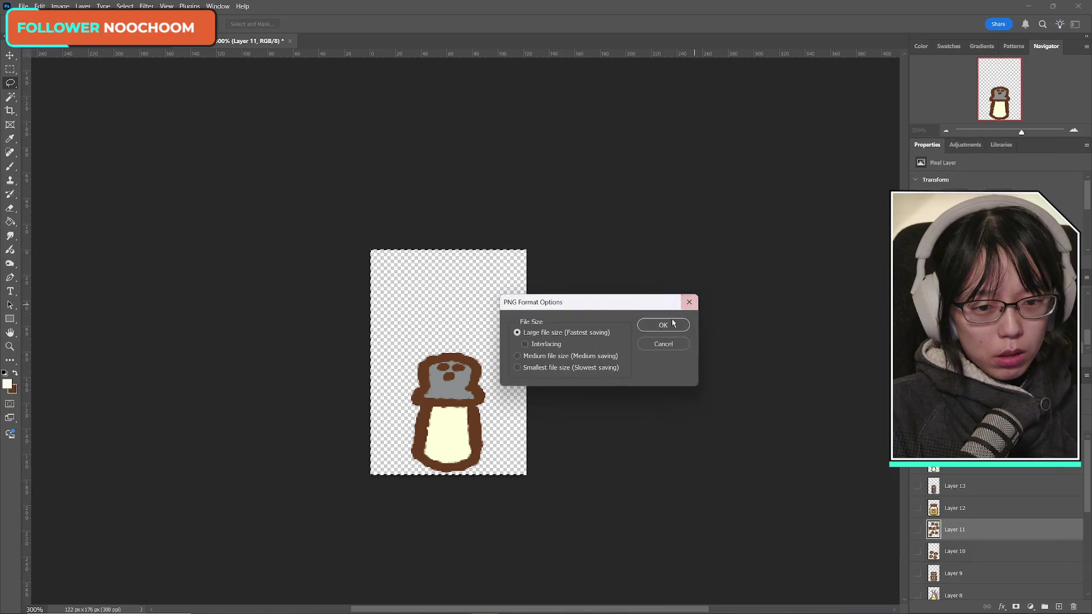
{"action": "left_click", "coordinate": [663, 325]}
{"action": "left_click", "coordinate": [916, 442], "text": "alt"}
{"action": "left_click", "coordinate": [955, 442]}
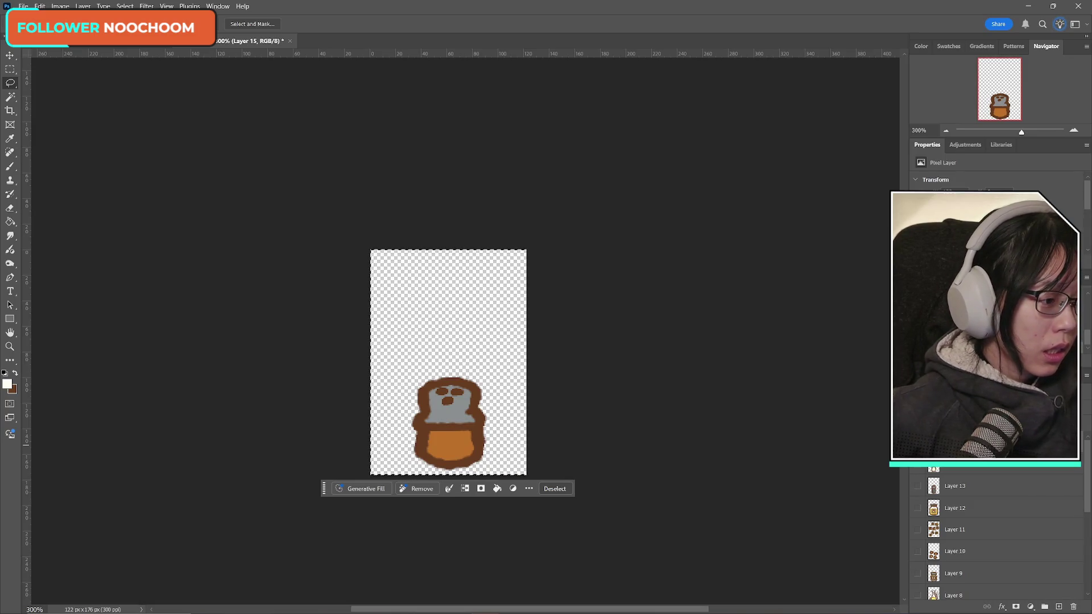
- Save a PNG copy of the orange shaker as soup_recipe2_paprika, renamed from the salt file name
{"action": "left_click", "coordinate": [23, 6]}
{"action": "left_click", "coordinate": [69, 141]}
{"action": "left_click", "coordinate": [608, 443]}
{"action": "left_click", "coordinate": [739, 390]}
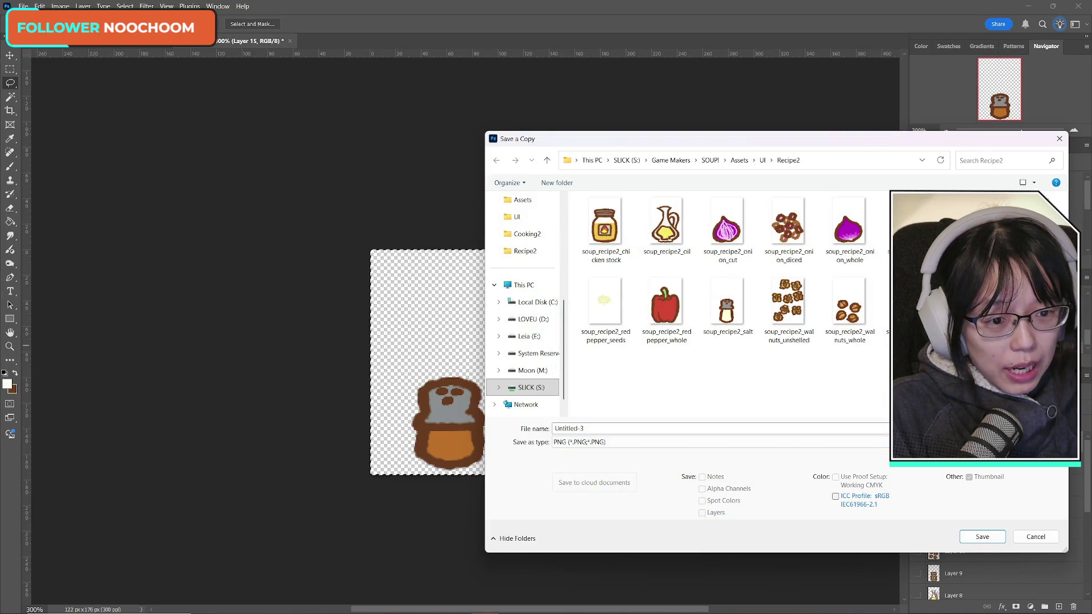
{"action": "left_click", "coordinate": [727, 307]}
{"action": "left_click", "coordinate": [627, 429]}
{"action": "key", "text": "BackSpace"}
{"action": "key", "text": "BackSpace"}
{"action": "key", "text": "BackSpace"}
{"action": "type", "text": "paprika"}
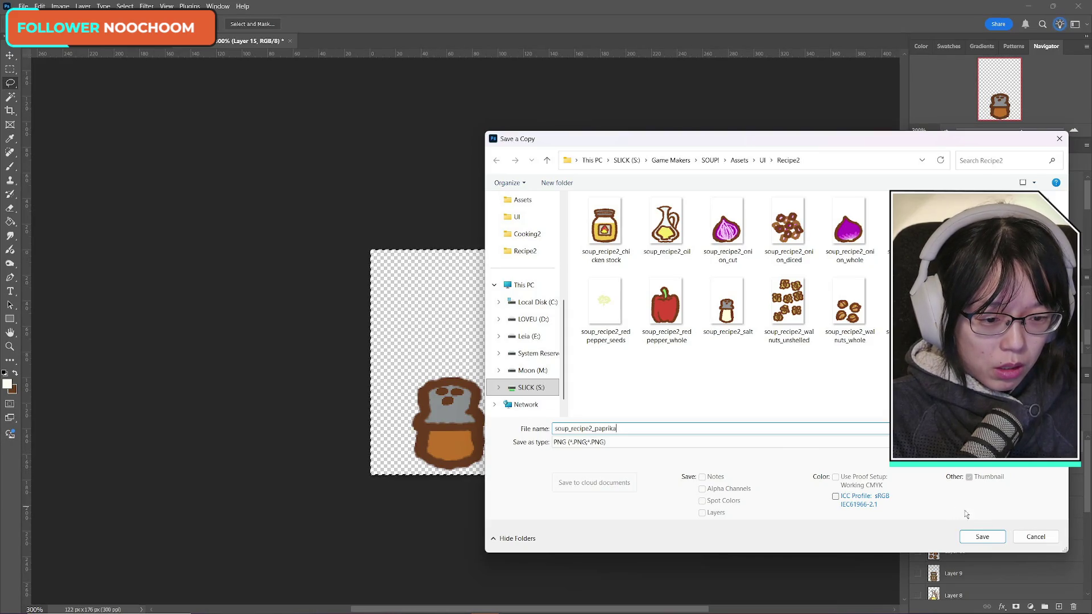
{"action": "left_click", "coordinate": [981, 537]}
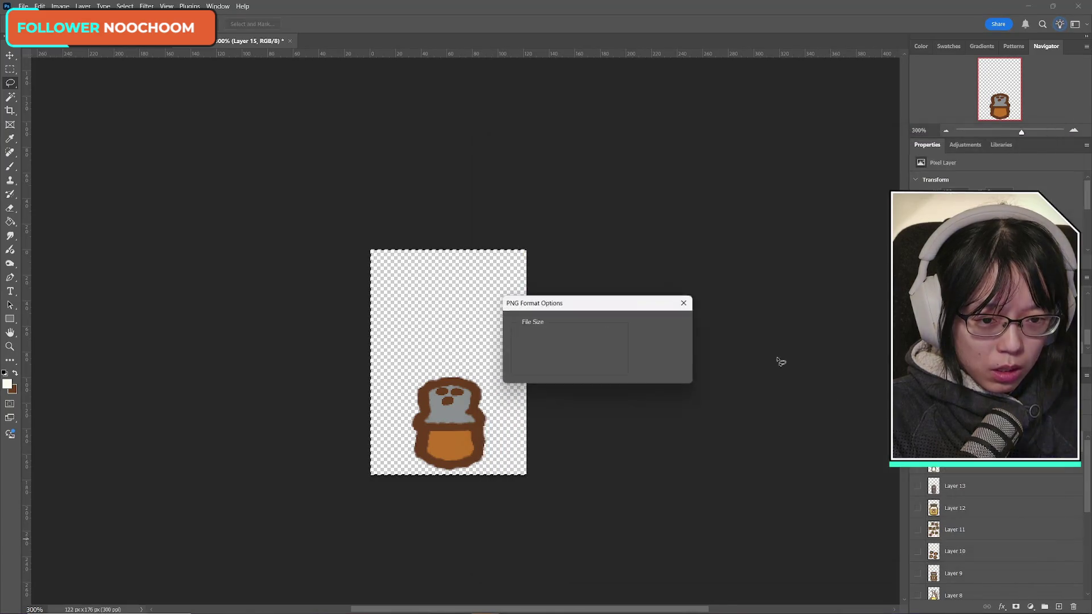
{"action": "key", "text": "Return"}
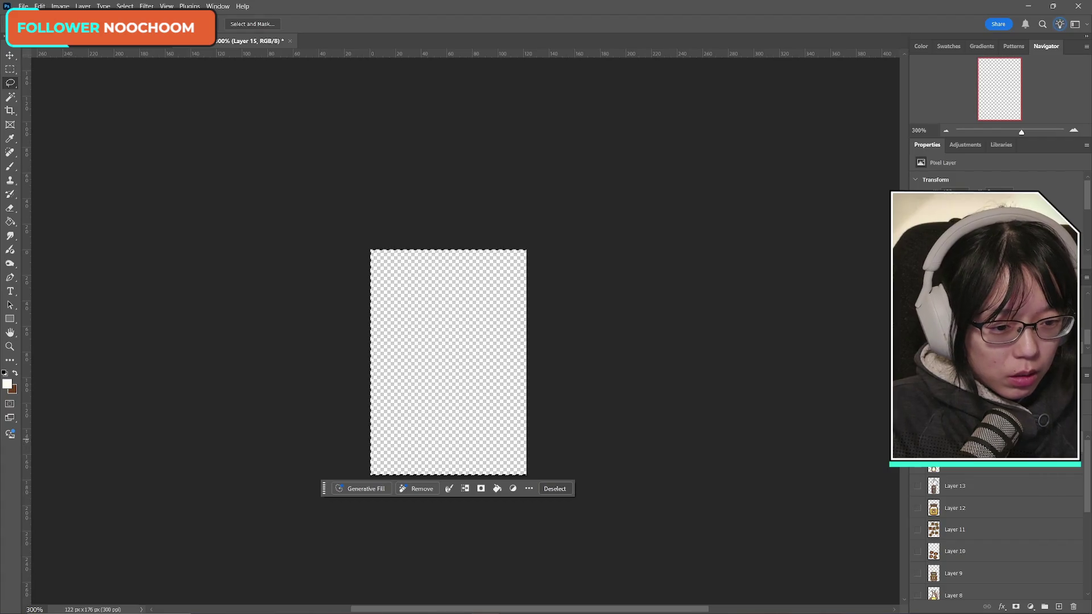
- Turn visibility back on for Layers 8 through 1, then switch to the kitchen scene document
{"action": "left_click", "coordinate": [918, 591]}
{"action": "scroll", "coordinate": [921, 589], "scroll_direction": "down", "scroll_amount": 3}
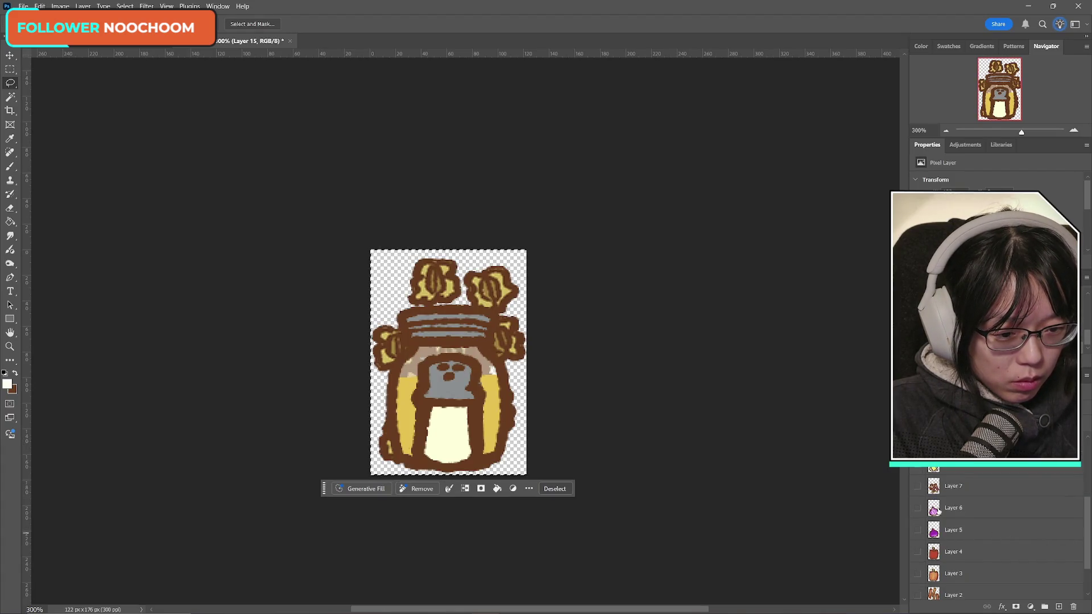
{"action": "left_click_drag", "start_coordinate": [917, 486], "coordinate": [917, 594]}
{"action": "scroll", "coordinate": [927, 560], "scroll_direction": "down", "scroll_amount": 2}
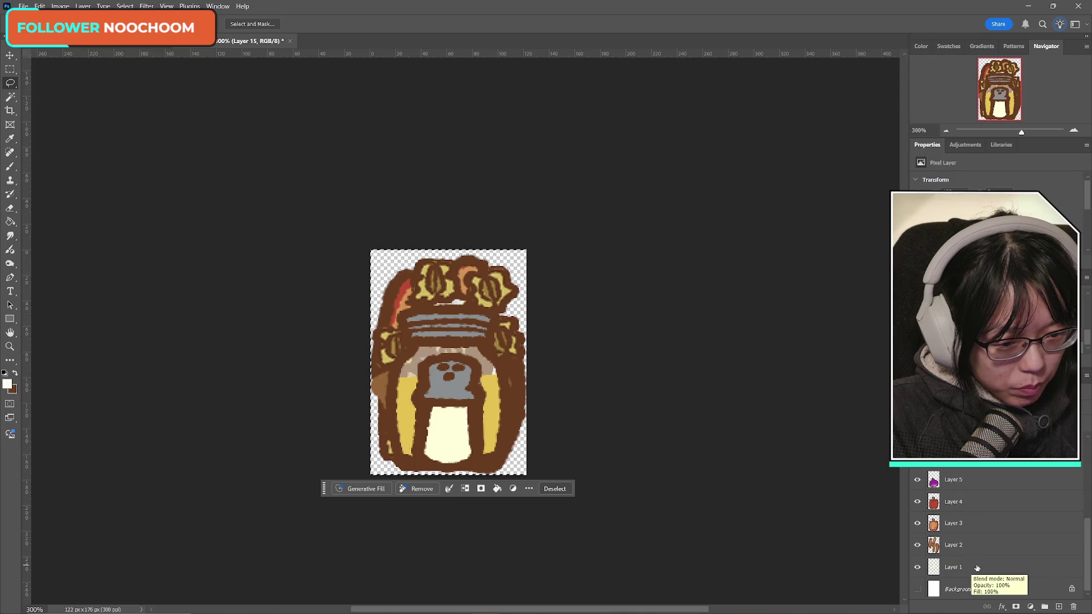
{"action": "scroll", "coordinate": [971, 567], "scroll_direction": "up", "scroll_amount": 5}
{"action": "left_click", "coordinate": [84, 41]}
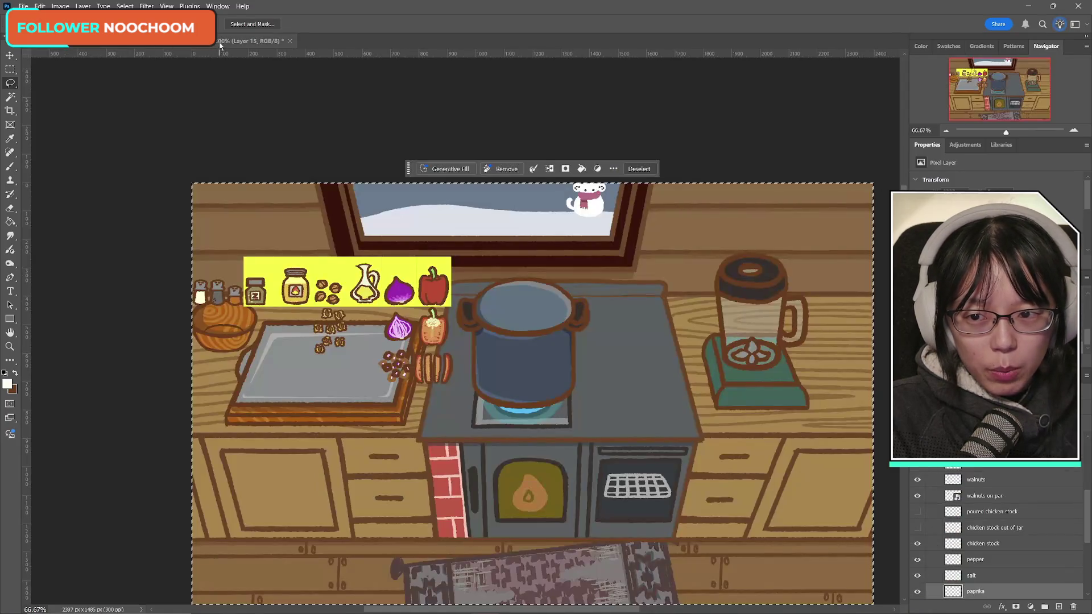
- Toggle between the sprite and kitchen documents and reselect the whole kitchen canvas
{"action": "left_click", "coordinate": [219, 44]}
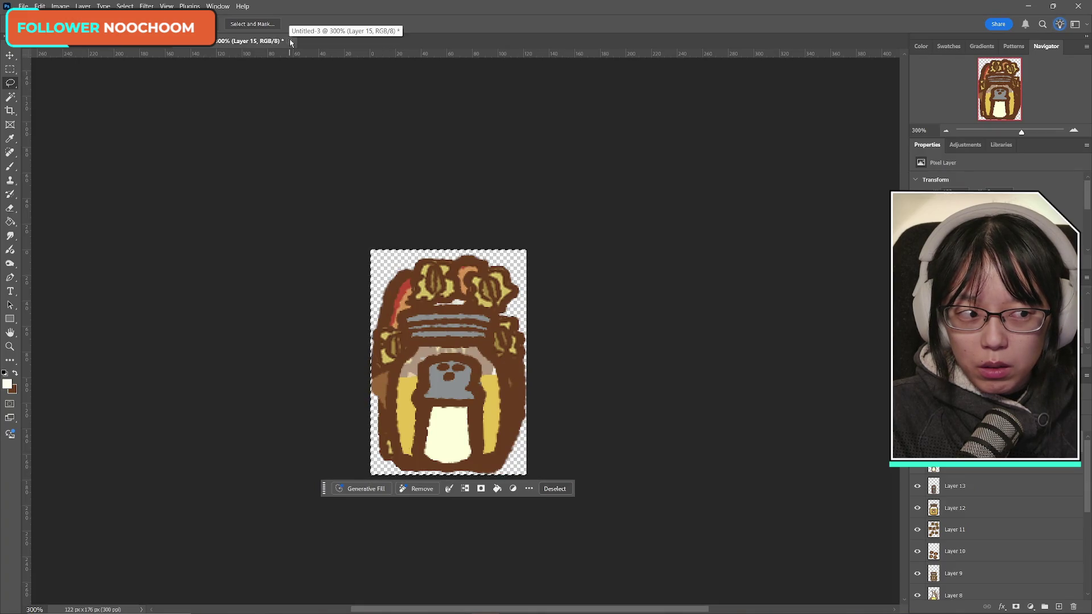
{"action": "left_click", "coordinate": [225, 43]}
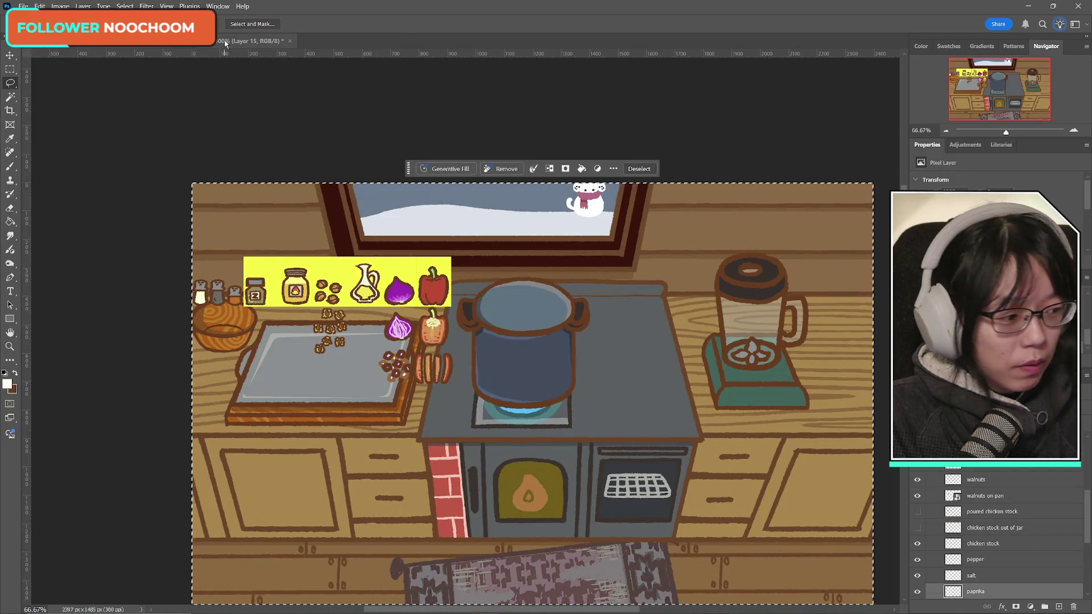
{"action": "key", "text": "ctrl+d"}
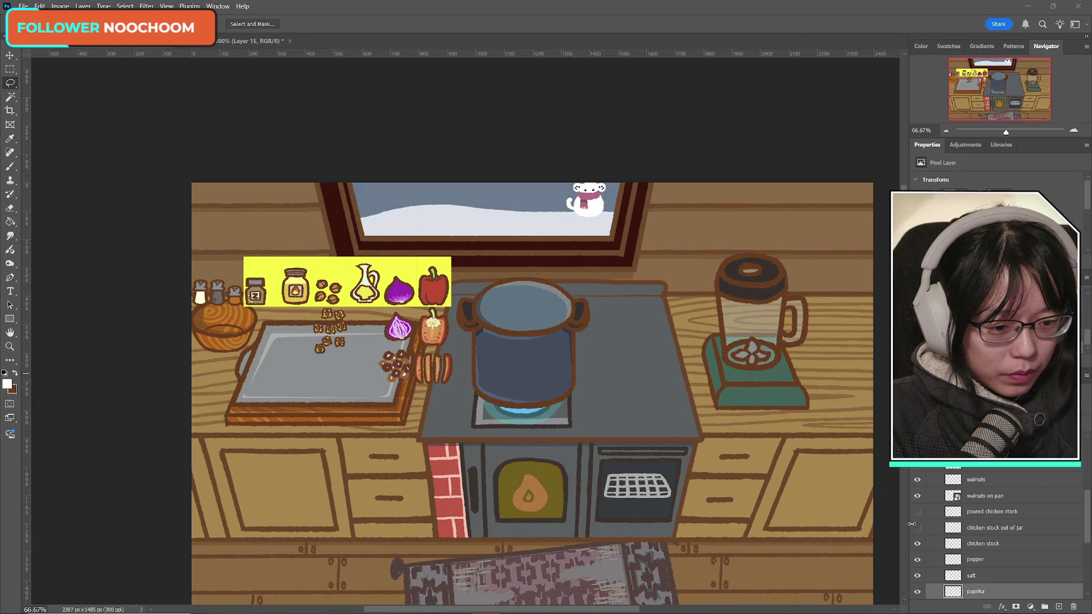
{"action": "key", "text": "ctrl+a"}
{"action": "scroll", "coordinate": [1000, 557], "scroll_direction": "up", "scroll_amount": 2}
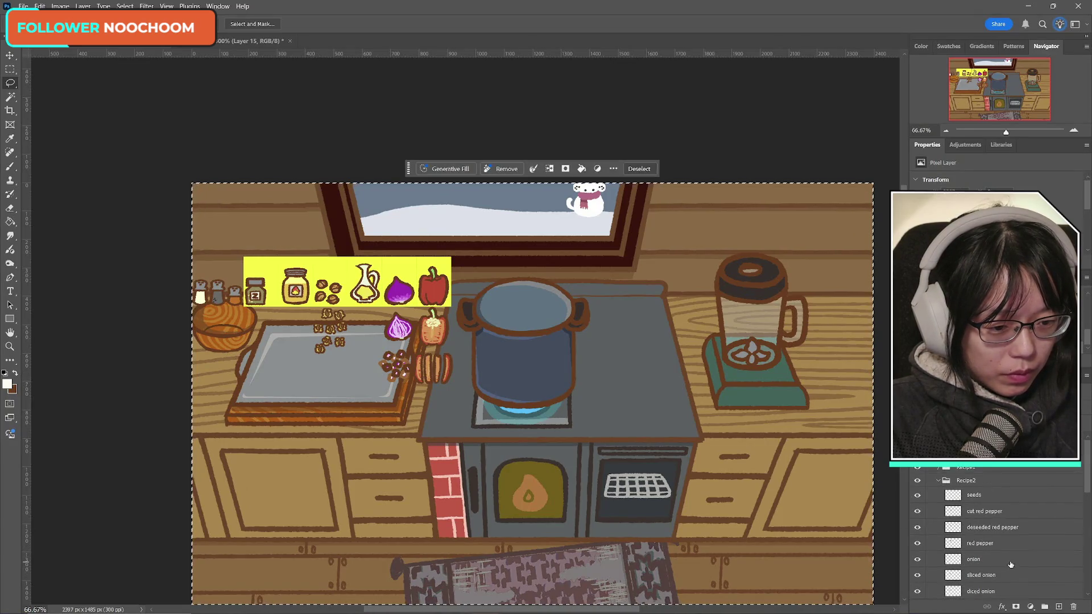
- Collapse the Recipe2 group and hide it, then clear the selection
{"action": "left_click", "coordinate": [936, 481]}
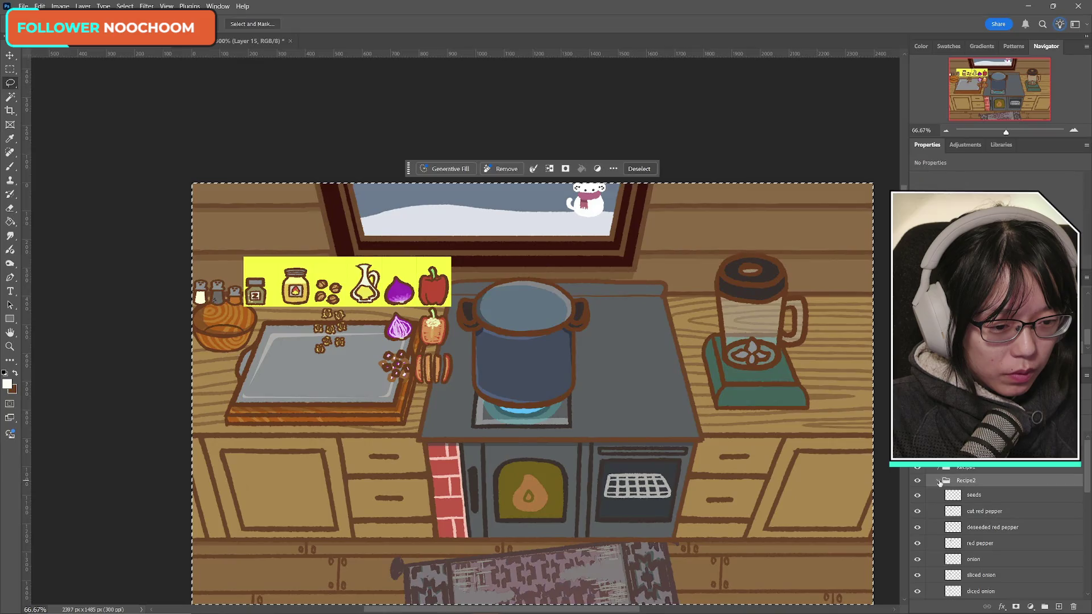
{"action": "left_click", "coordinate": [917, 481]}
{"action": "left_click", "coordinate": [917, 482]}
{"action": "left_click", "coordinate": [917, 483]}
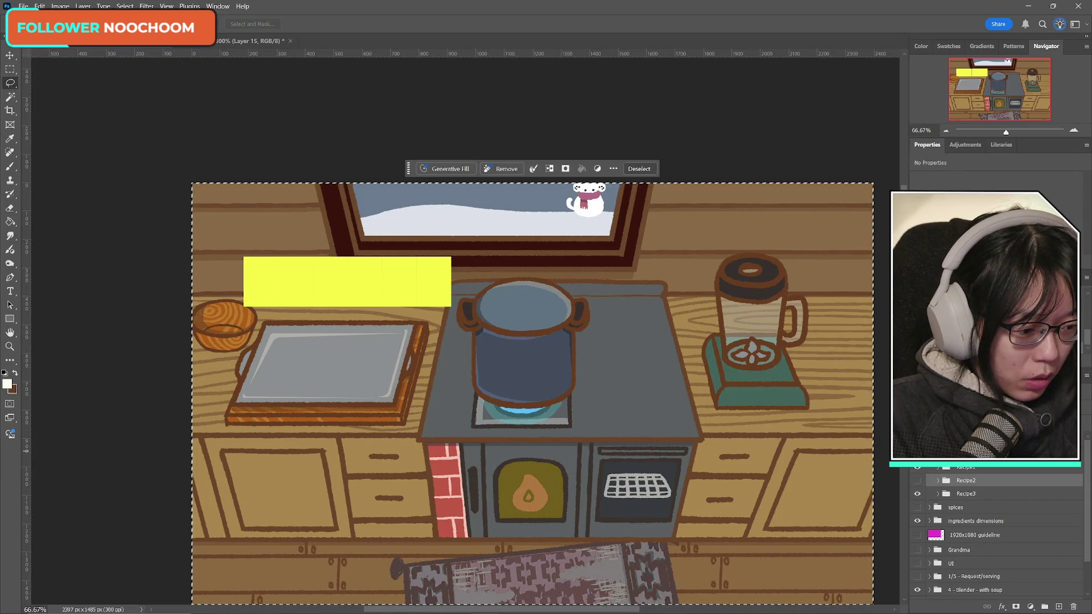
{"action": "key", "text": "ctrl+d"}
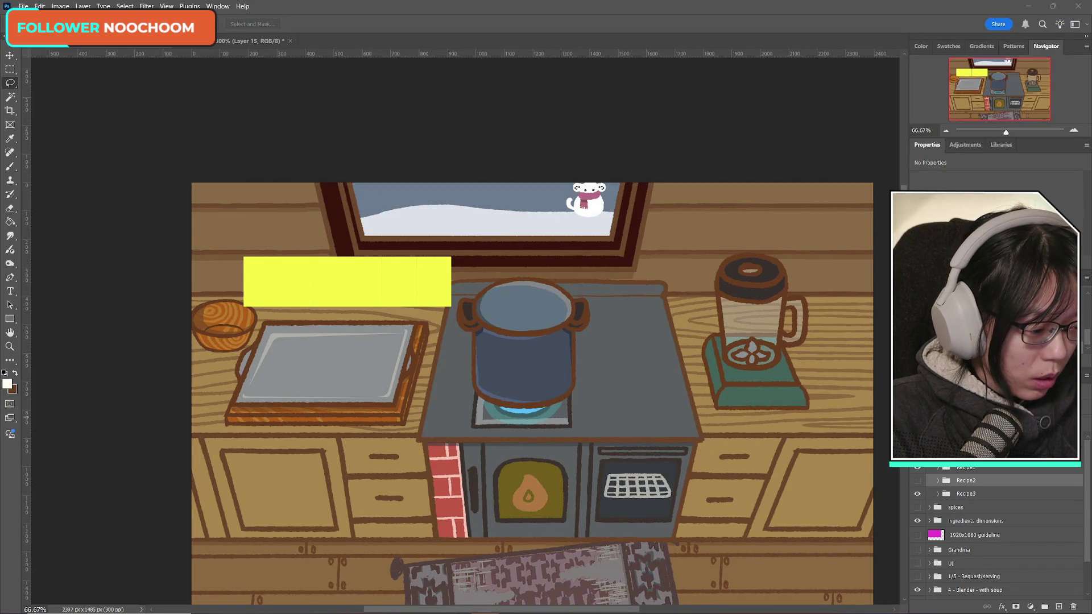
- Drag the recipe checklist note in from the right edge and position it over the kitchen scene
{"action": "mouse_move", "coordinate": [1091, 115]}
{"action": "left_mouse_down"}
{"action": "mouse_move", "coordinate": [856, 114]}
{"action": "mouse_move", "coordinate": [858, 88]}
{"action": "left_mouse_up"}
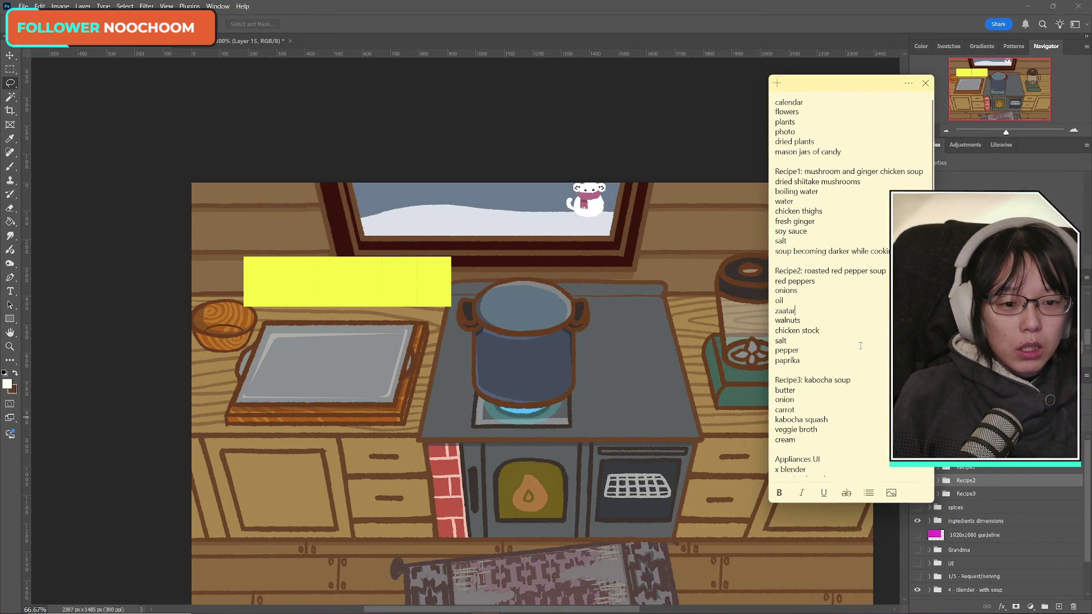
{"action": "scroll", "coordinate": [864, 319], "scroll_direction": "down", "scroll_amount": 6}
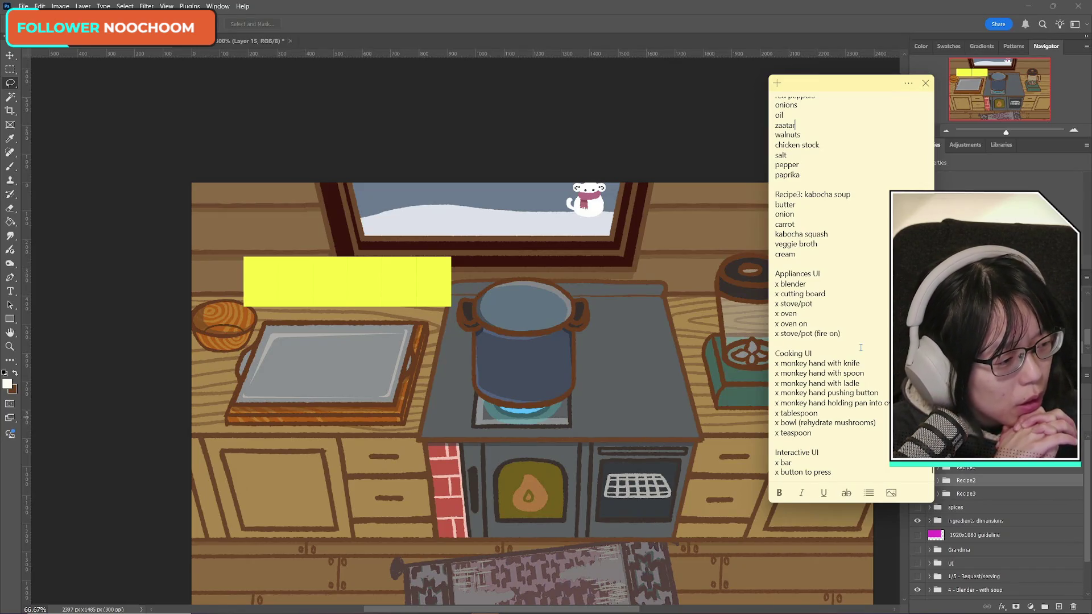
{"action": "mouse_move", "coordinate": [875, 613]}
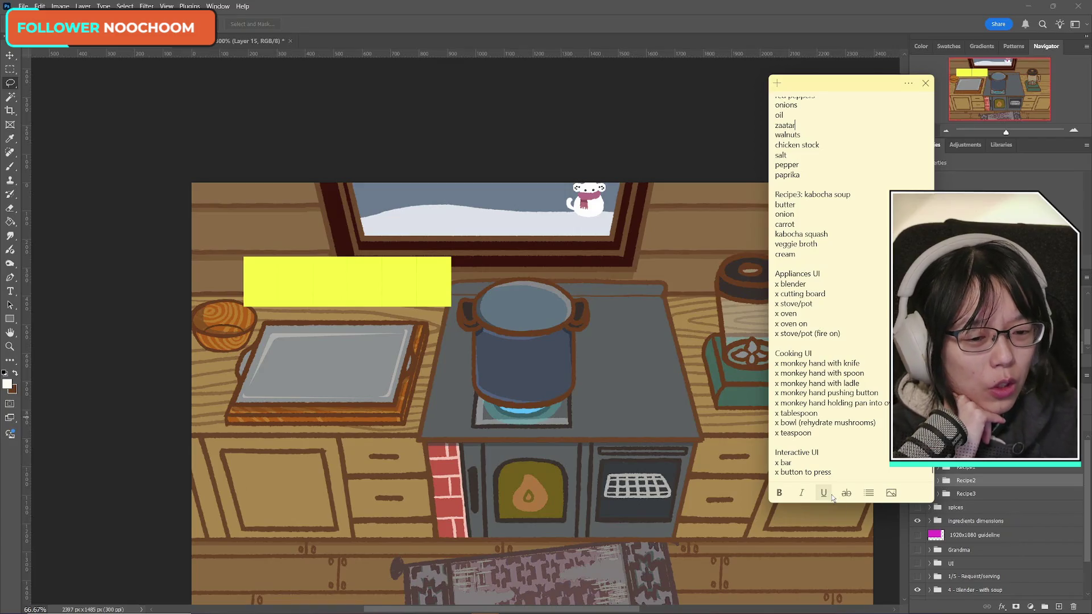
{"action": "mouse_move", "coordinate": [853, 84]}
{"action": "left_mouse_down"}
{"action": "mouse_move", "coordinate": [937, 82]}
{"action": "mouse_move", "coordinate": [930, 124]}
{"action": "left_mouse_up"}
{"action": "scroll", "coordinate": [869, 324], "scroll_direction": "up", "scroll_amount": 3}
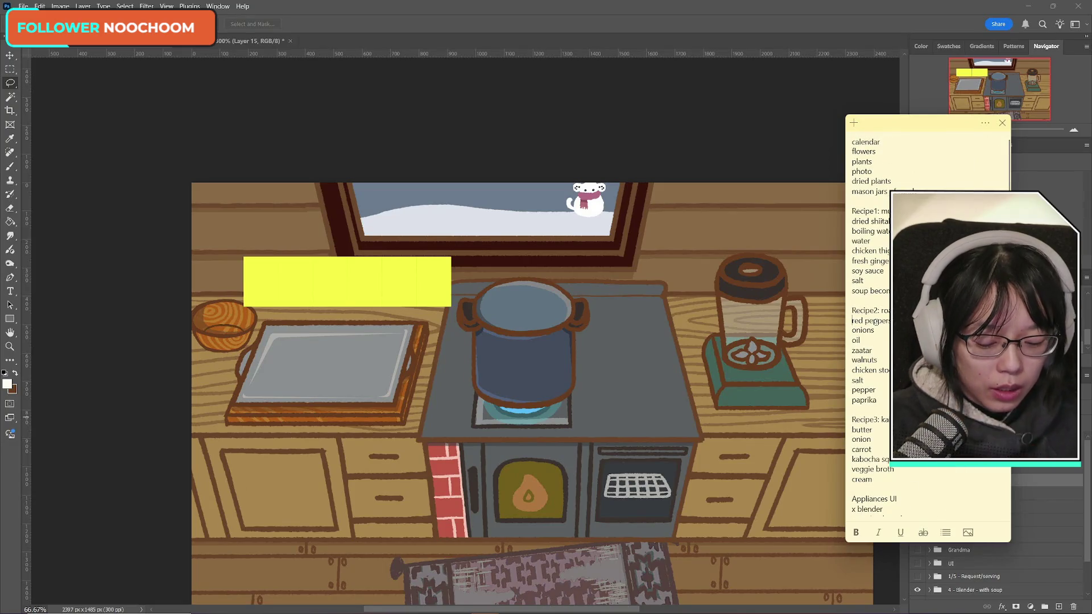
- Mark red pepper, the next ingredient, oil and zaatar with 'x', fixing the misplaced zaatar mark
{"action": "type", "text": "x"}
{"action": "key", "text": "Up"}
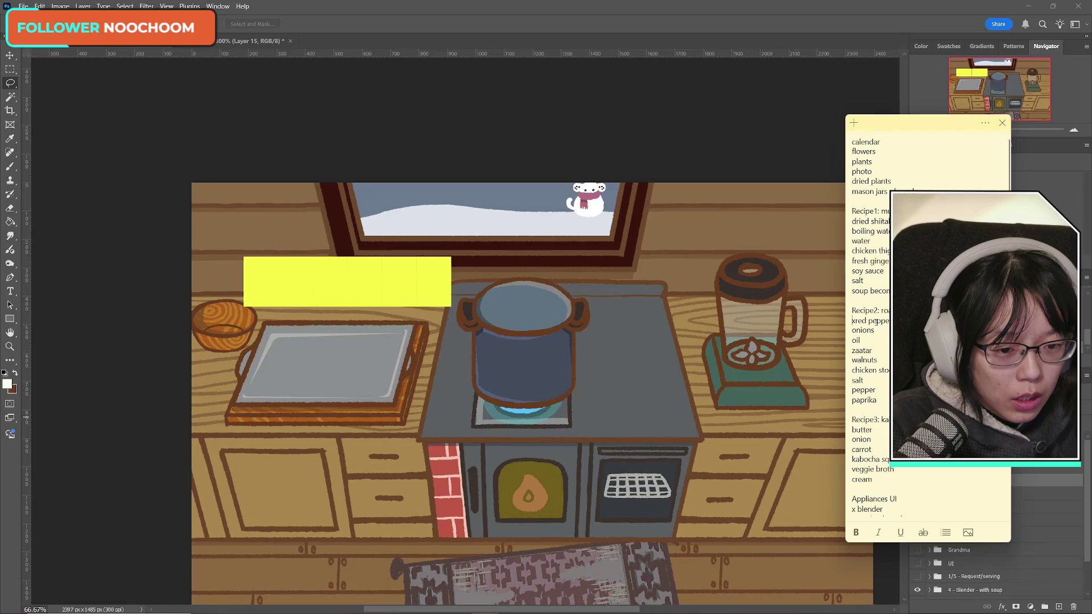
{"action": "key", "text": "Down"}
{"action": "key", "text": "Home"}
{"action": "type", "text": "x"}
{"action": "key", "text": "Down"}
{"action": "key", "text": "Home"}
{"action": "type", "text": "x"}
{"action": "key", "text": "Down"}
{"action": "type", "text": "x"}
{"action": "key", "text": "Up"}
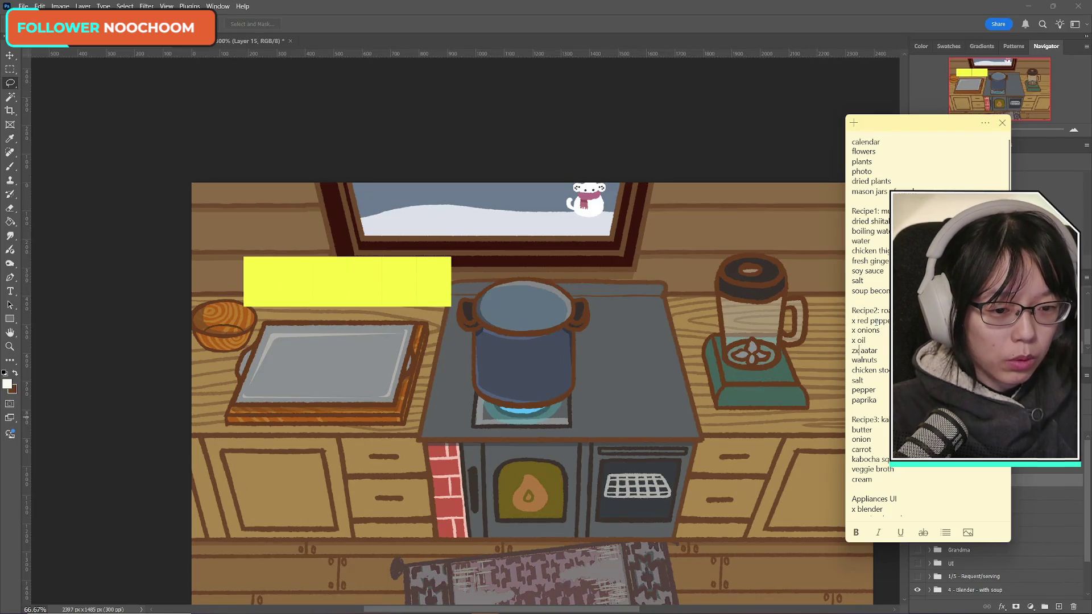
{"action": "key", "text": "BackSpace"}
{"action": "key", "text": "Delete"}
- Mark walnuts, salt and paprika with 'x', removing stray marks, then return to Photoshop
{"action": "key", "text": "Home"}
{"action": "type", "text": "x "}
{"action": "type", "text": "x "}
{"action": "type", "text": "x"}
{"action": "key", "text": "Down"}
{"action": "type", "text": "x"}
{"action": "key", "text": "BackSpace"}
{"action": "key", "text": "BackSpace"}
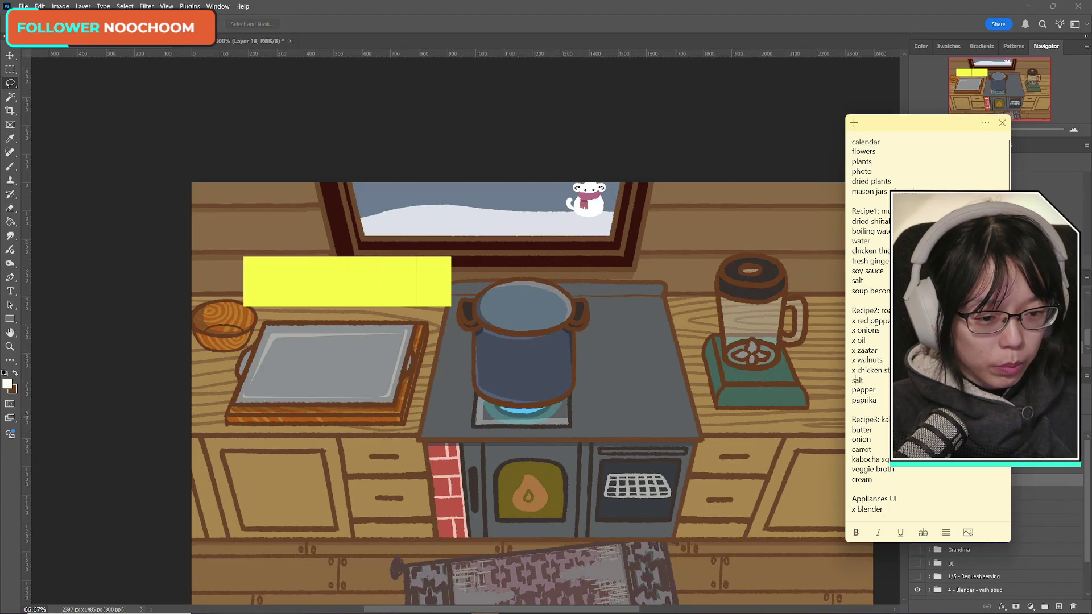
{"action": "type", "text": "x"}
{"action": "key", "text": "Up"}
{"action": "type", "text": "x"}
{"action": "key", "text": "Down"}
{"action": "key", "text": "Down"}
{"action": "type", "text": "x"}
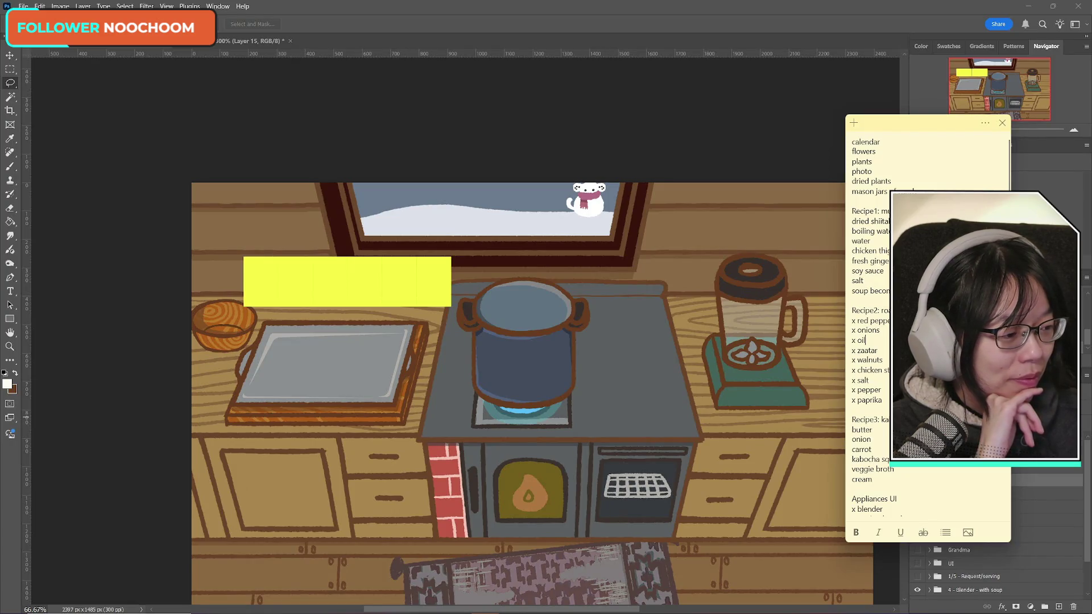
{"action": "left_click", "coordinate": [882, 359]}
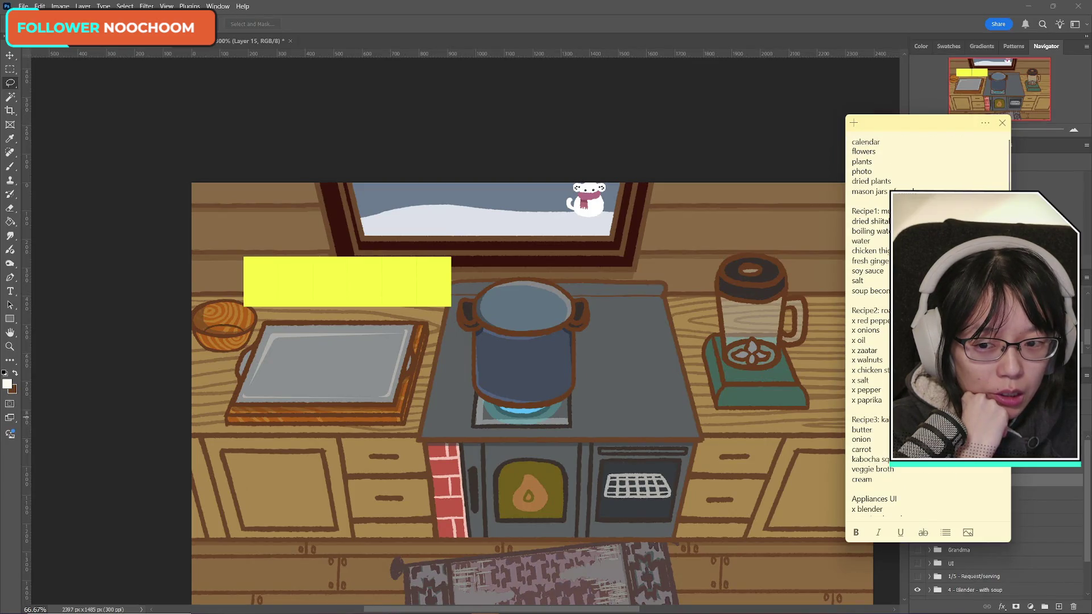
{"action": "left_click", "coordinate": [23, 6]}
- Save the kitchen scene document and return Photoshop to full screen
{"action": "left_click", "coordinate": [142, 121]}
{"action": "scroll", "coordinate": [664, 499], "scroll_direction": "down", "scroll_amount": 3}
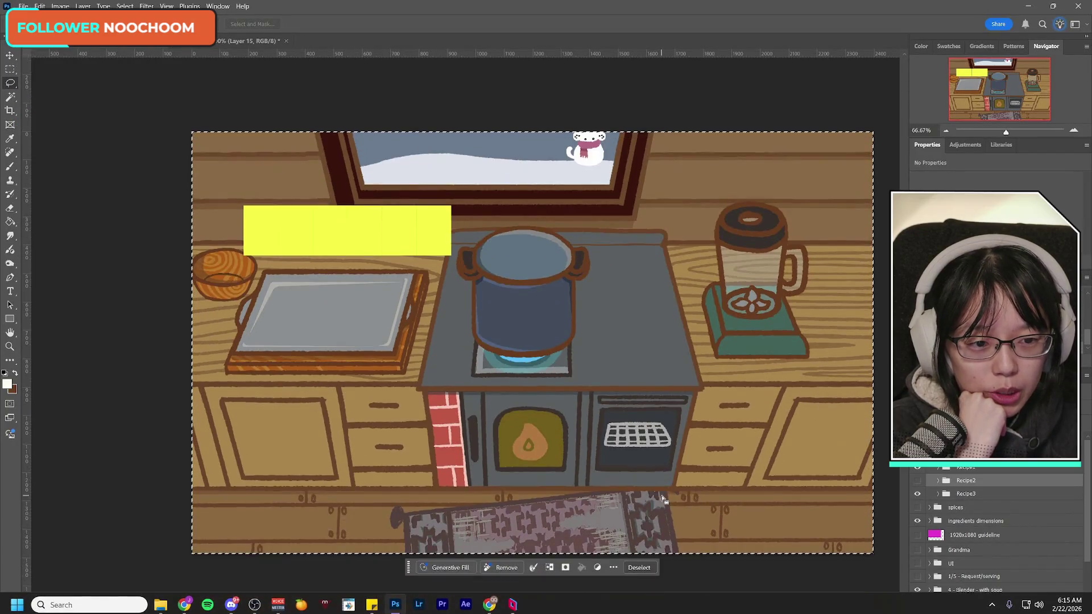
{"action": "scroll", "coordinate": [664, 499], "scroll_direction": "up", "scroll_amount": 1}
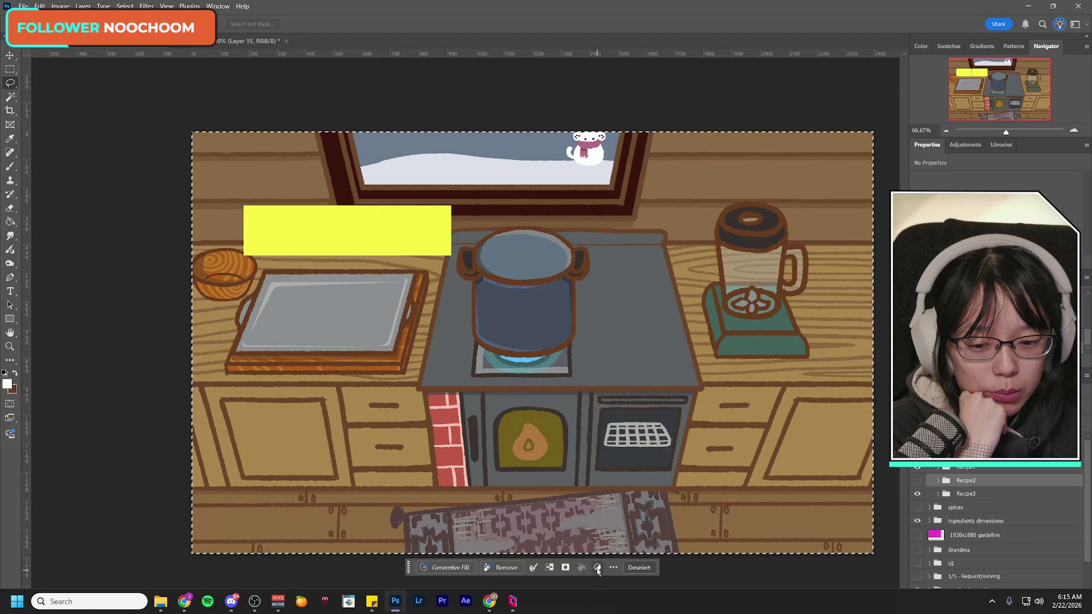
{"action": "left_click_drag", "start_coordinate": [592, 609], "coordinate": [608, 612]}
{"action": "scroll", "coordinate": [610, 562], "scroll_direction": "down", "scroll_amount": 1}
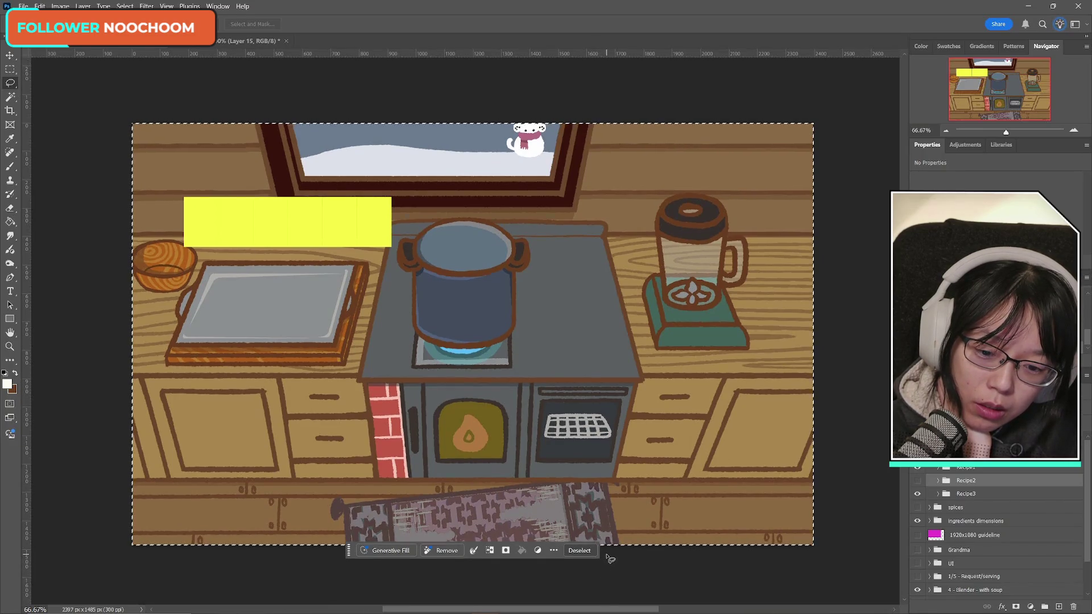
{"action": "scroll", "coordinate": [610, 559], "scroll_direction": "down", "scroll_amount": 1}
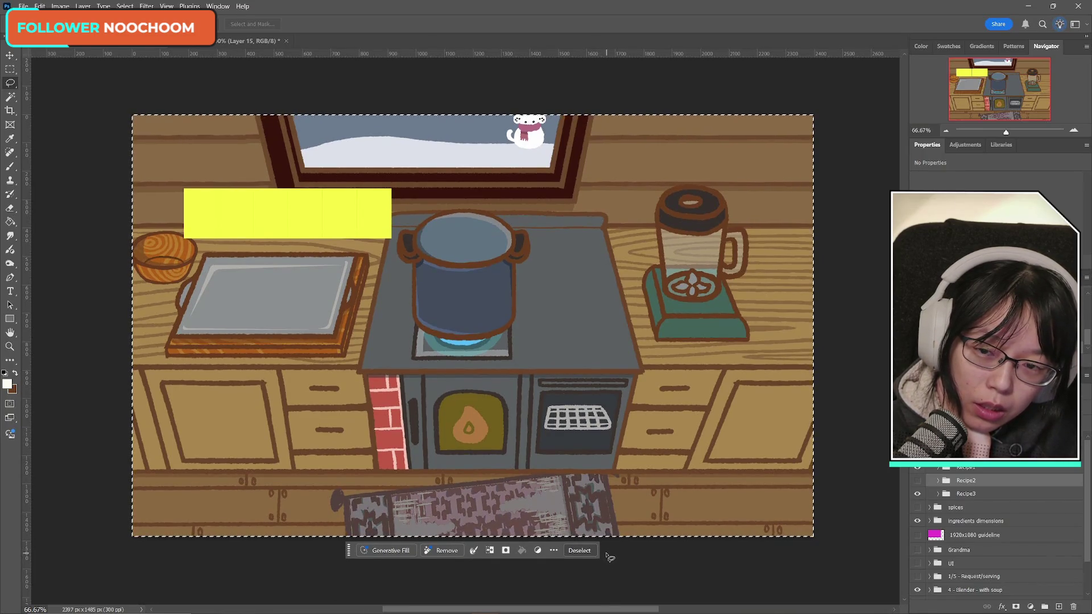
{"action": "left_click", "coordinate": [24, 6]}
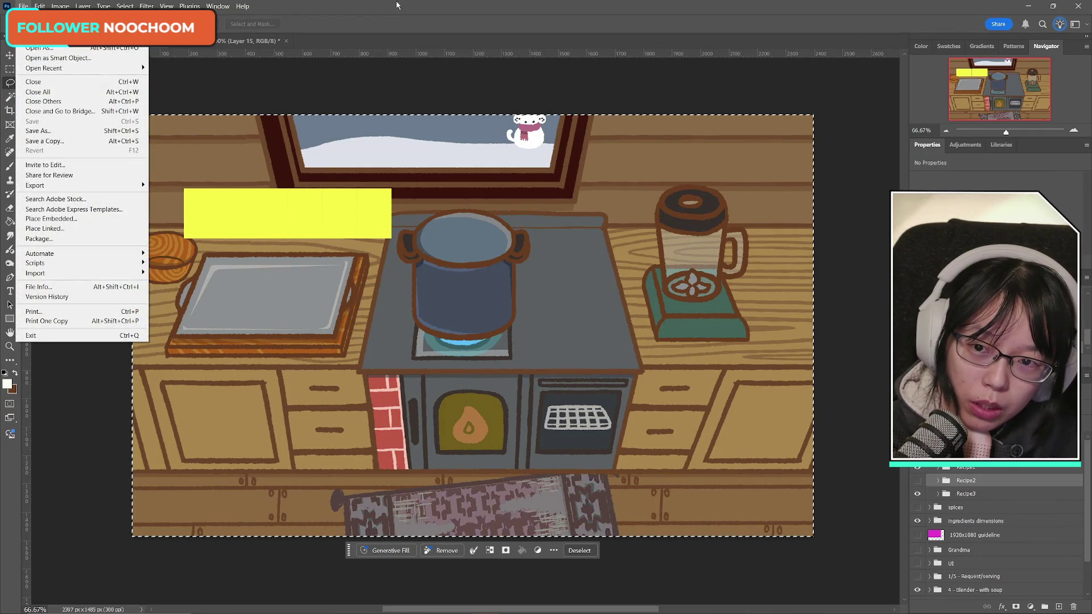
{"action": "double_click", "coordinate": [398, 6]}
{"action": "left_click", "coordinate": [1056, 8]}
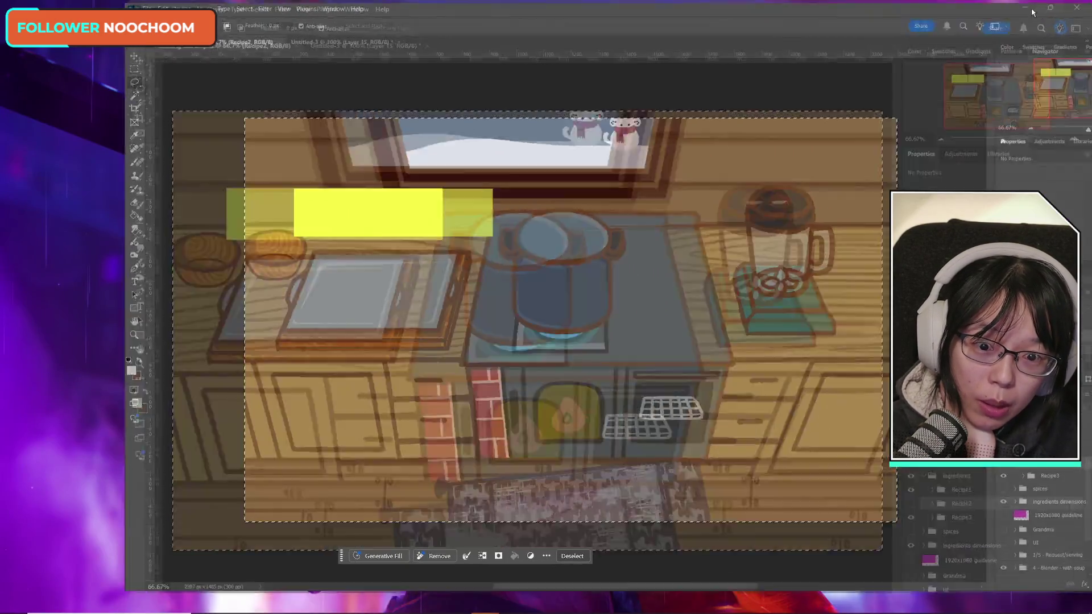
- Clear the whole-canvas selection using the Rectangular Marquee tool
{"action": "key", "text": "m"}
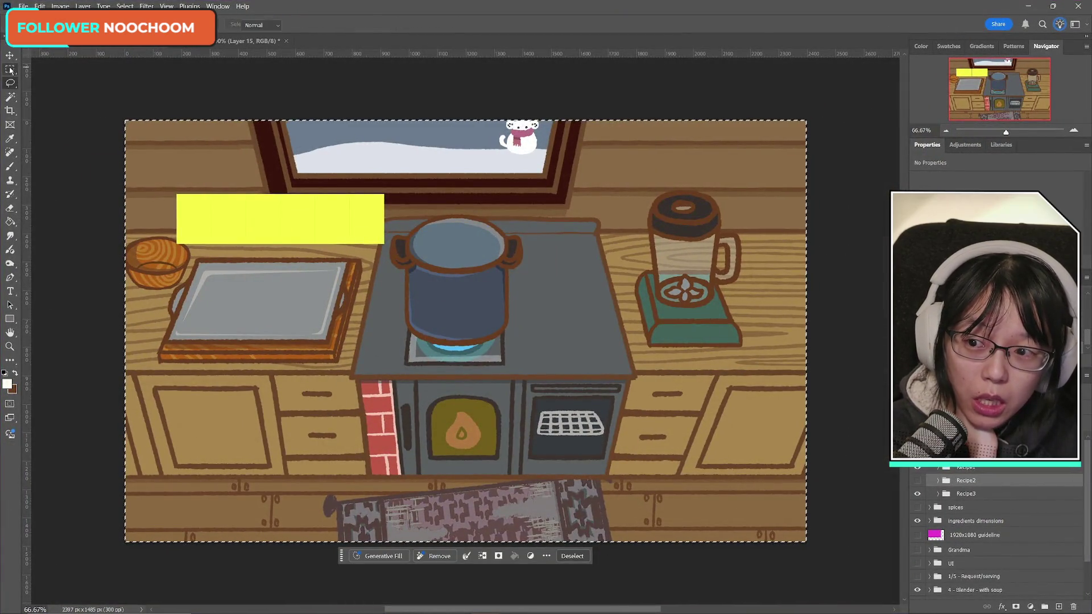
{"action": "left_click", "coordinate": [138, 128]}
{"action": "mouse_move", "coordinate": [372, 601]}
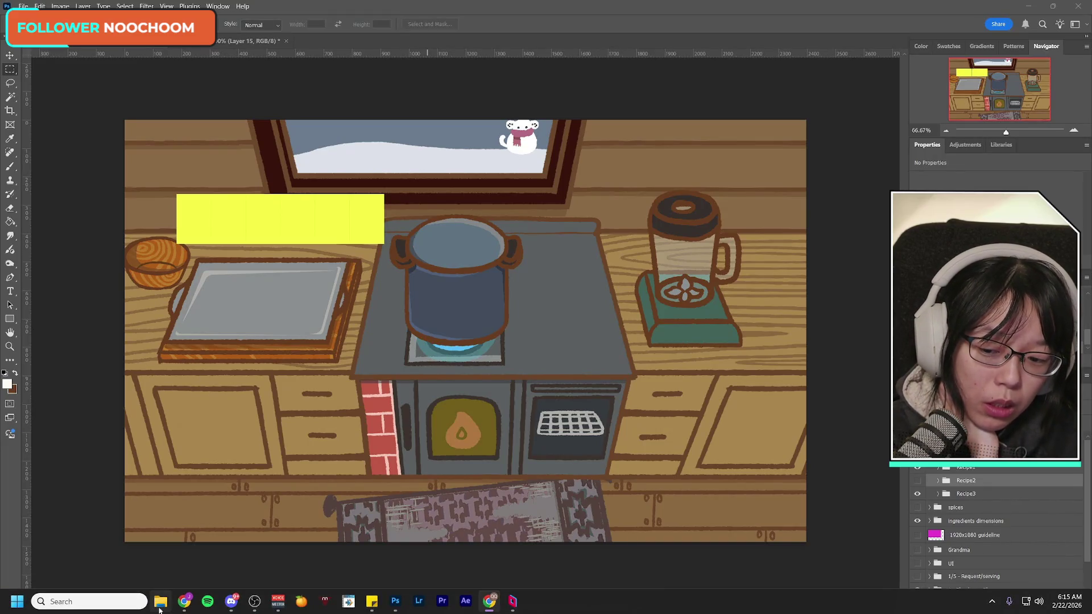
{"action": "mouse_move", "coordinate": [160, 602]}
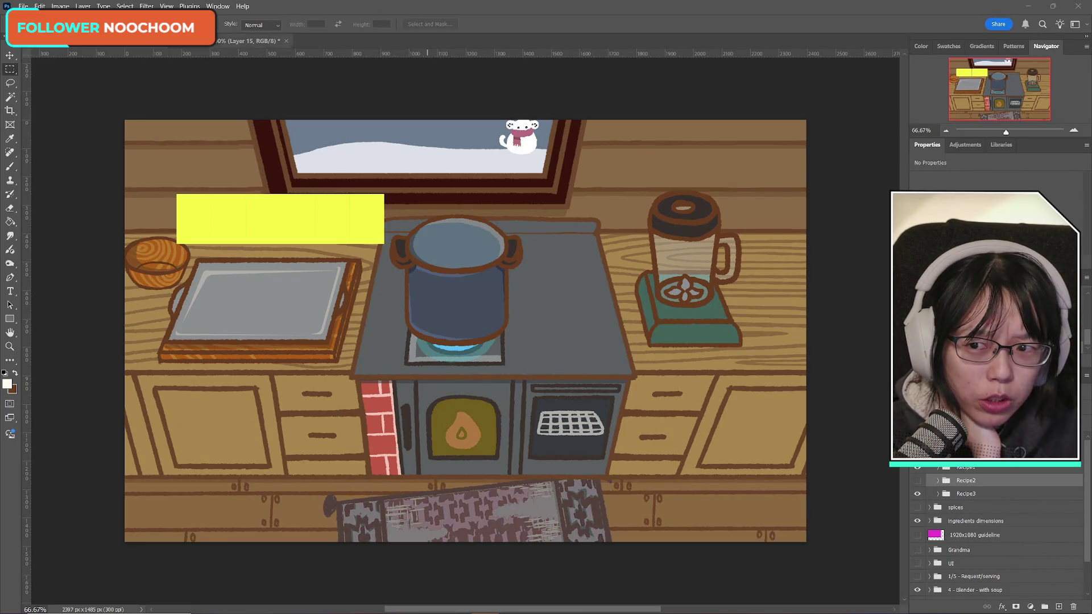
{"action": "left_click", "coordinate": [23, 6]}
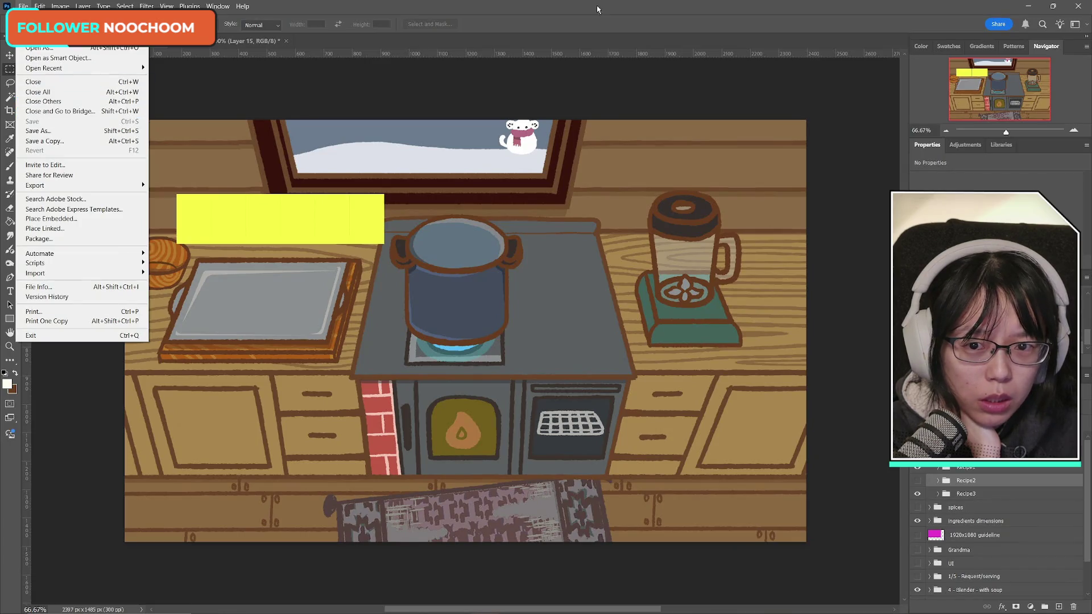
{"action": "key", "text": "Escape"}
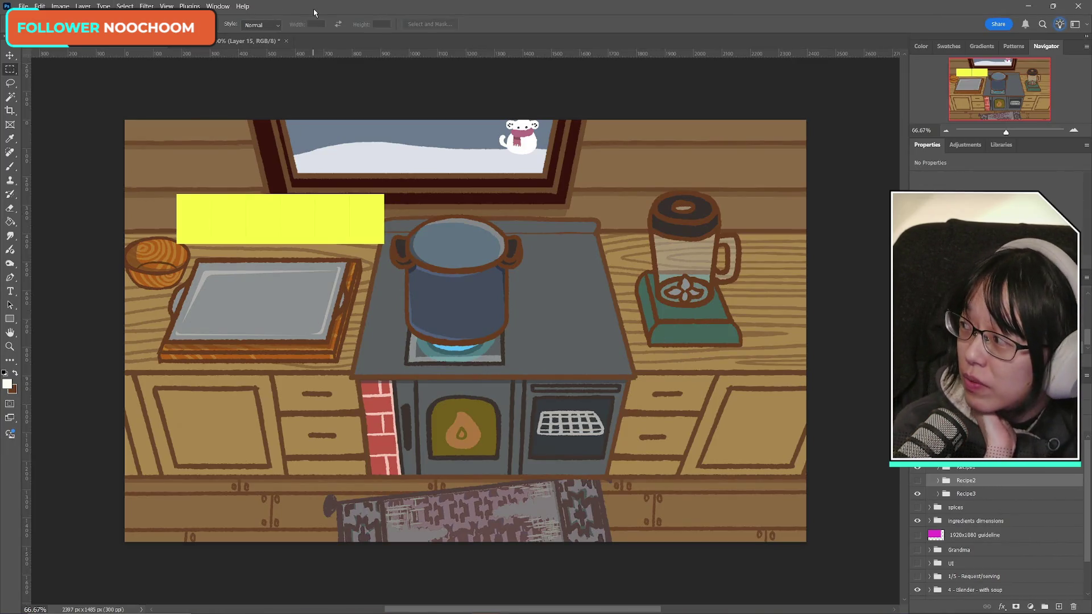
{"action": "left_click", "coordinate": [23, 6]}
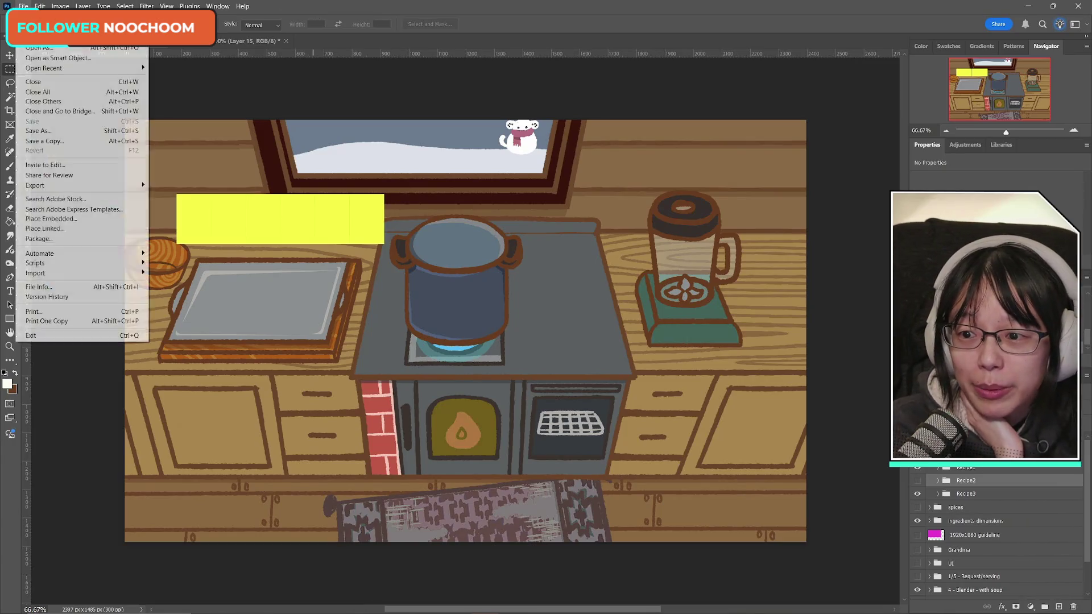
{"action": "key", "text": "Escape"}
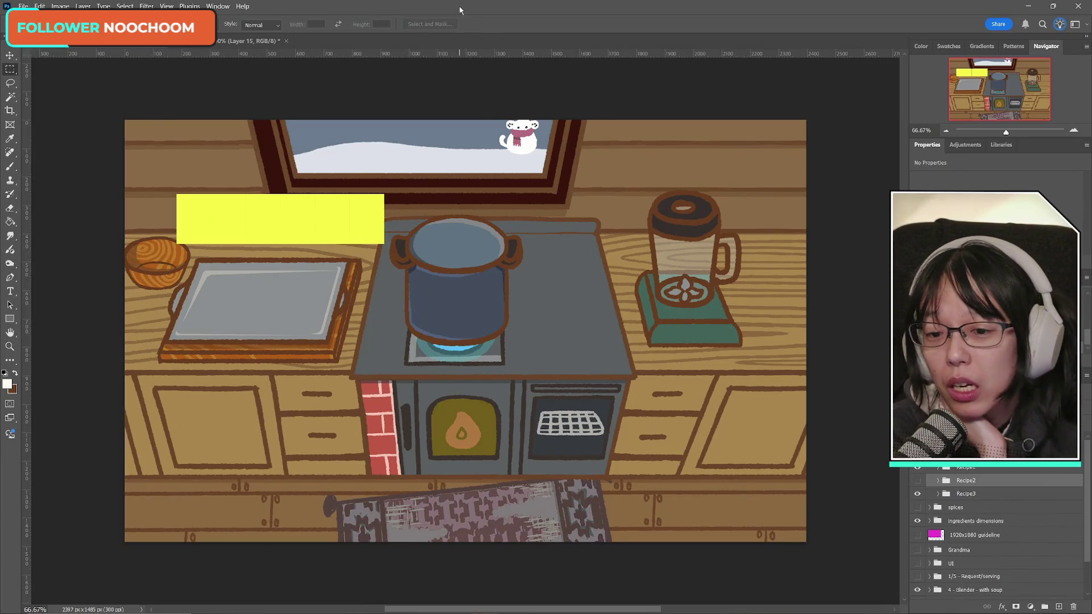
- Shrink the Photoshop window to the left and place the checklist note beside it
{"action": "left_click", "coordinate": [1052, 6]}
{"action": "left_click_drag", "start_coordinate": [816, 10], "coordinate": [682, 26]}
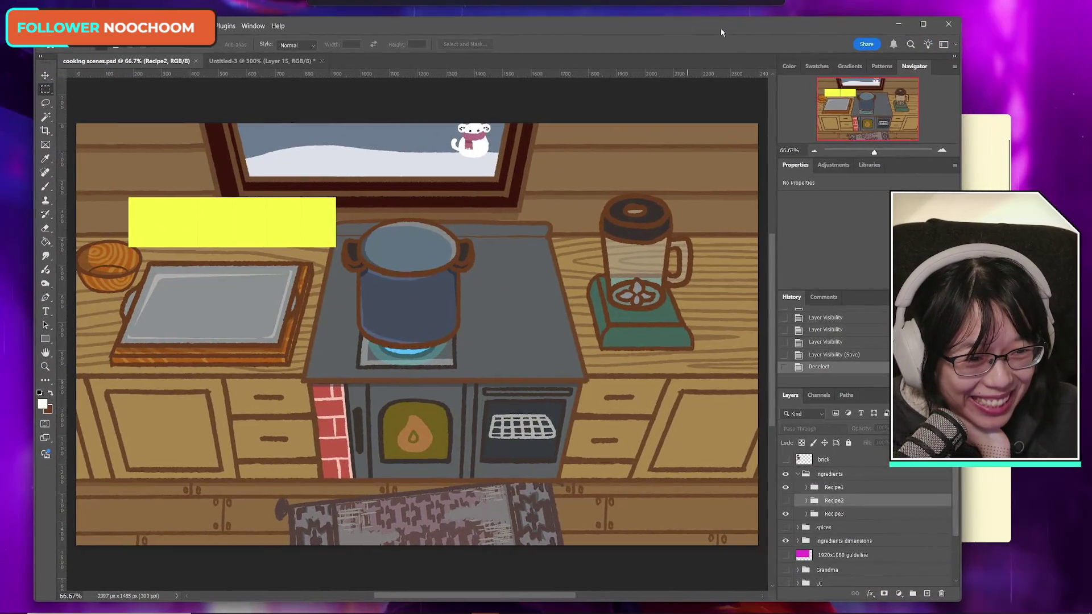
{"action": "left_click", "coordinate": [984, 123]}
{"action": "left_click_drag", "start_coordinate": [921, 123], "coordinate": [994, 98]}
{"action": "left_click_drag", "start_coordinate": [756, 31], "coordinate": [747, 20]}
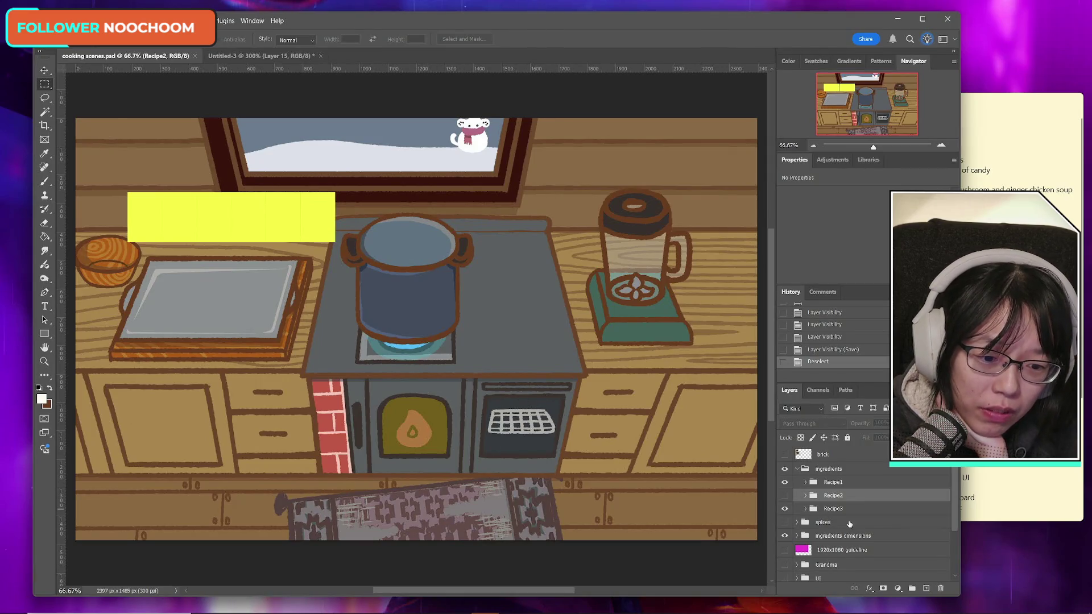
- In the 2 - Main counter background base group, toggle the oven door open layer to check it
{"action": "scroll", "coordinate": [847, 526], "scroll_direction": "down", "scroll_amount": 3}
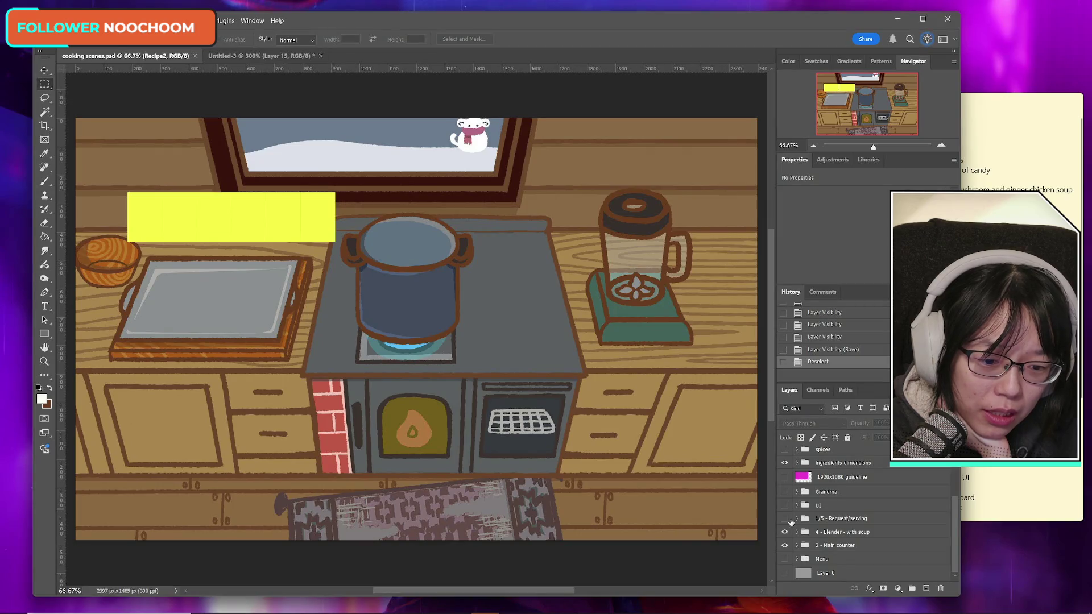
{"action": "left_click", "coordinate": [796, 546]}
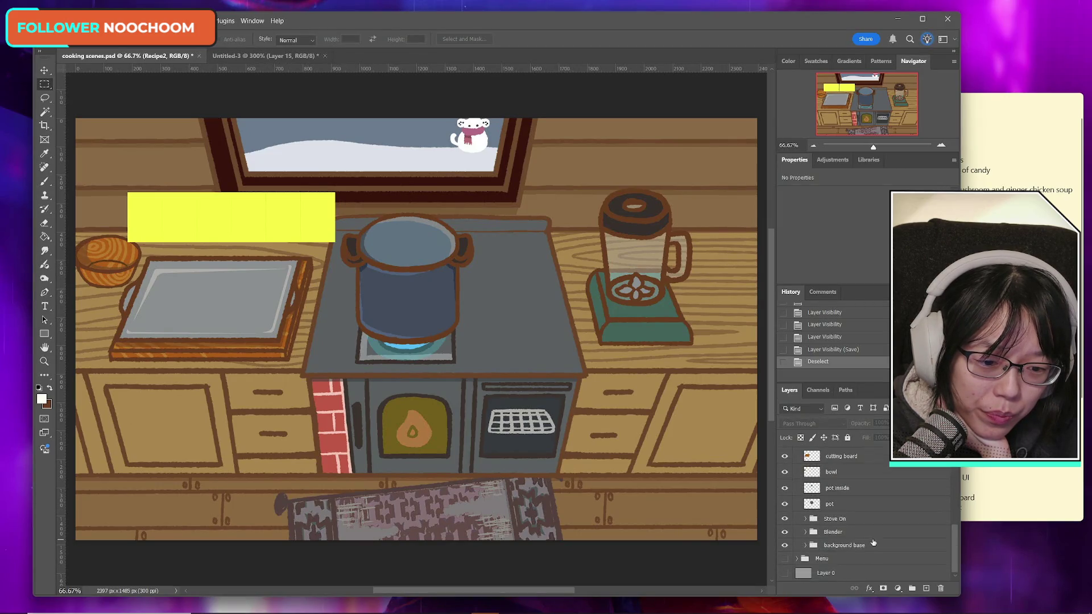
{"action": "left_click", "coordinate": [805, 545]}
{"action": "scroll", "coordinate": [874, 549], "scroll_direction": "down", "scroll_amount": 3}
{"action": "left_click", "coordinate": [784, 481]}
{"action": "left_click", "coordinate": [784, 480]}
{"action": "left_click", "coordinate": [784, 483]}
{"action": "left_click", "coordinate": [784, 483]}
{"action": "left_click", "coordinate": [784, 483]}
{"action": "left_click", "coordinate": [784, 483]}
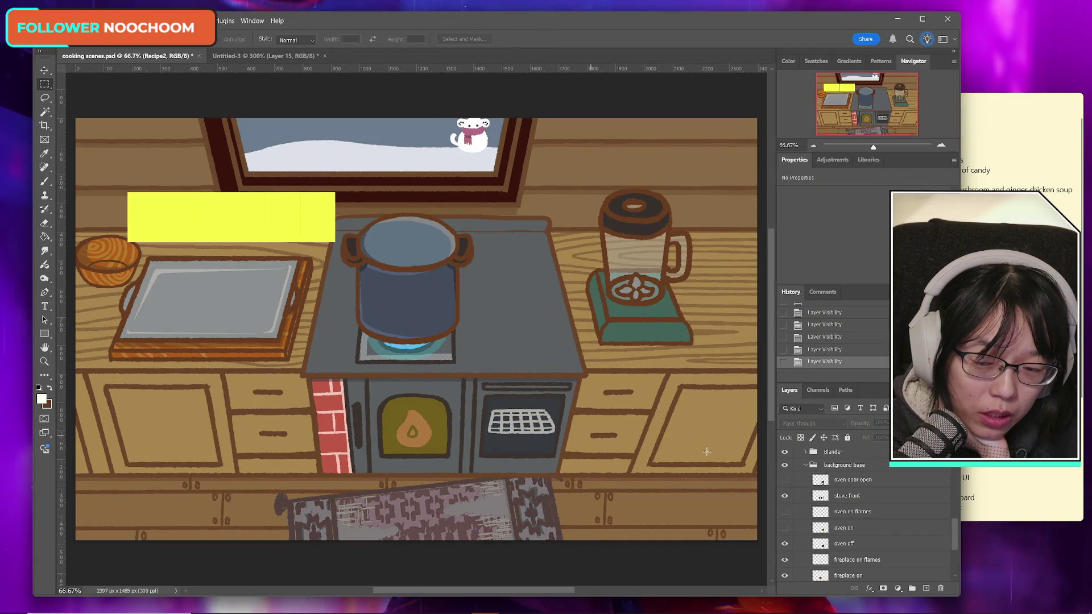
{"action": "scroll", "coordinate": [802, 495], "scroll_direction": "up", "scroll_amount": 3}
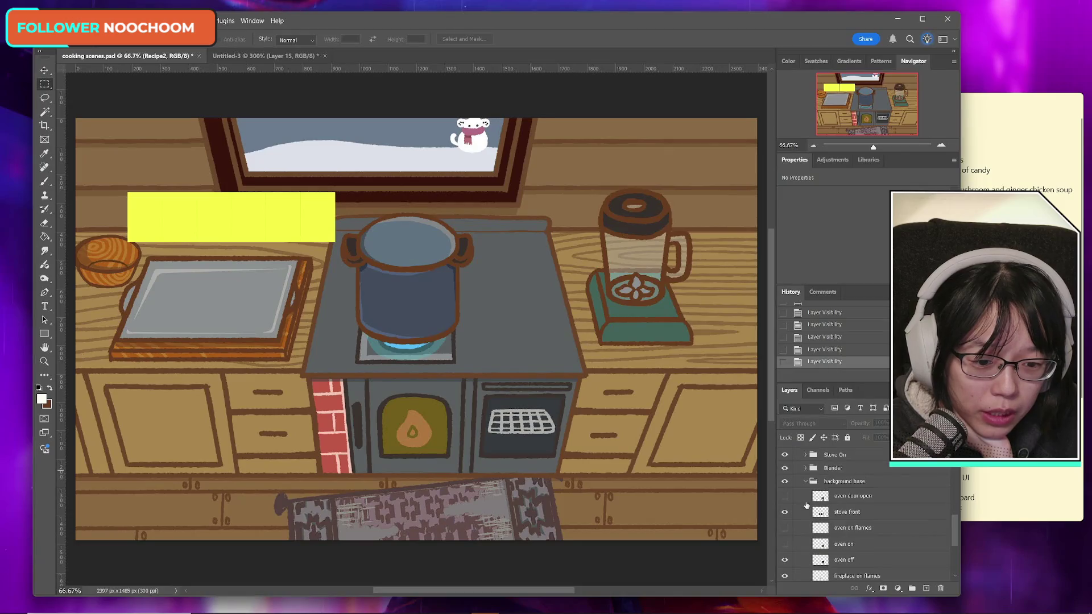
{"action": "left_click", "coordinate": [804, 482]}
{"action": "scroll", "coordinate": [861, 533], "scroll_direction": "down", "scroll_amount": 3}
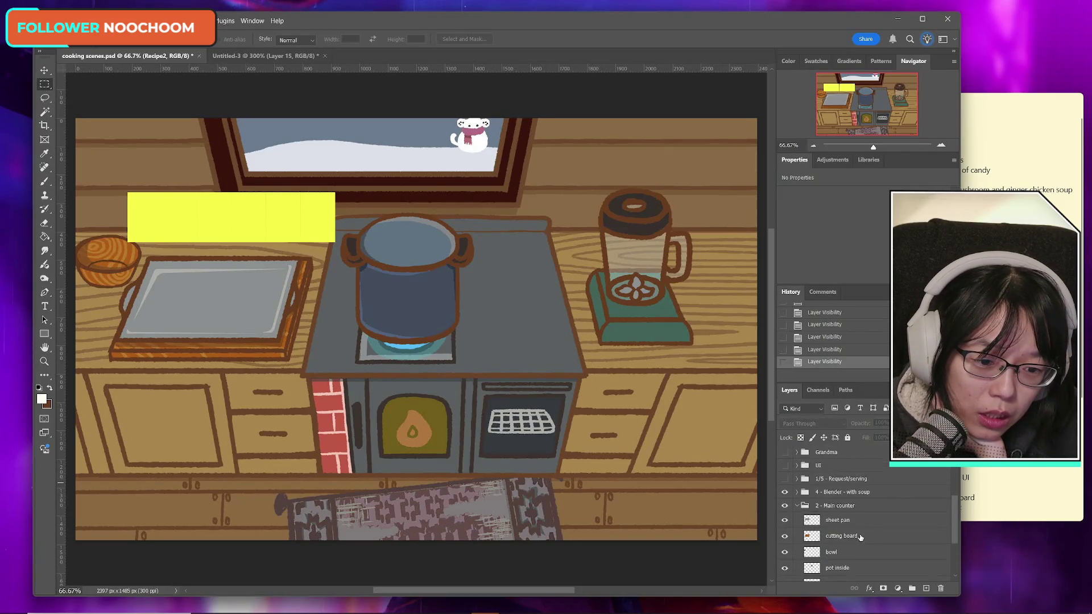
{"action": "scroll", "coordinate": [861, 533], "scroll_direction": "up", "scroll_amount": 2}
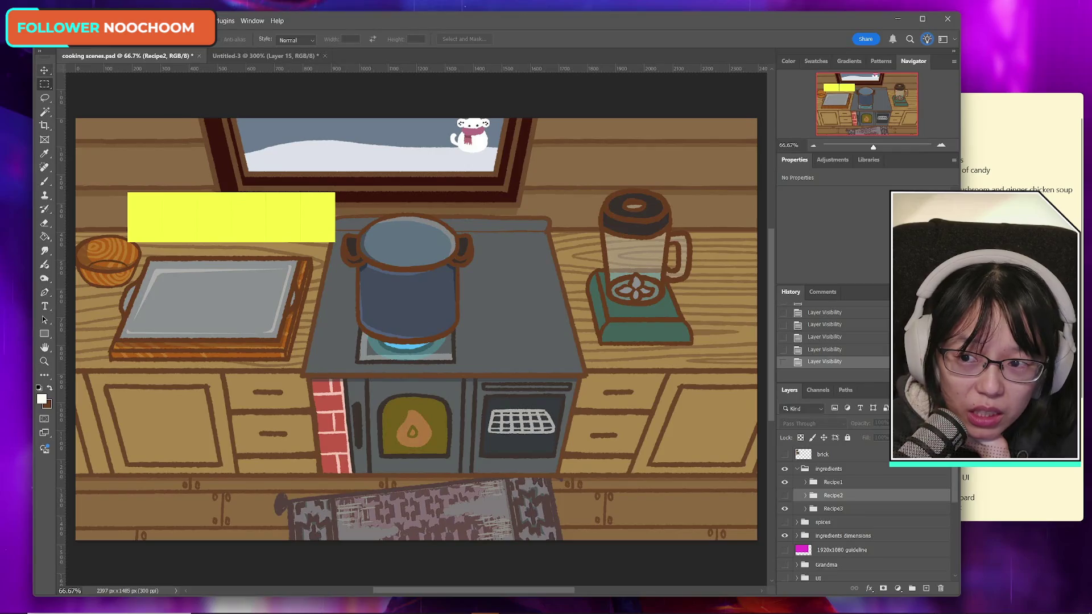
- Save cooking scenes.psd
{"action": "left_click", "coordinate": [56, 21]}
{"action": "left_click", "coordinate": [64, 136]}
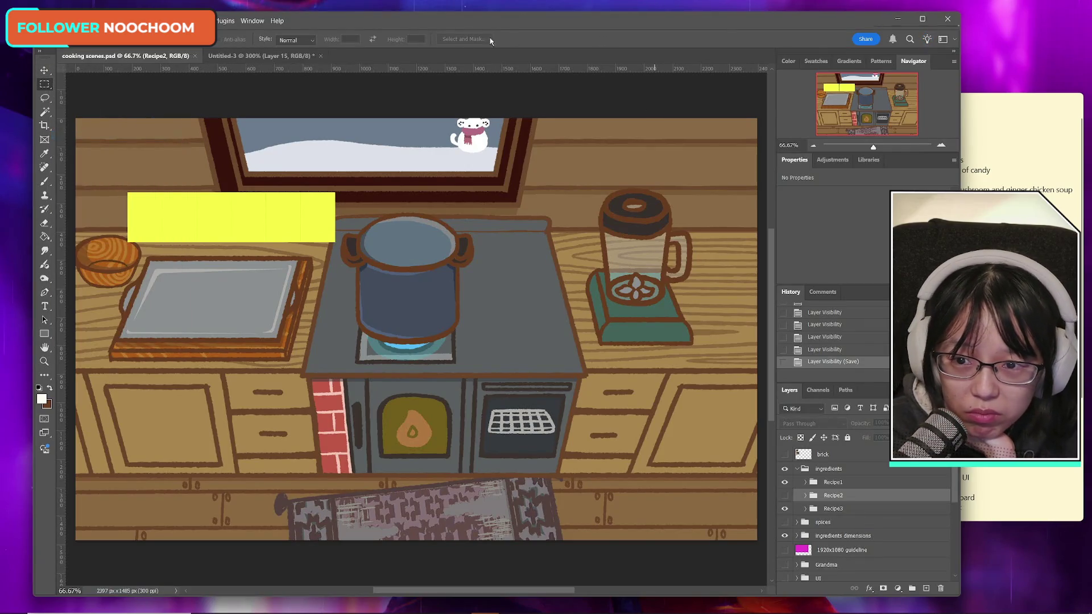
{"action": "left_click", "coordinate": [324, 56]}
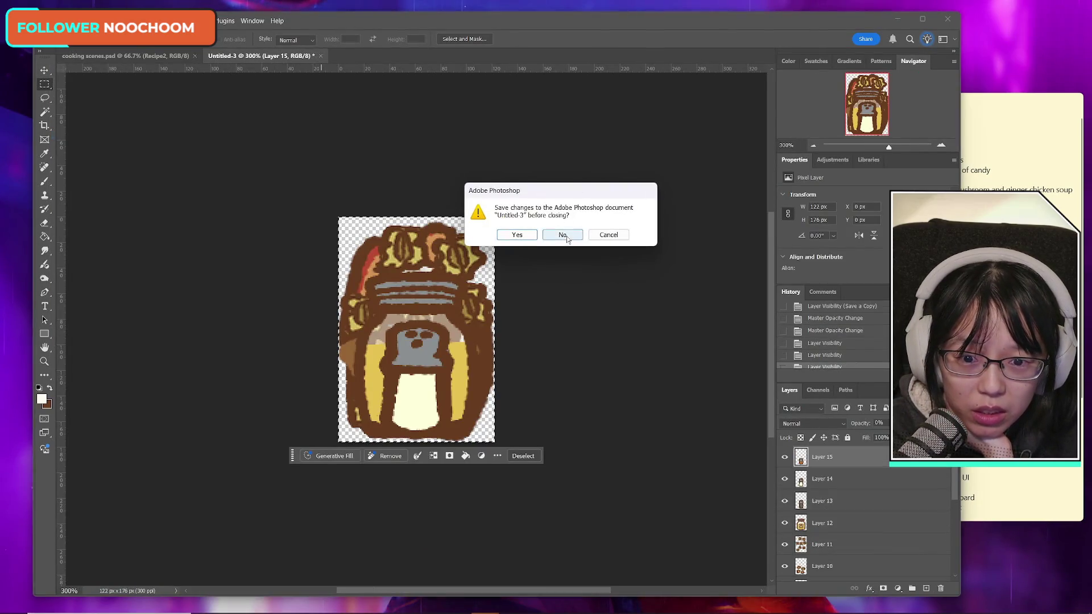
- Close Untitled-3 without saving and nudge the Photoshop window slightly right
{"action": "left_click", "coordinate": [566, 237]}
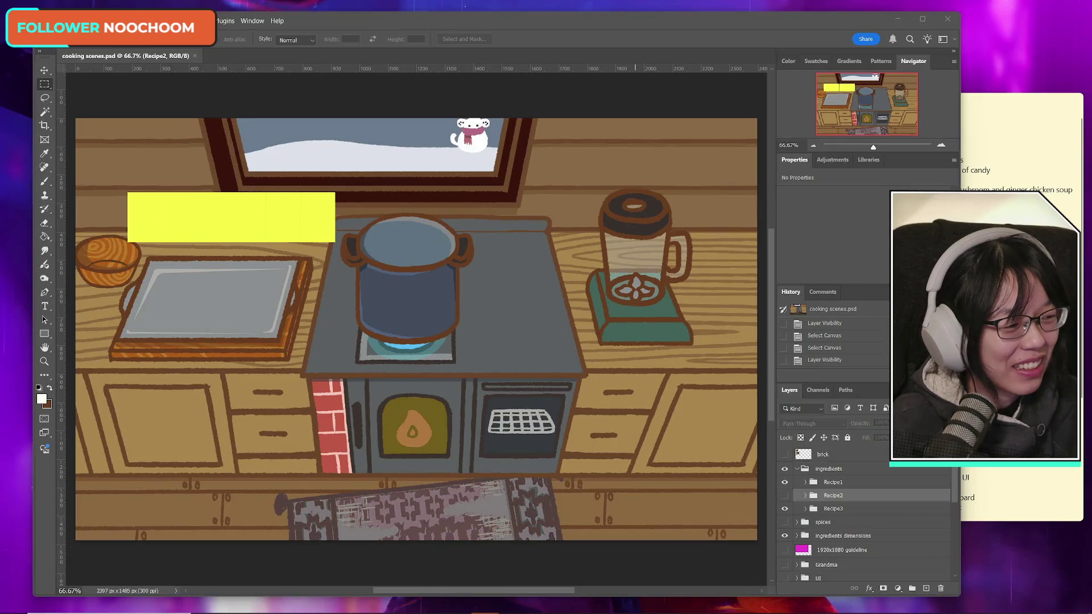
{"action": "left_click_drag", "start_coordinate": [704, 25], "coordinate": [760, 28]}
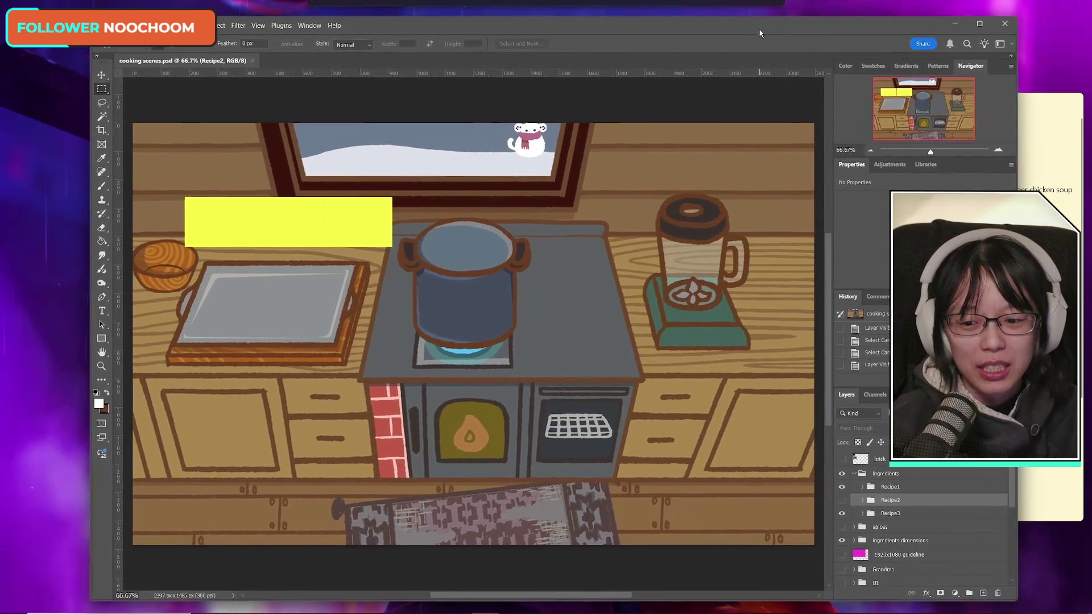